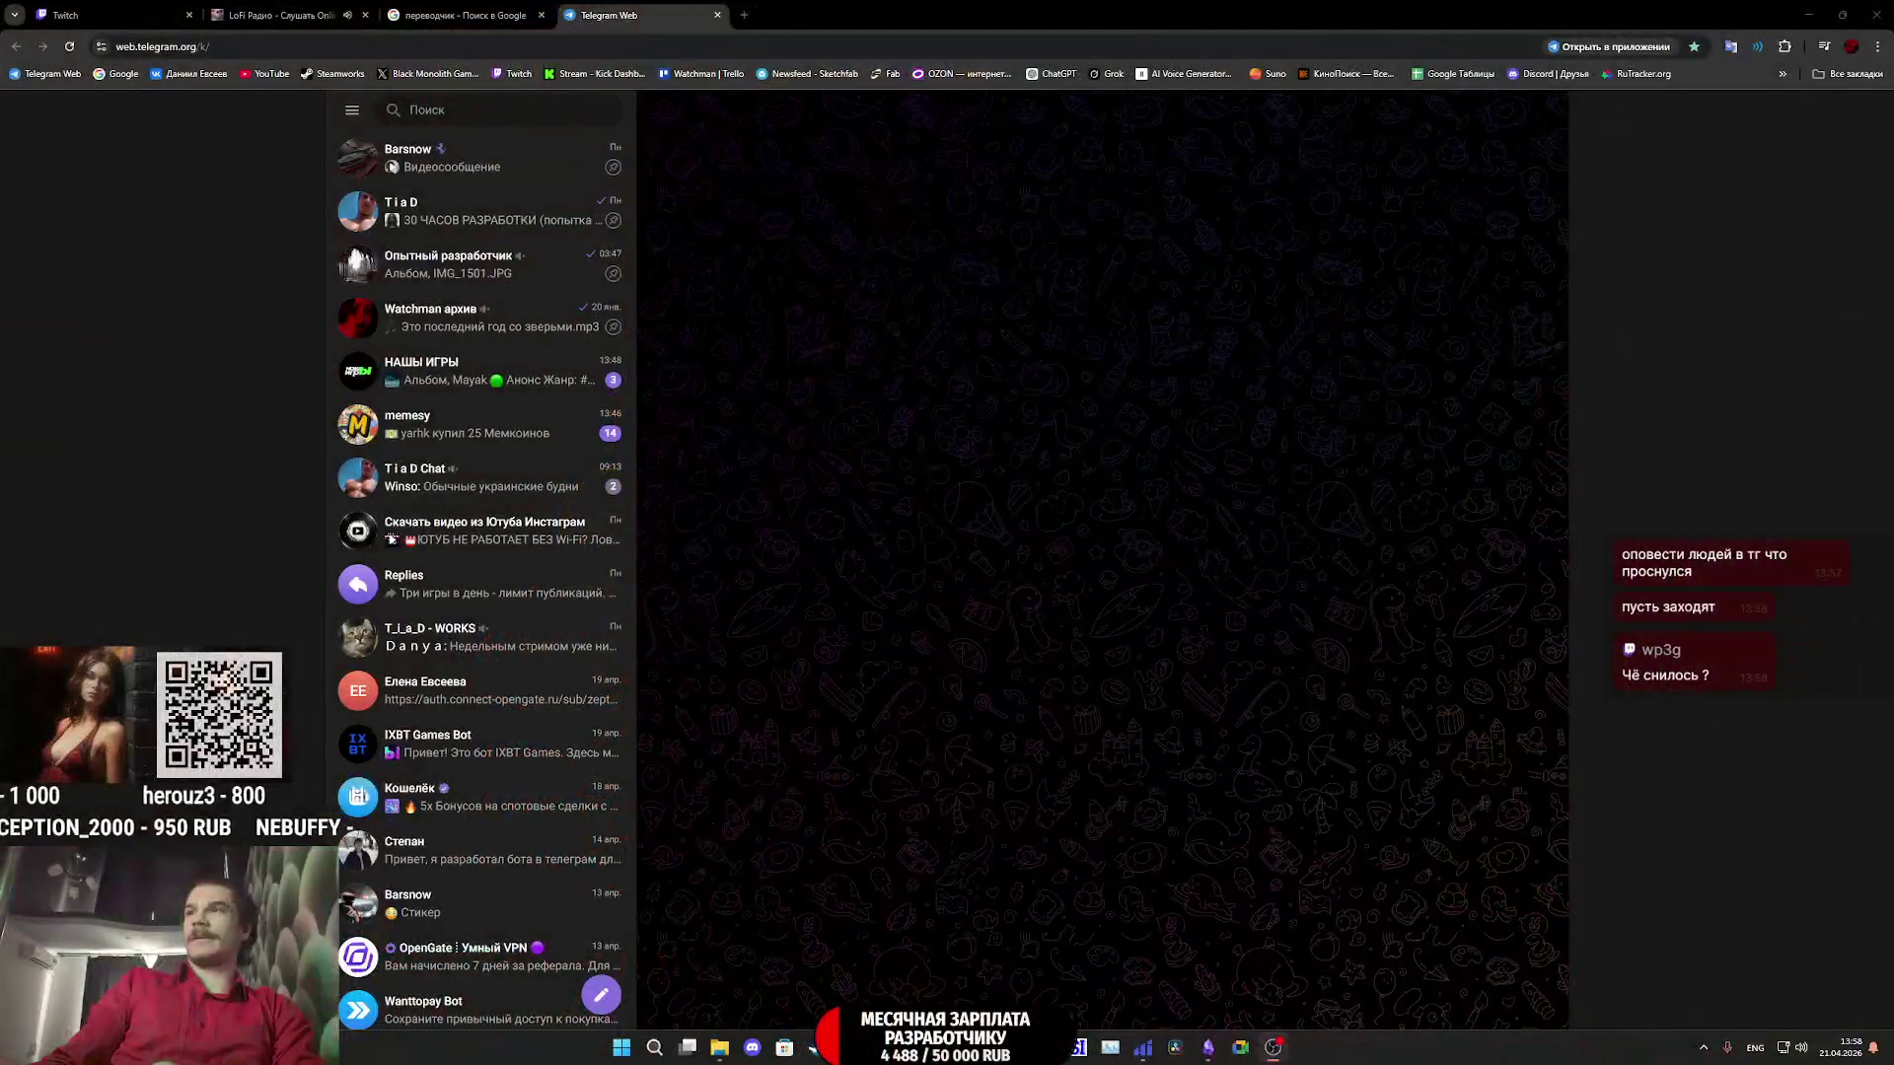
# - From the memesy chat, open the НАШЫ ИГРЫ channel and view the Mayak announcement image full screen
pyautogui.click(560, 424)
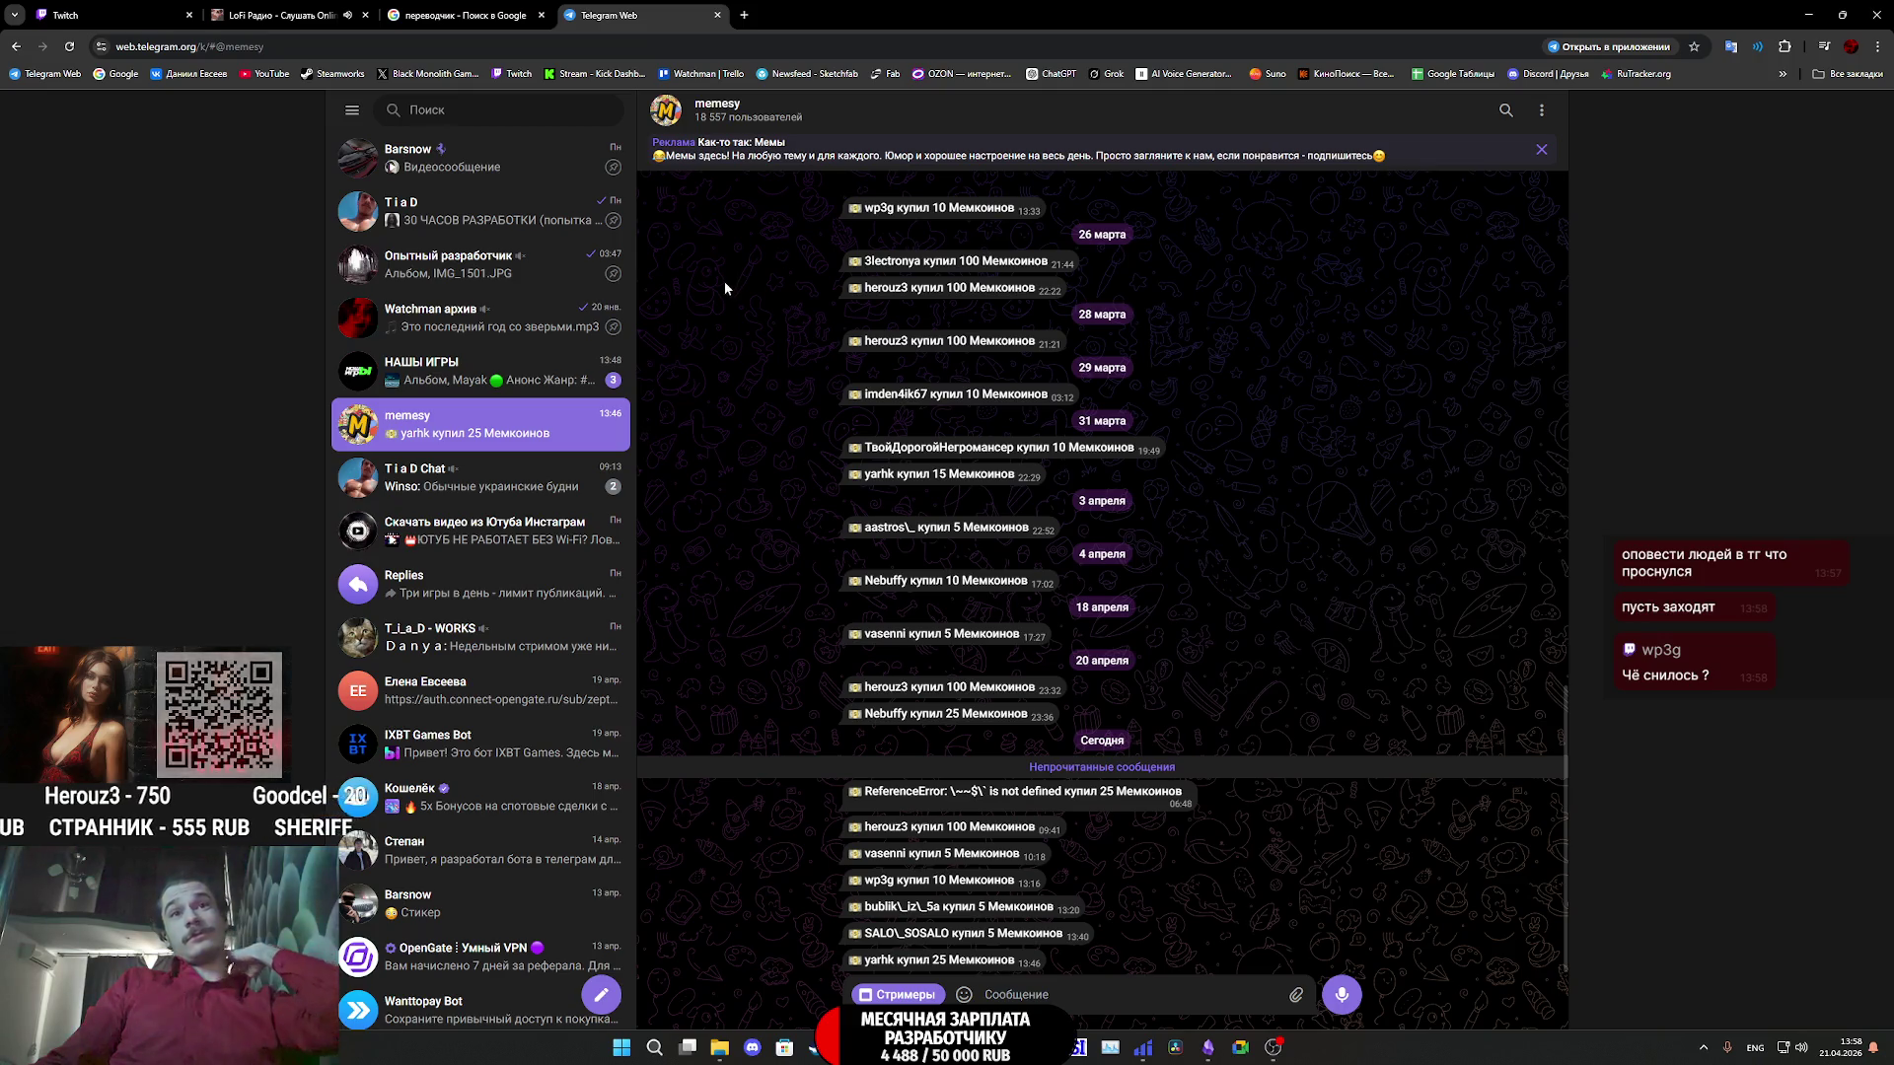
pyautogui.click(564, 386)
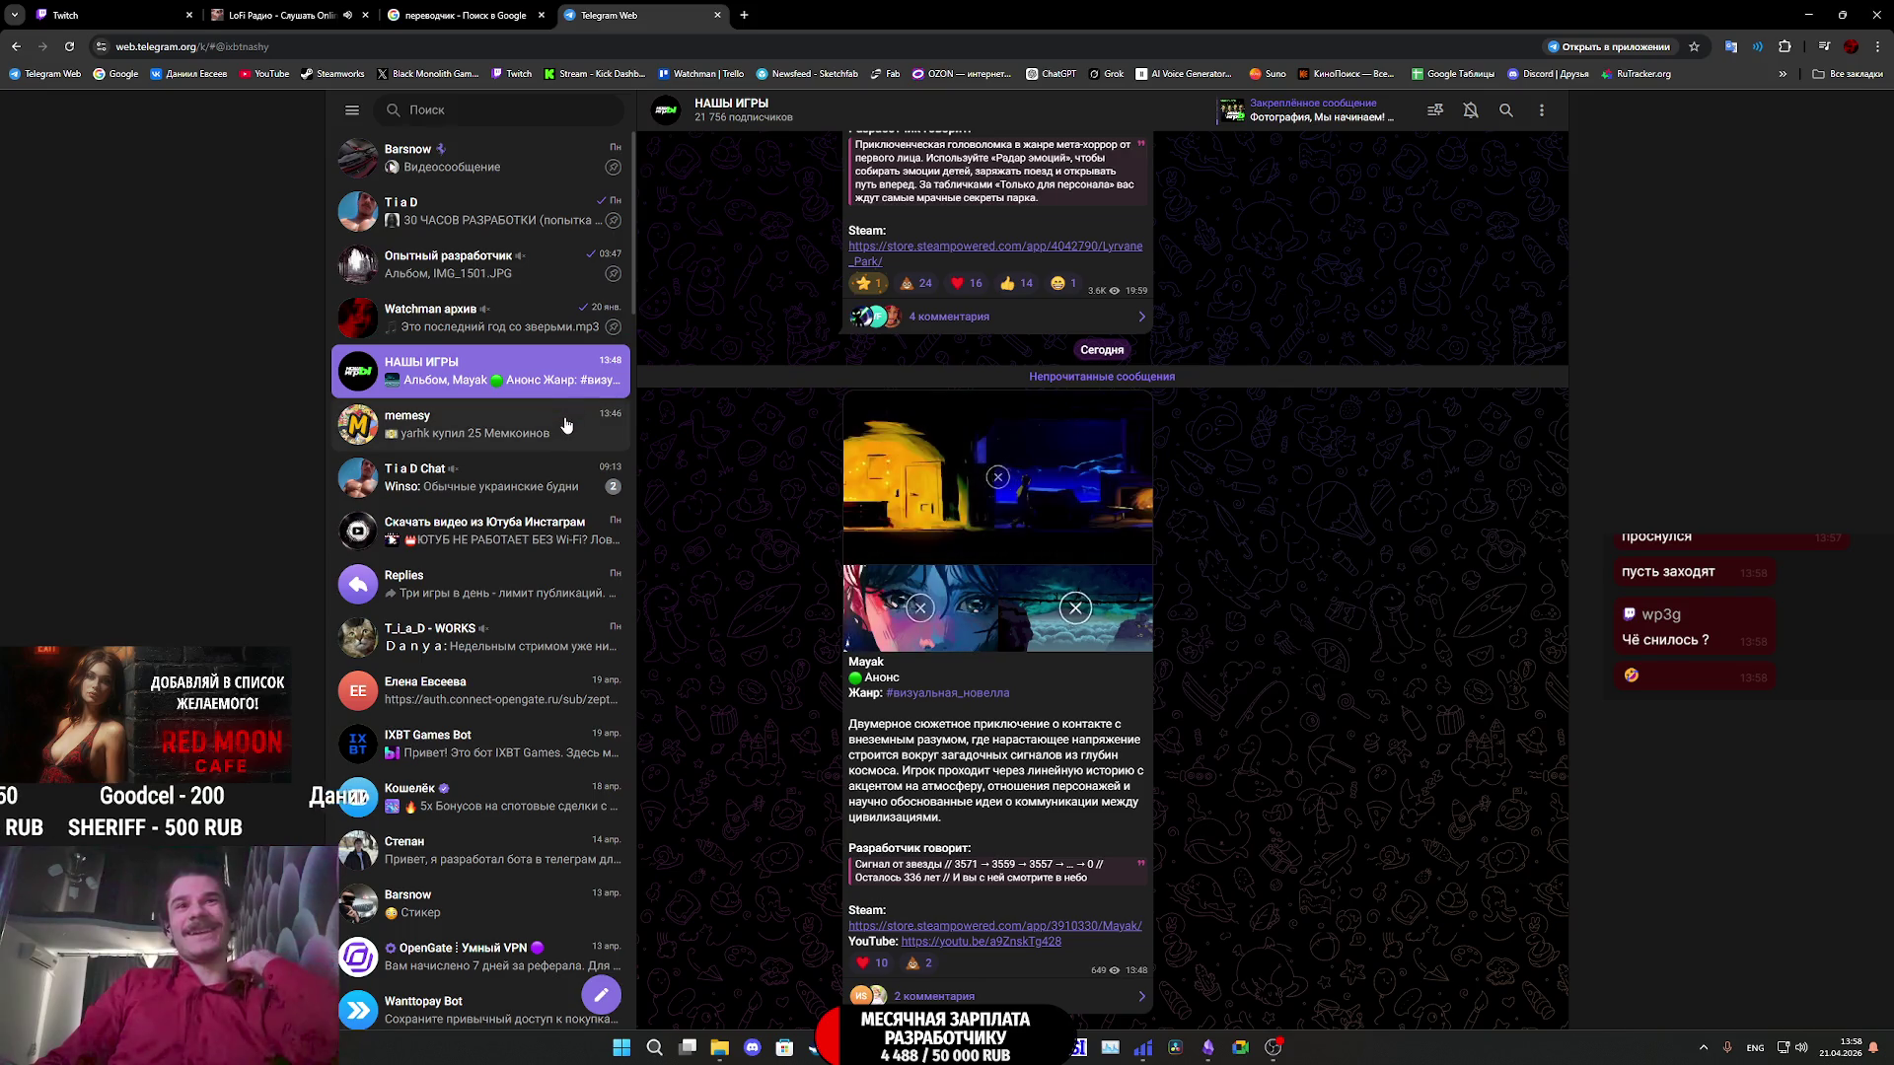
pyautogui.click(935, 471)
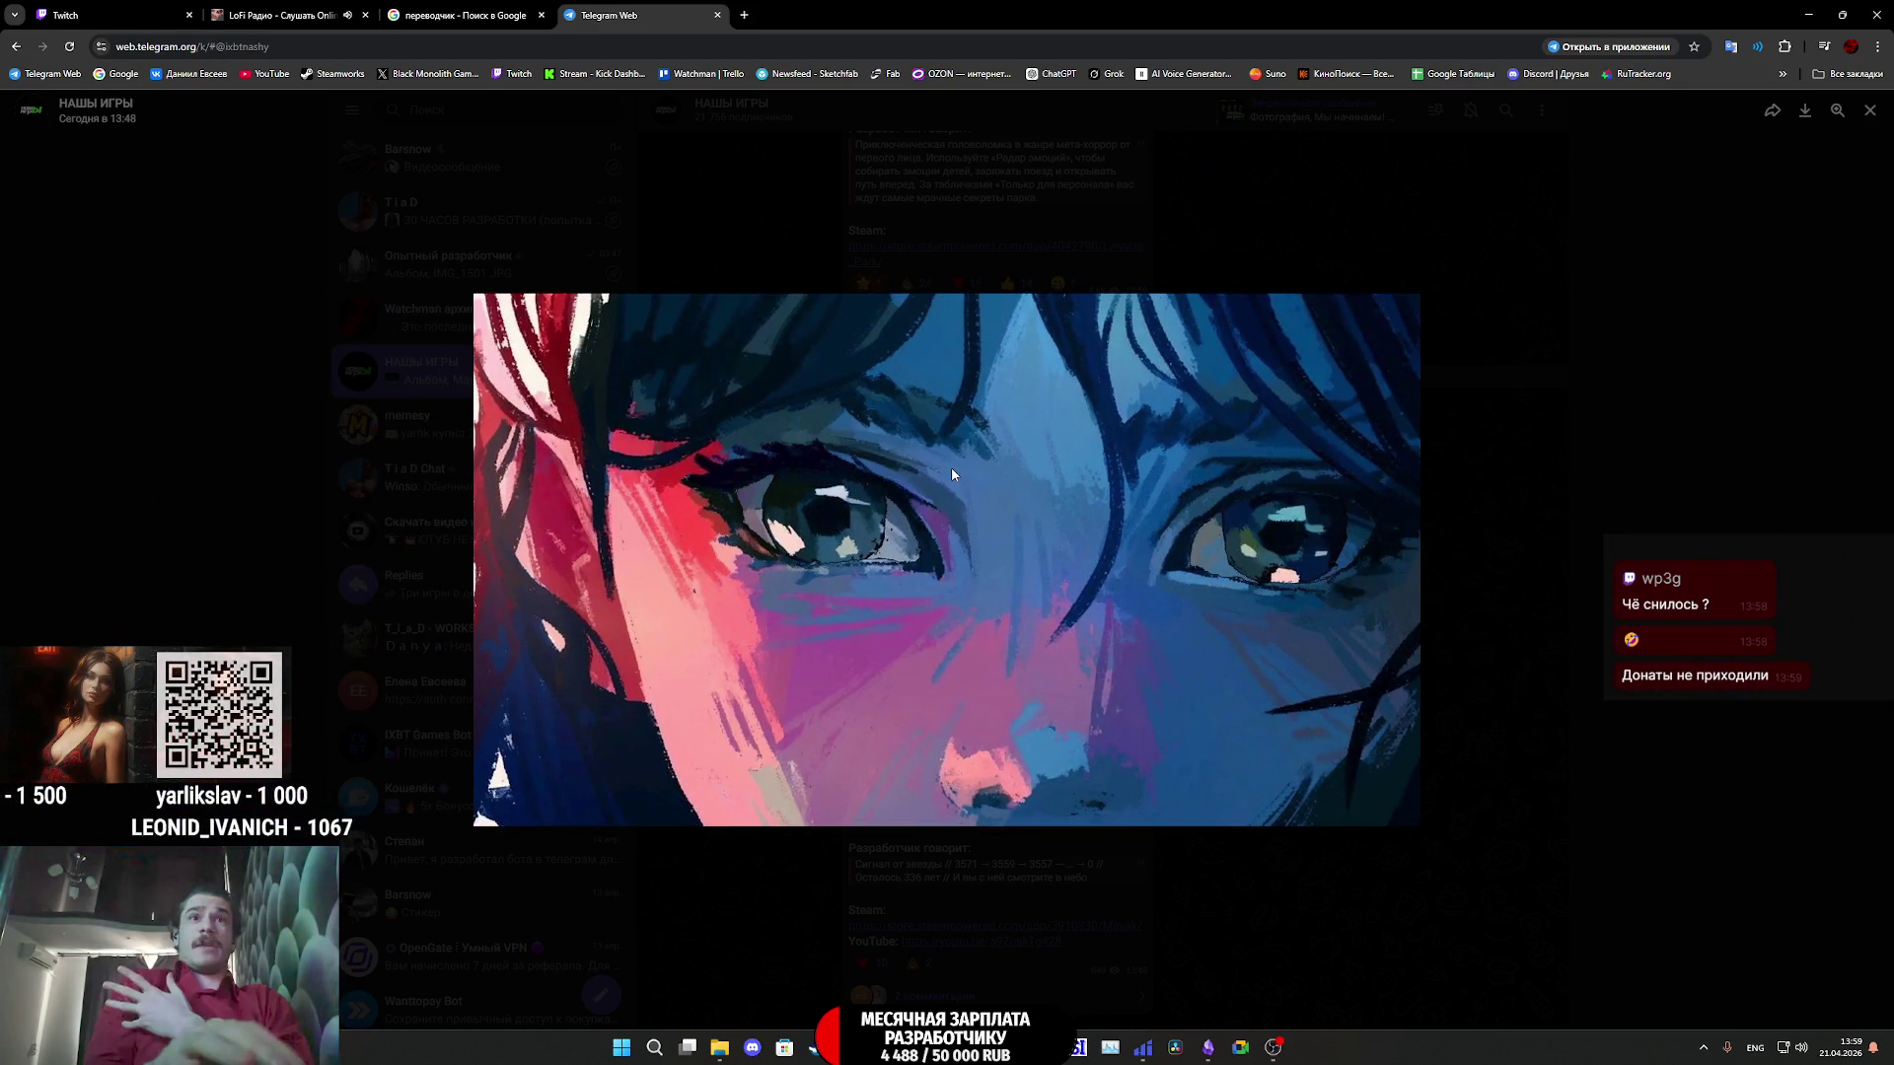
pyautogui.click(1556, 703)
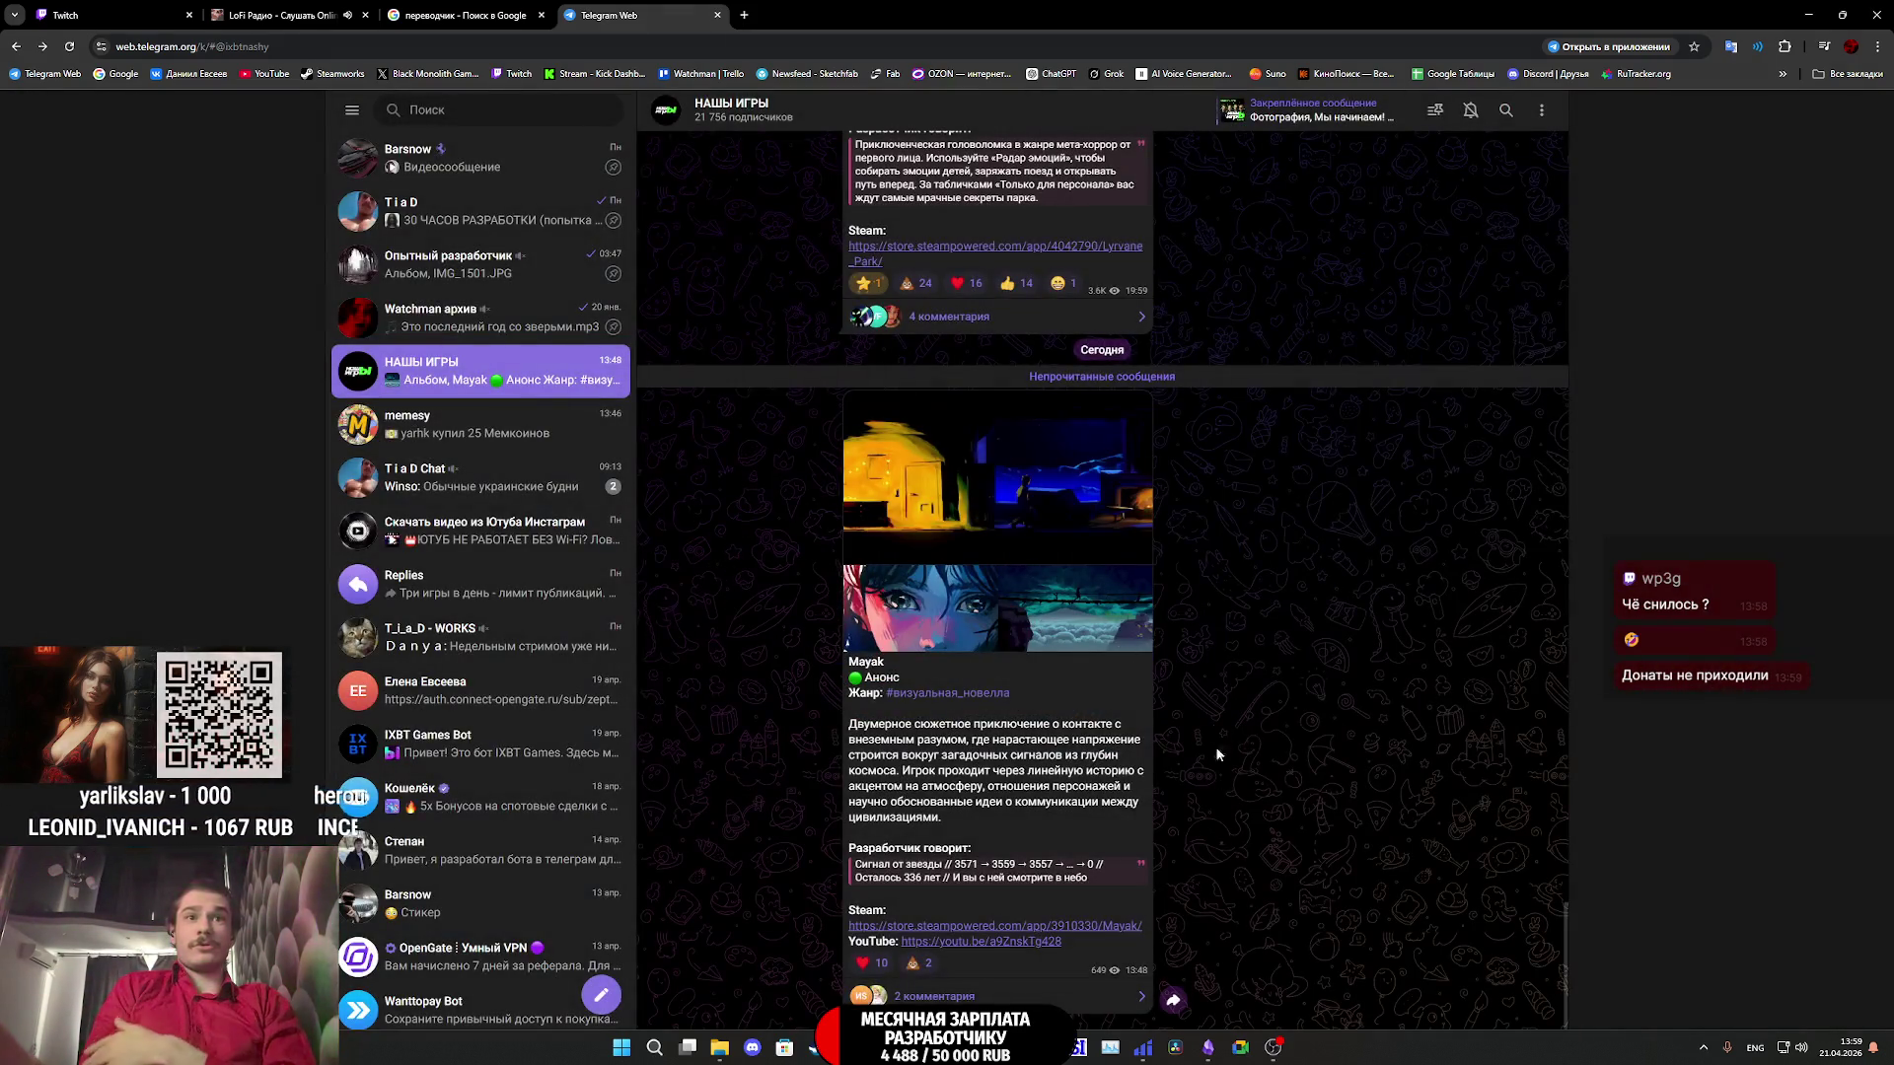
pyautogui.moveTo(982, 952)
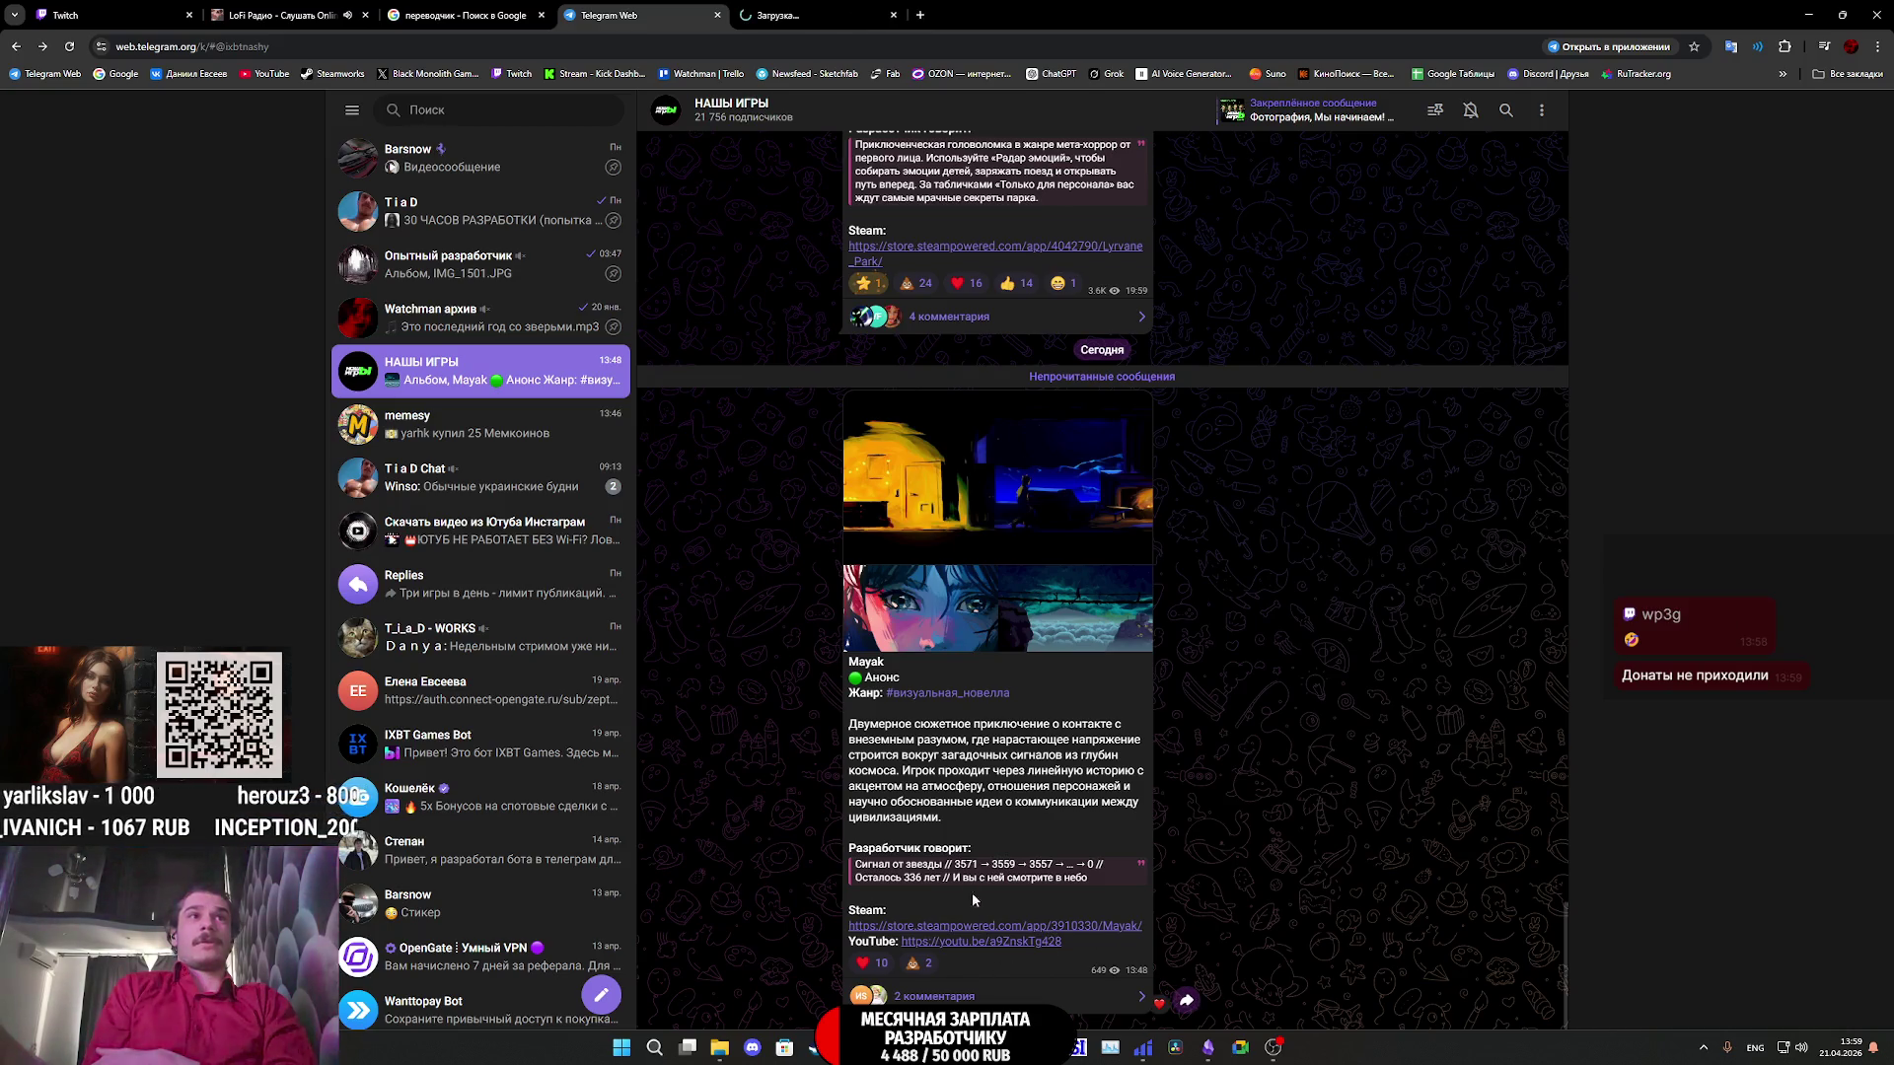
pyautogui.click(799, 8)
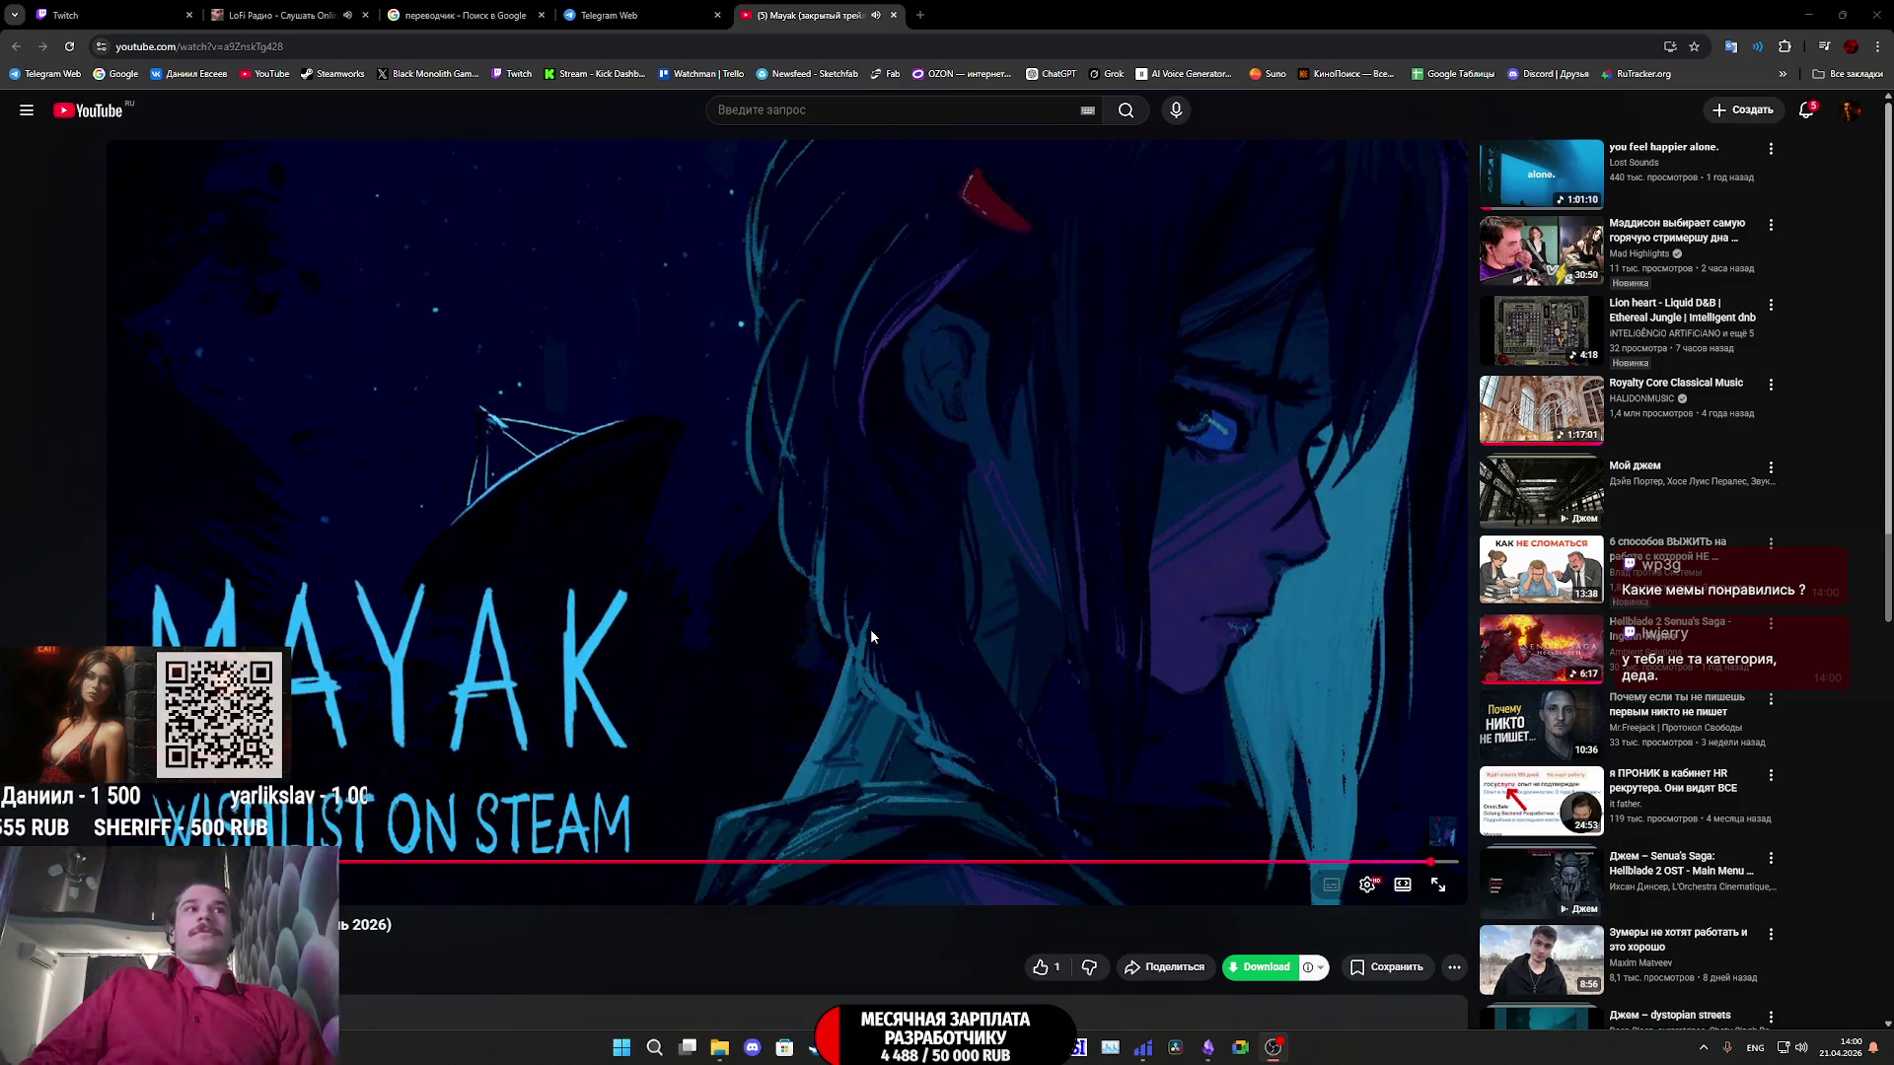
# - Expand the Mayak trailer's description and select the word Mayak in the video title
pyautogui.scroll(-2, 858, 636)
pyautogui.click(675, 818)
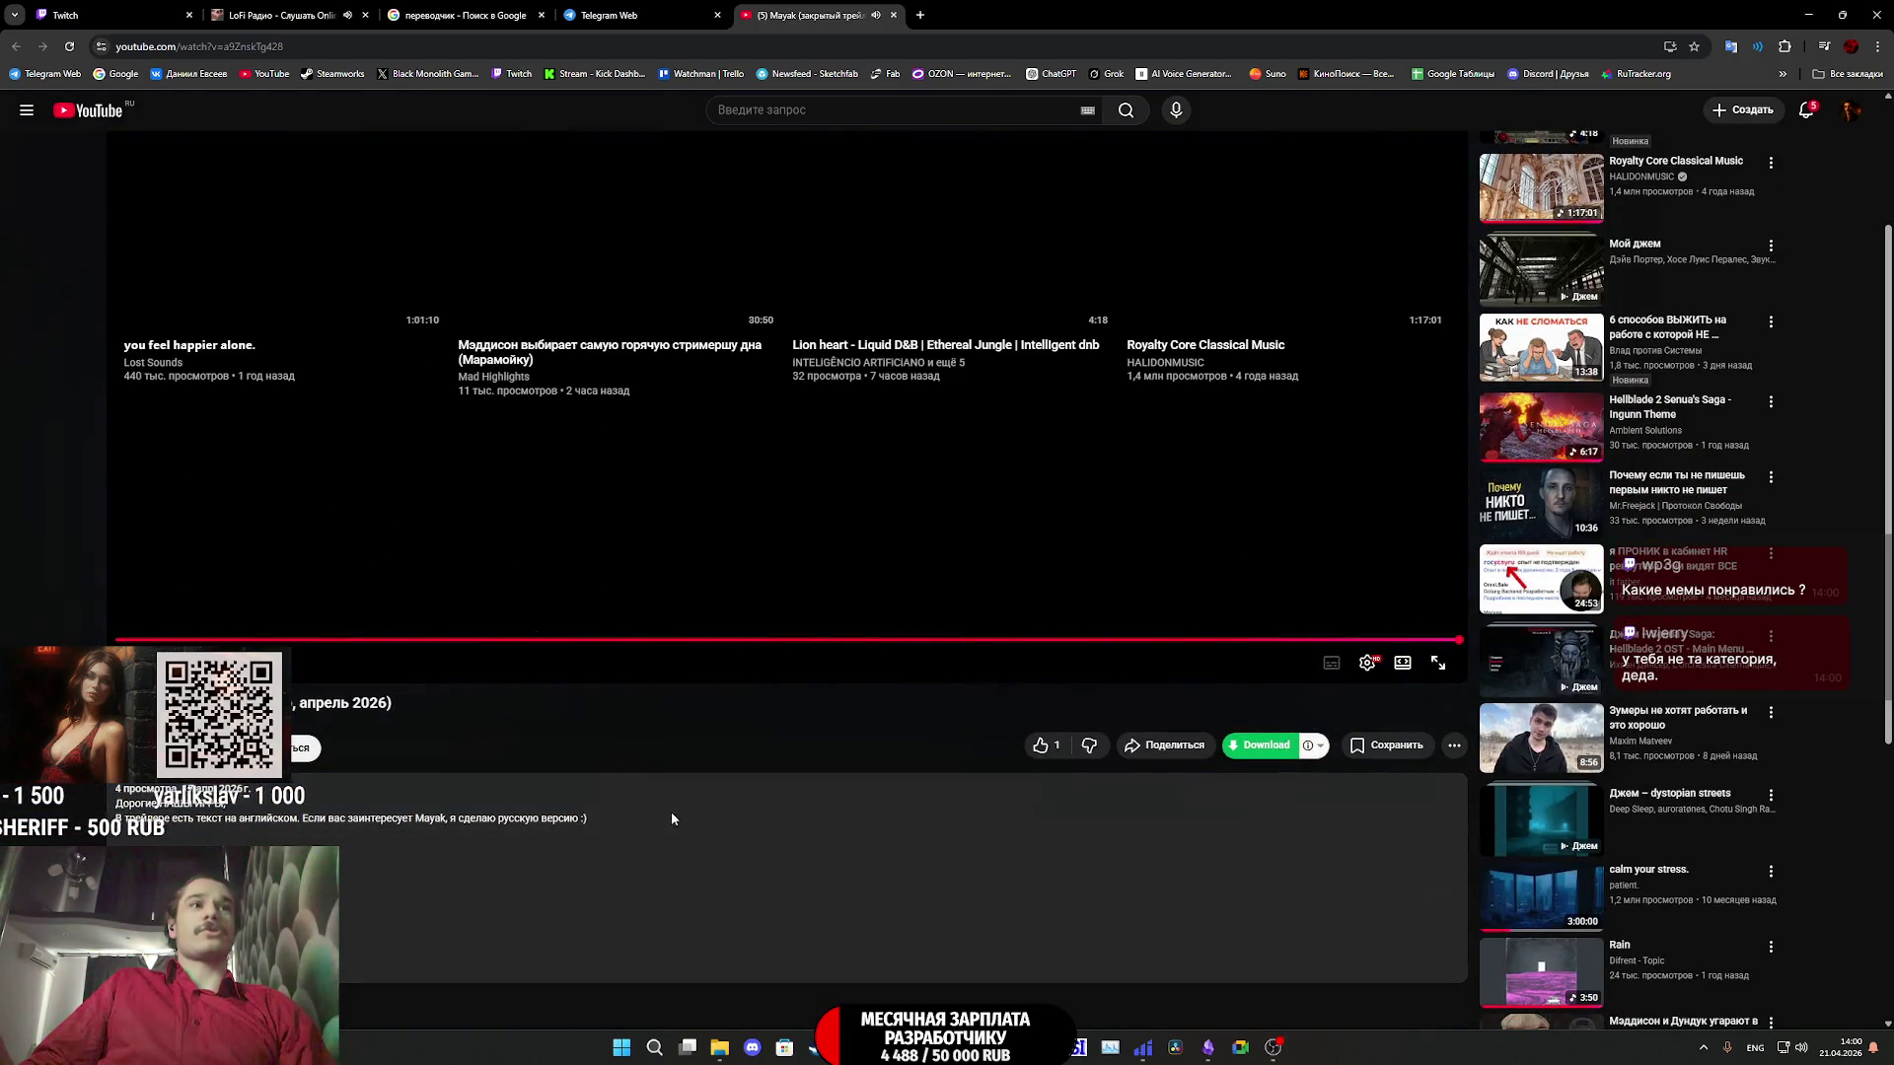
pyautogui.scroll(-3, 308, 768)
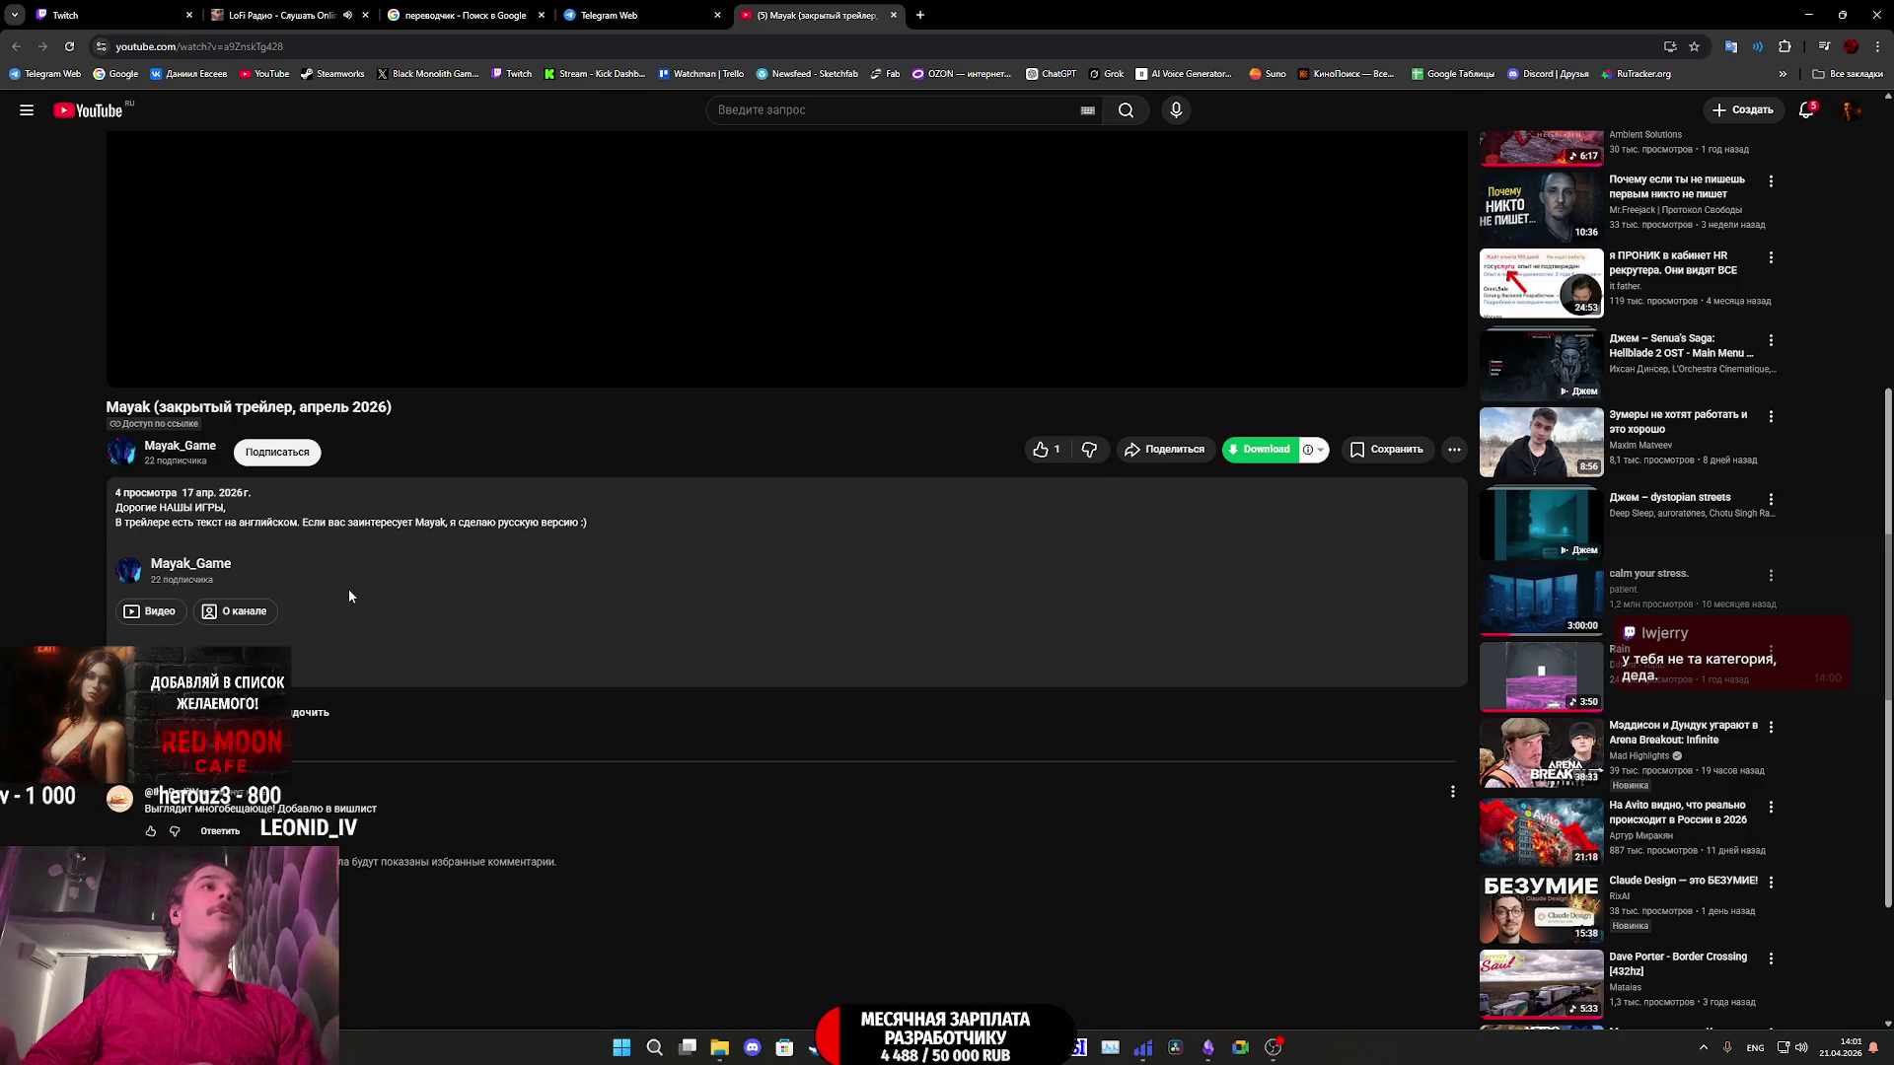
pyautogui.scroll(2, 384, 603)
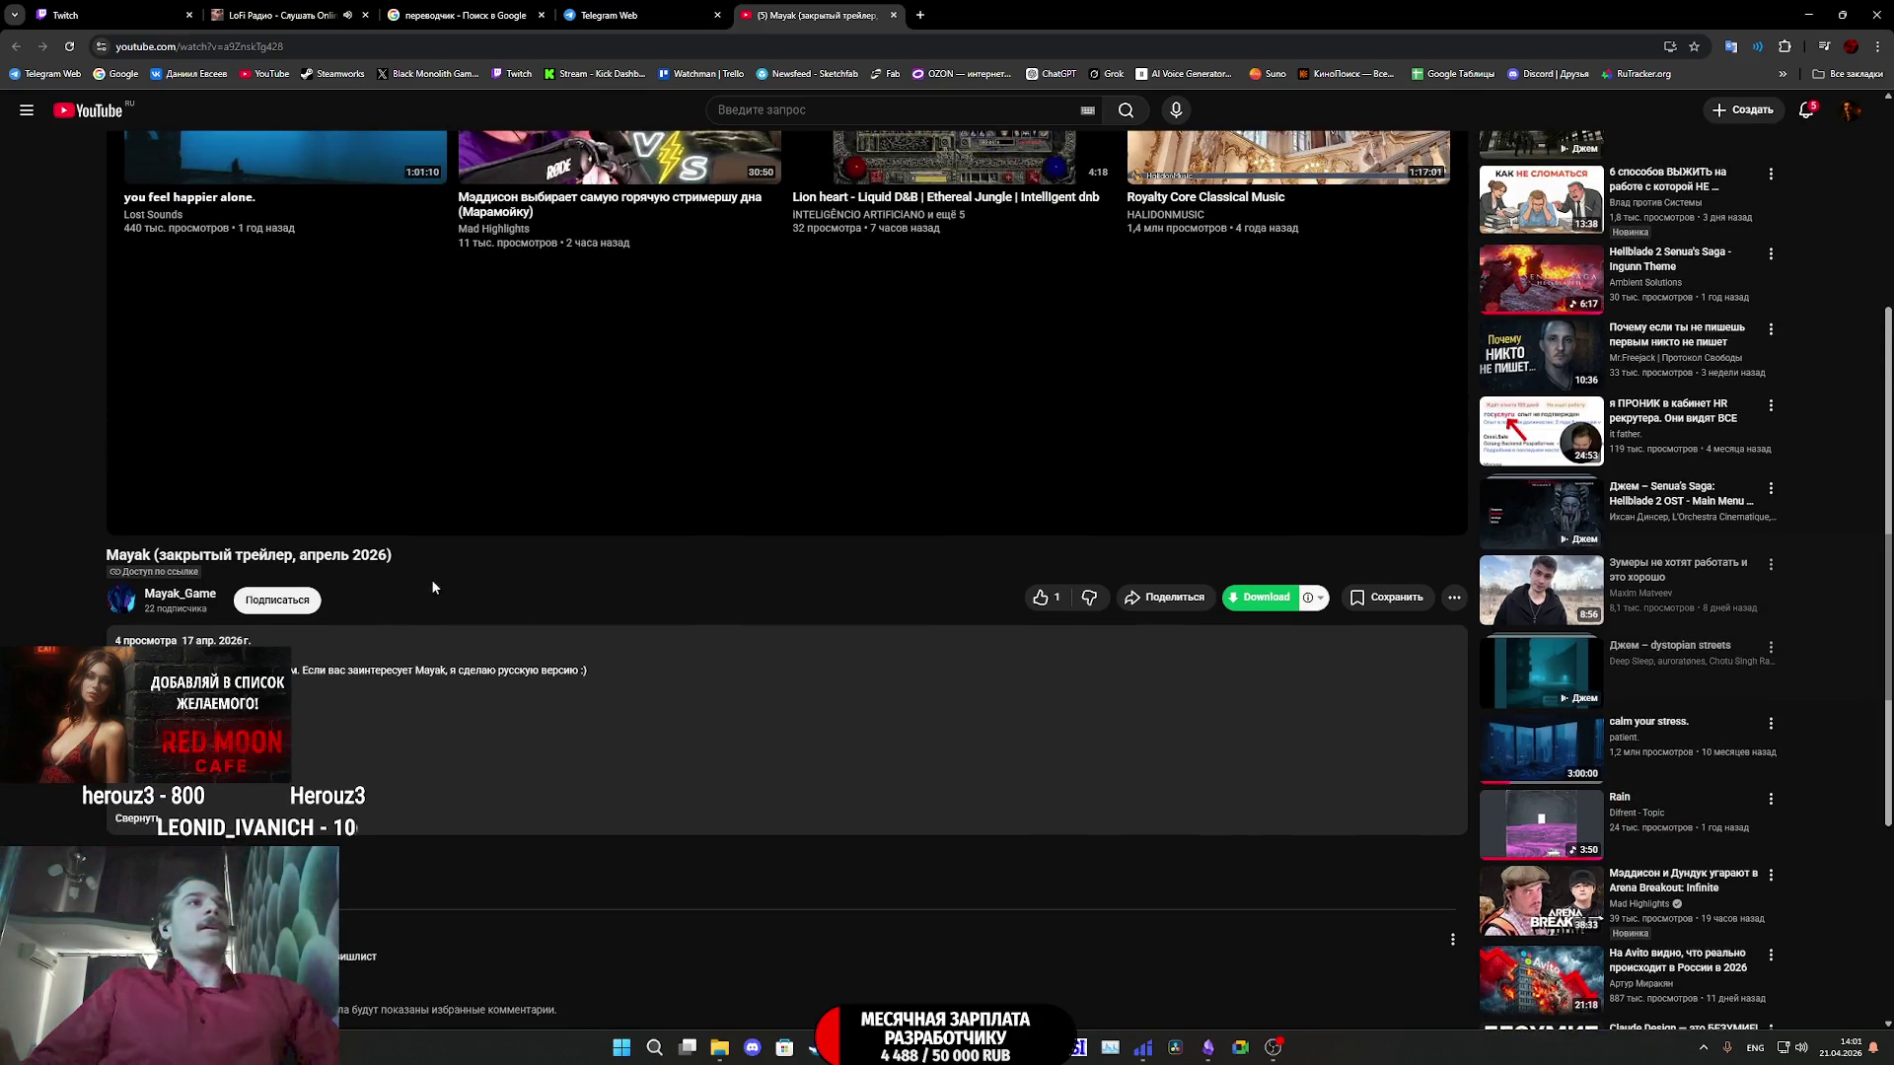
pyautogui.doubleClick(125, 555)
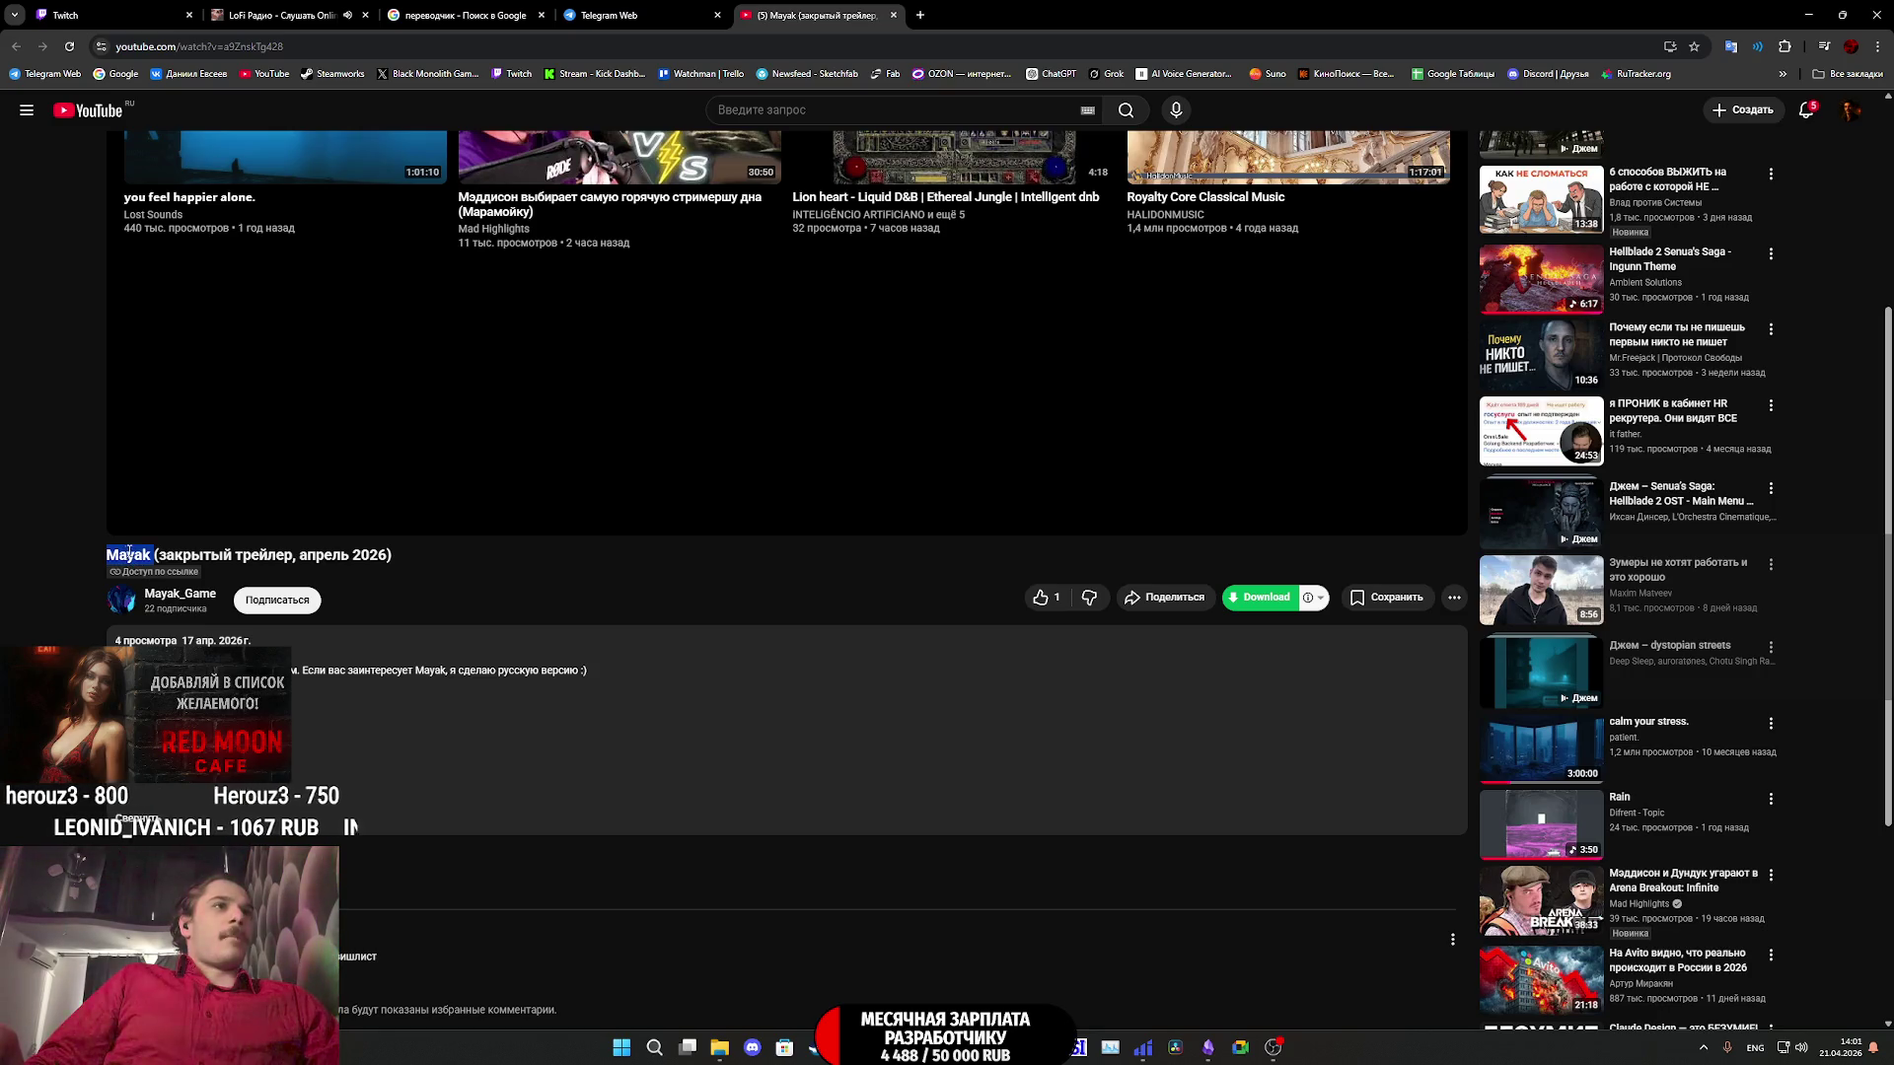
pyautogui.moveTo(747, 1057)
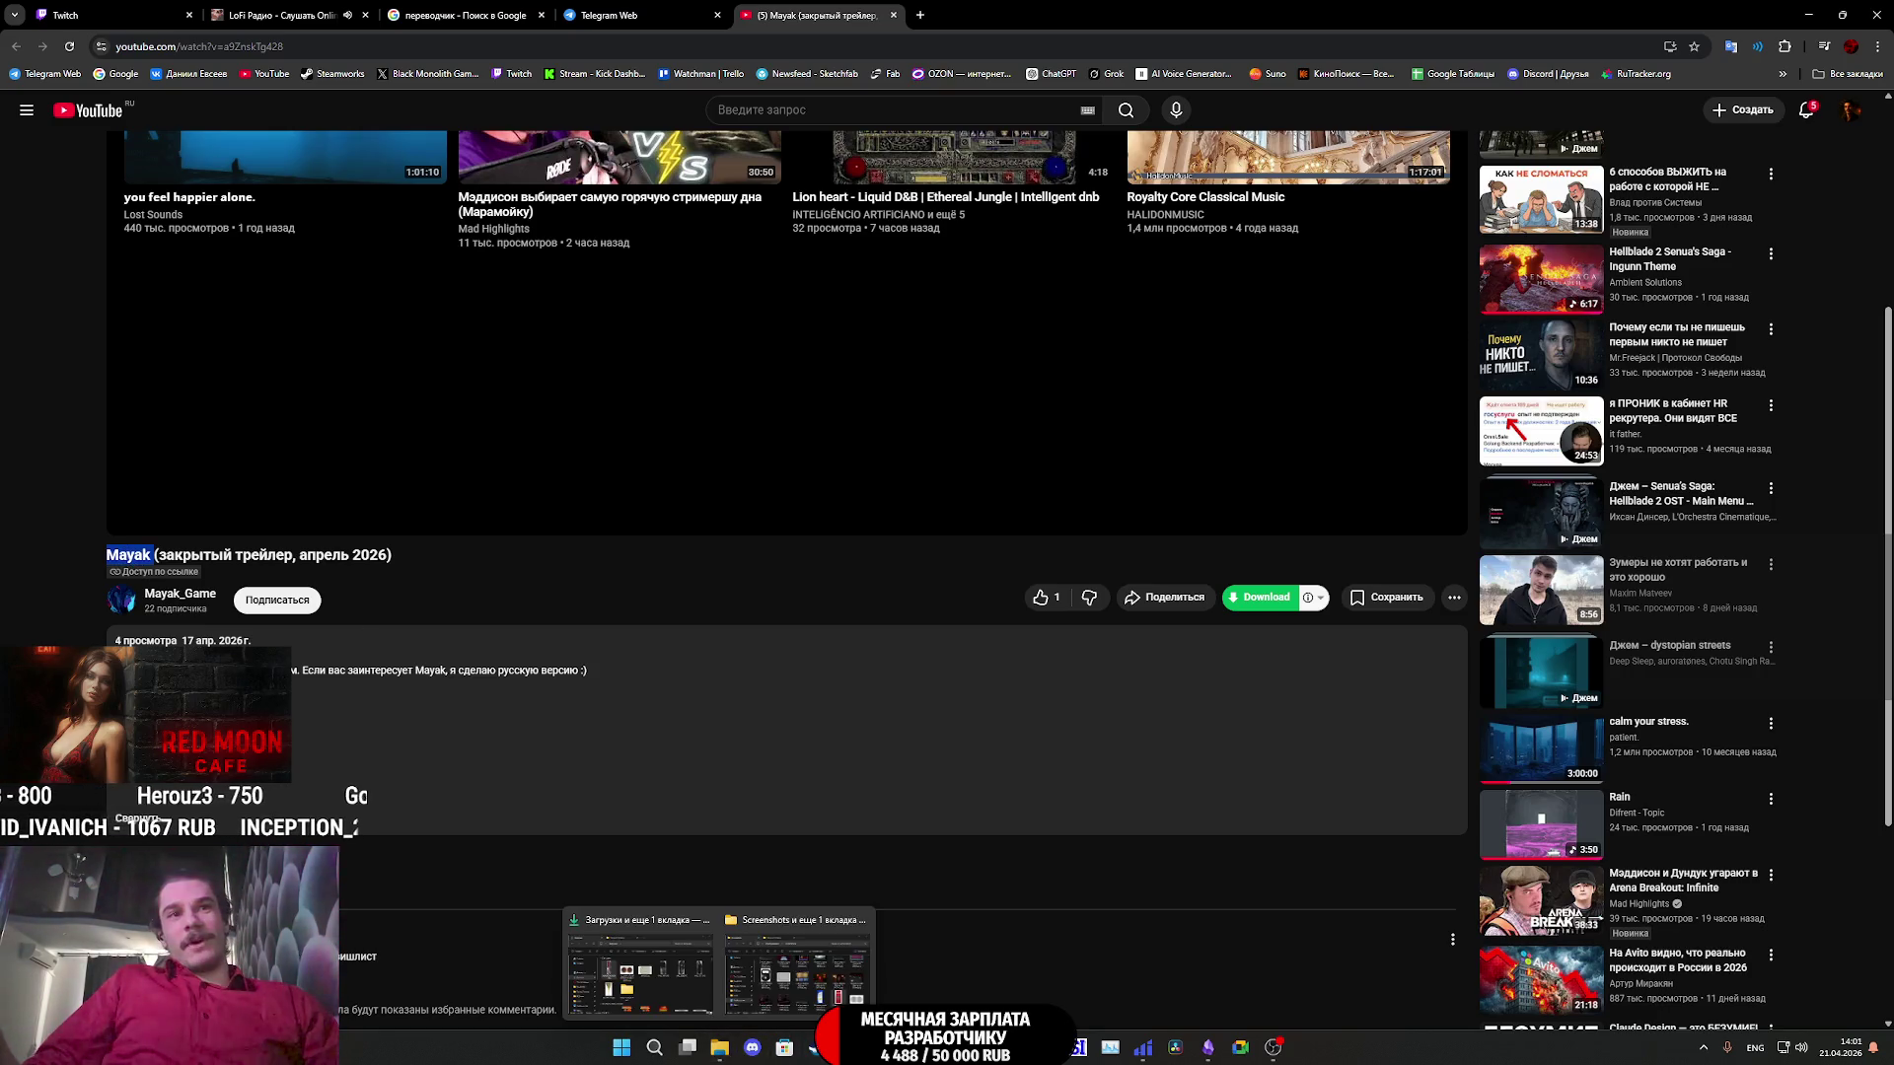
pyautogui.click(816, 1047)
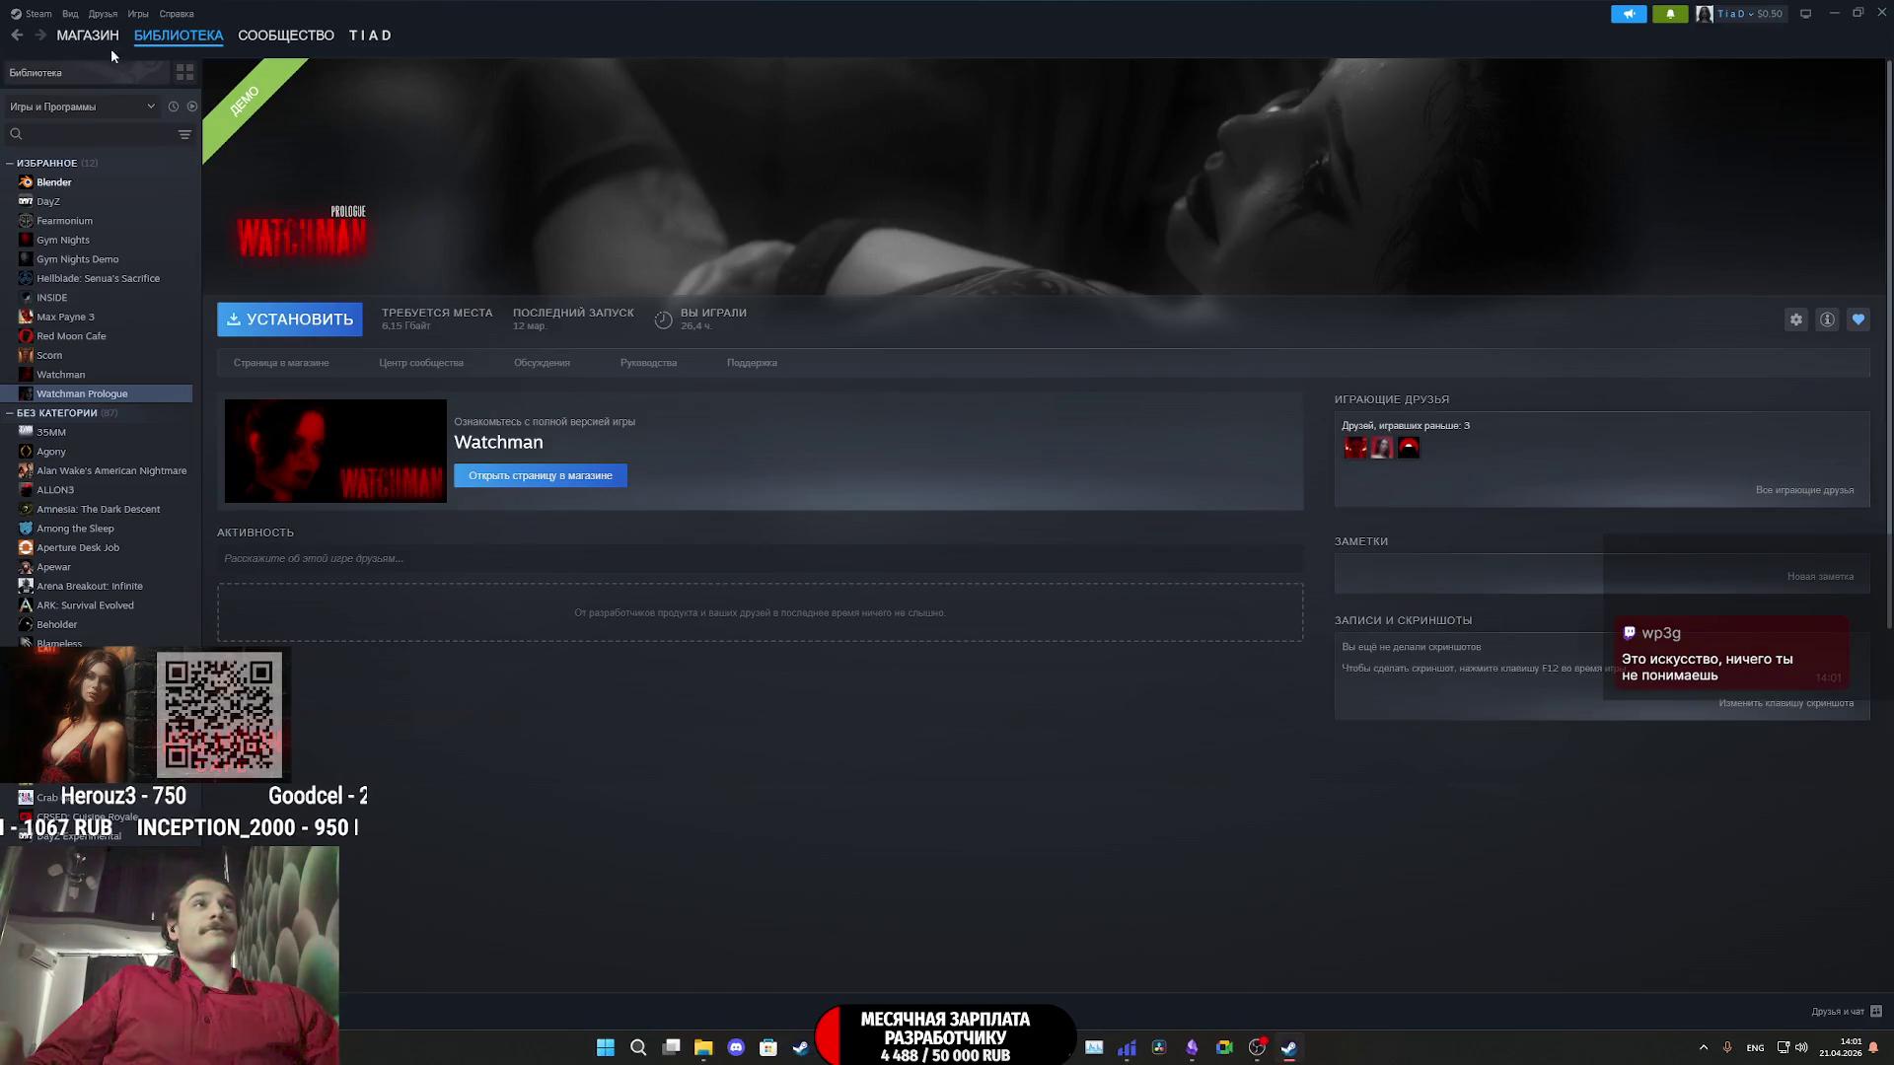
# - Open the Watchman Prologue store page and show its red second screenshot
pyautogui.click(296, 369)
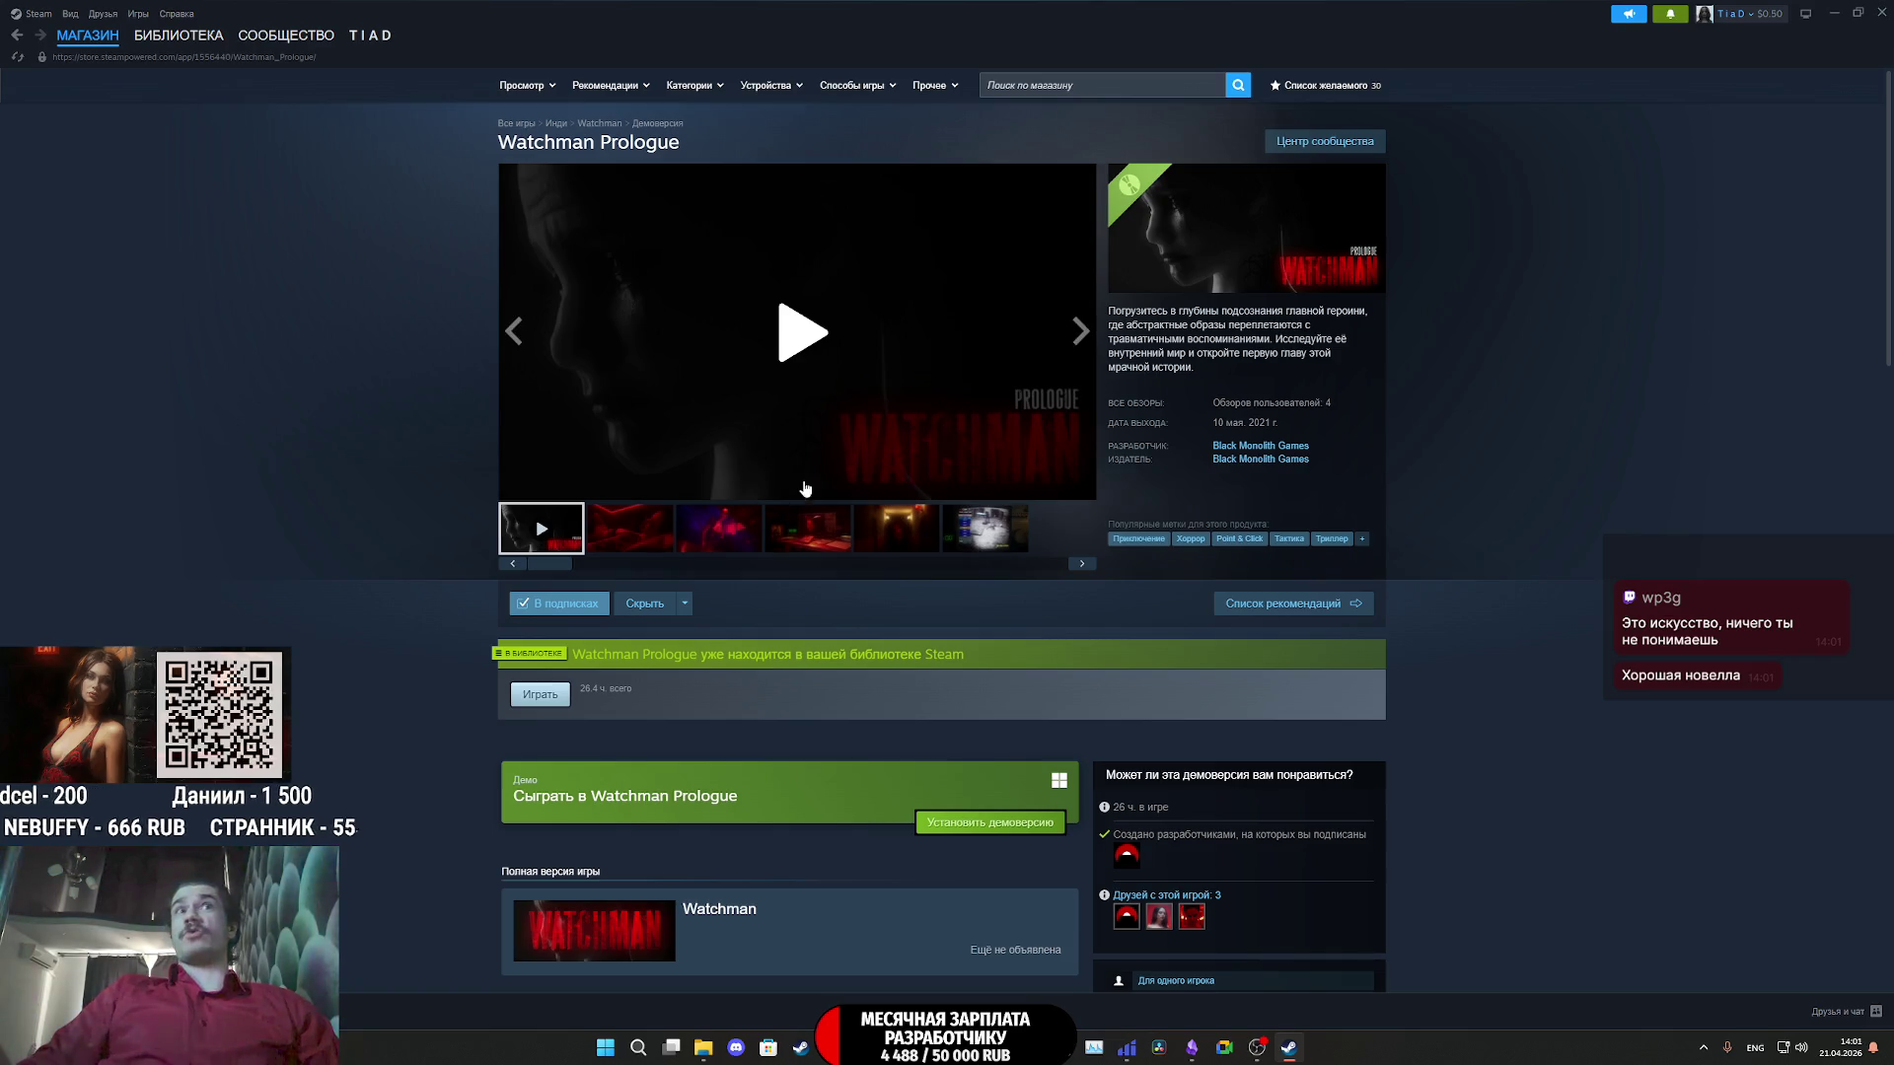
pyautogui.click(647, 541)
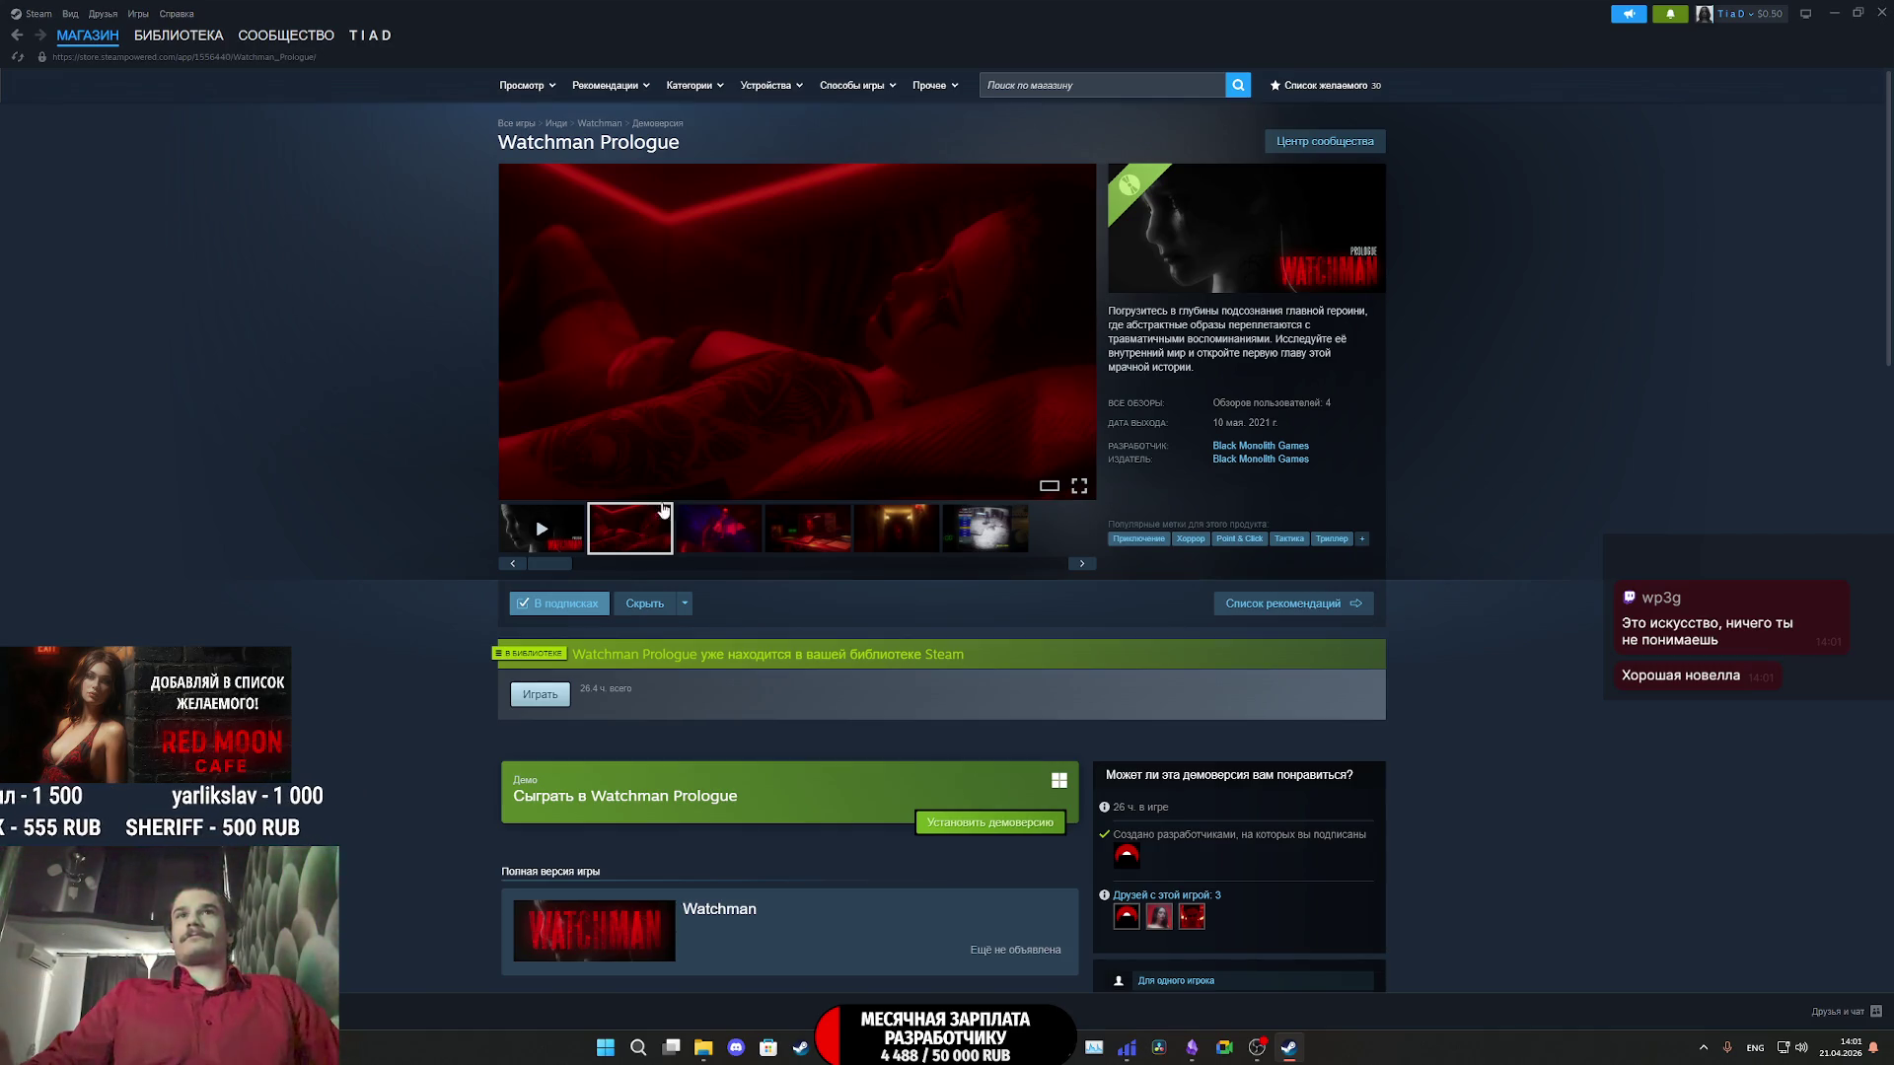
pyautogui.click(1086, 85)
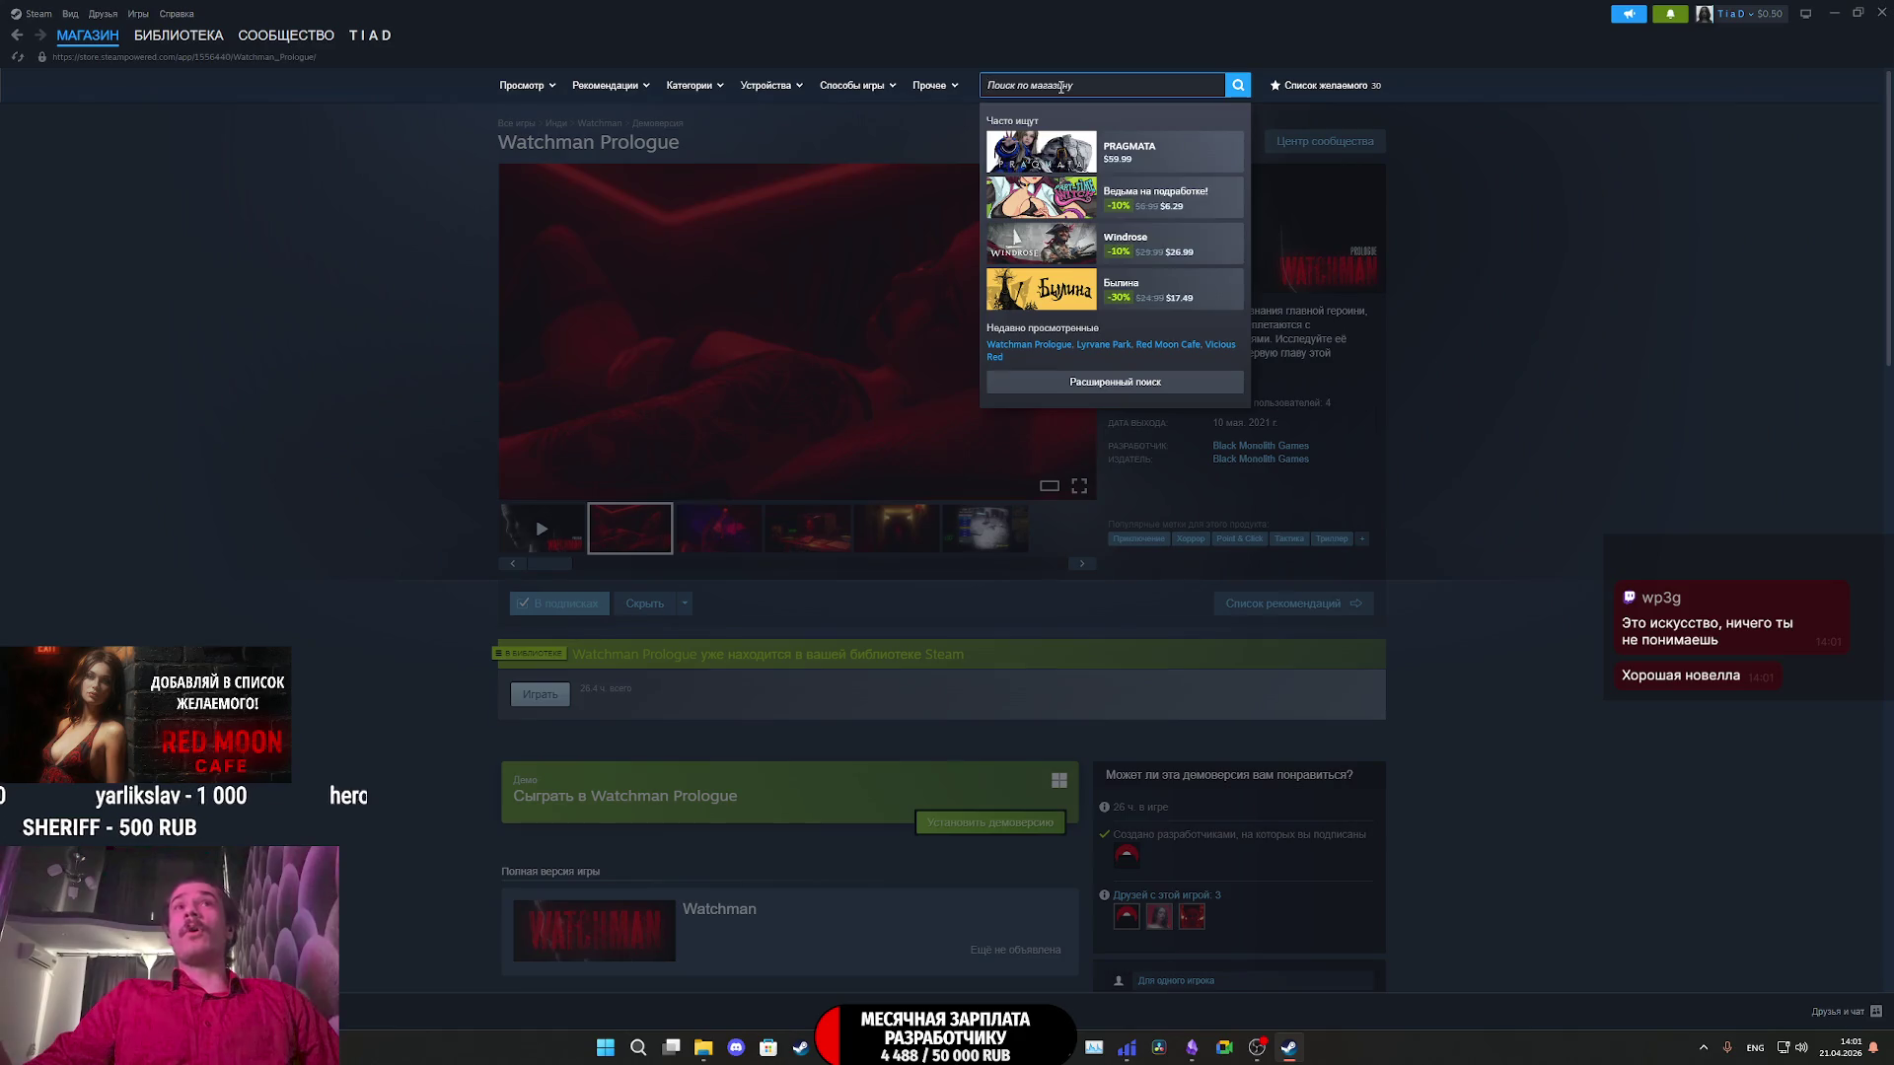
# - Search the Steam store for 'Mayak' and open the Mayak game's page
pyautogui.write('Mayak')
pyautogui.press('Return')
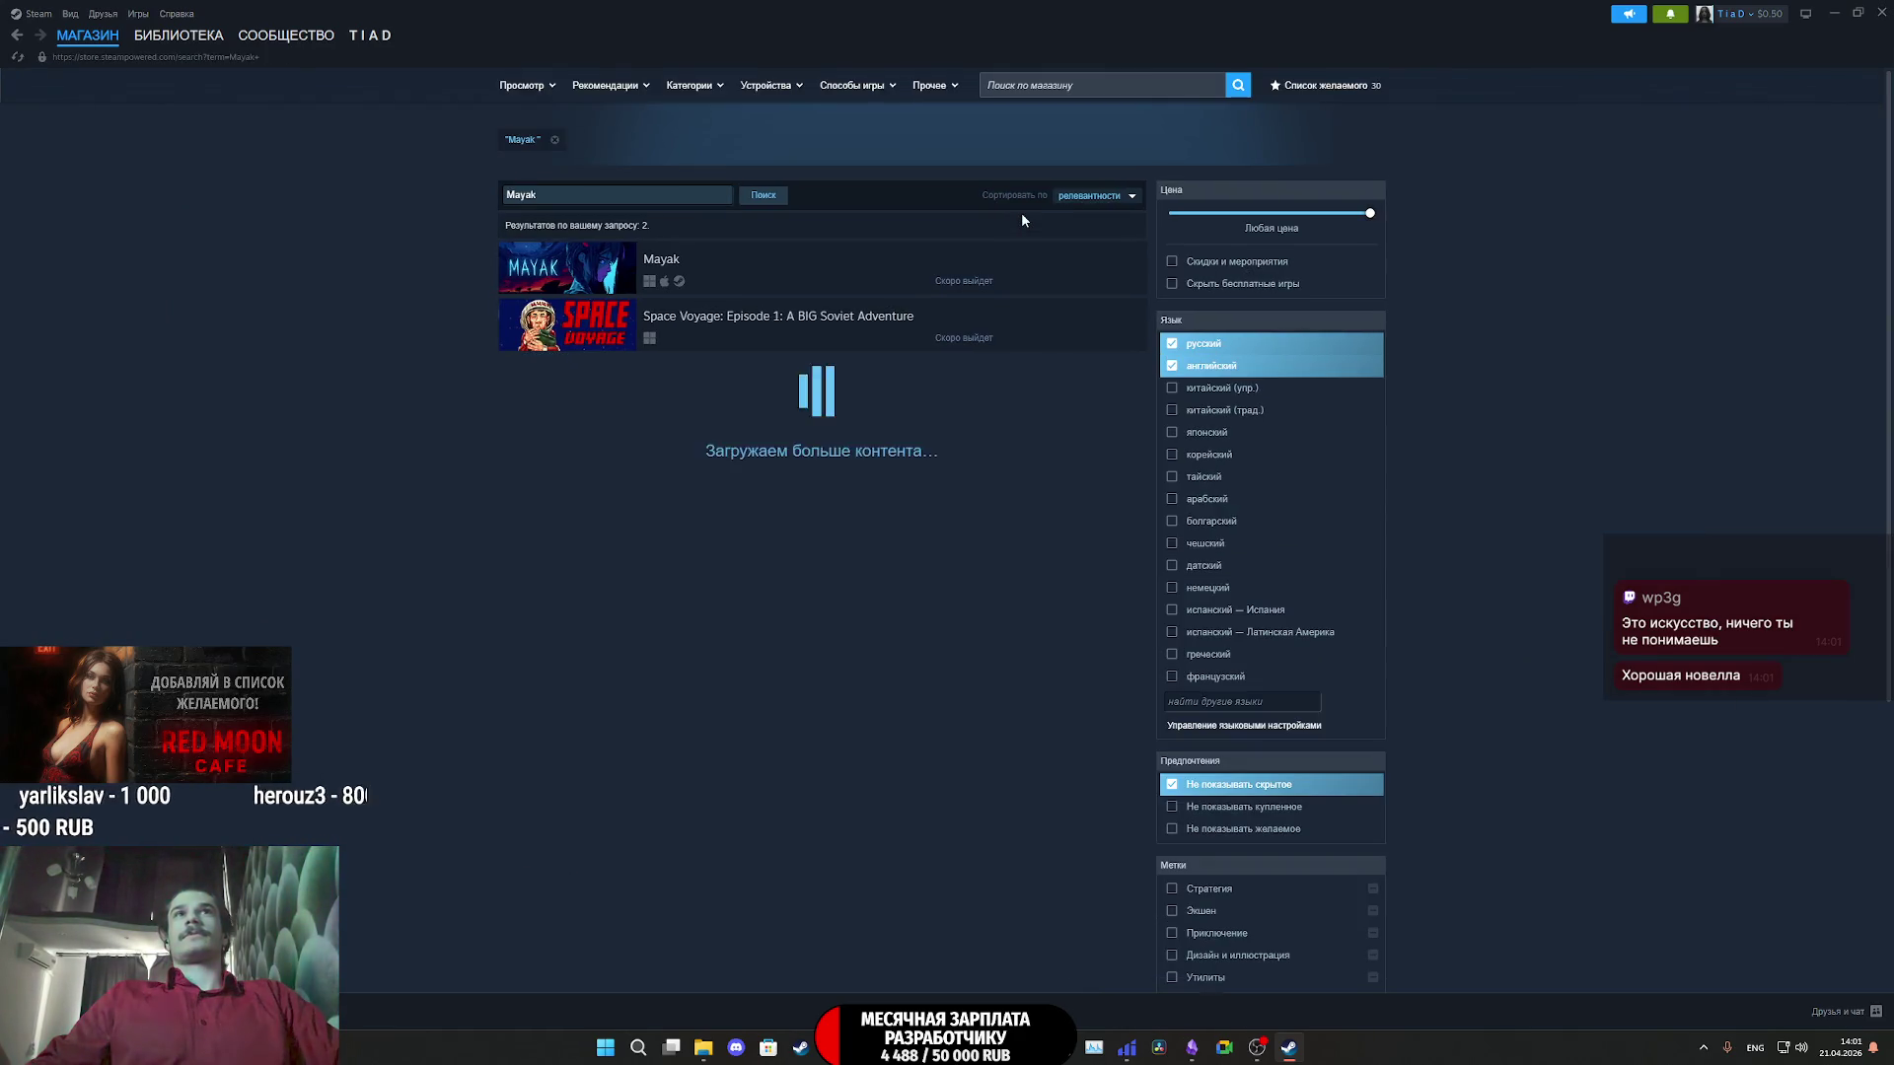
pyautogui.click(842, 263)
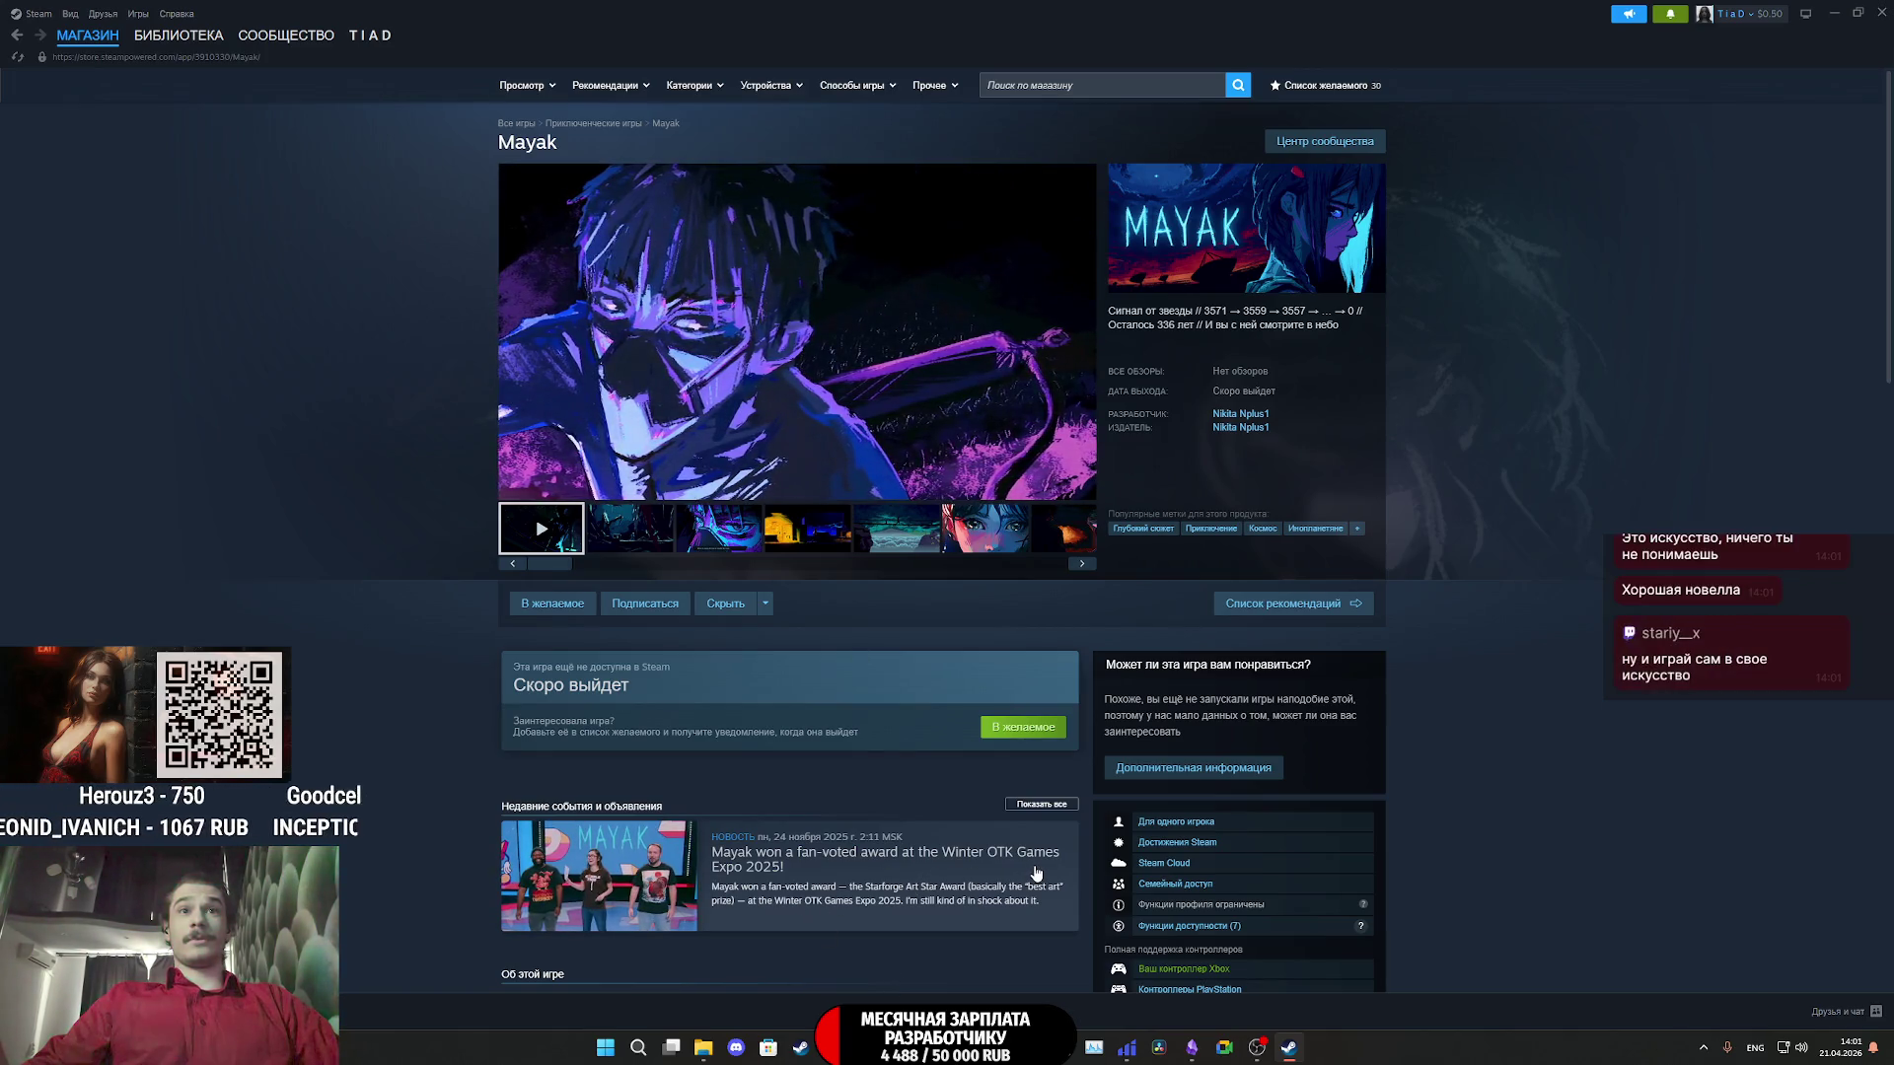
# - Browse the Mayak screenshots and description, then search its community groups
pyautogui.click(635, 528)
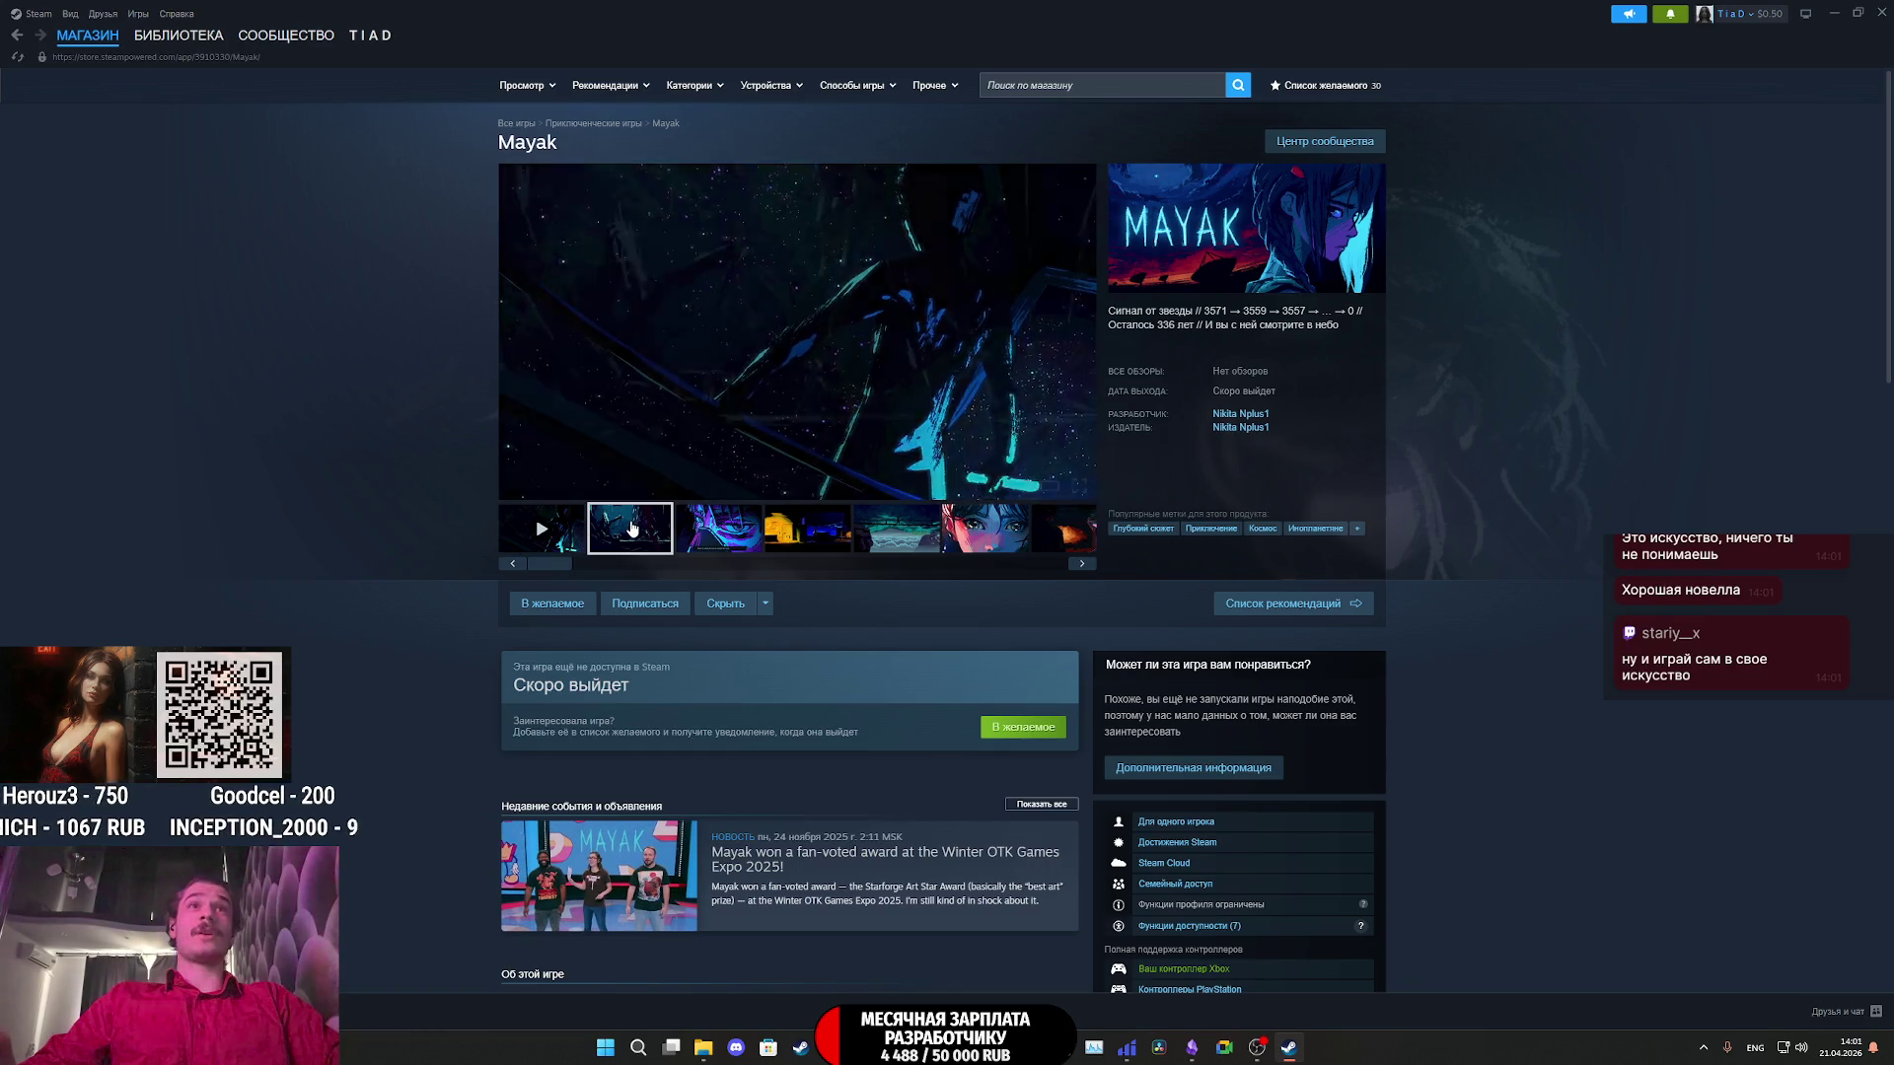
pyautogui.scroll(-8, 806, 444)
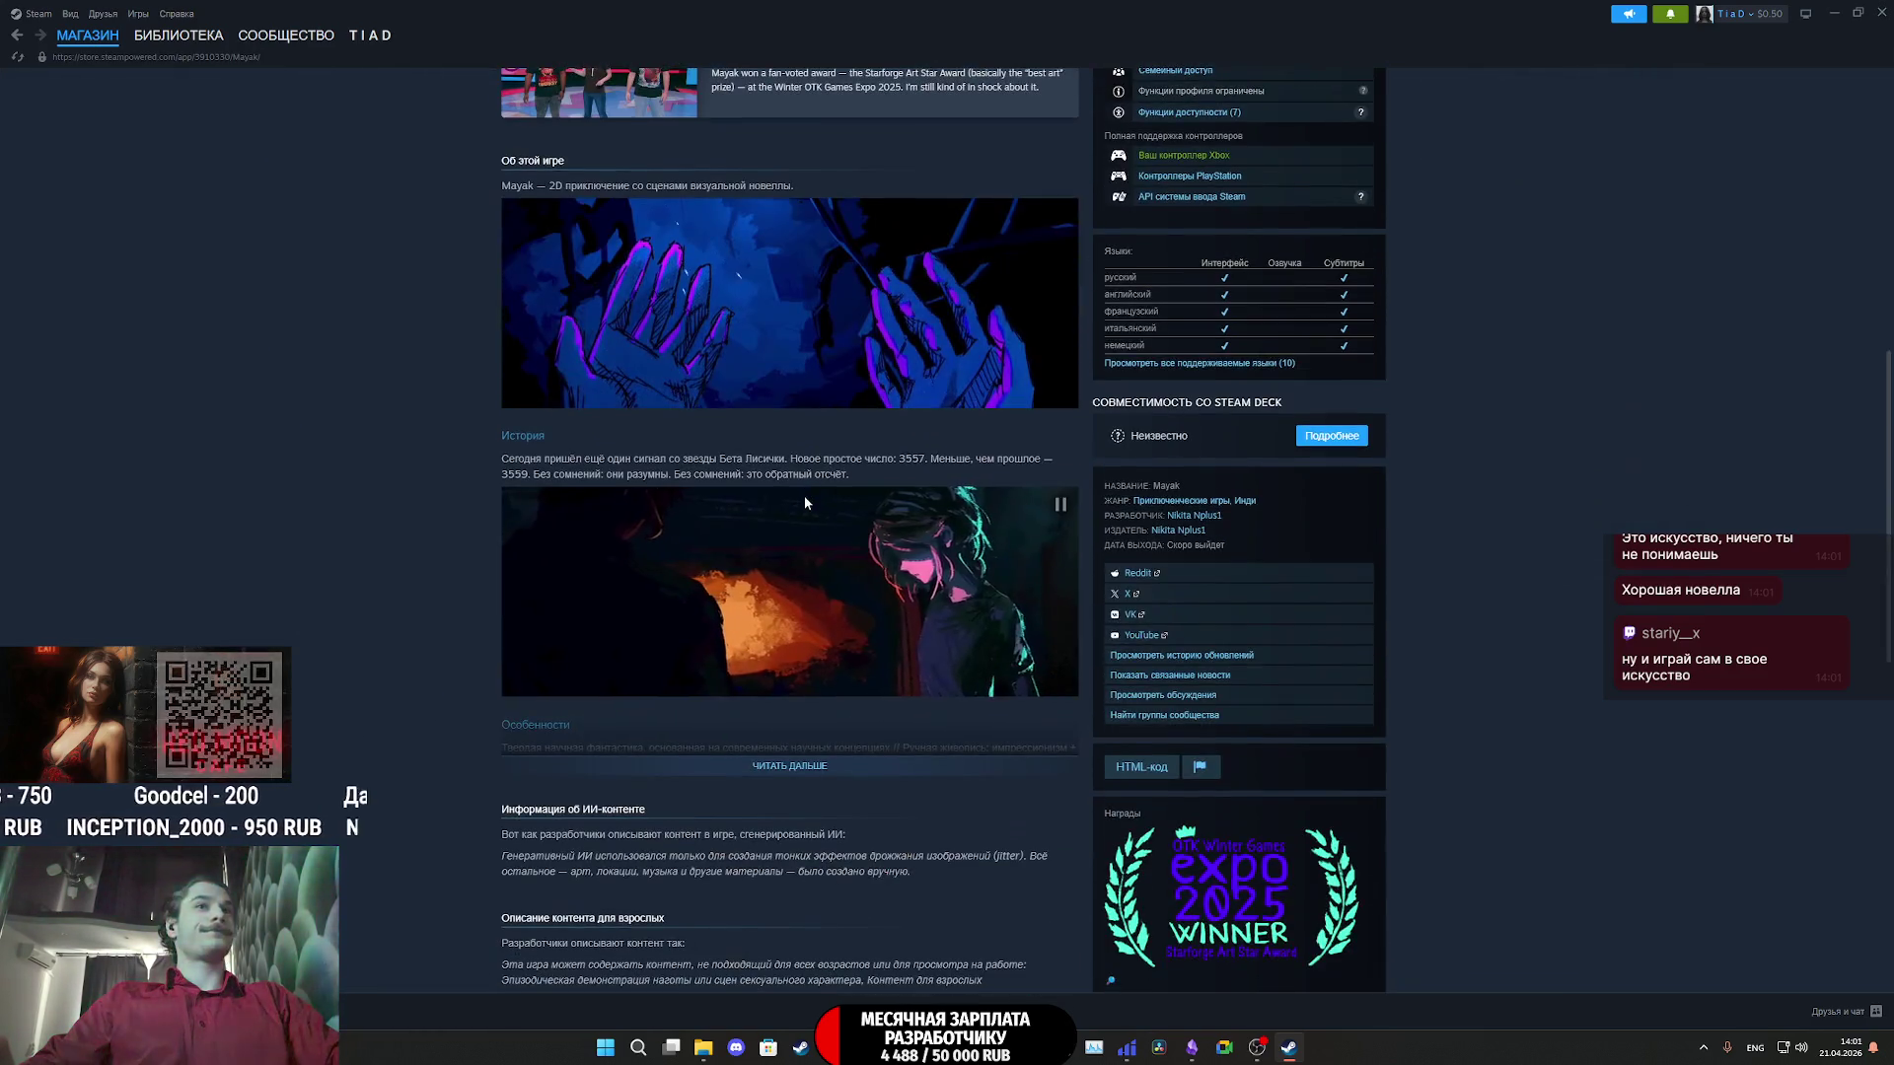
pyautogui.scroll(-4, 783, 771)
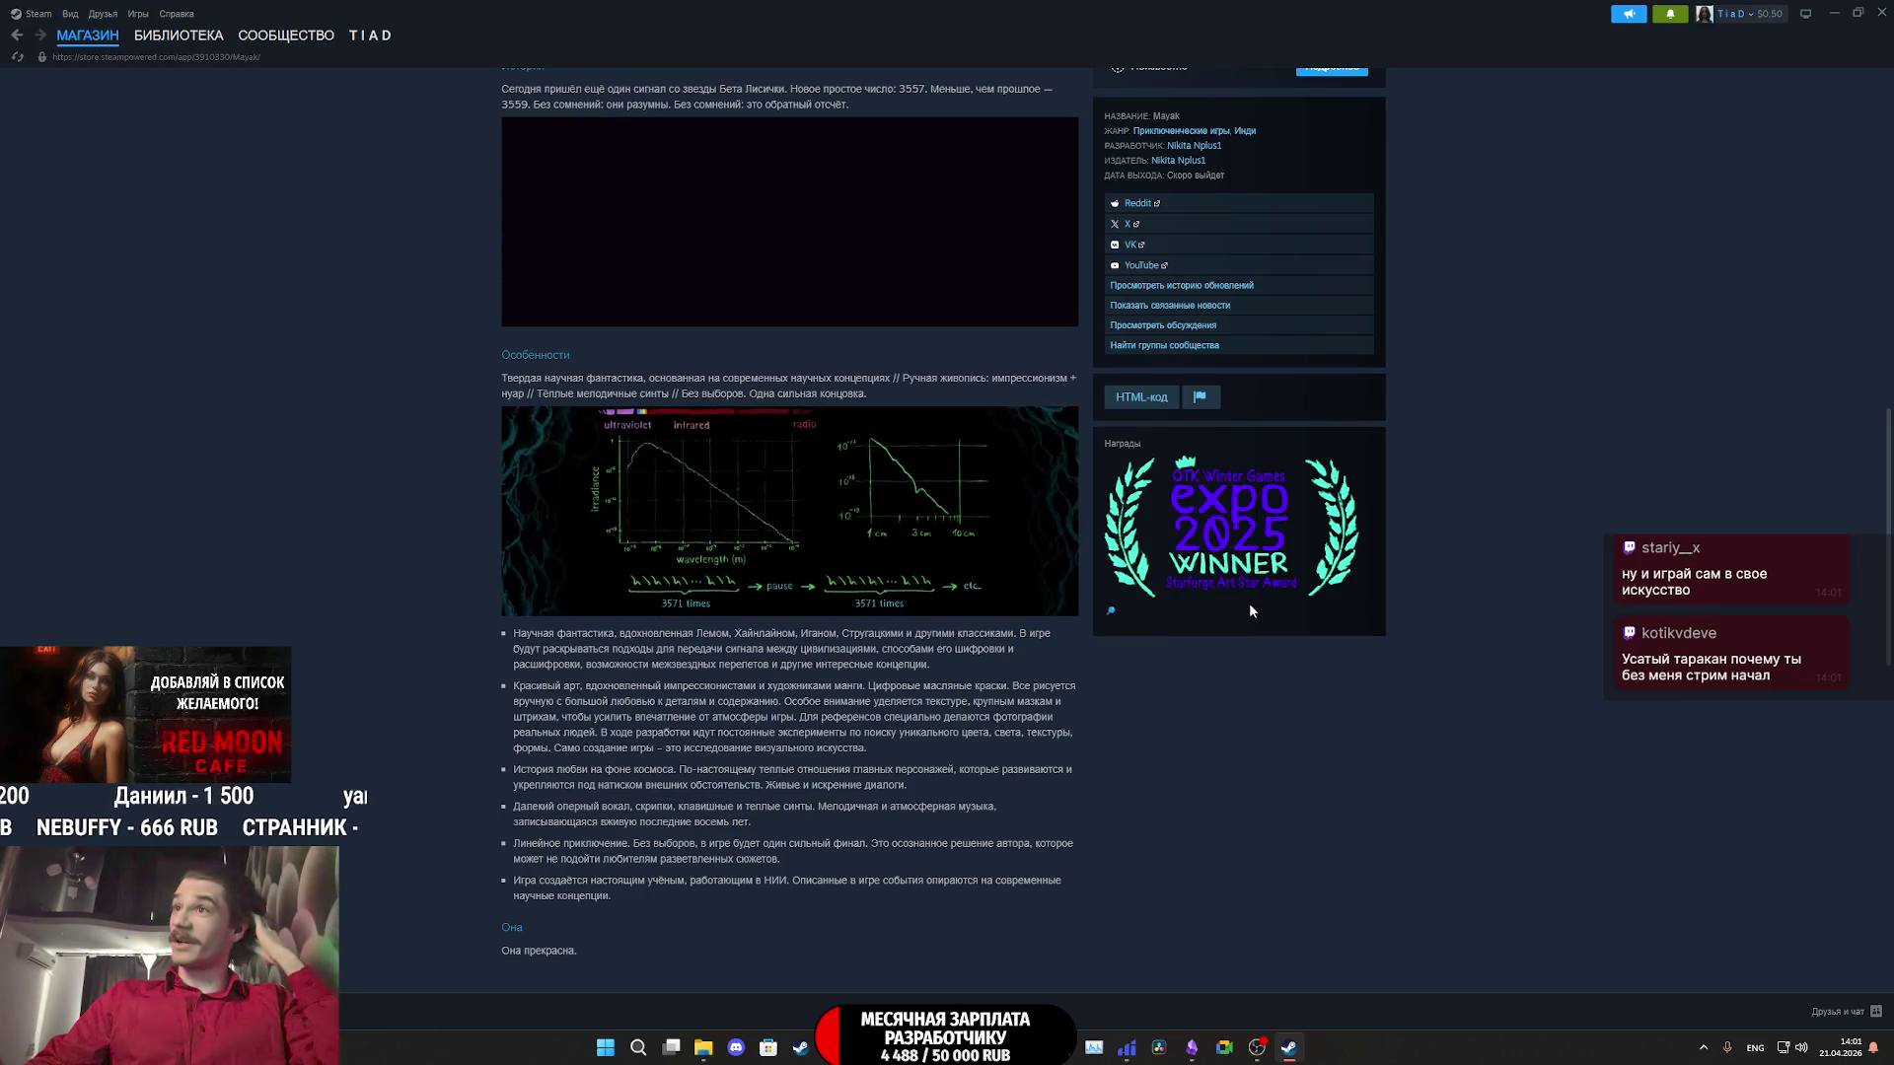
pyautogui.scroll(-2, 663, 864)
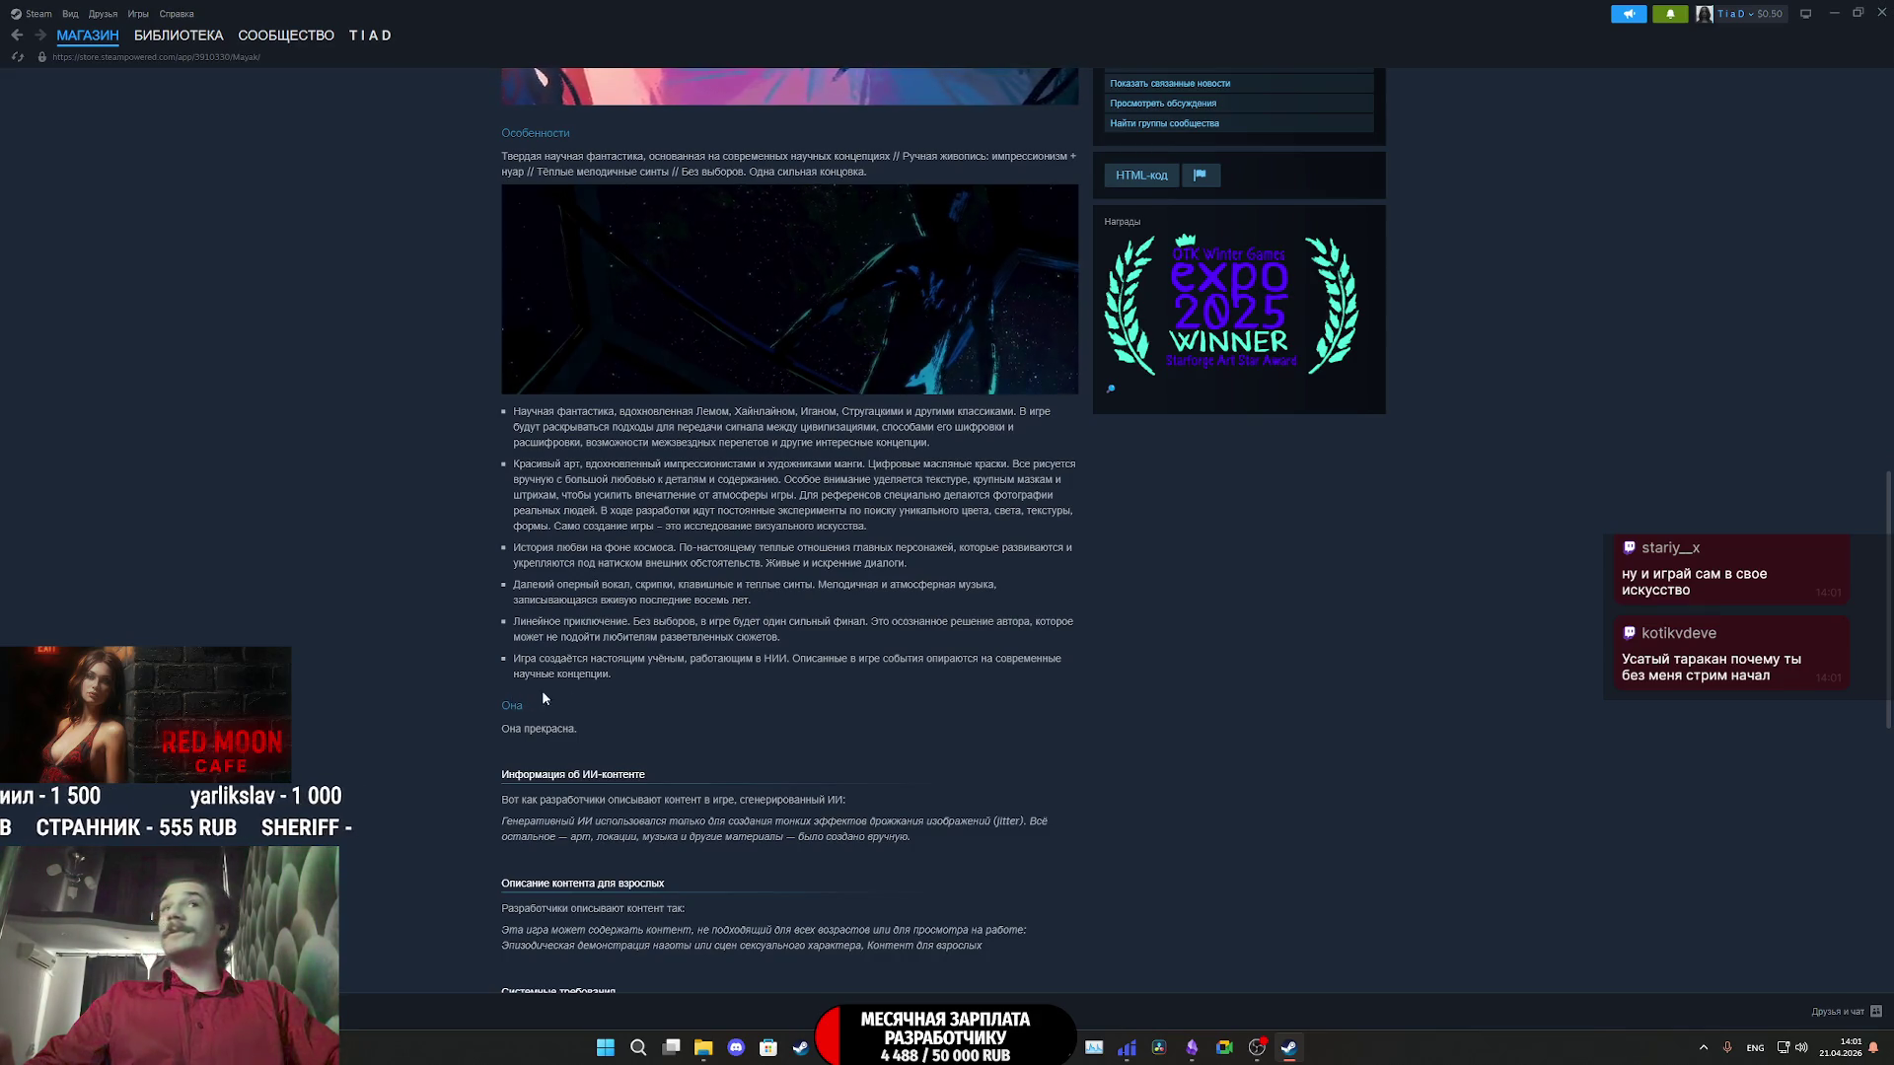
pyautogui.scroll(-3, 968, 765)
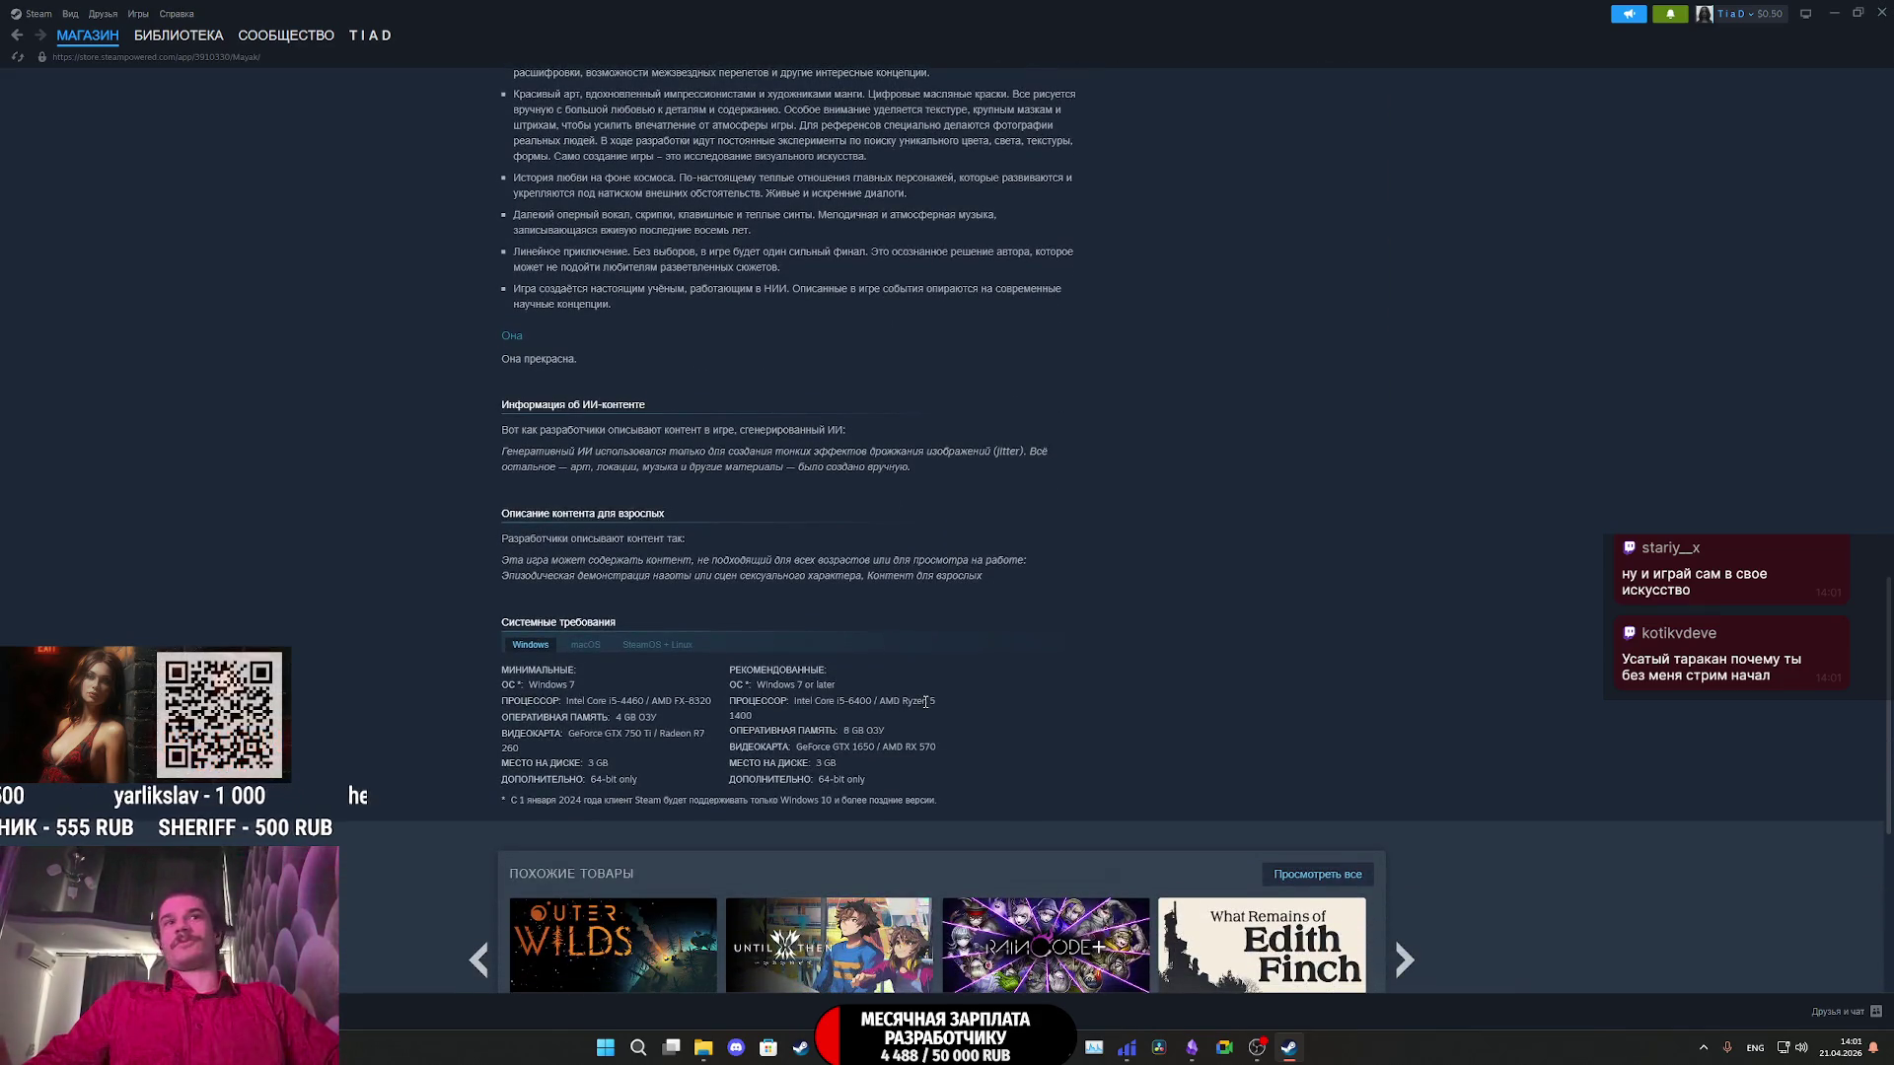
pyautogui.scroll(-4, 922, 725)
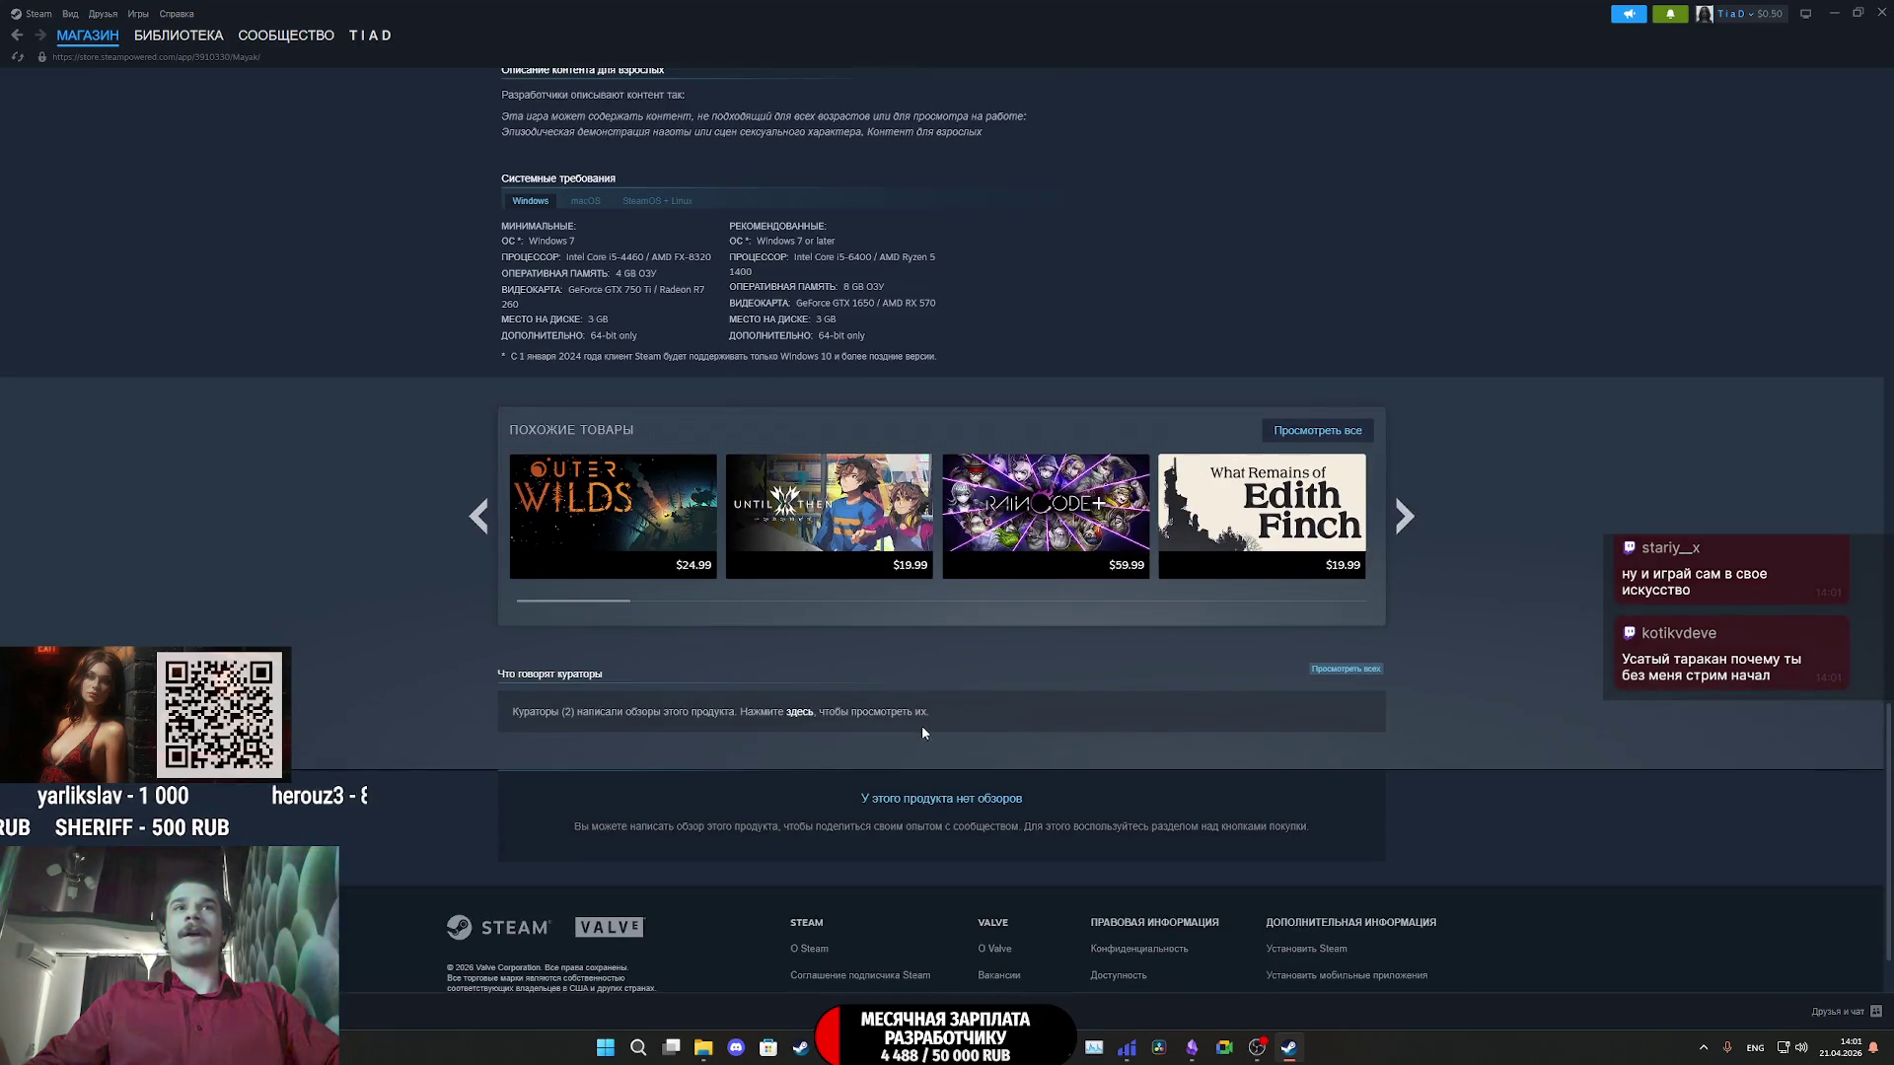
pyautogui.scroll(13, 927, 732)
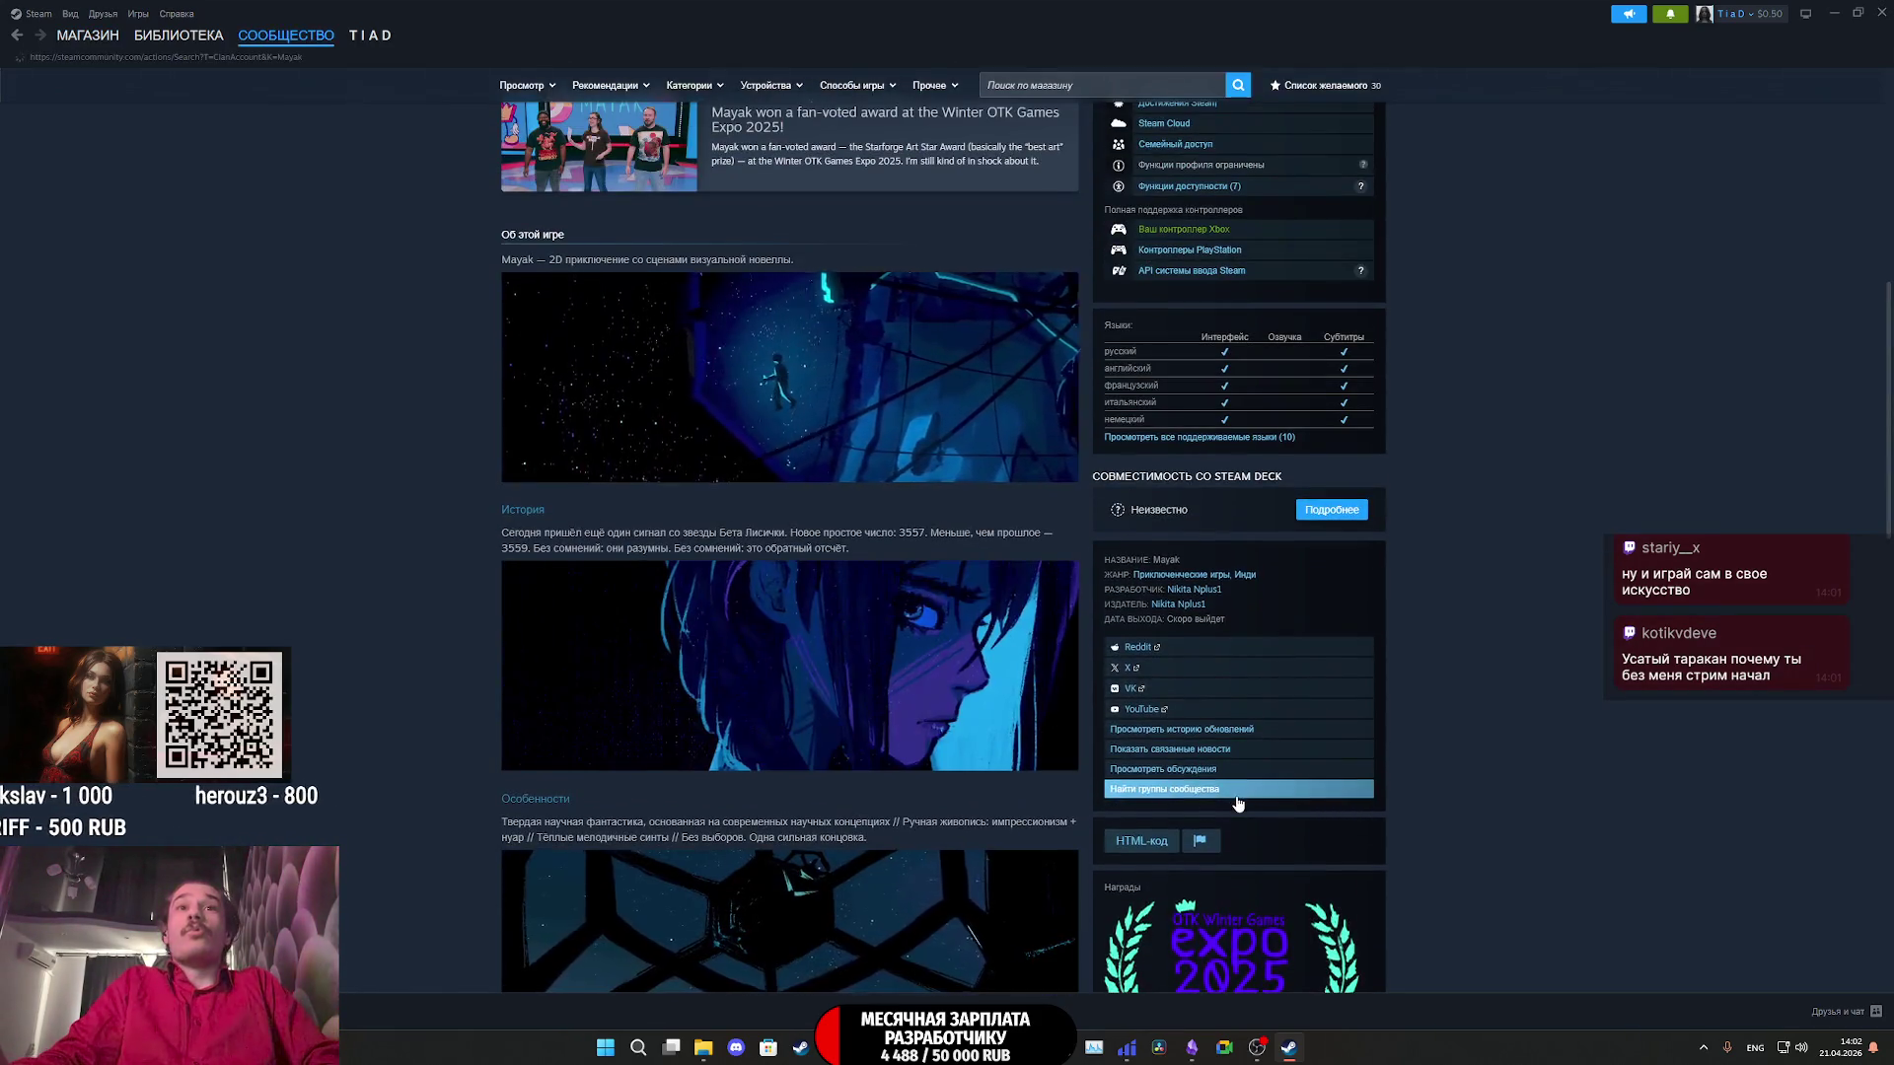
pyautogui.scroll(1, 1233, 790)
pyautogui.click(1209, 864)
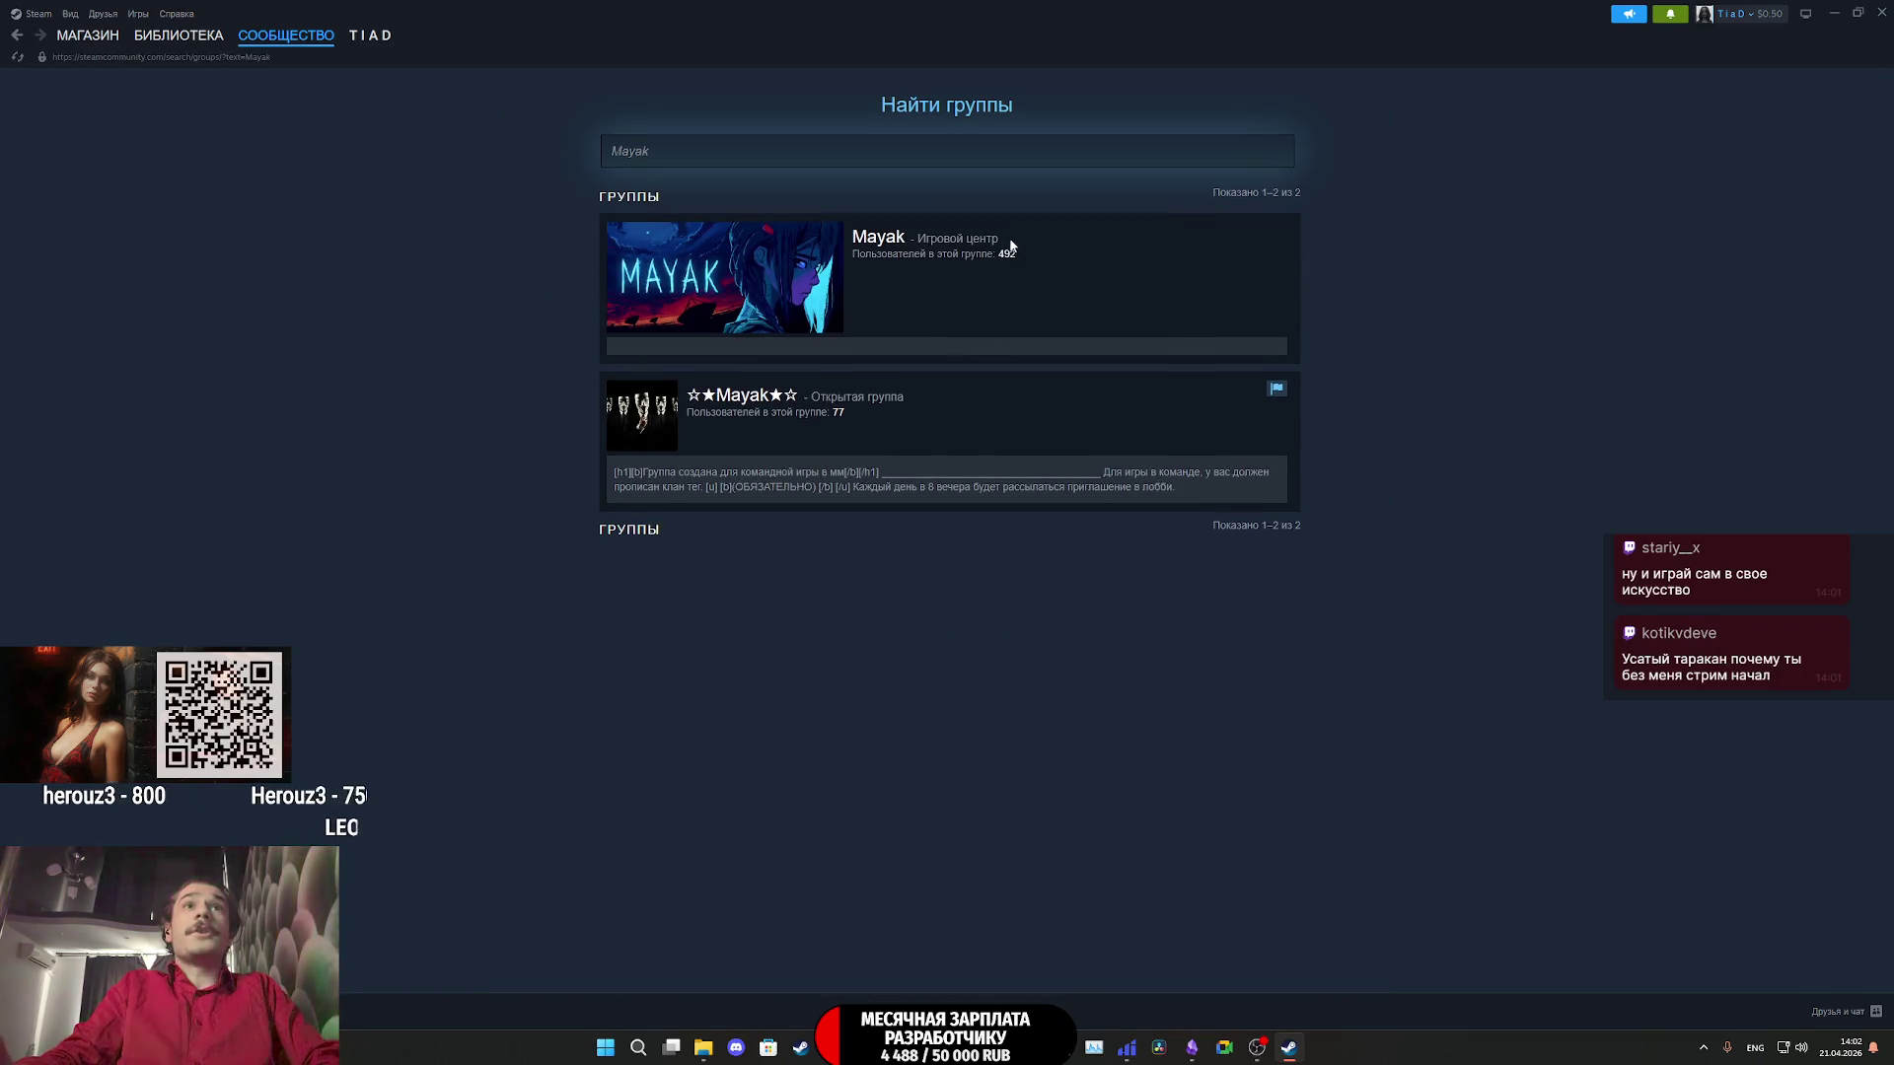
# - From the library, open the Watchman Prologue store page and look up Watchman community groups
pyautogui.click(166, 37)
pyautogui.click(281, 363)
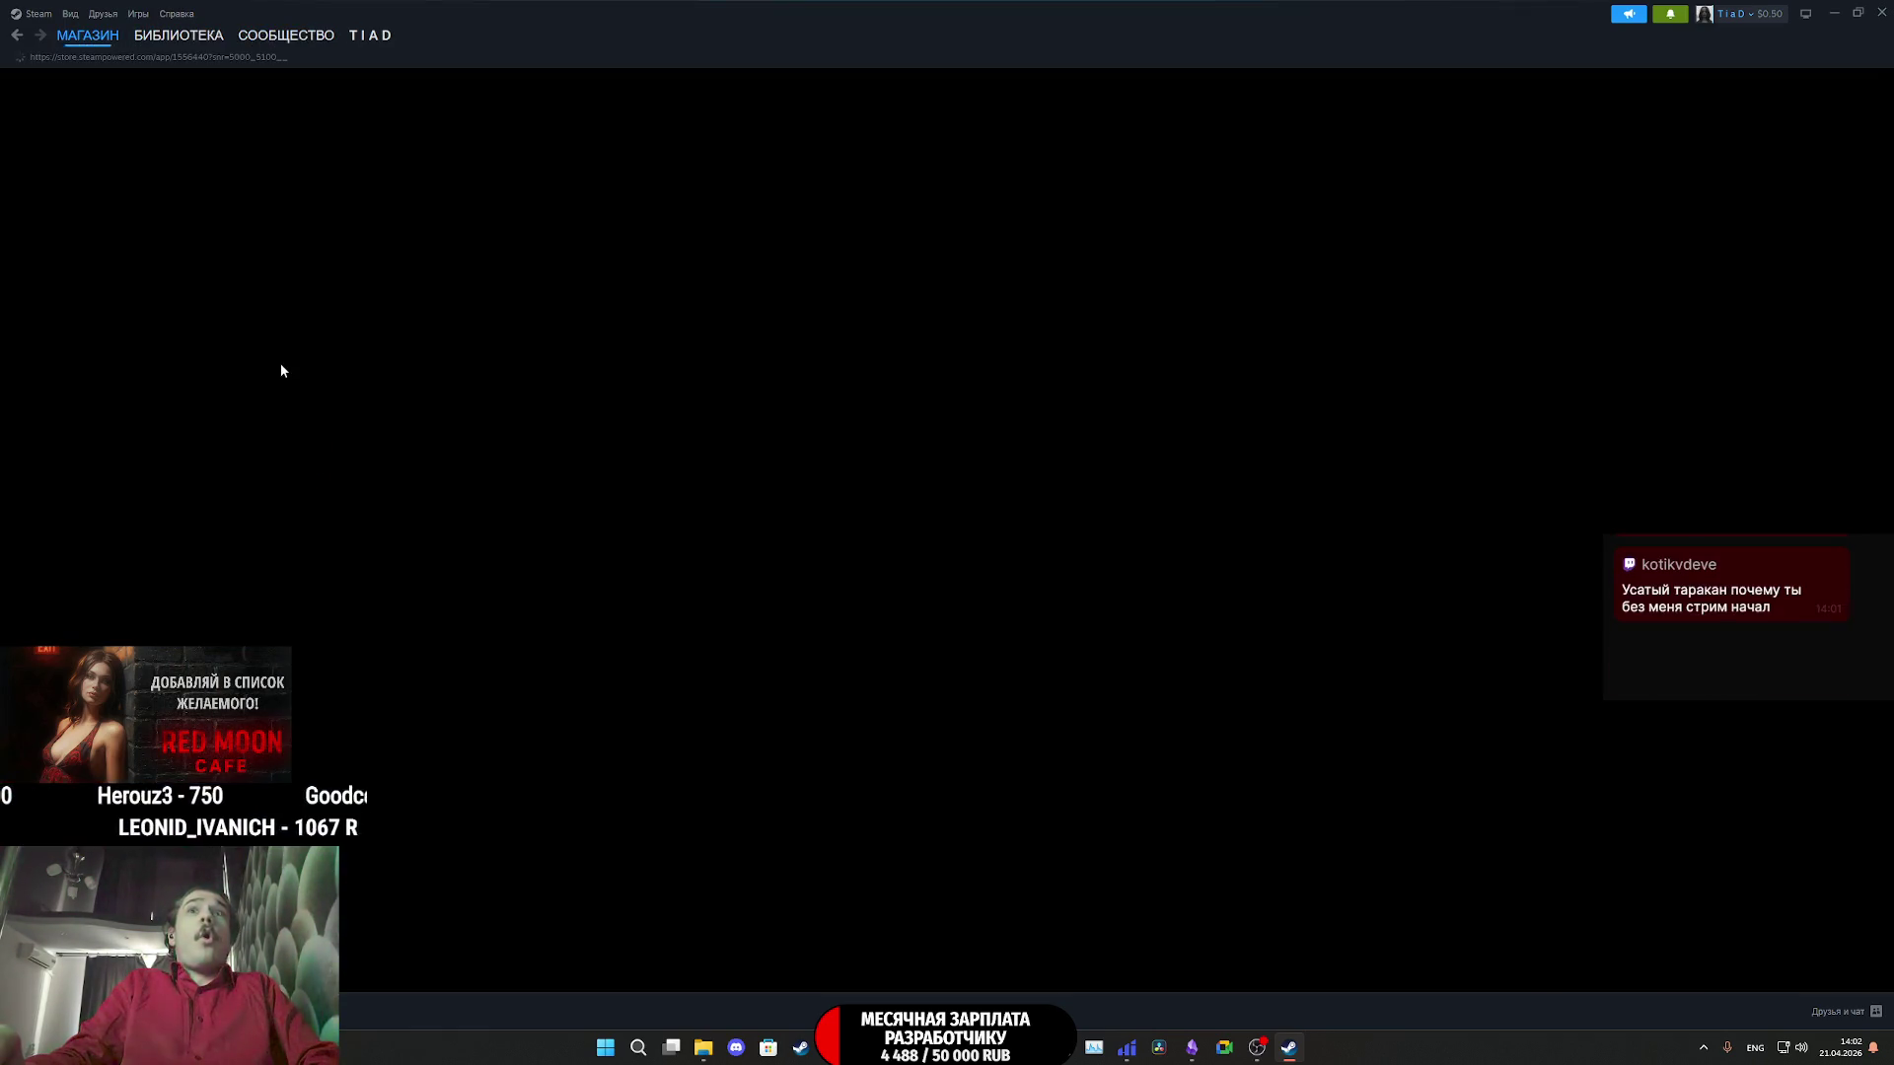
pyautogui.scroll(-15, 1330, 564)
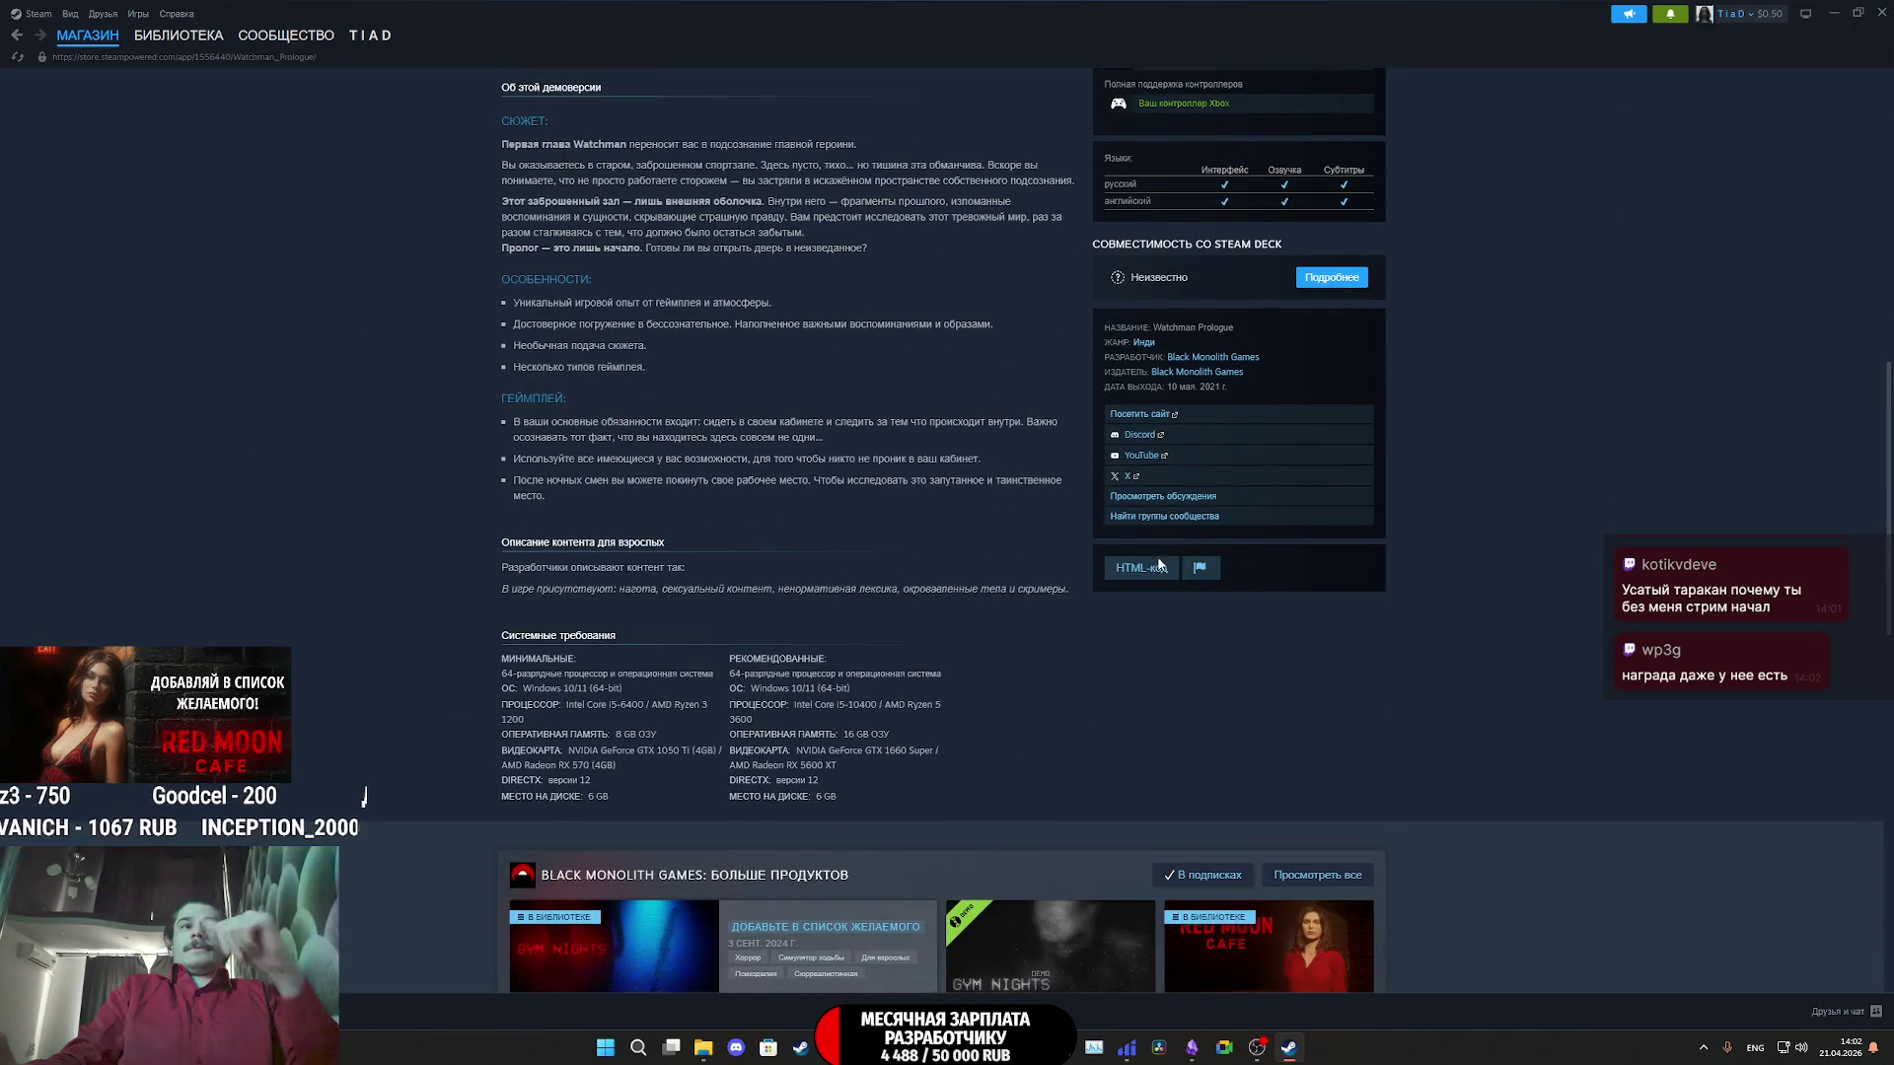
pyautogui.scroll(-3, 1159, 563)
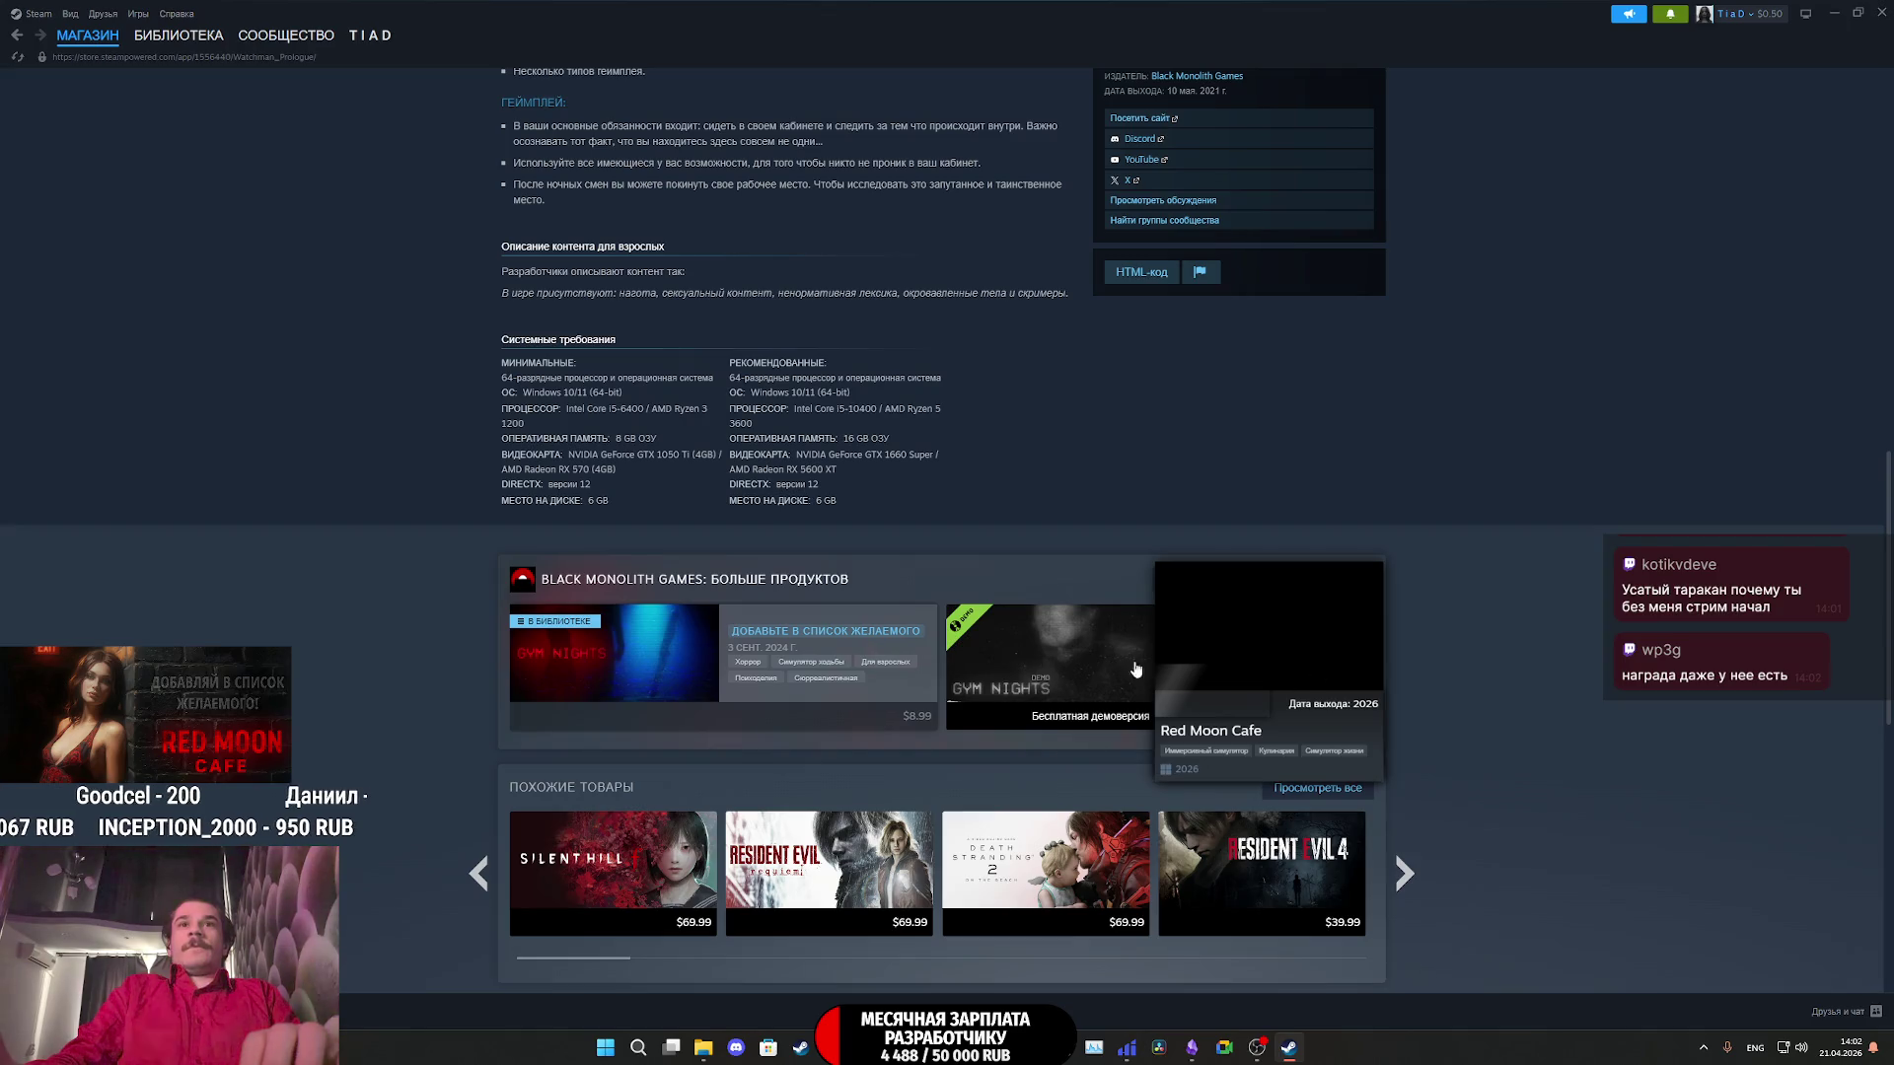
pyautogui.scroll(3, 1232, 570)
pyautogui.click(1194, 518)
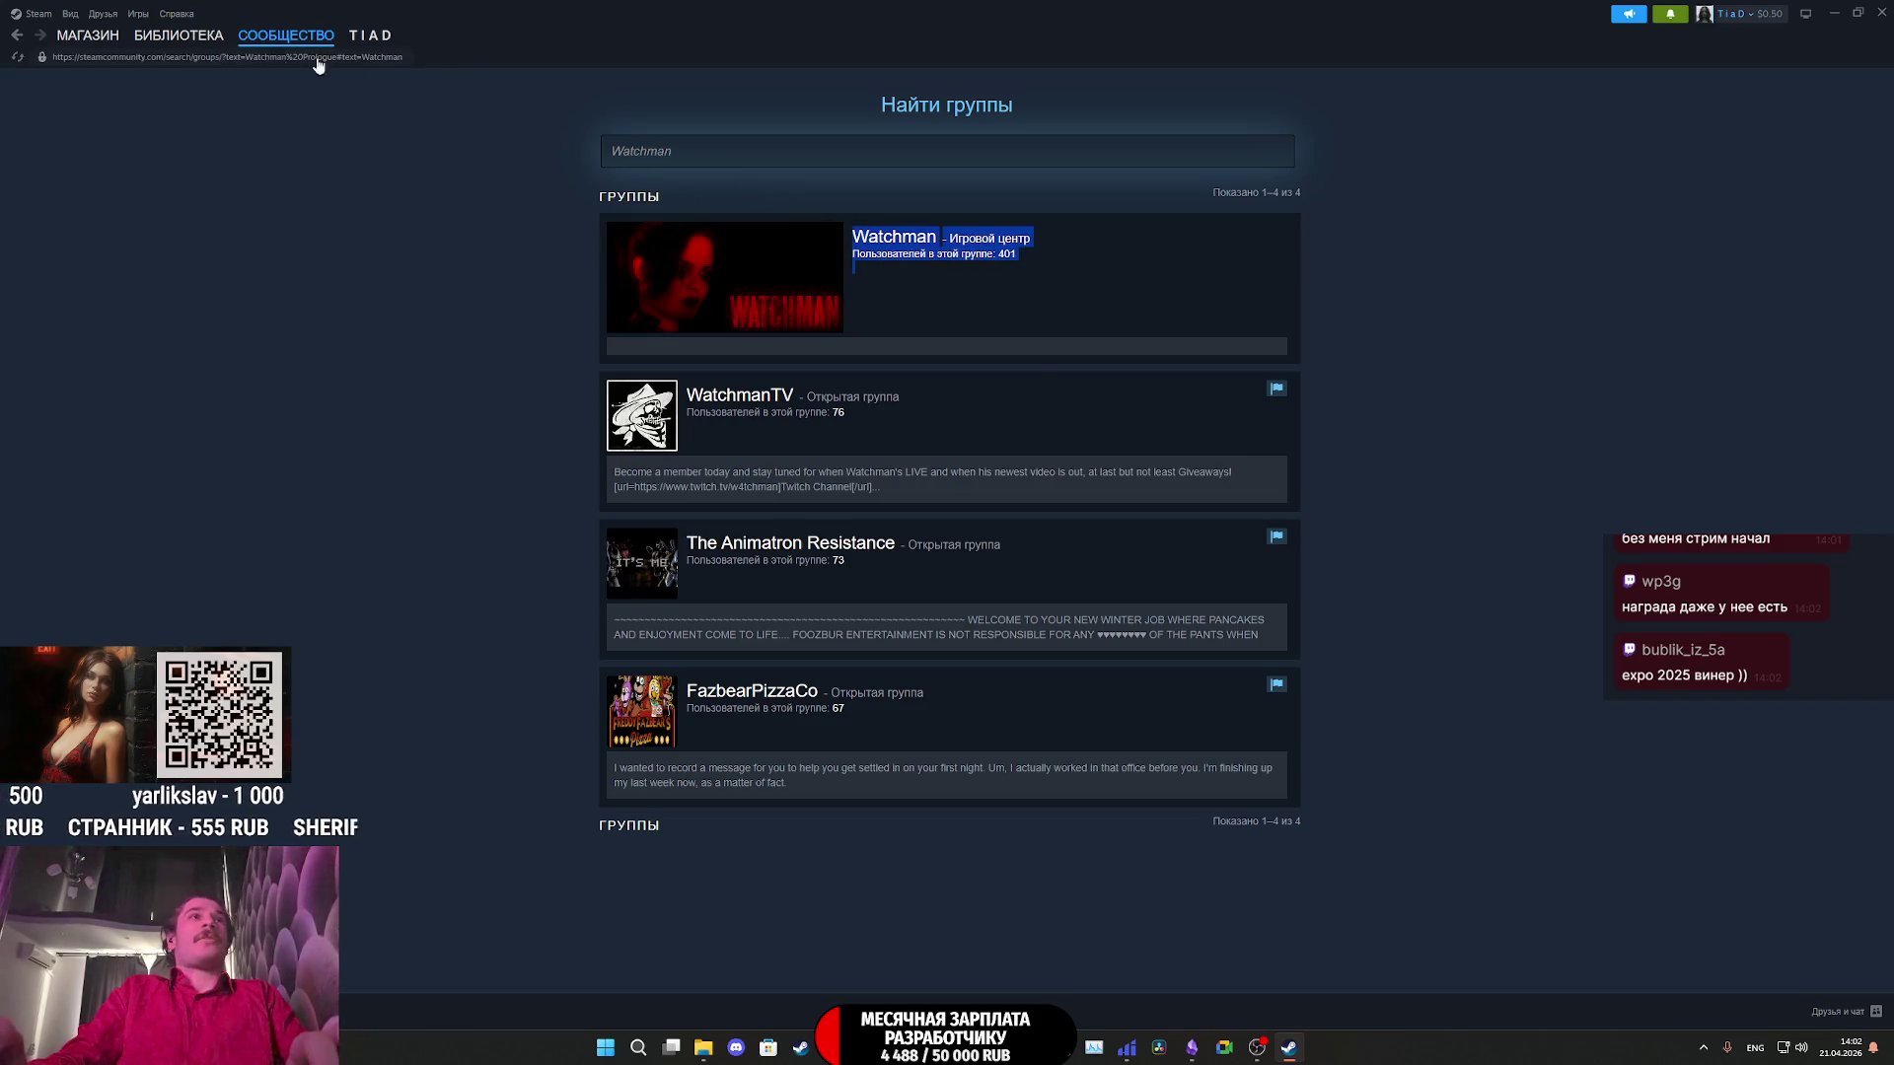
# - Return to the Watchman Prologue library page and close the Steam window
pyautogui.click(175, 35)
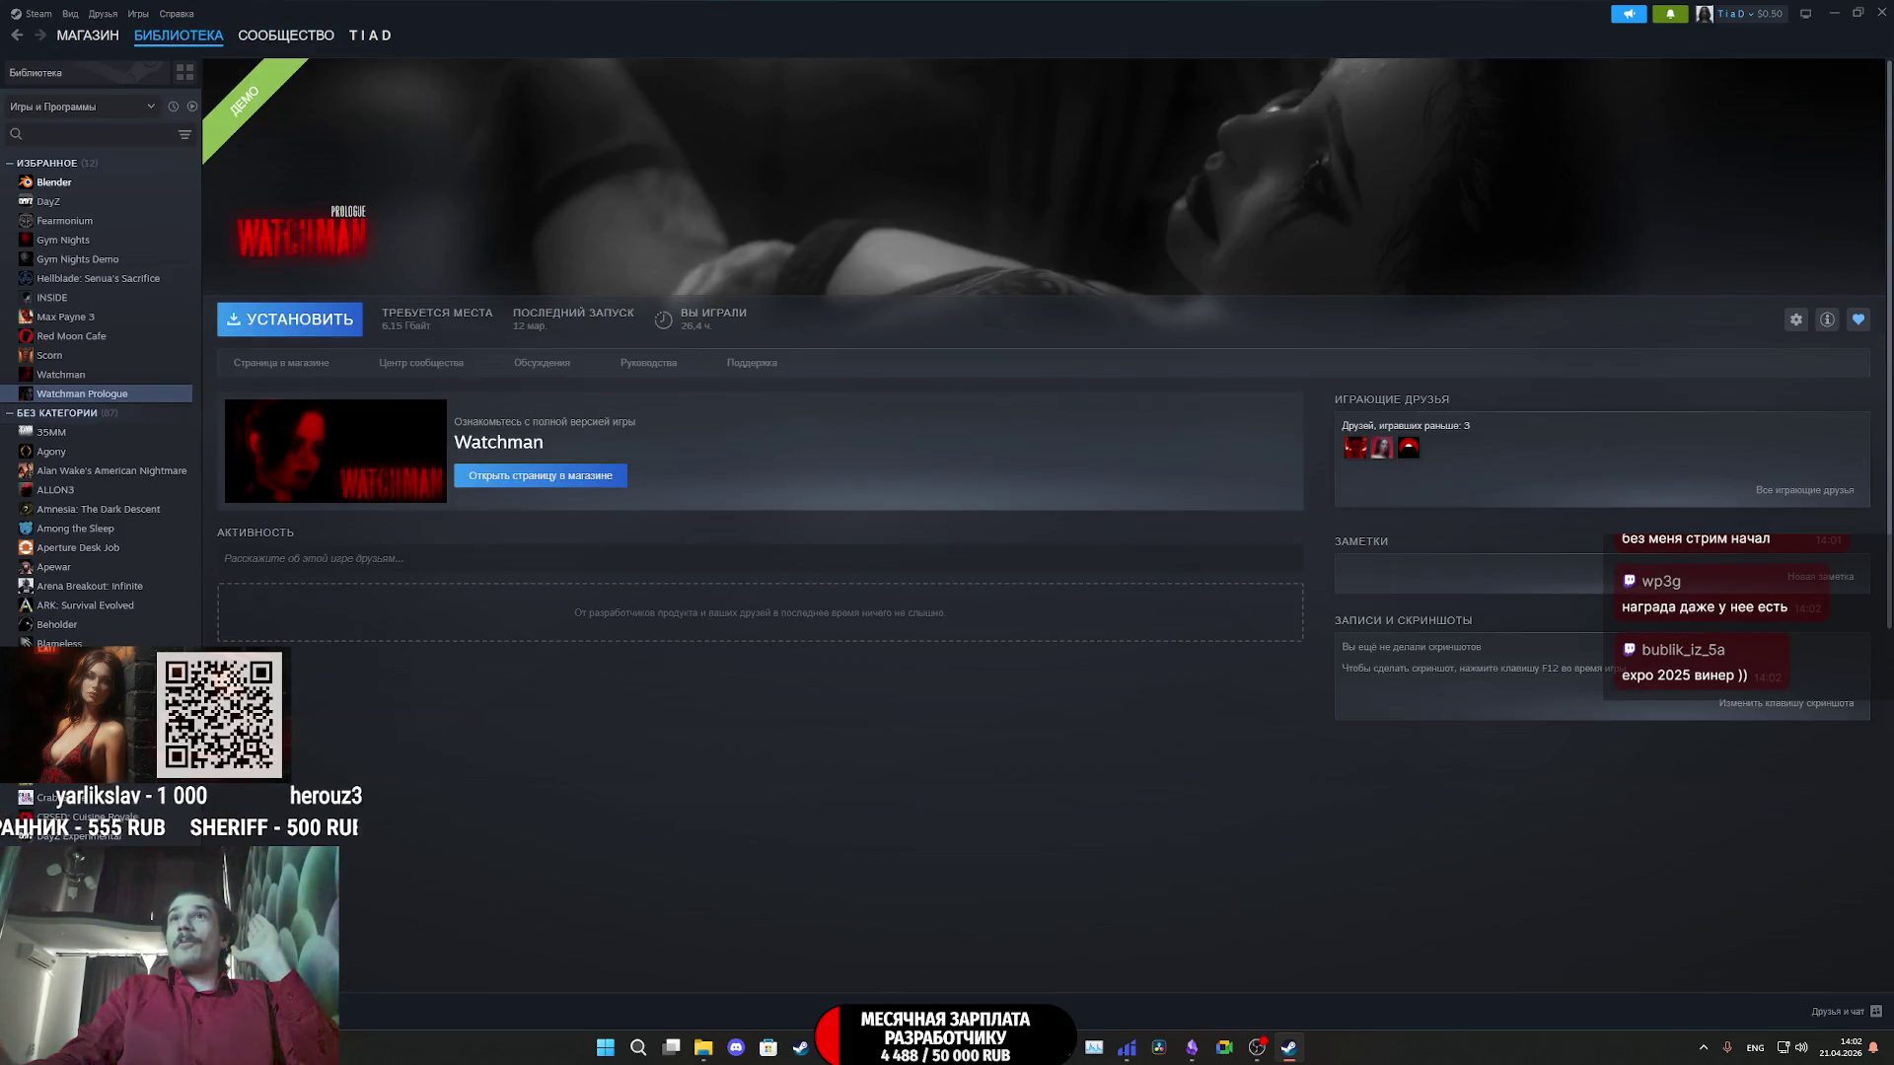
pyautogui.click(1881, 10)
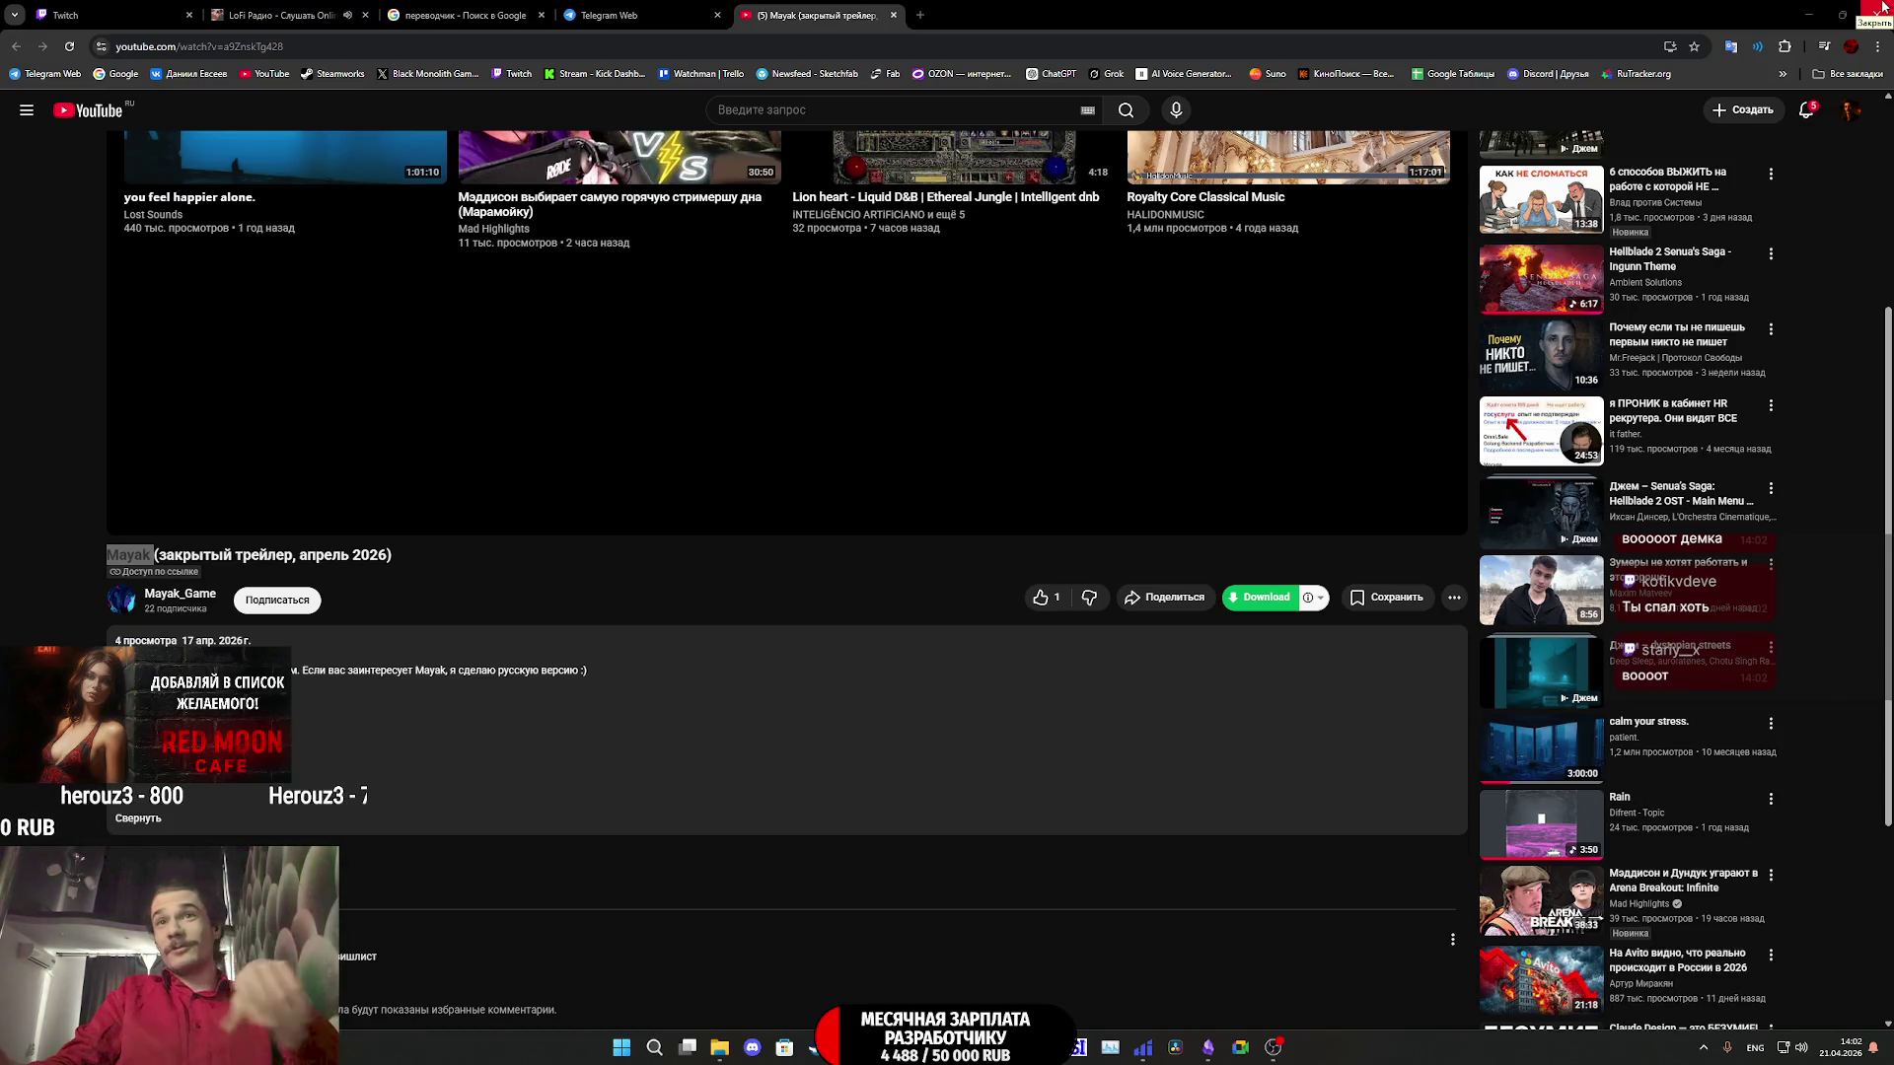
# - Scroll up the Mayak trailer page and switch to the Telegram Web tab
pyautogui.scroll(3, 1034, 446)
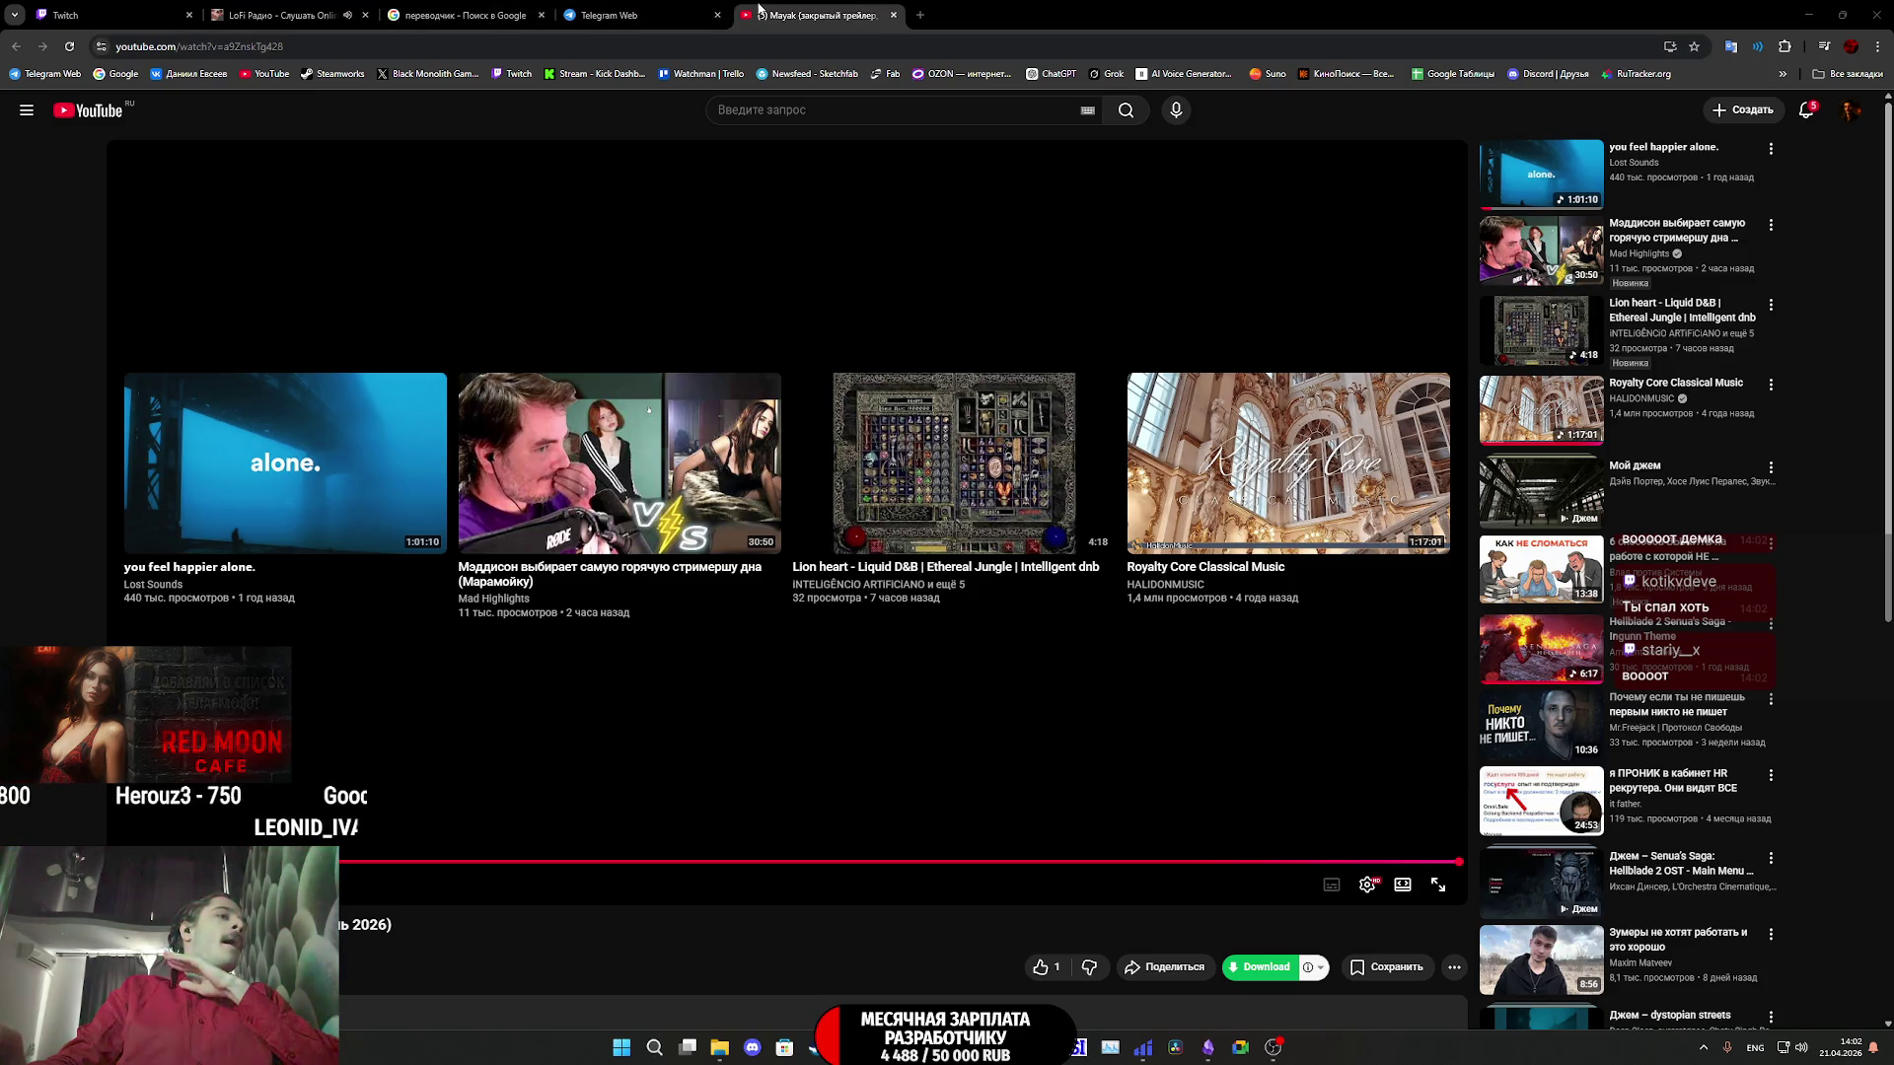
pyautogui.hotkey('ctrl', 'shift', 'Tab')
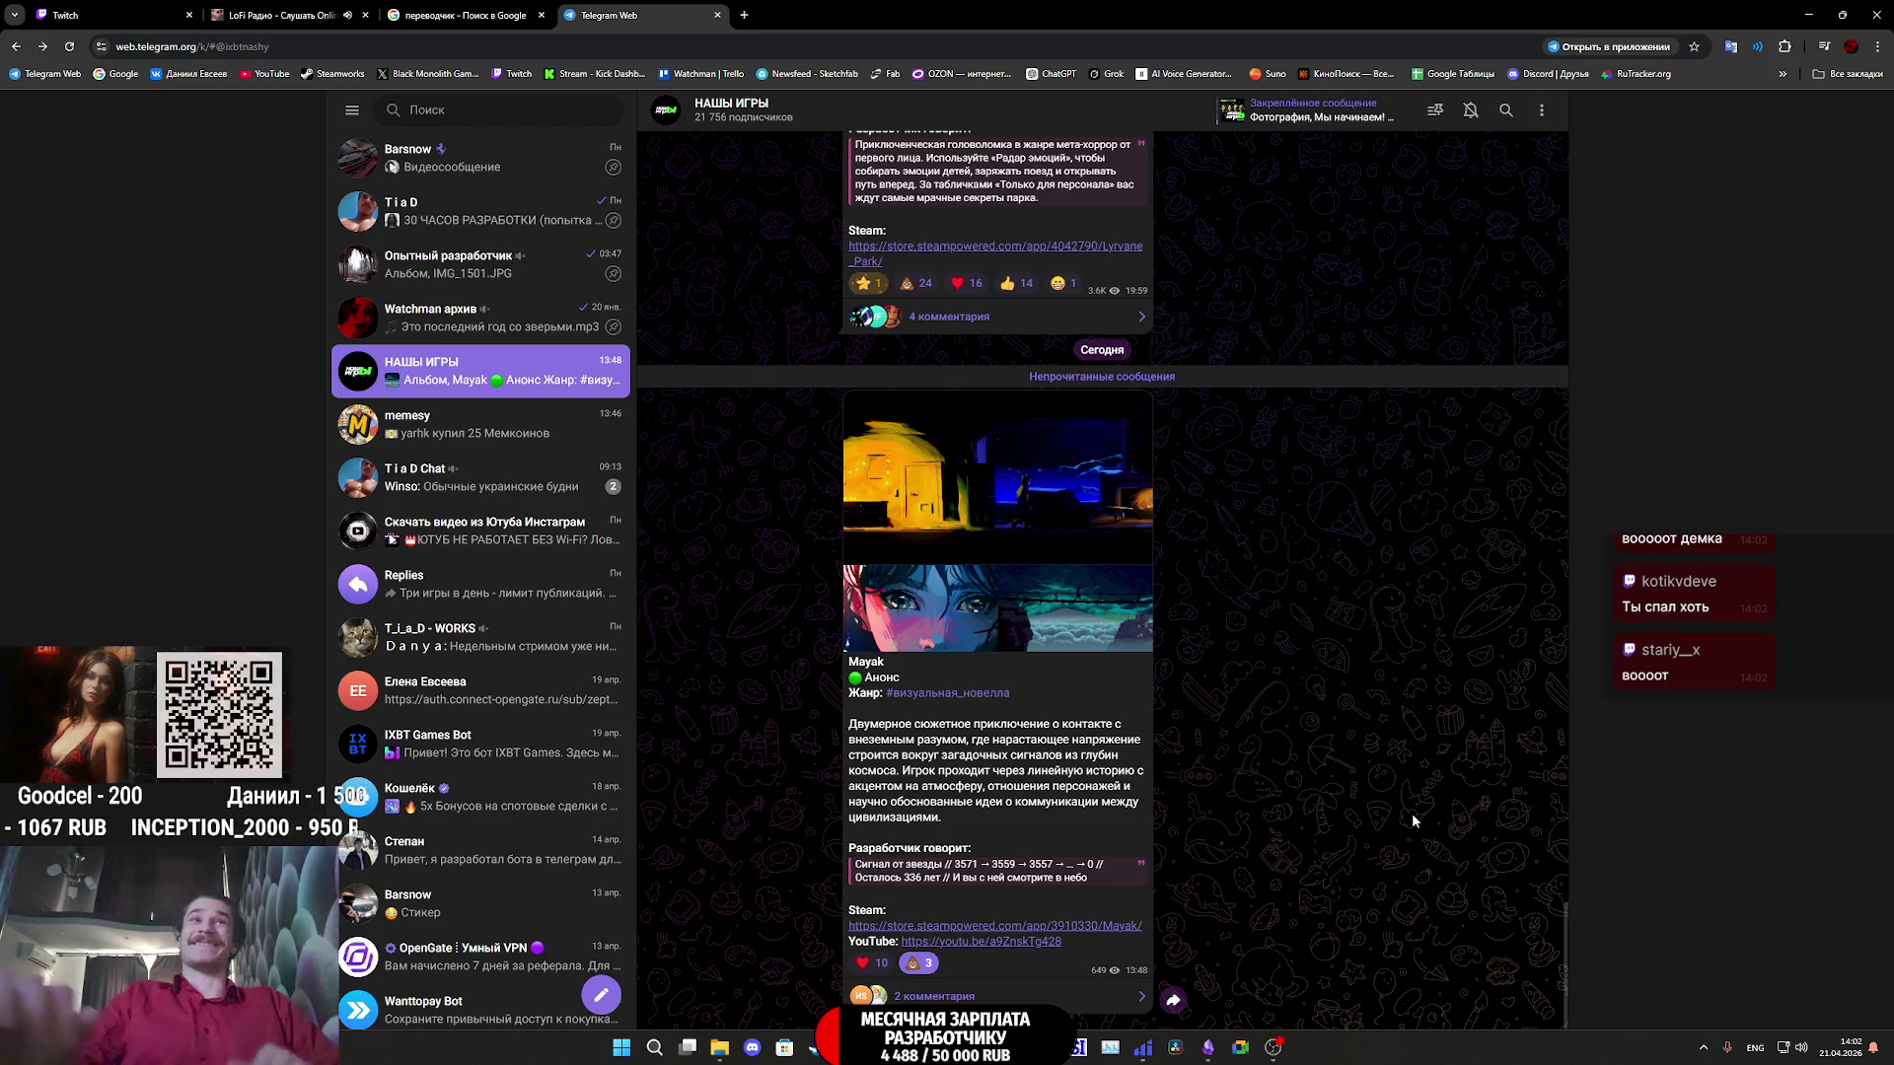
# - Open the T i a D Chat group from the chat list
pyautogui.click(513, 485)
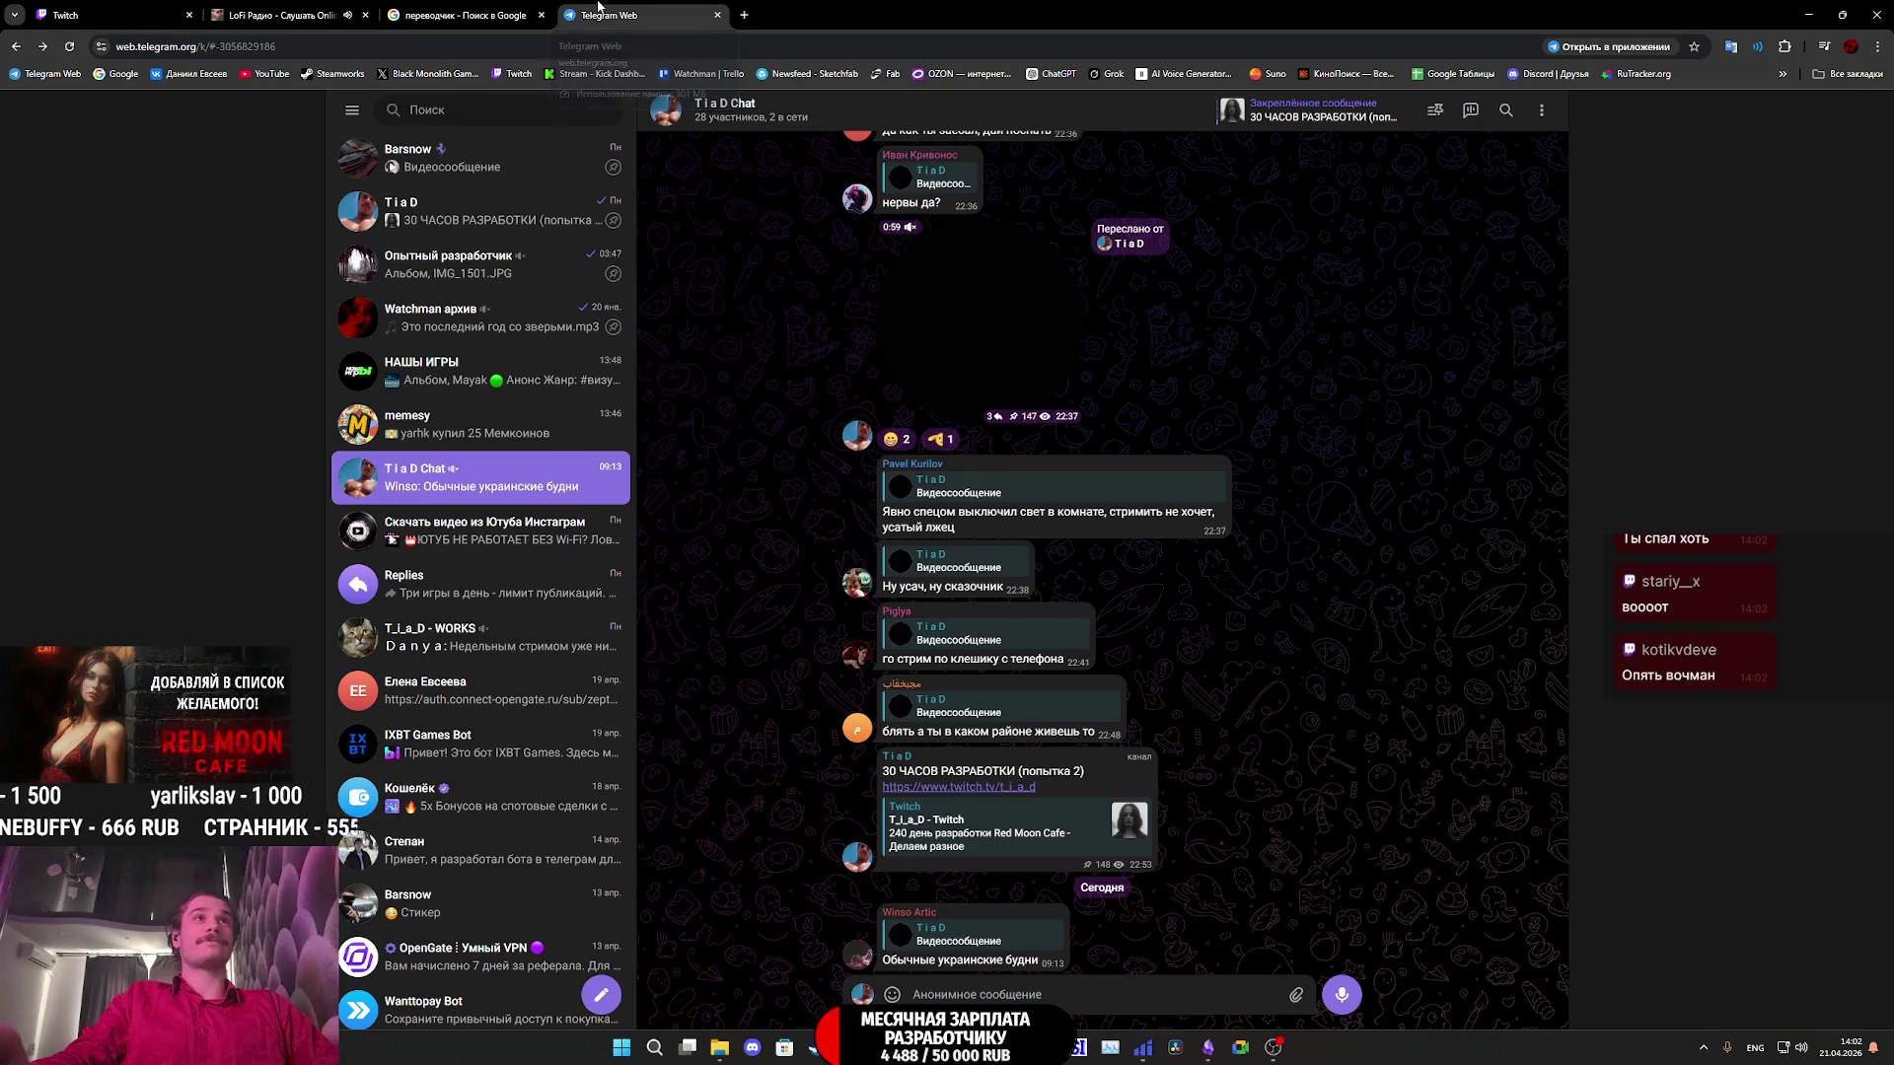
# - Close the Telegram Web browser tab
pyautogui.middleClick(598, 7)
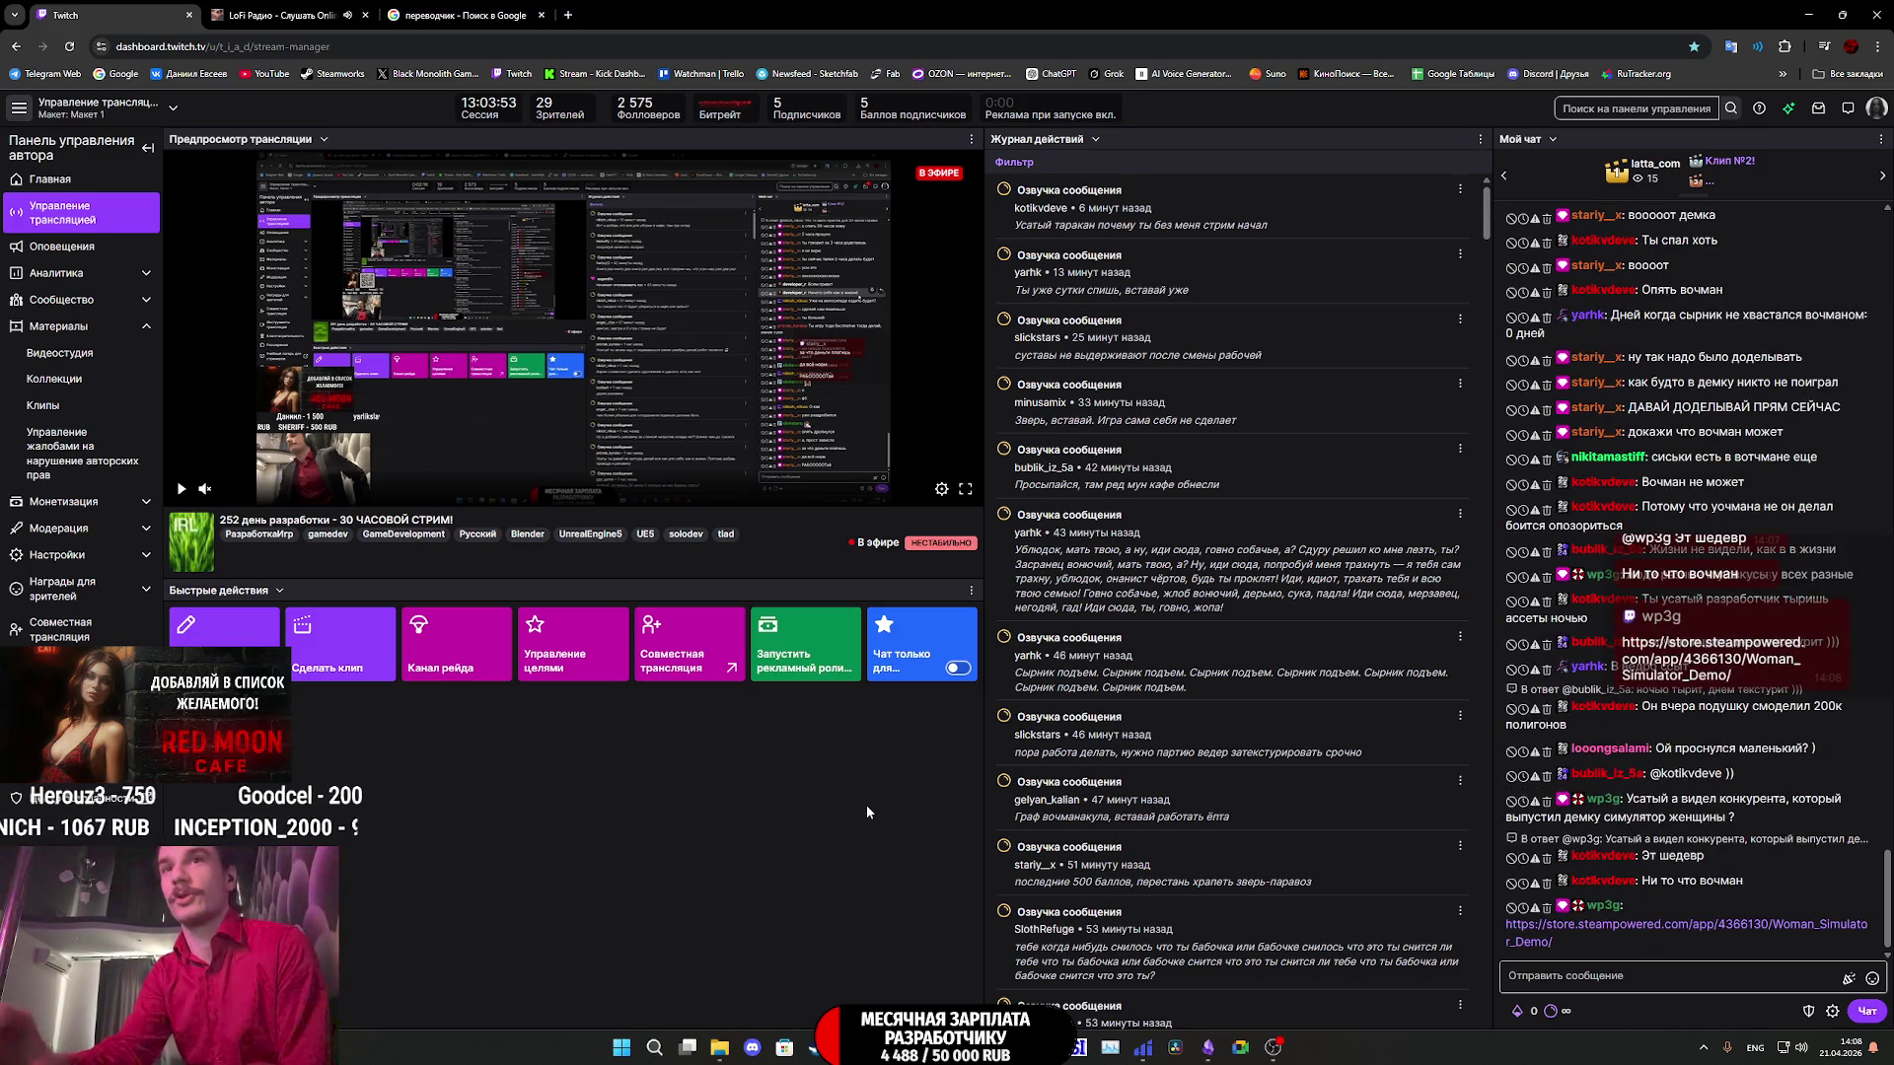
pyautogui.middleClick(1675, 933)
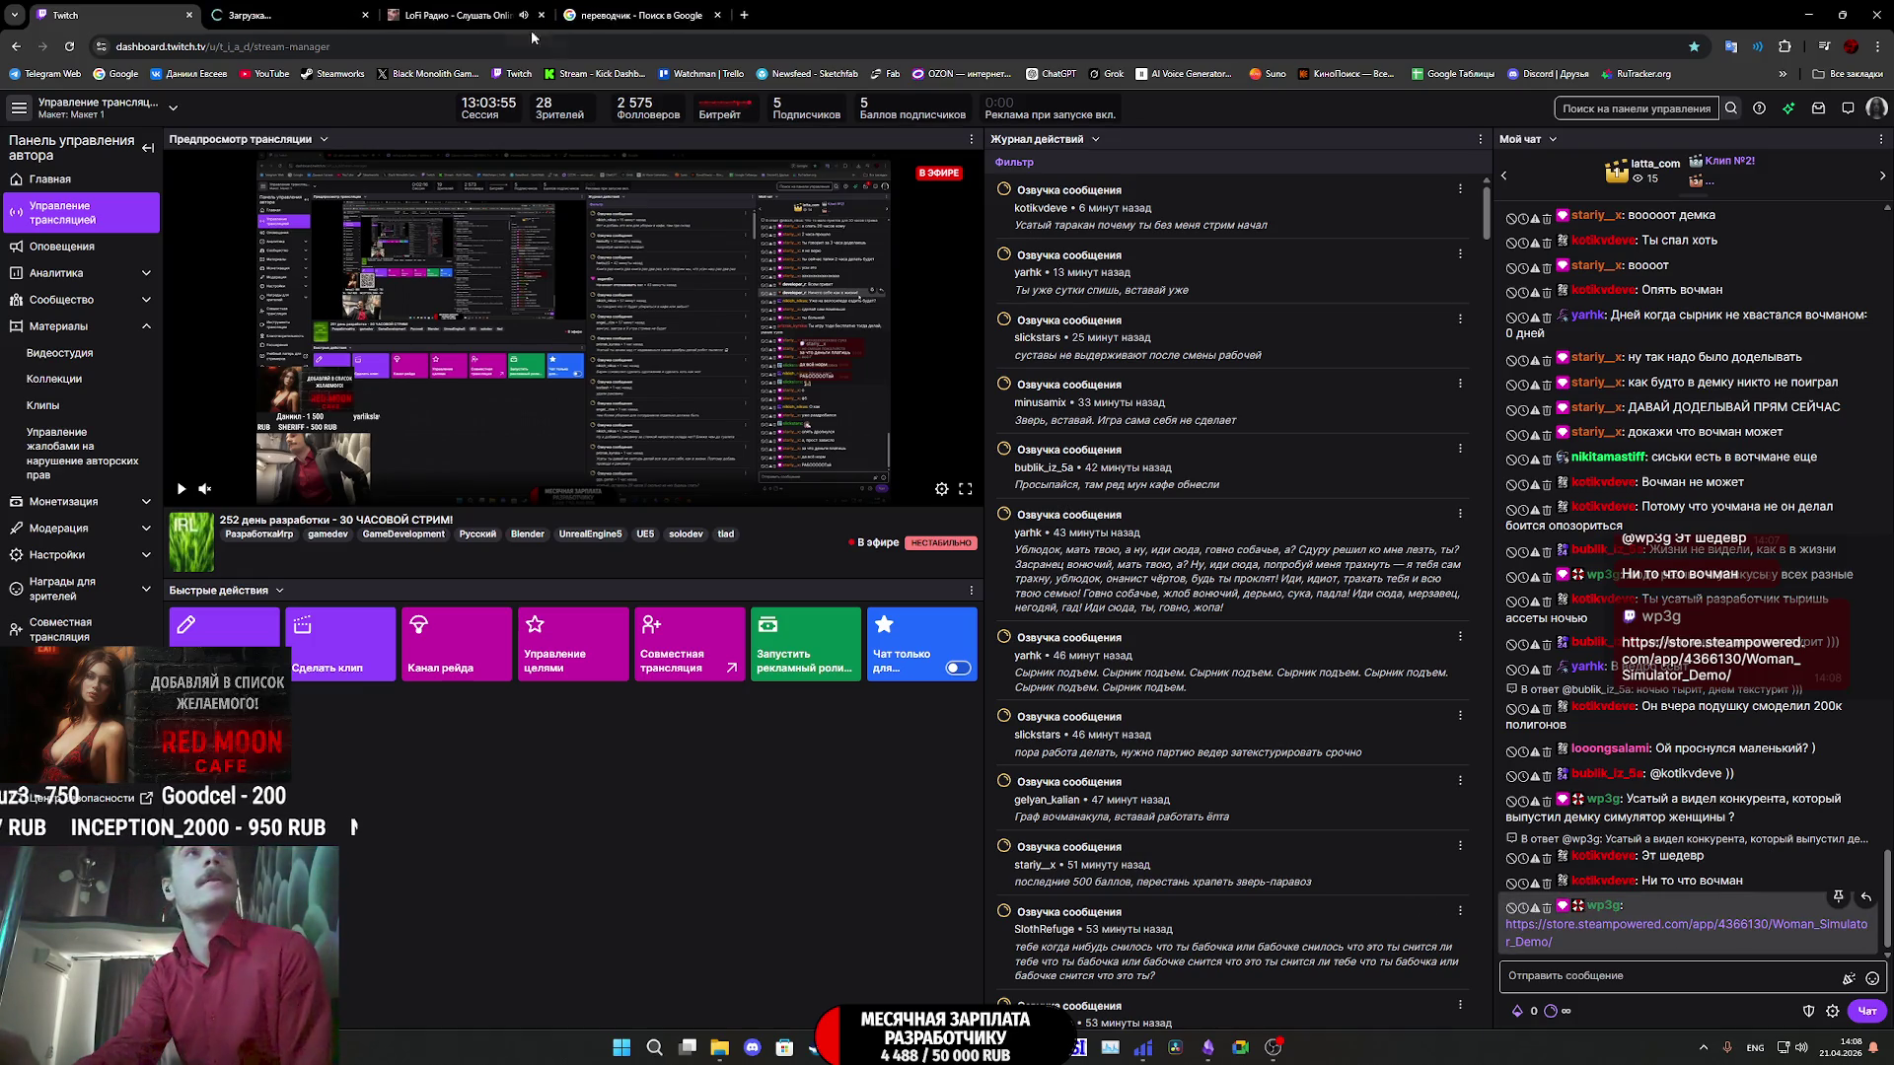
# - Go from the Woman Simulator Demo page to the full game's page and pause its trailer
pyautogui.click(255, 8)
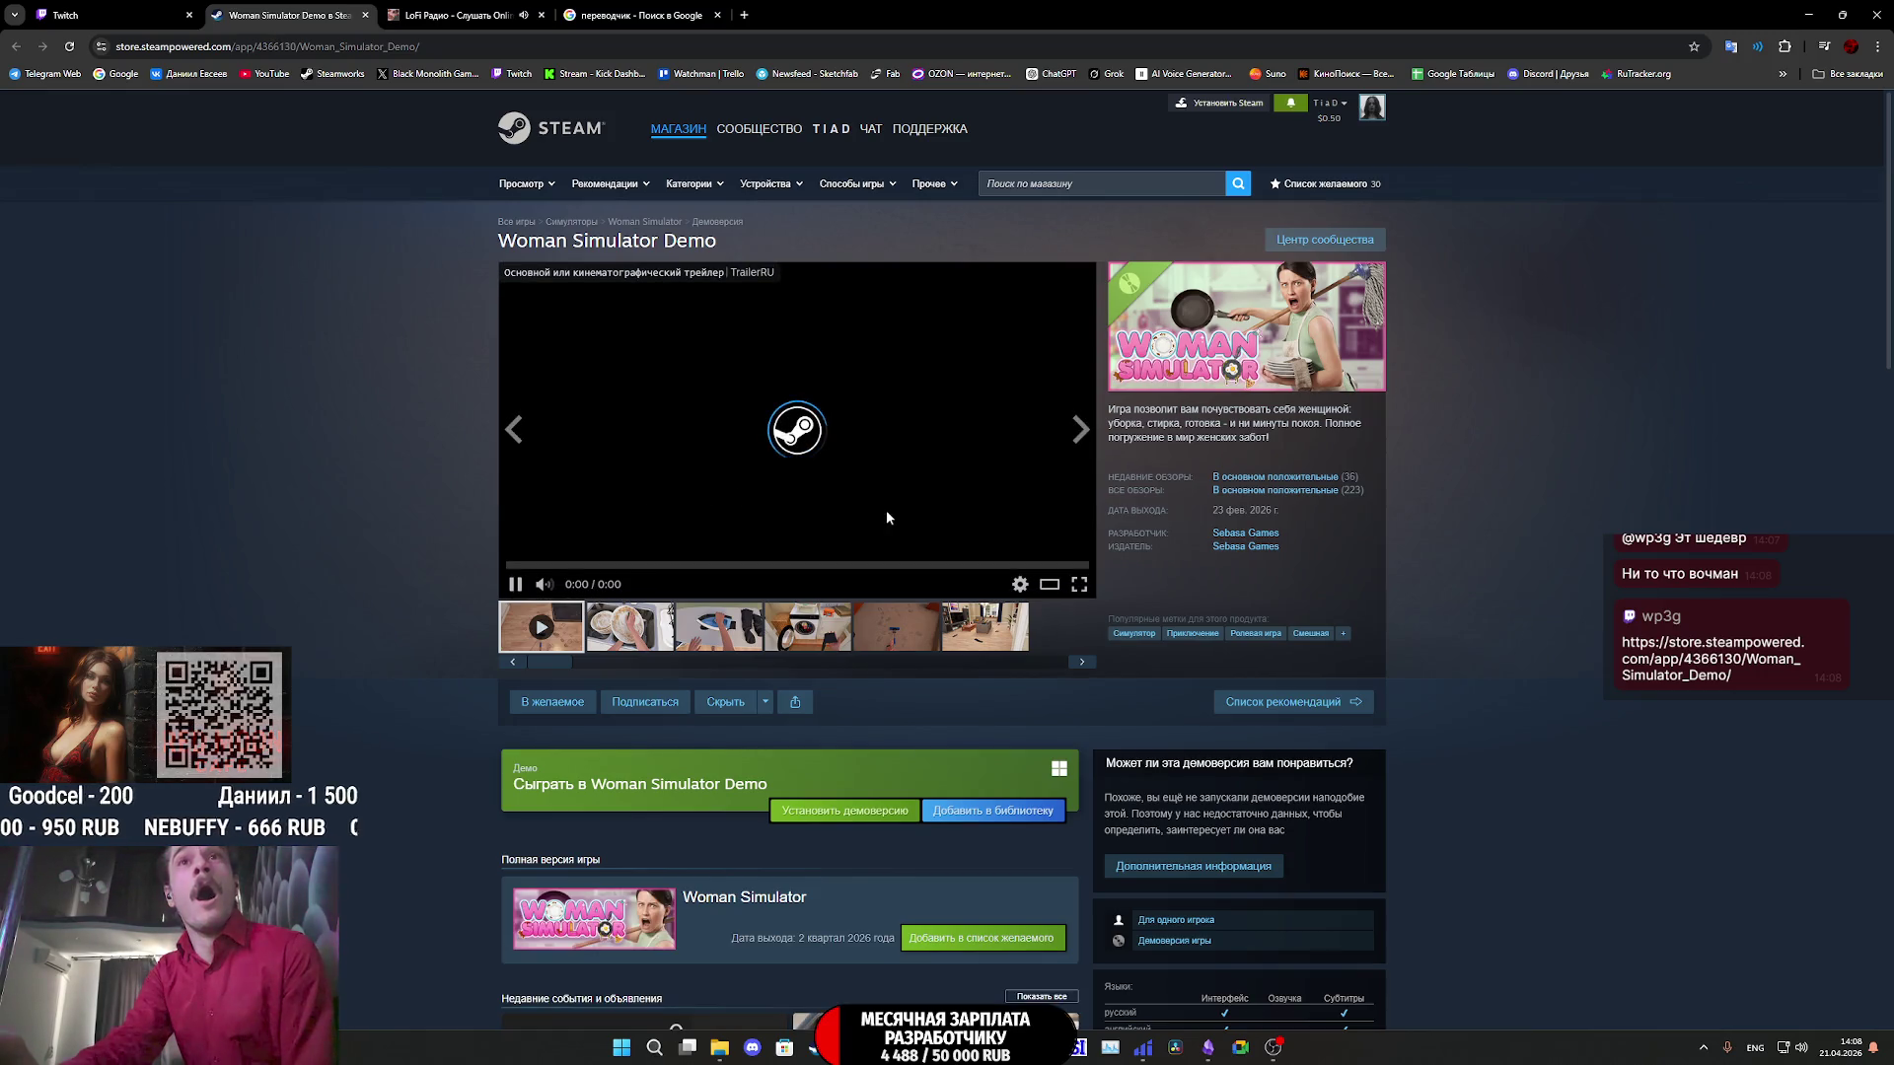
pyautogui.click(623, 909)
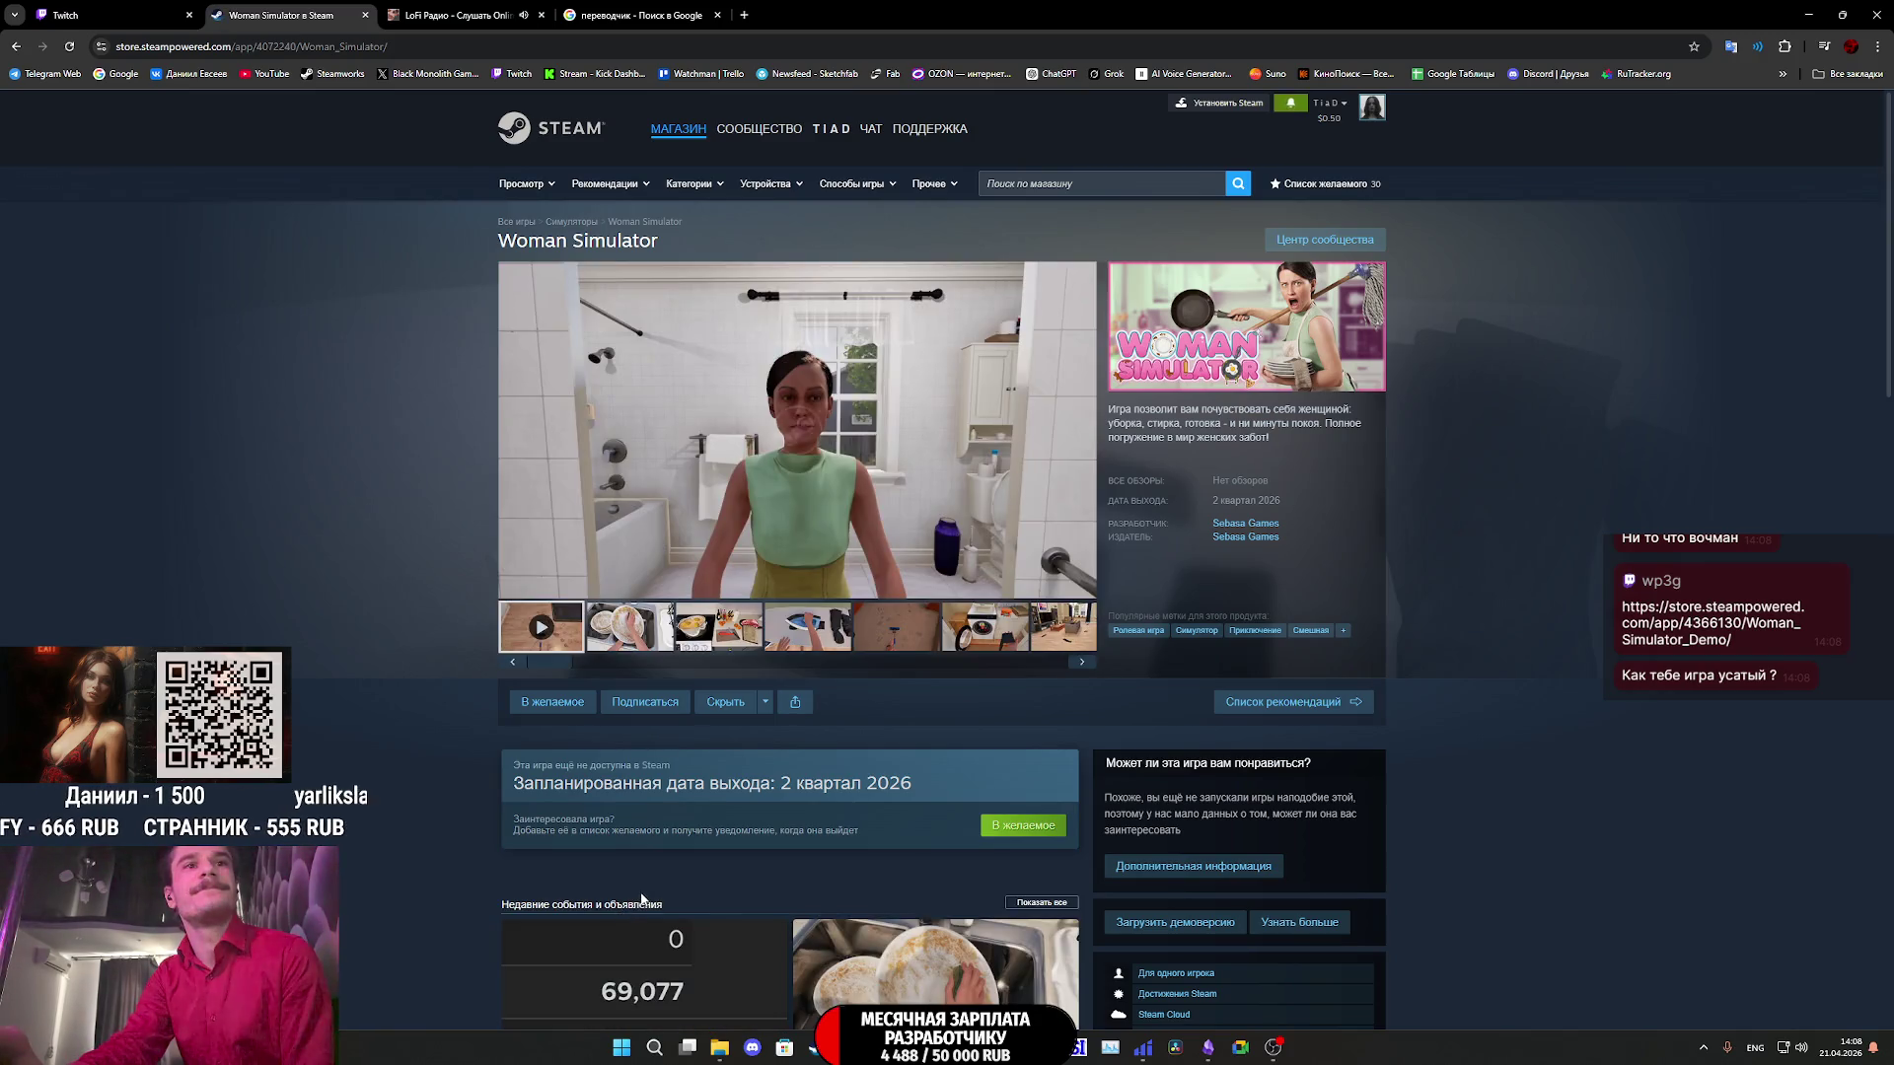
pyautogui.scroll(-2, 994, 791)
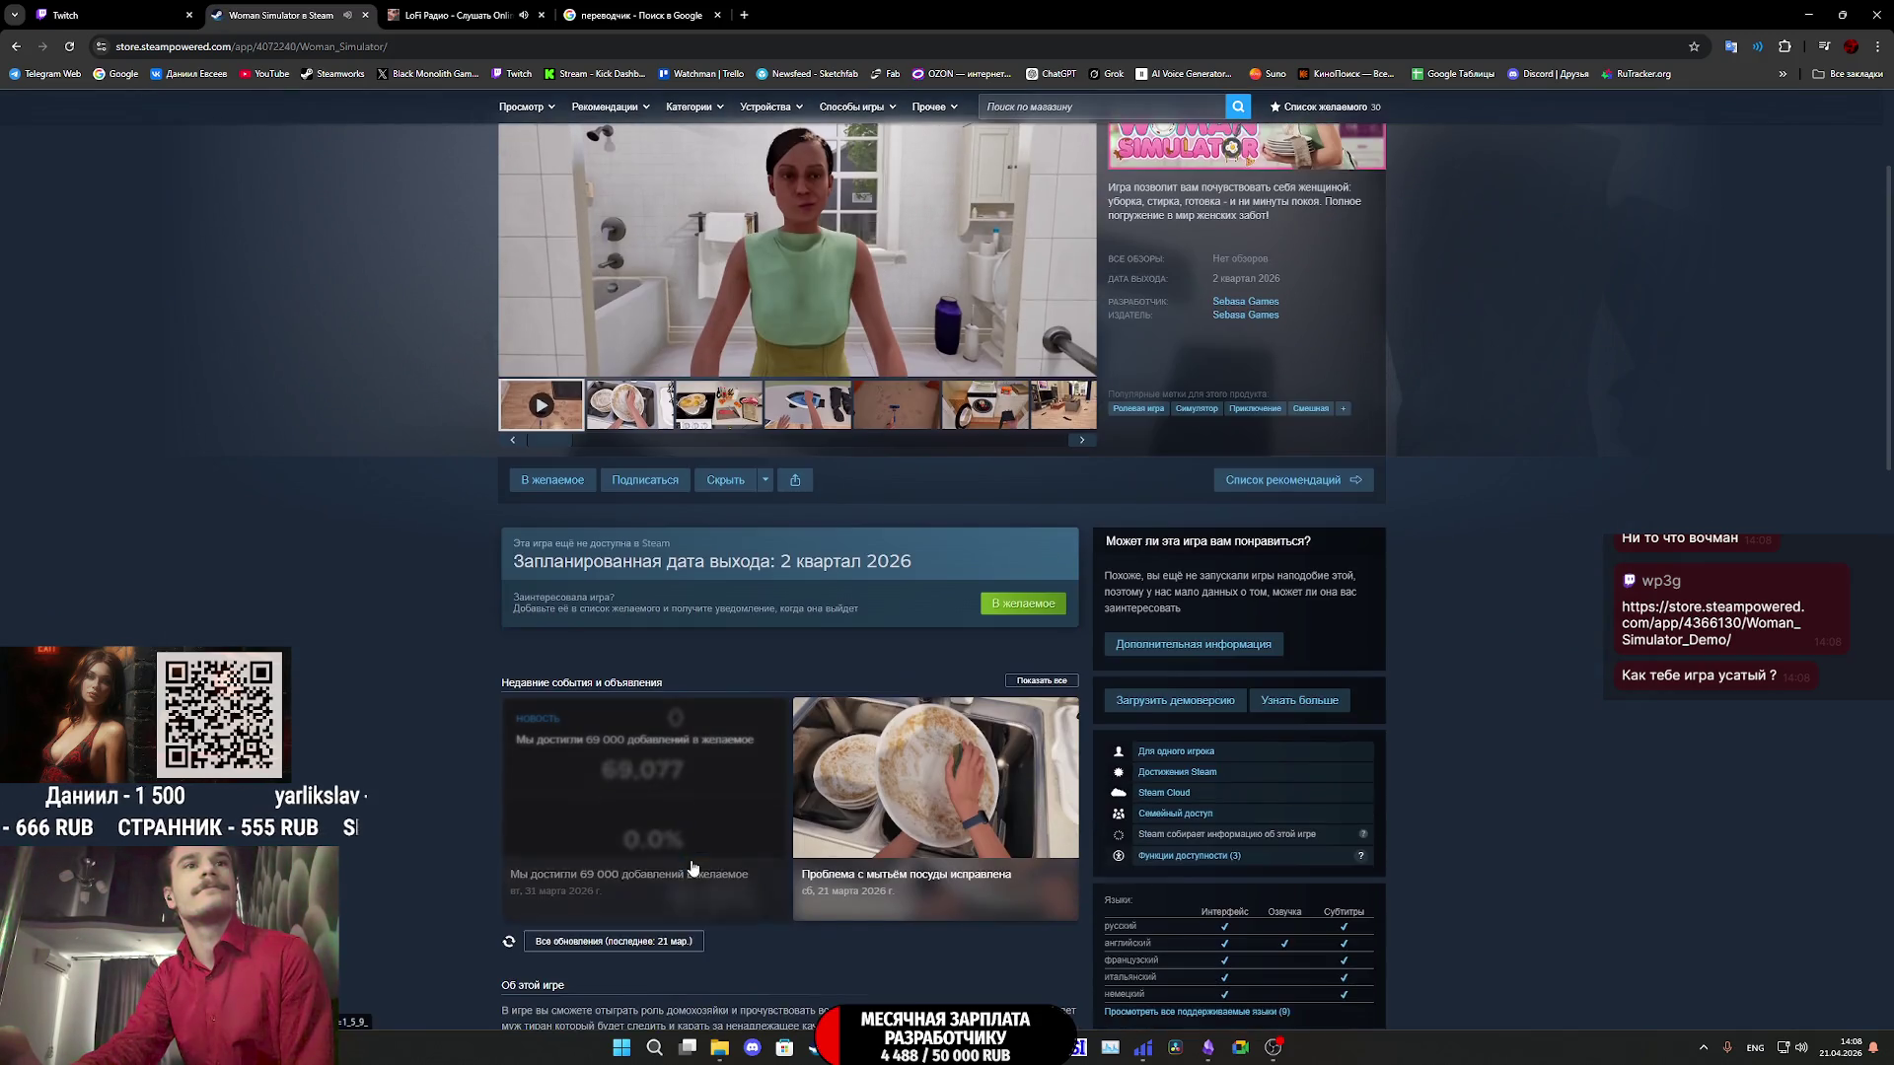
pyautogui.click(744, 276)
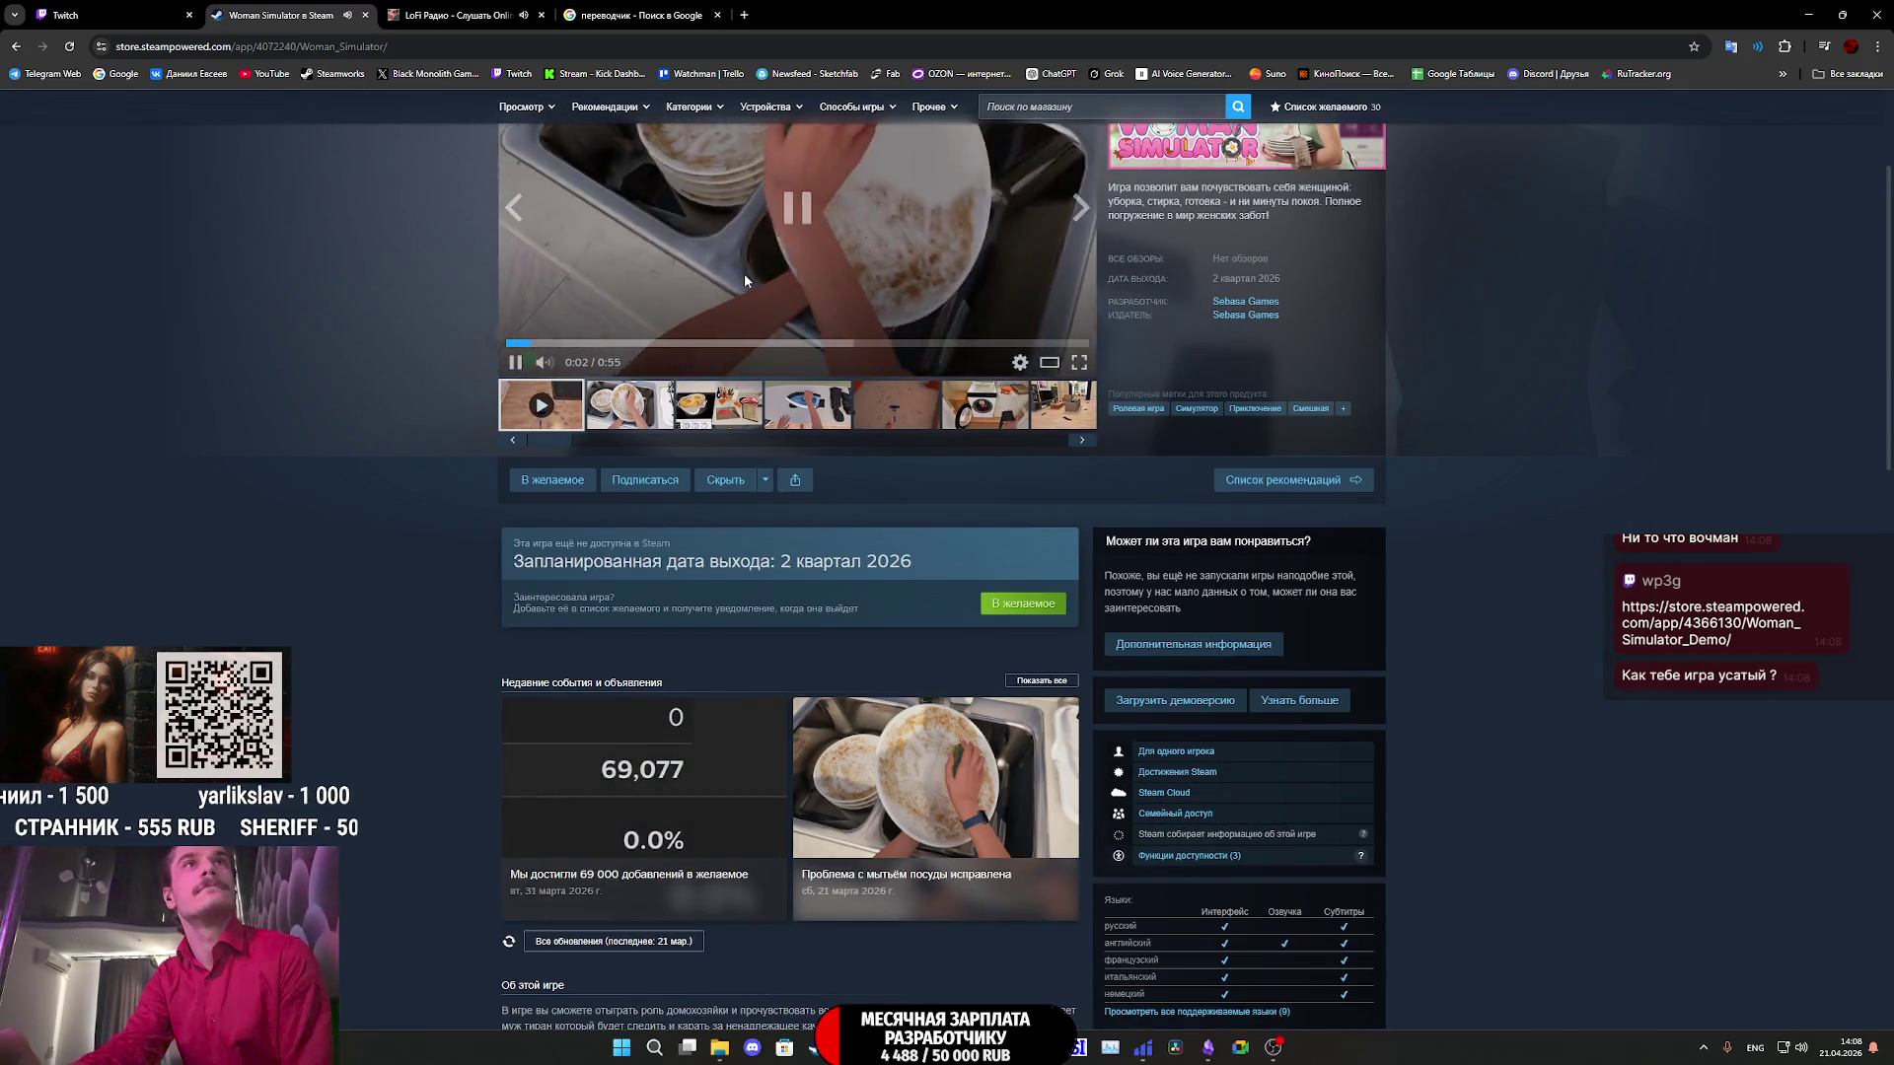
# - Read the 69 000 wishlists news post, then close the Woman Simulator store tab
pyautogui.click(700, 779)
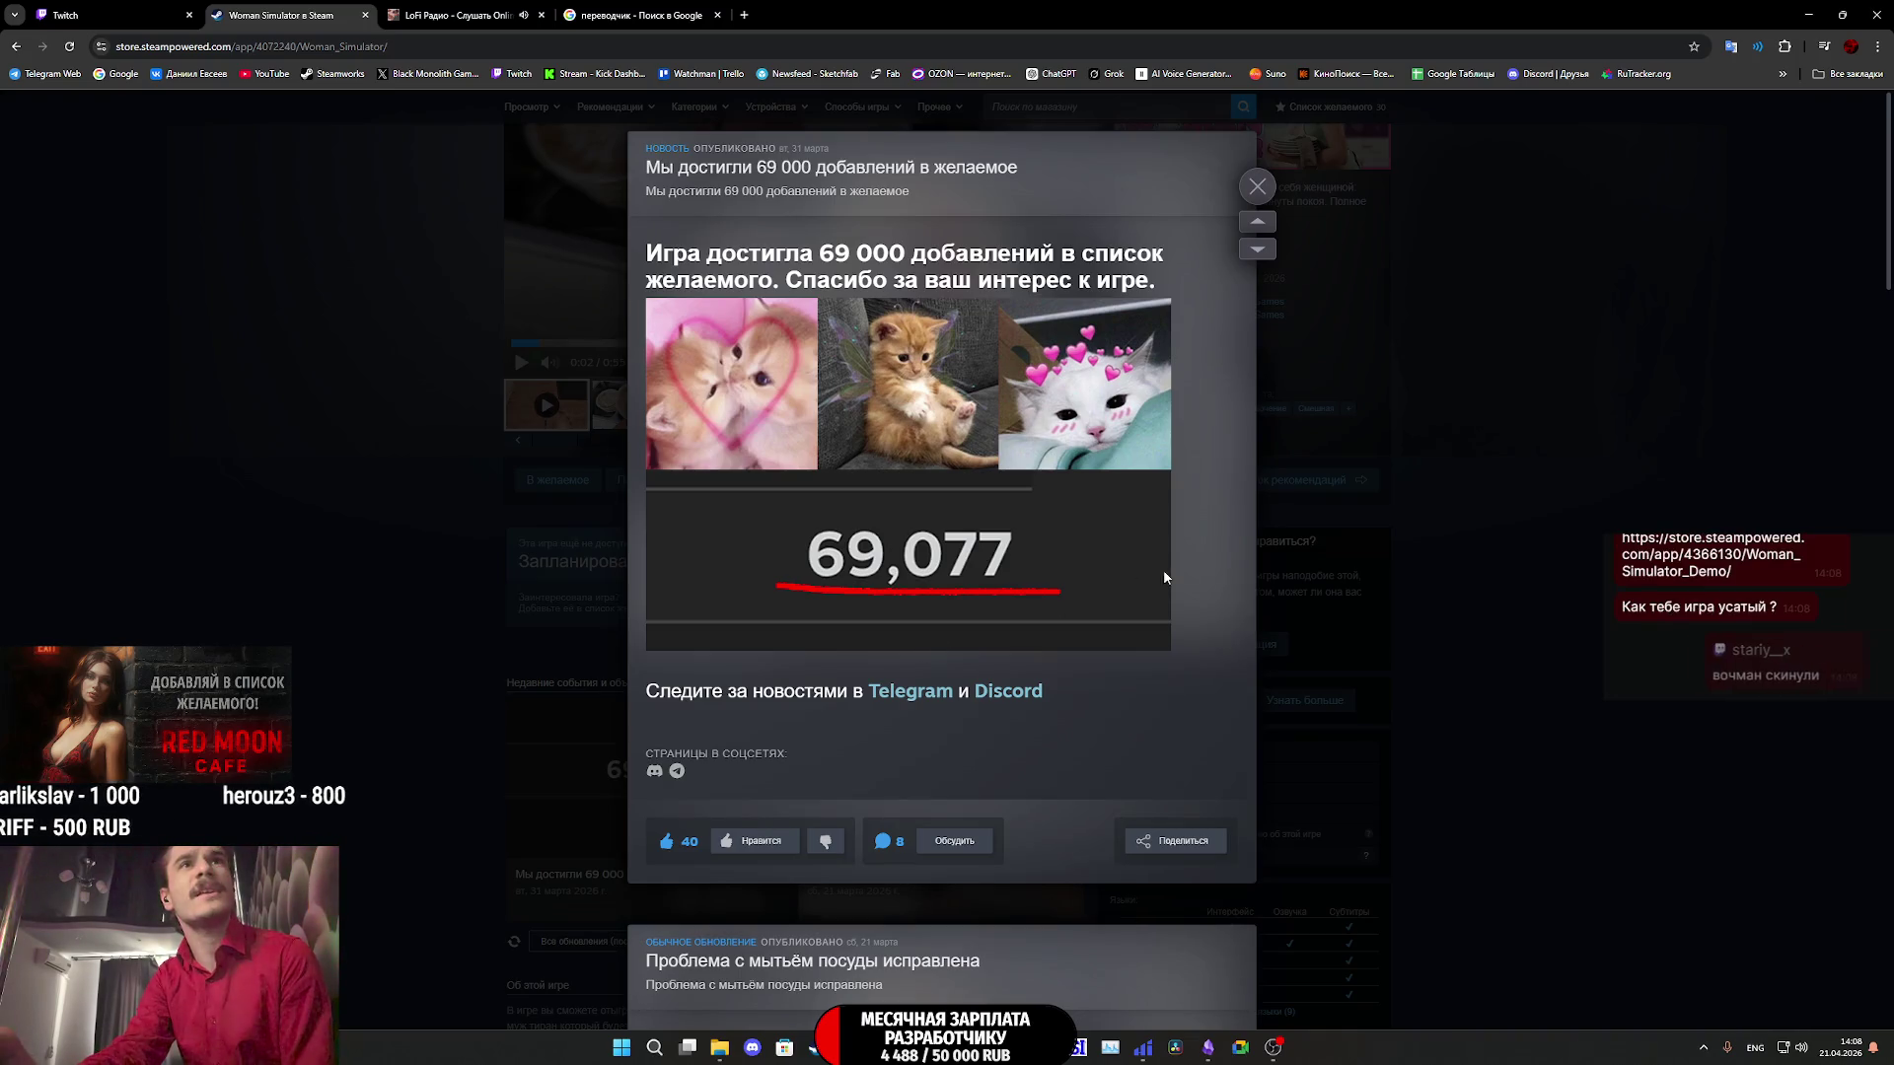
pyautogui.click(1353, 476)
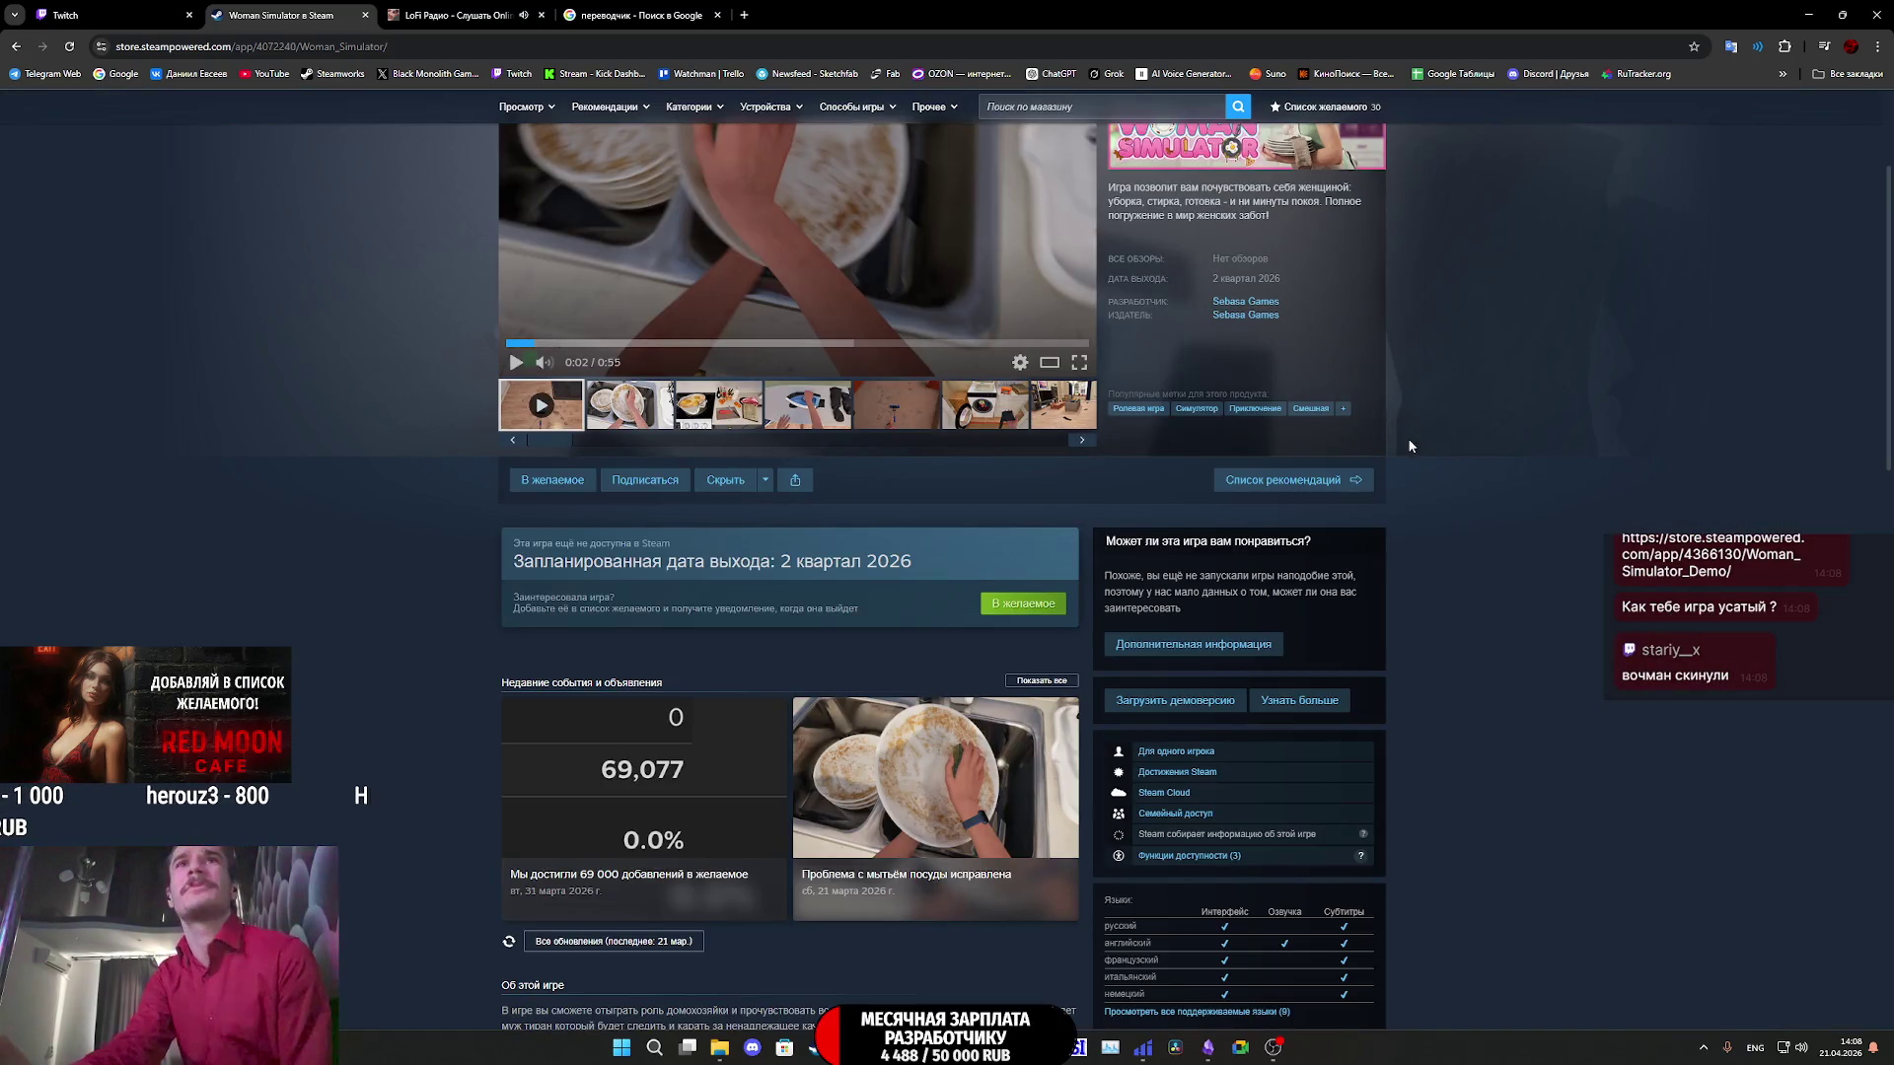
pyautogui.scroll(3, 1391, 434)
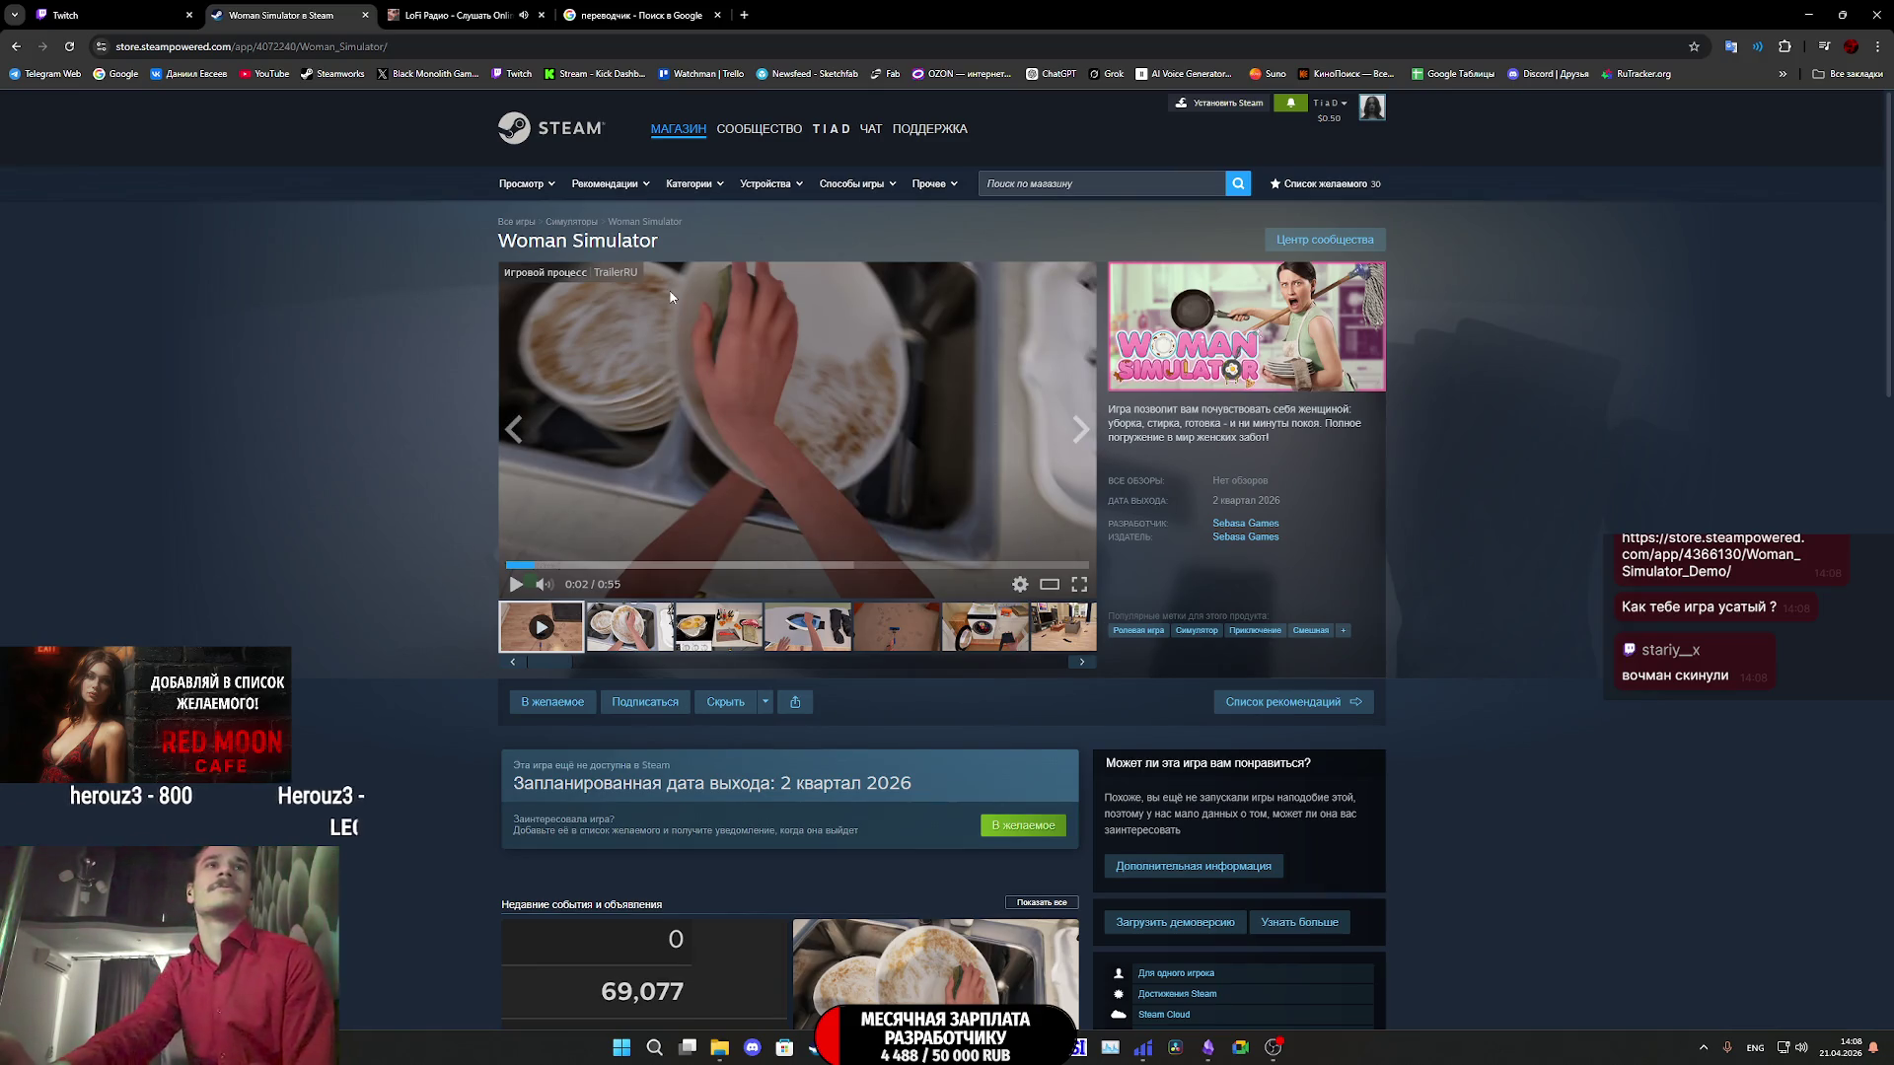
pyautogui.middleClick(242, 5)
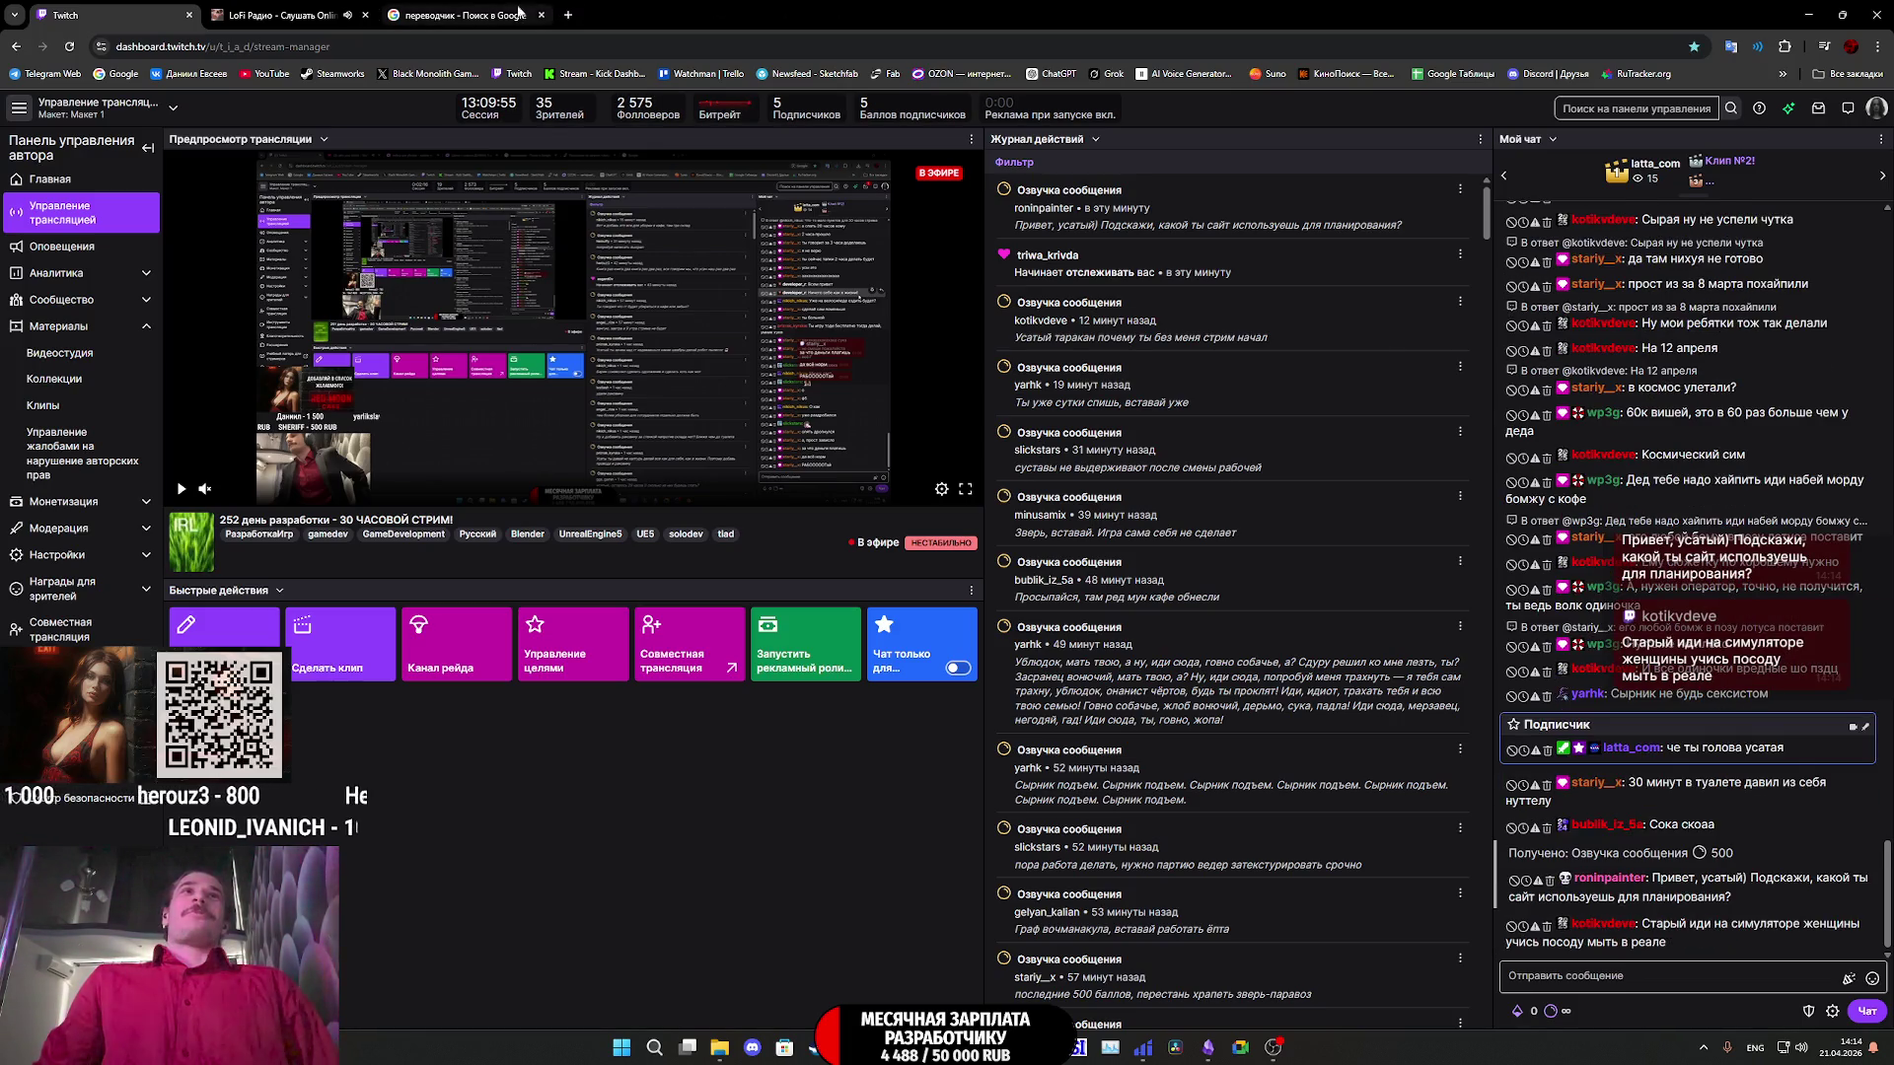
# - In a new Chrome tab, search Google for 'шмель / ком' (typed as 'ivtkm / rjv') to reach SHMELCOM
pyautogui.click(562, 14)
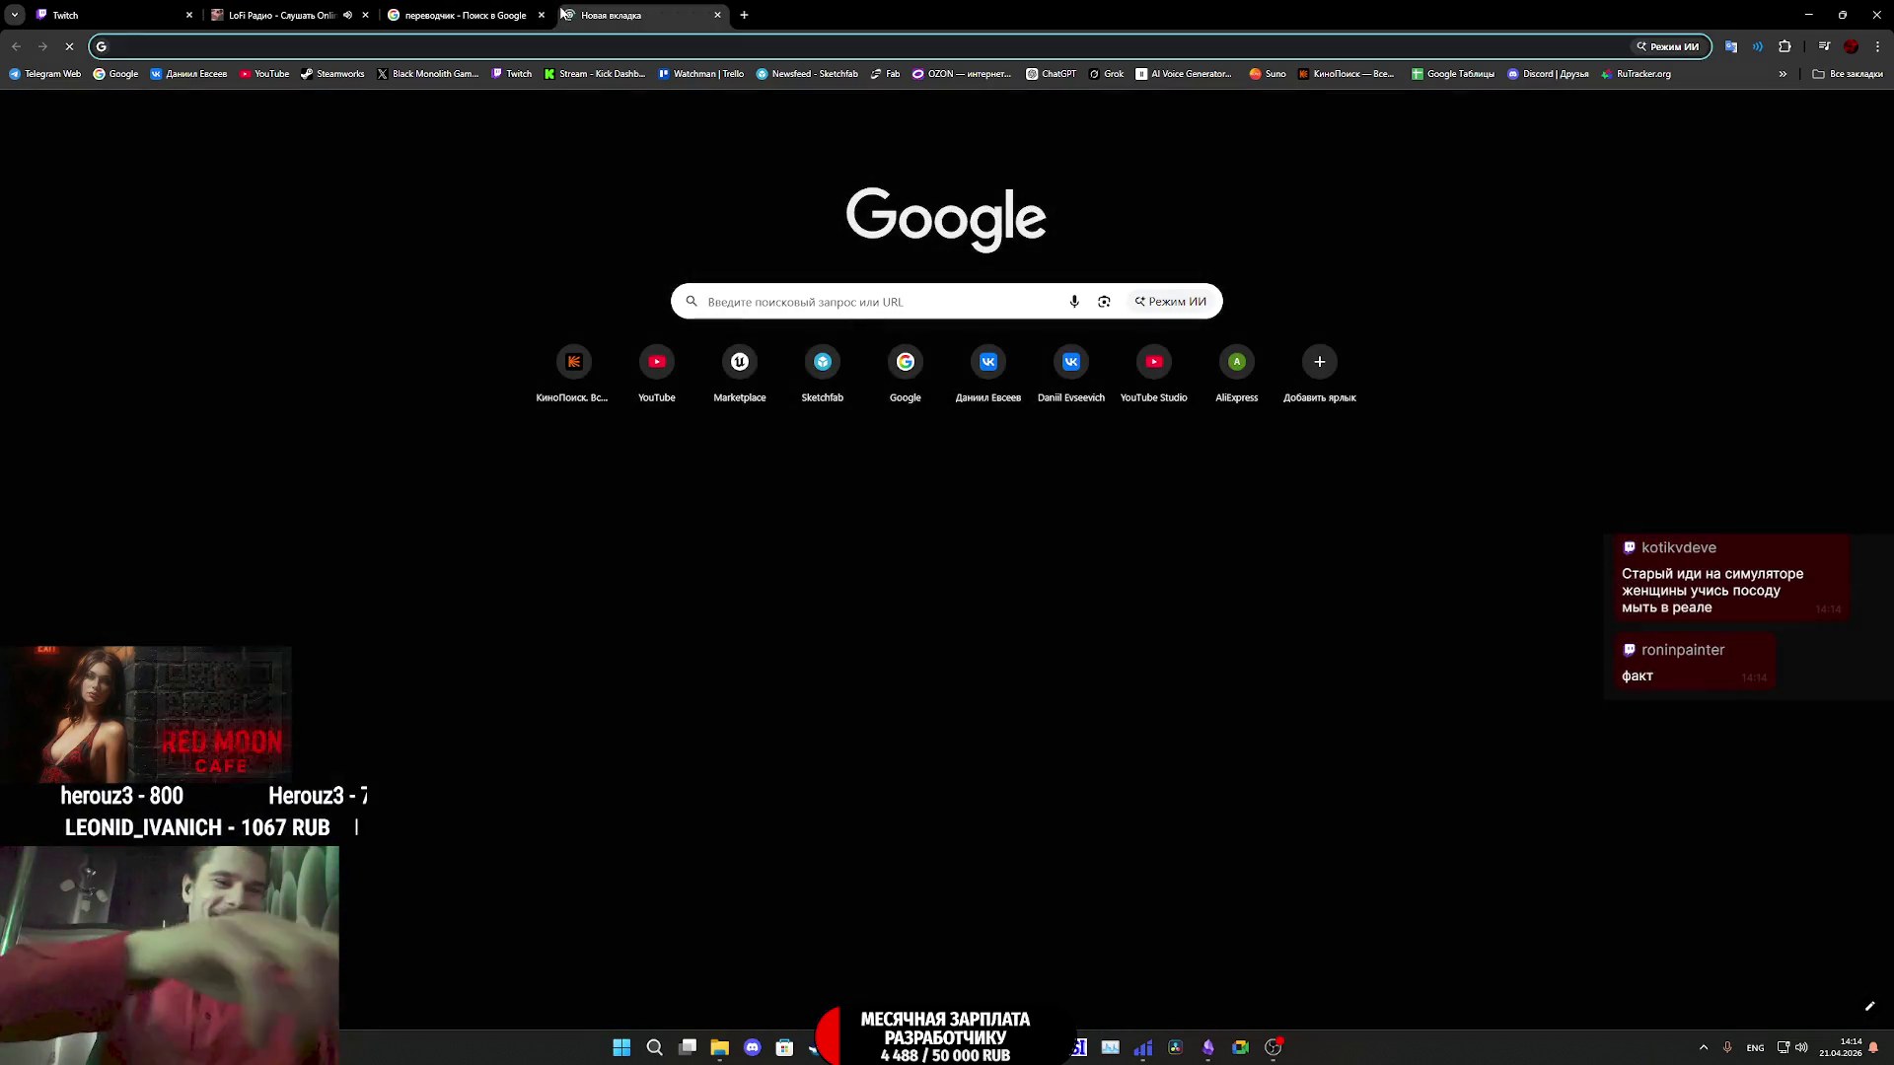
pyautogui.write('ivtkm')
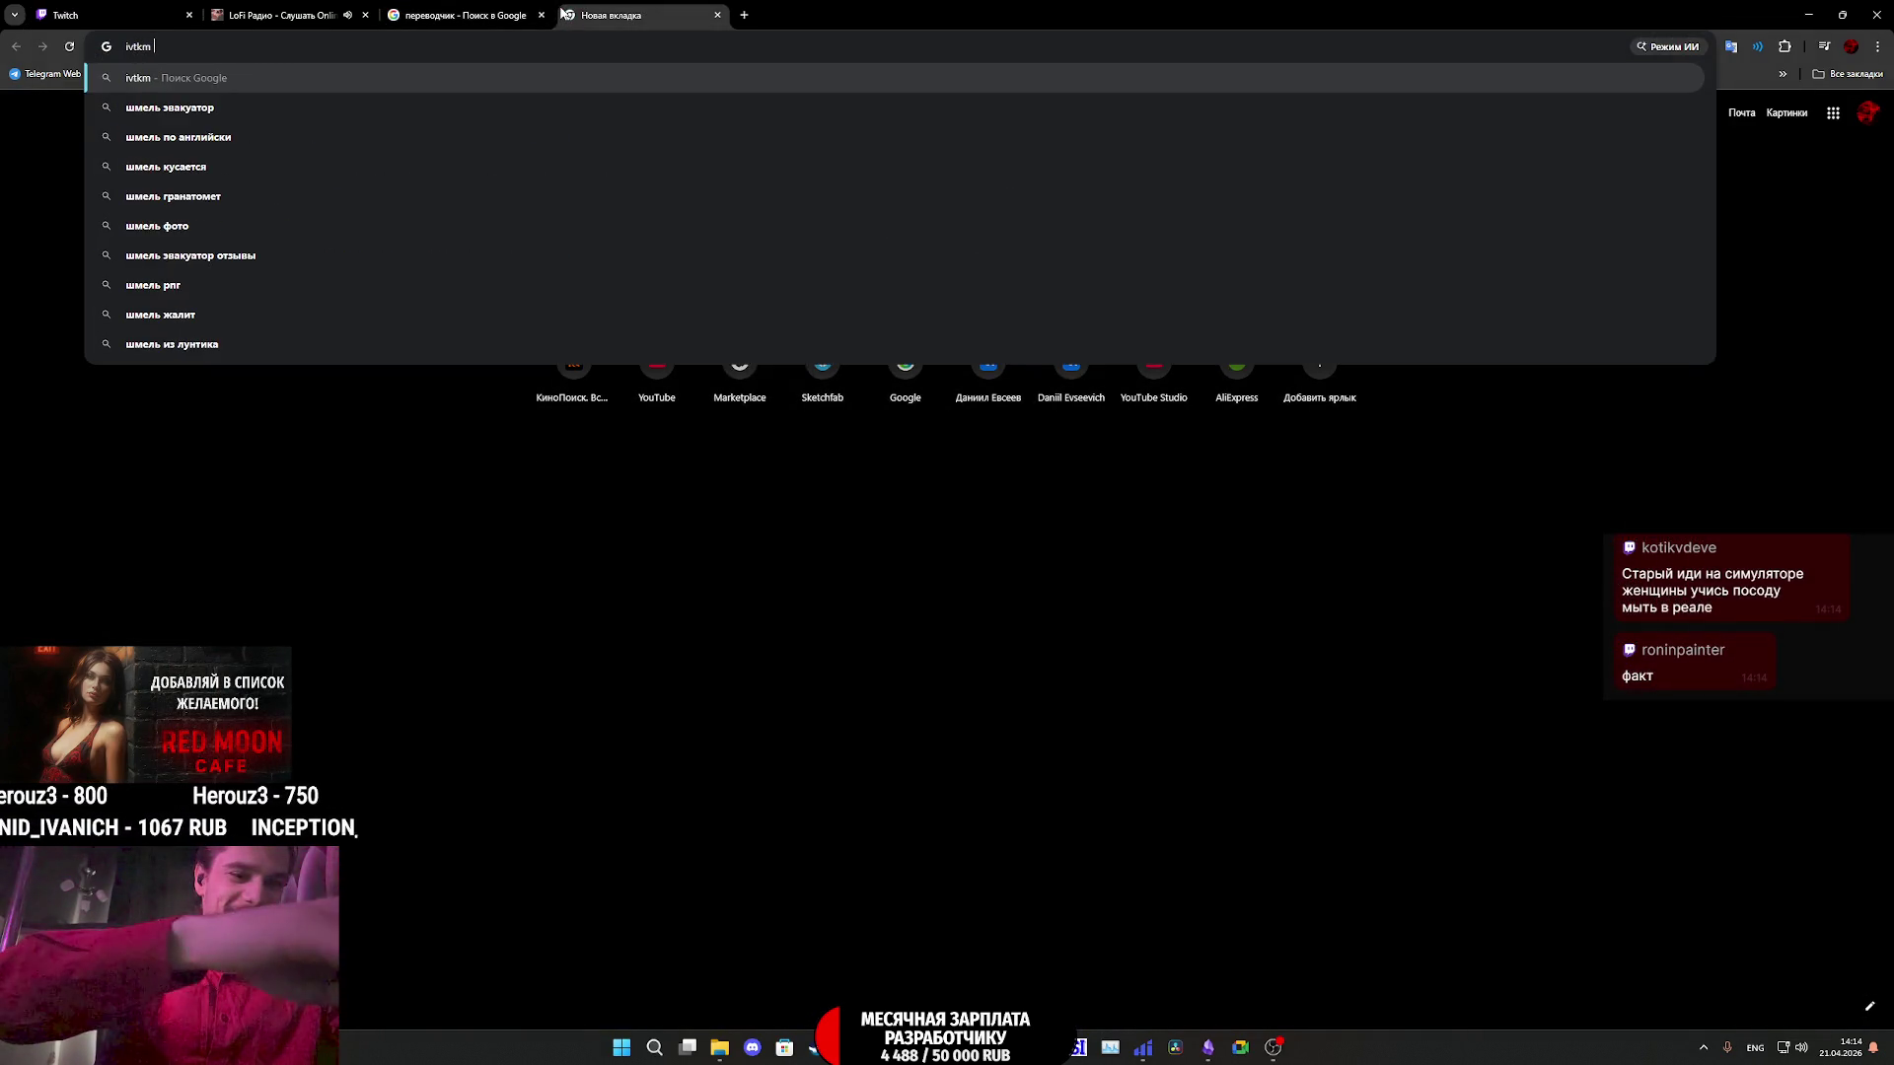
pyautogui.write(' / rjv')
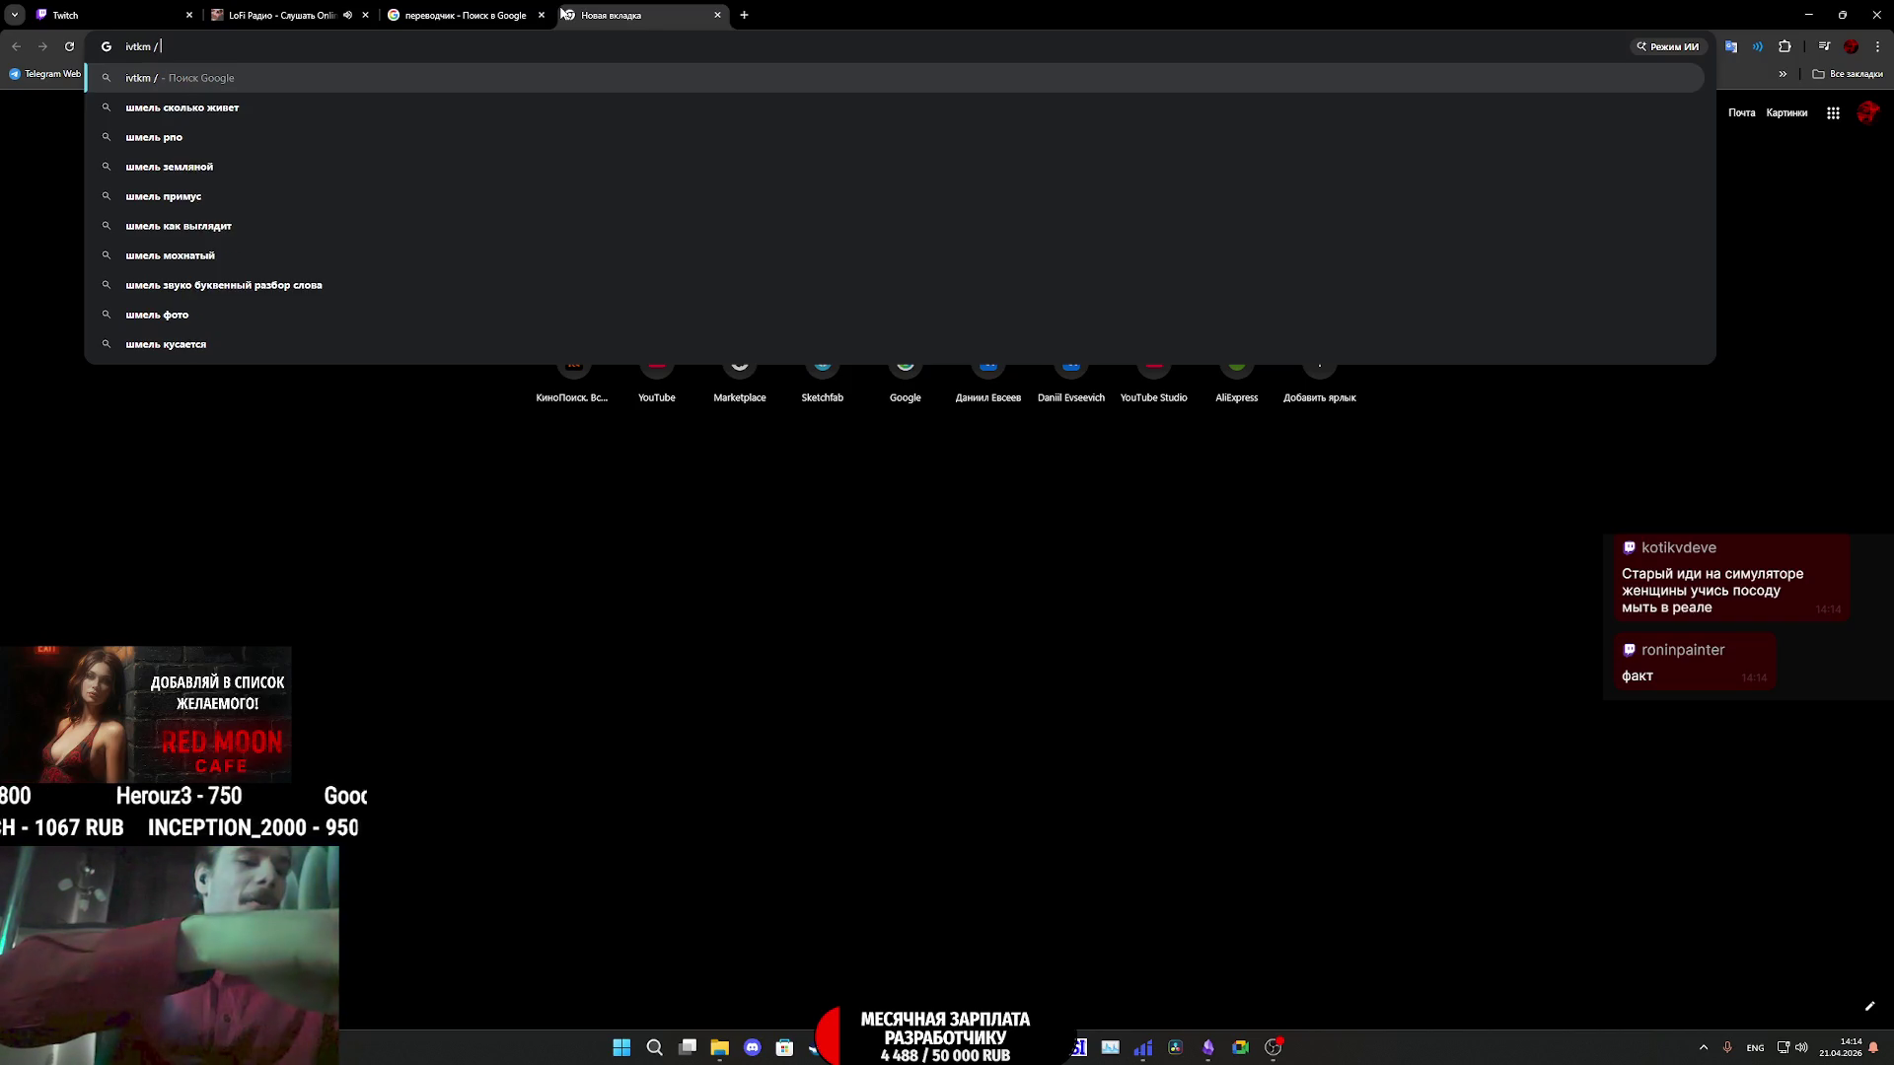
pyautogui.press('Return')
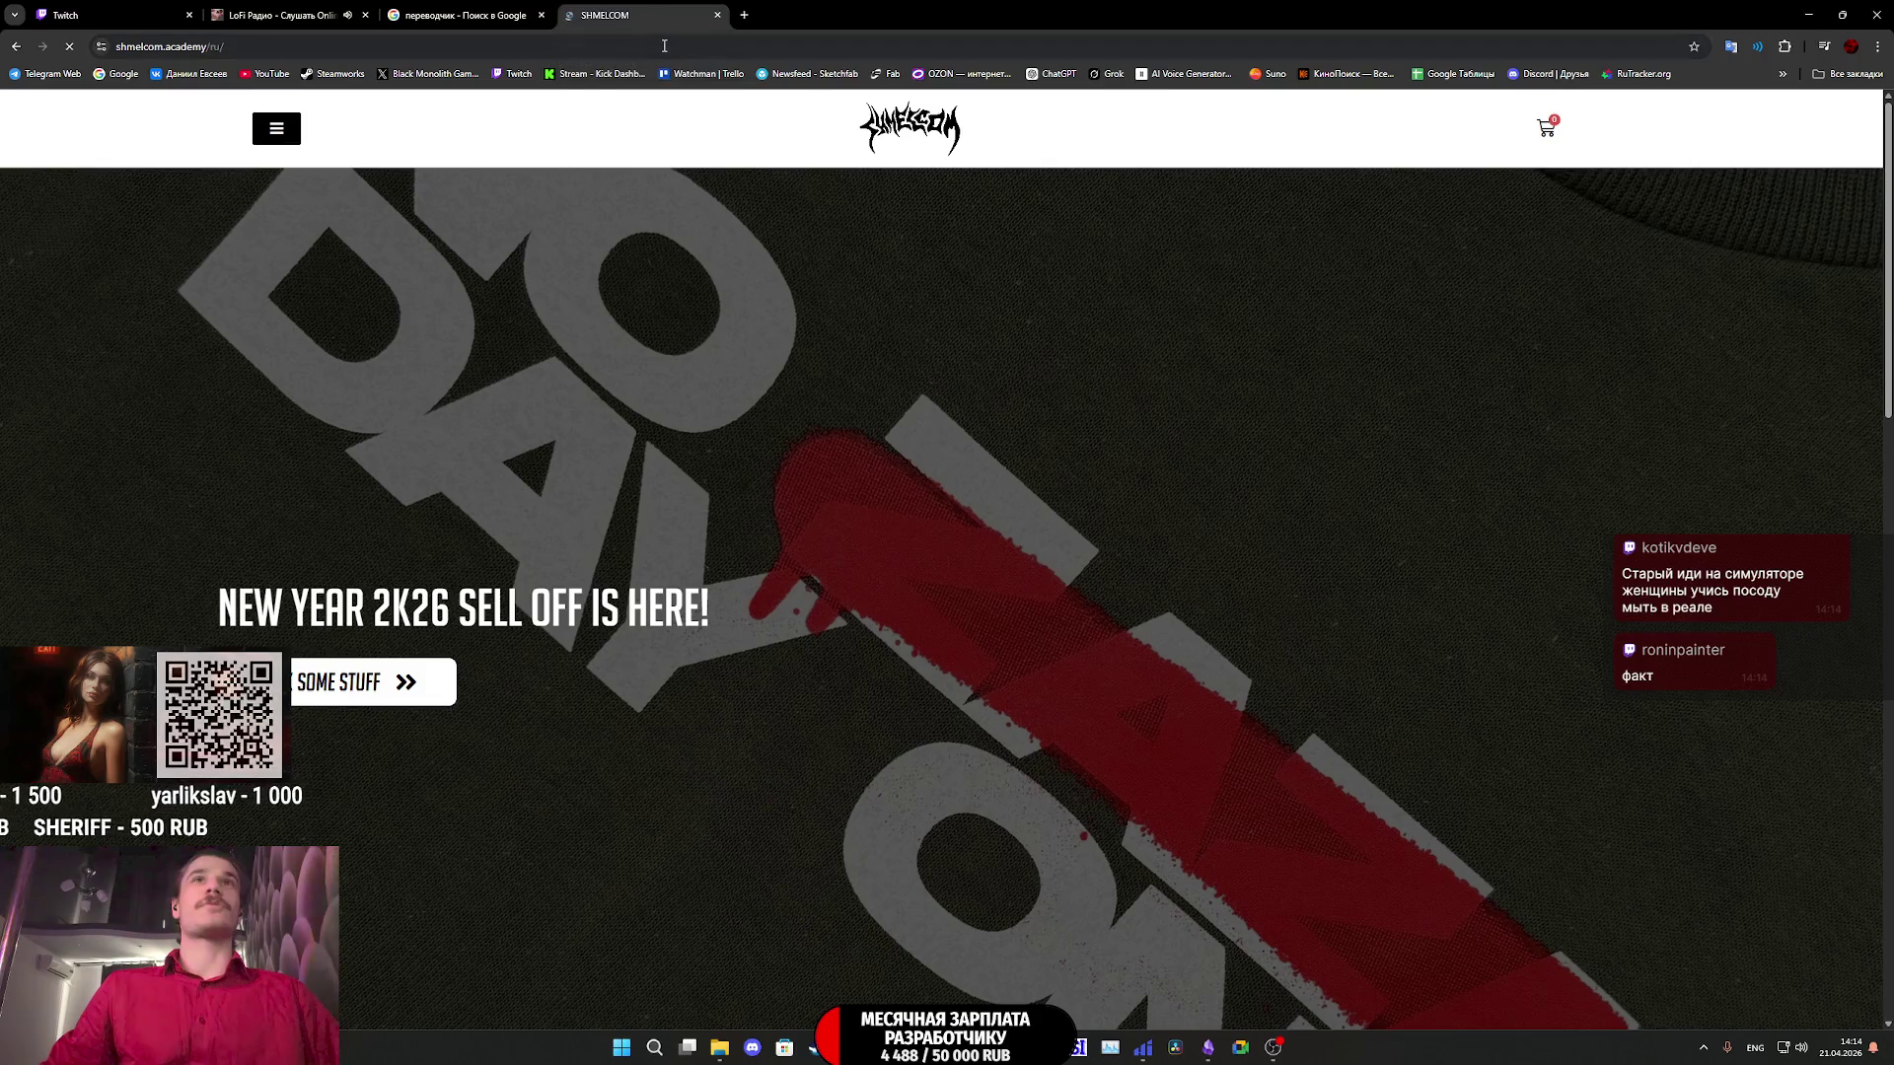
# - Browse SHMELCOM's Categories and New Arrivals, then go back to the Google results
pyautogui.scroll(-10, 681, 361)
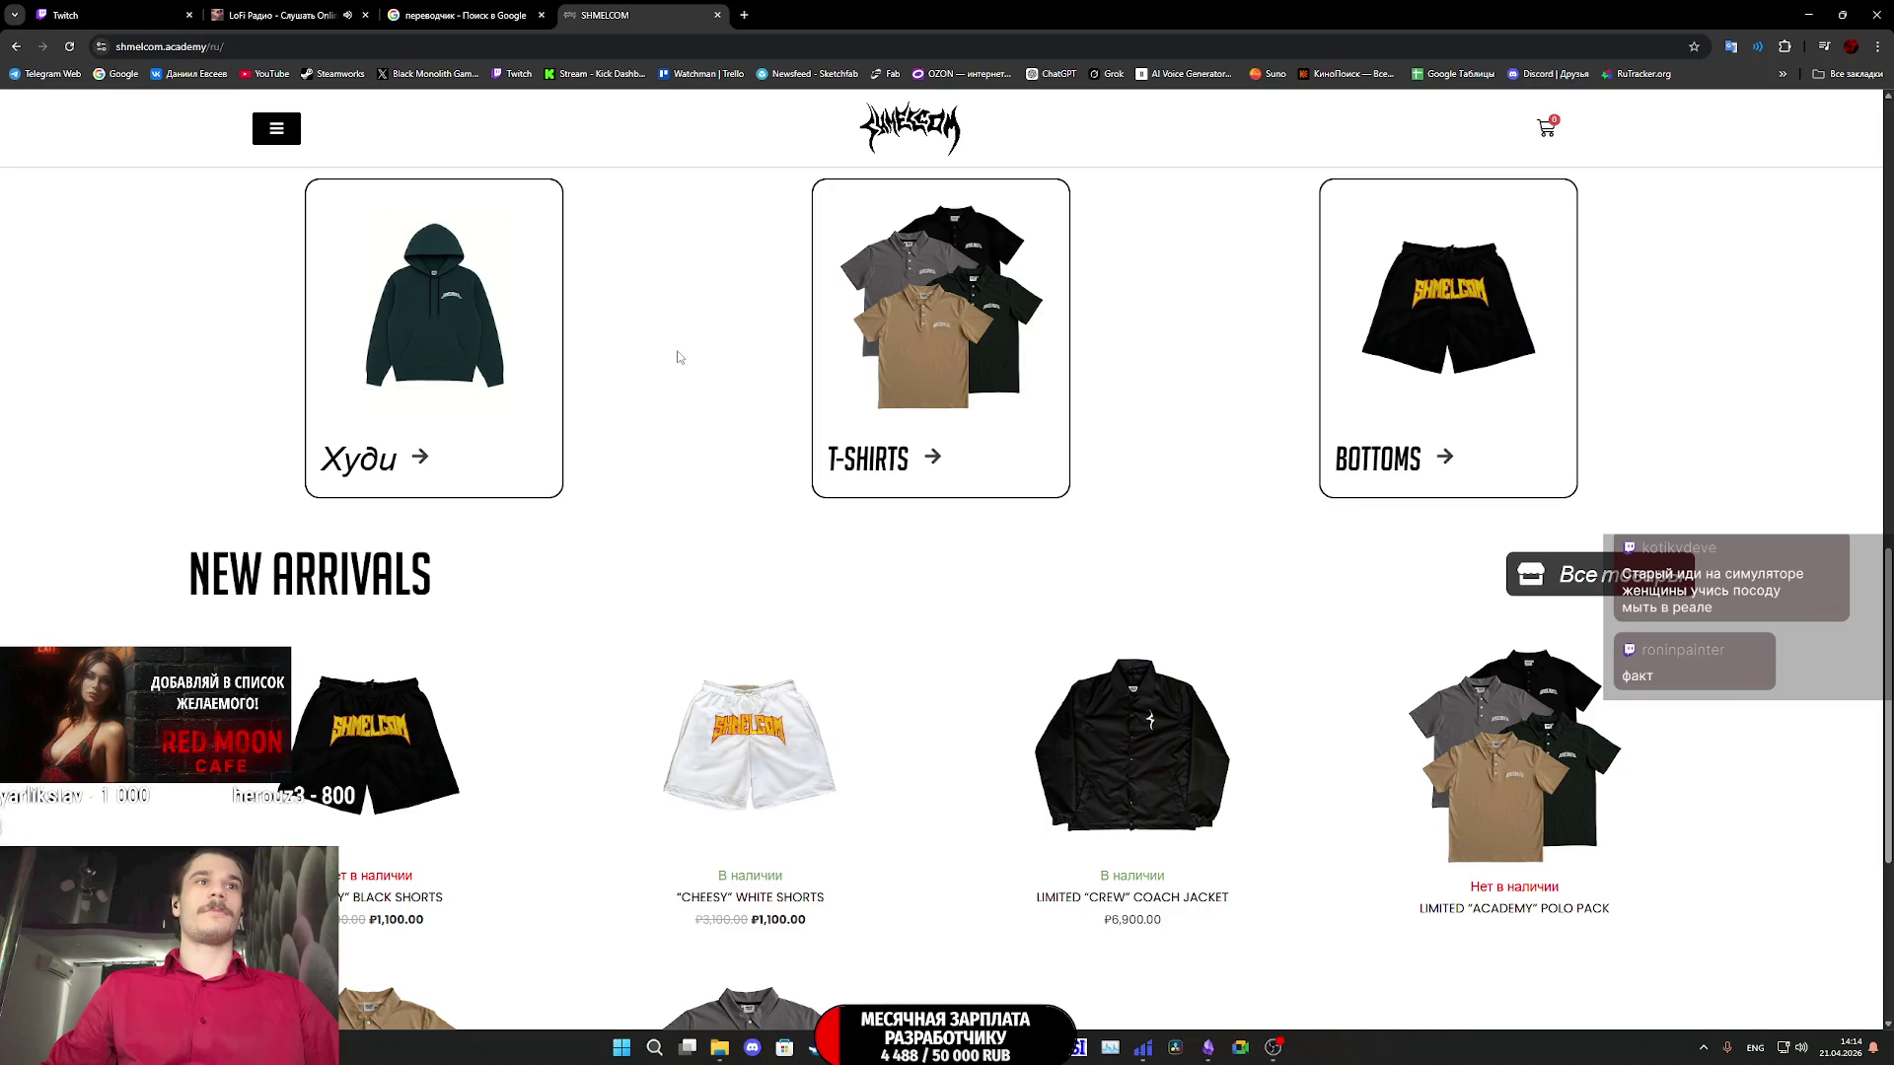
pyautogui.scroll(-5, 674, 357)
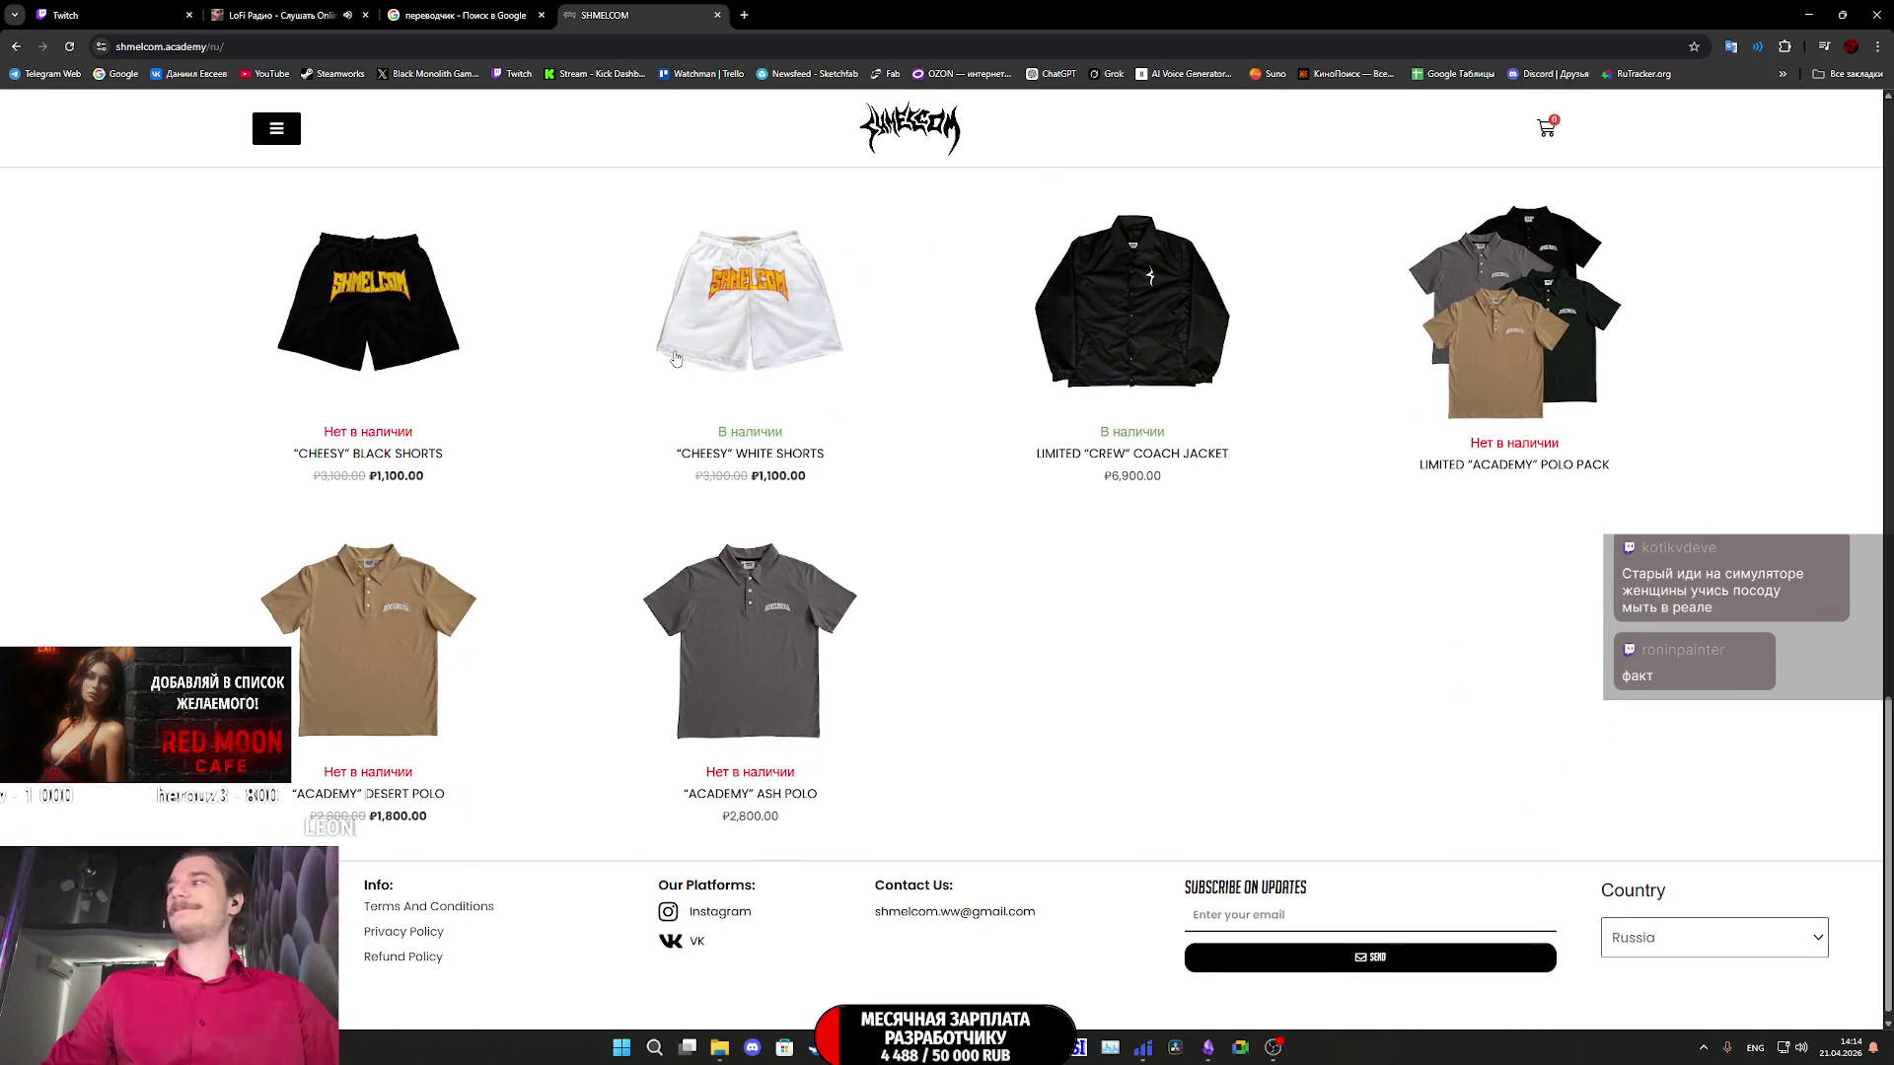
pyautogui.hotkey('alt', 'Left')
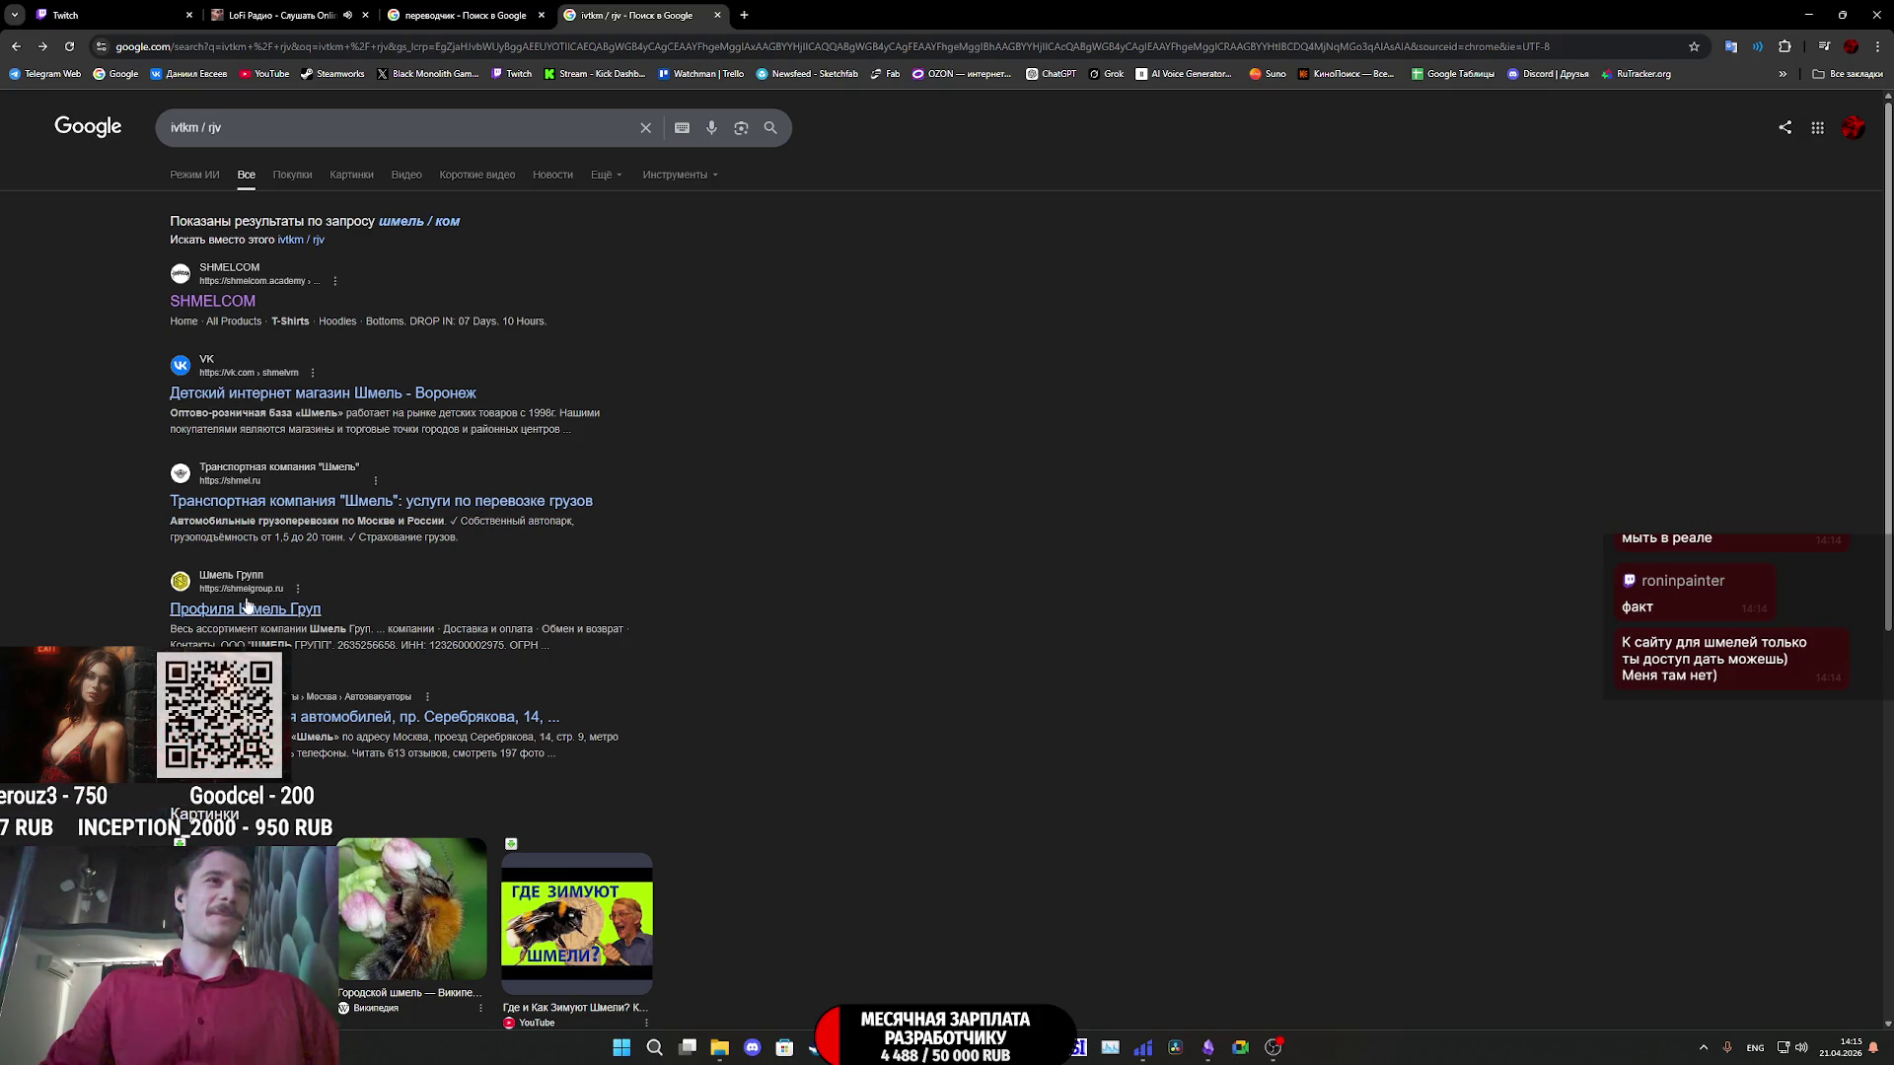
pyautogui.scroll(-4, 304, 618)
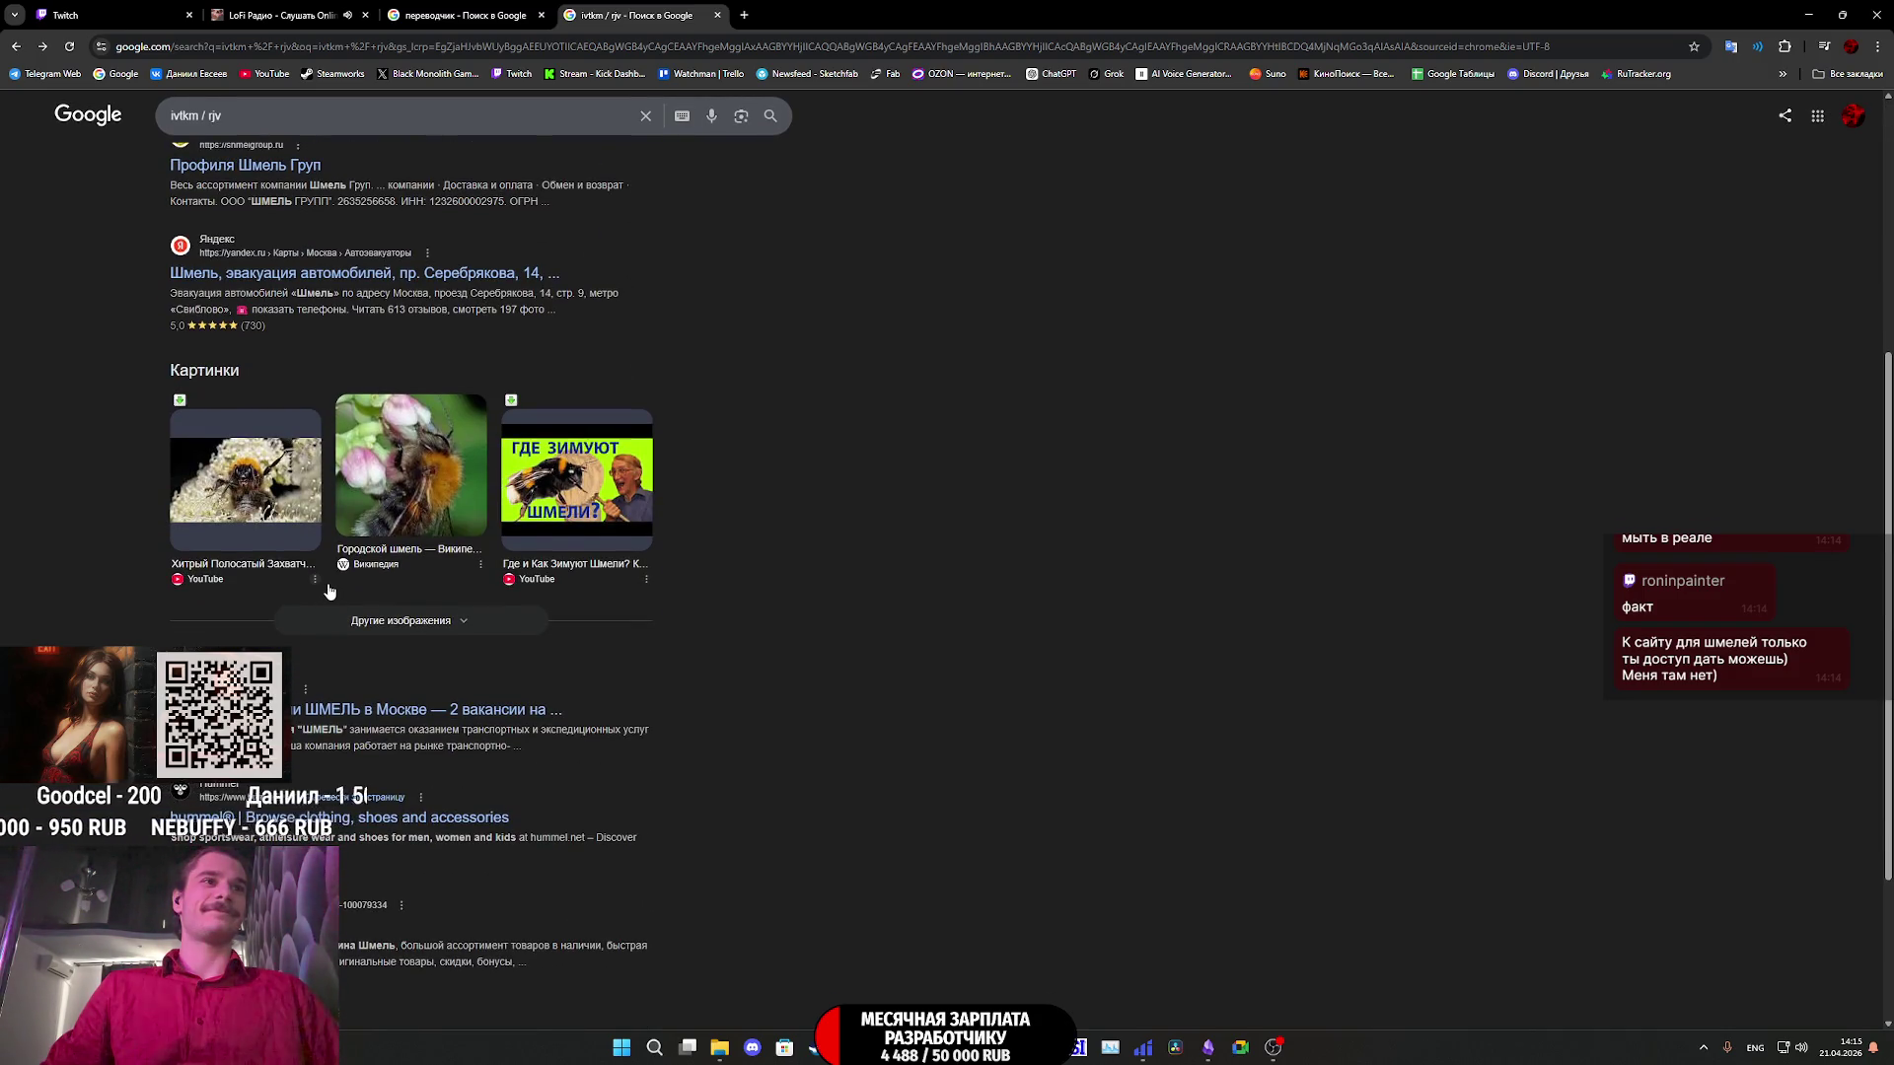
# - Close the shmel Google search tab to return to the Twitch stream manager
pyautogui.scroll(-2, 330, 590)
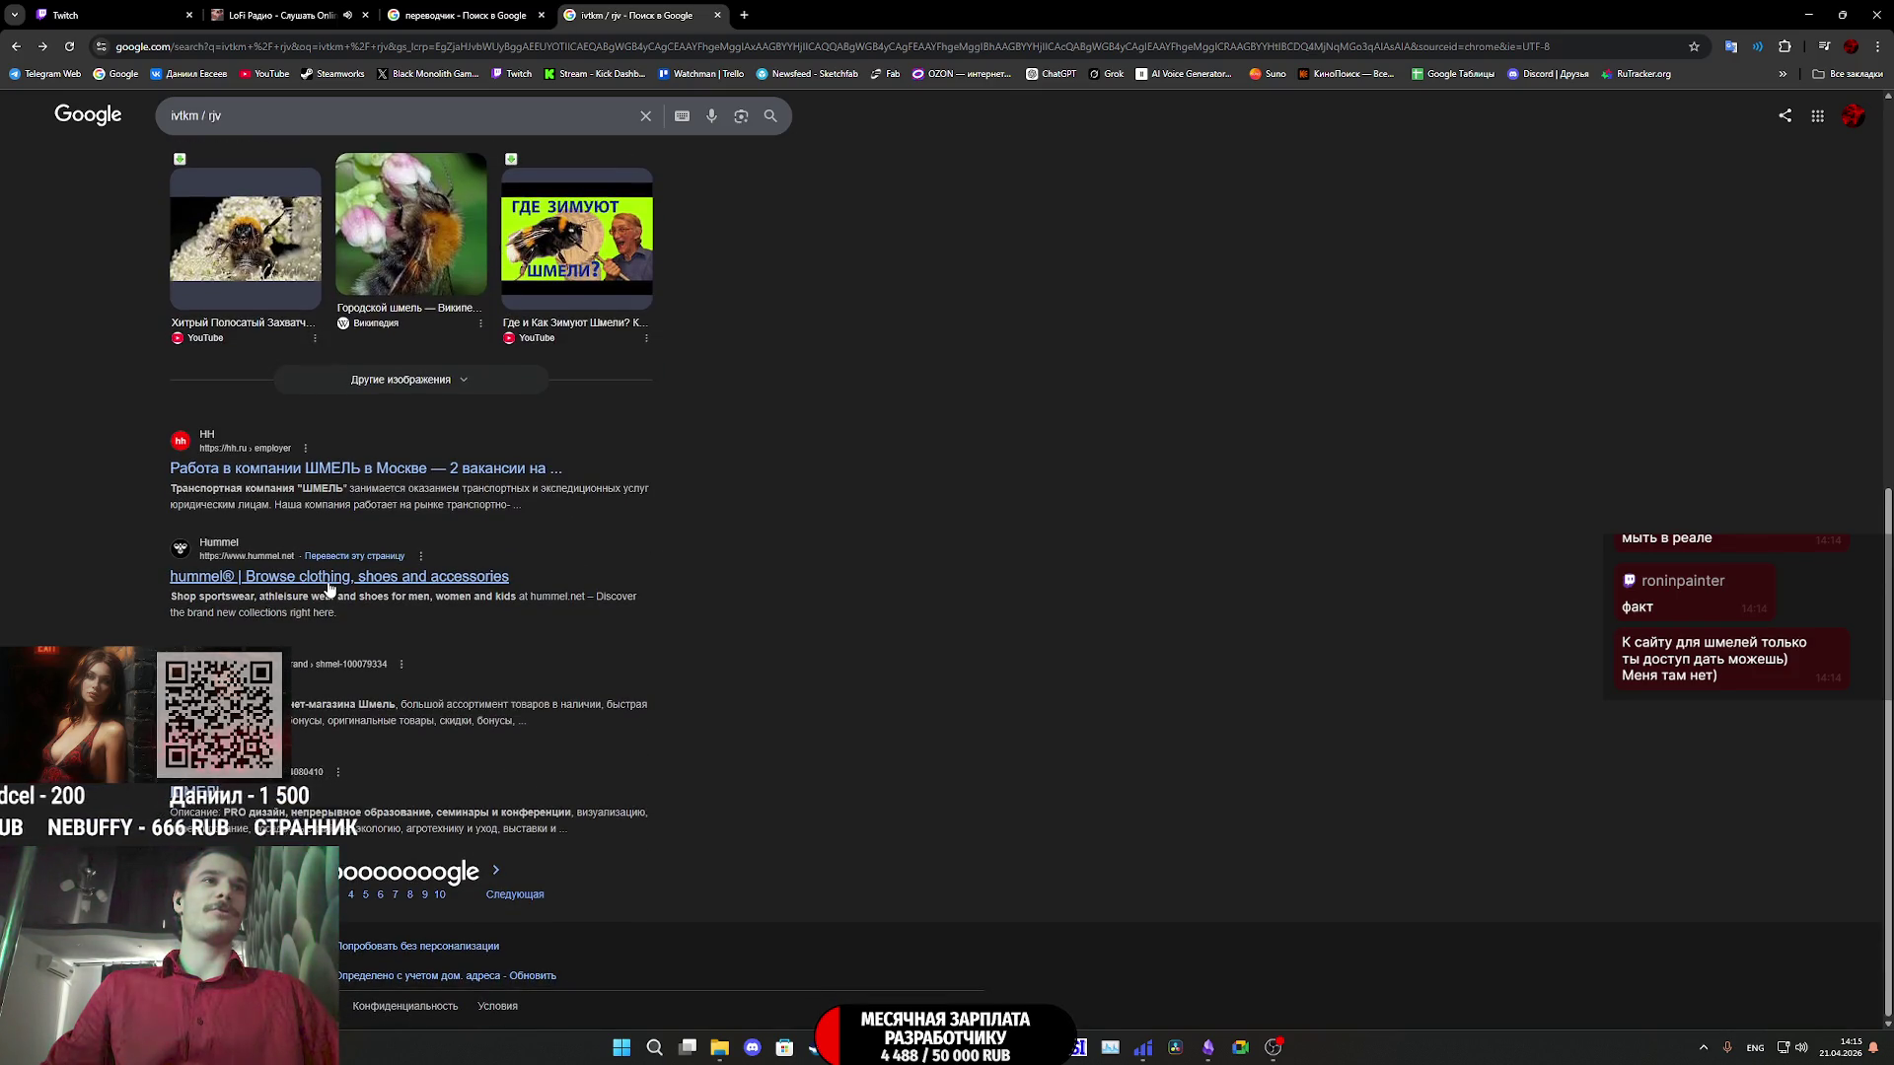
pyautogui.scroll(2, 329, 584)
pyautogui.scroll(5, 329, 582)
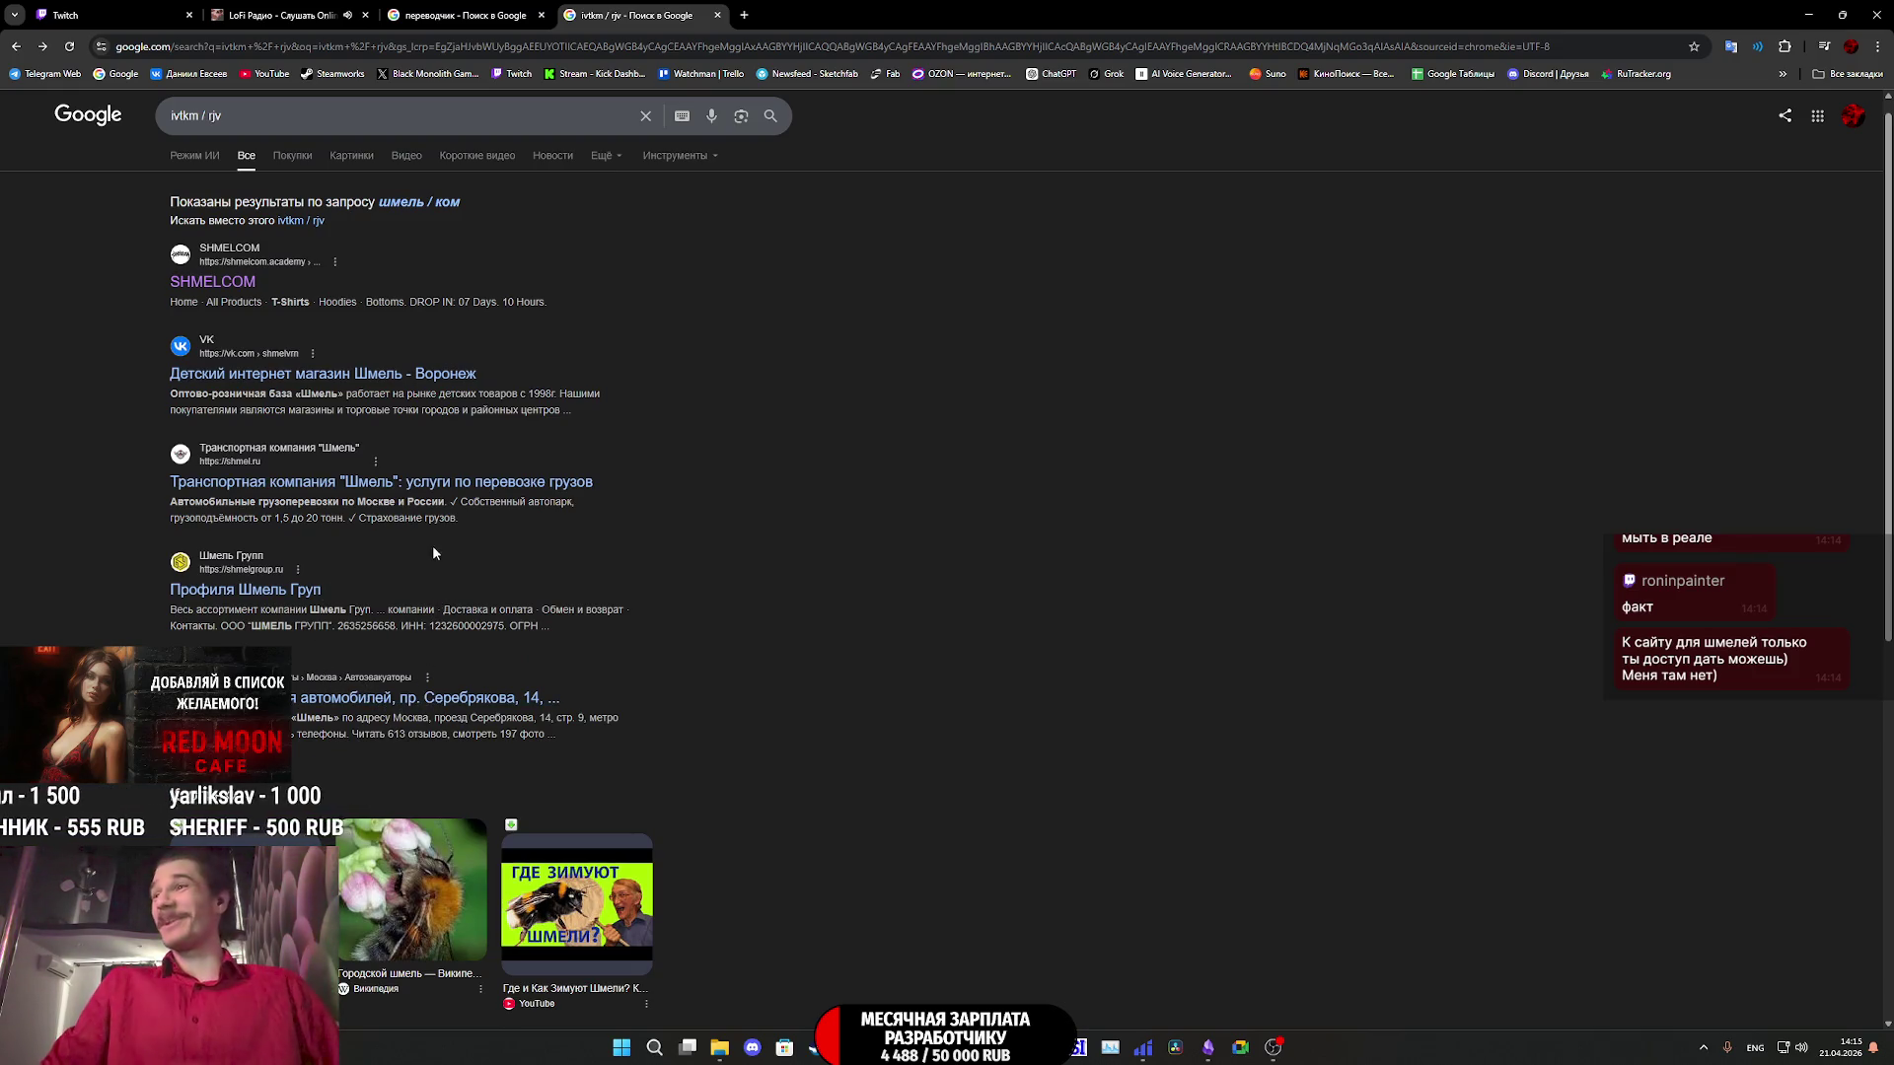
pyautogui.middleClick(677, 7)
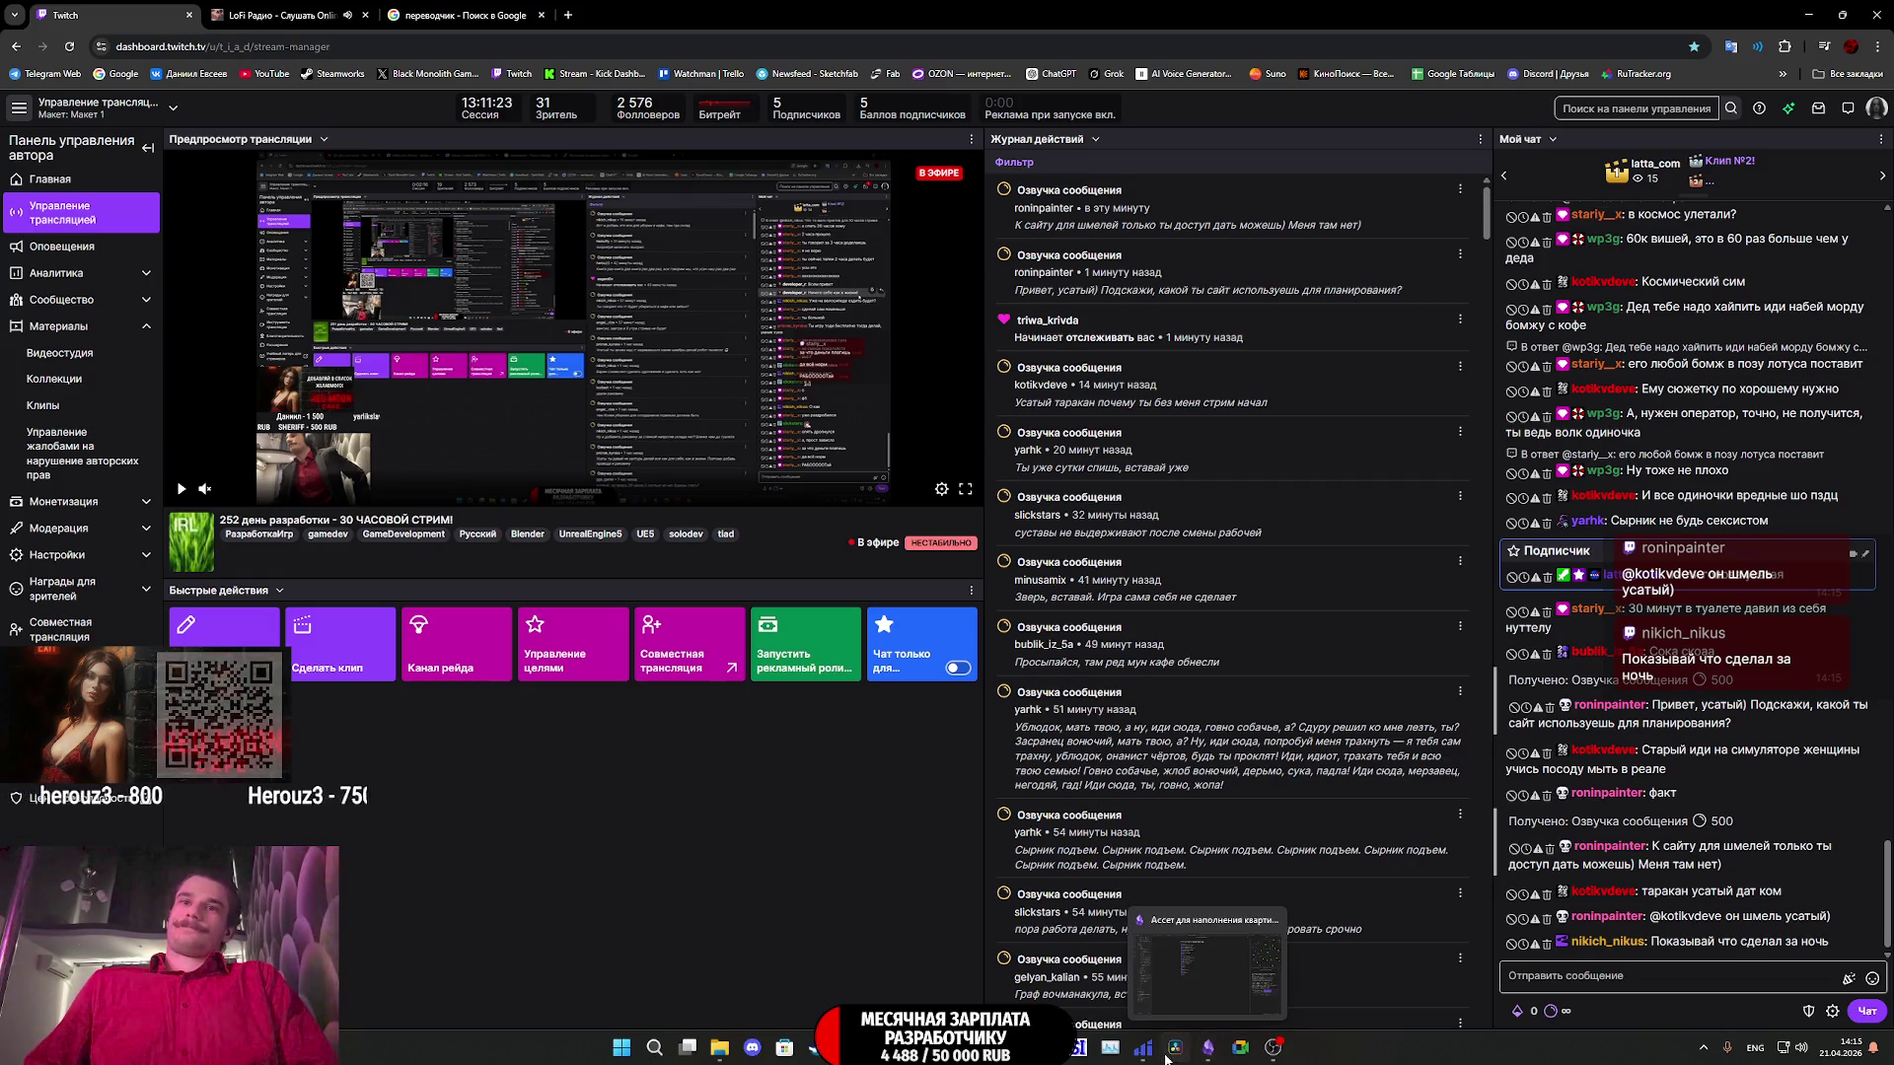
# - Minimize Chrome to reveal the Obsidian apartment-asset checklist
pyautogui.moveTo(1141, 1055)
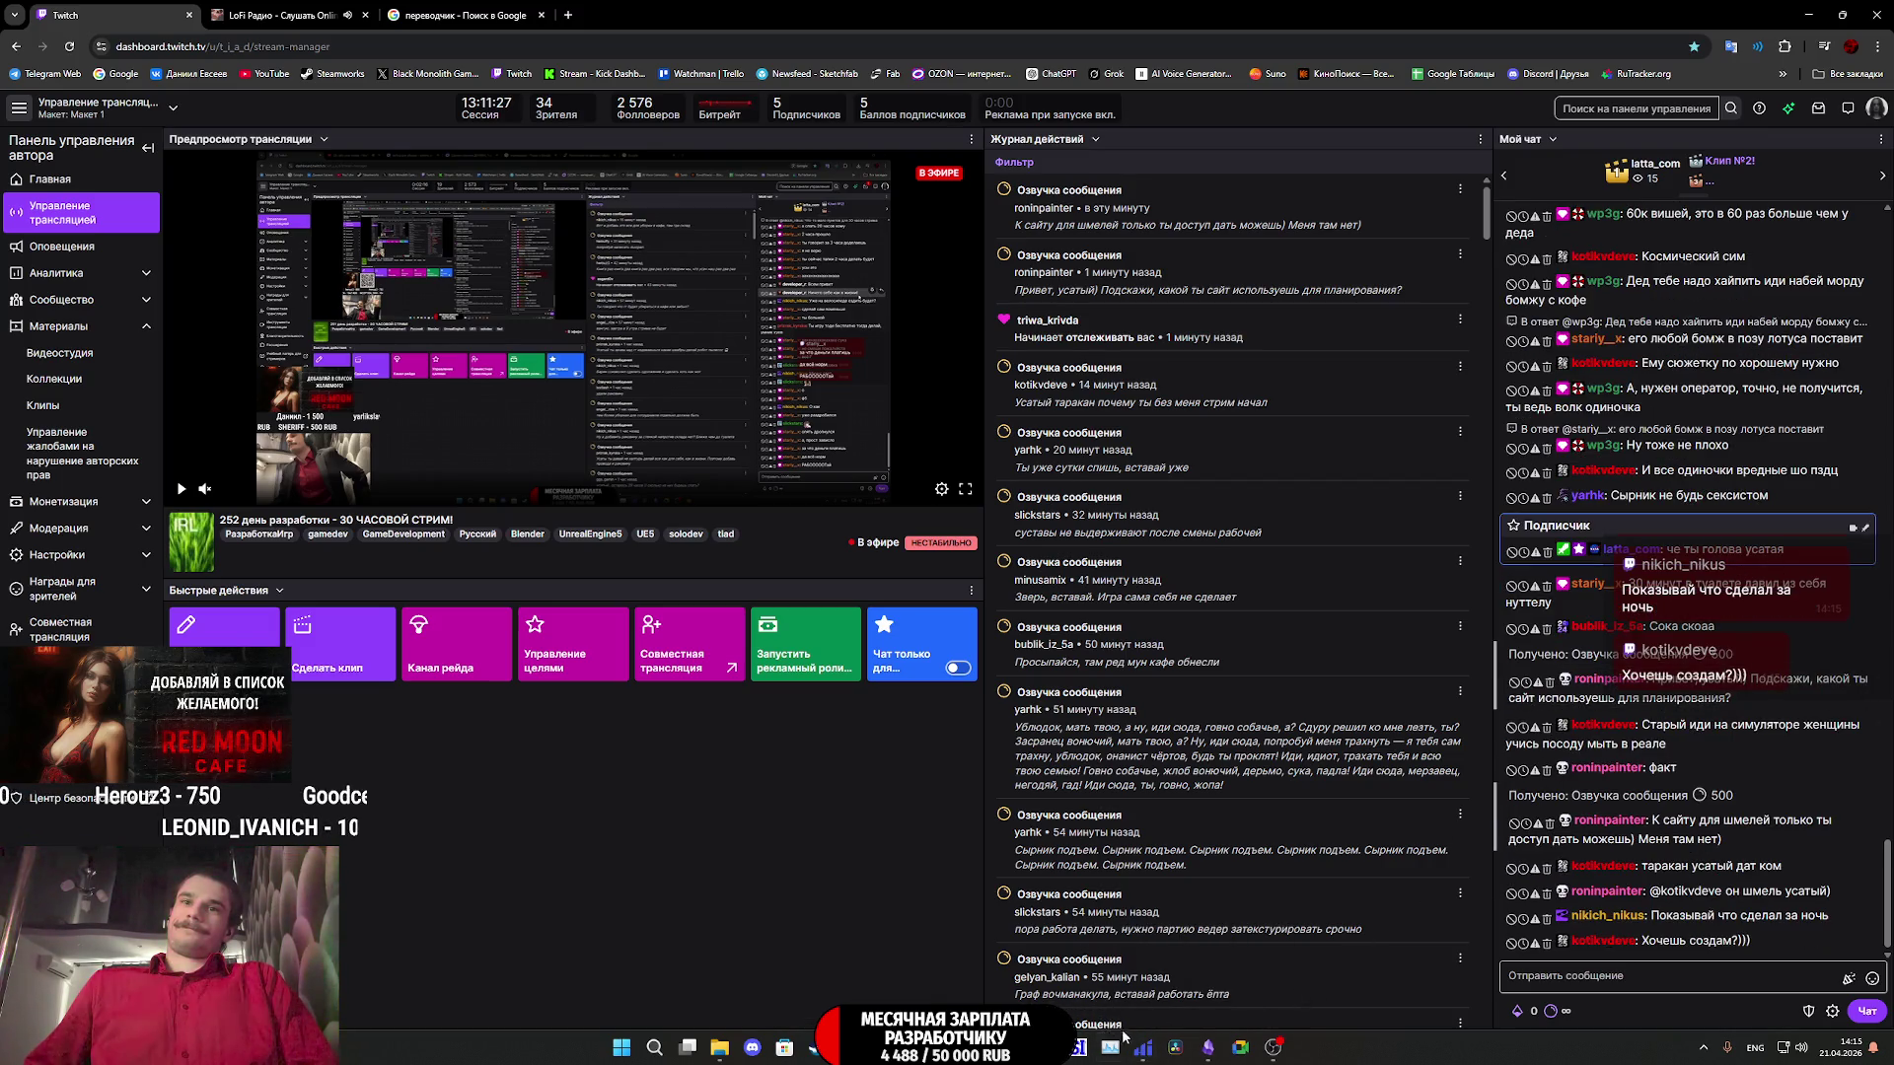
pyautogui.click(1811, 16)
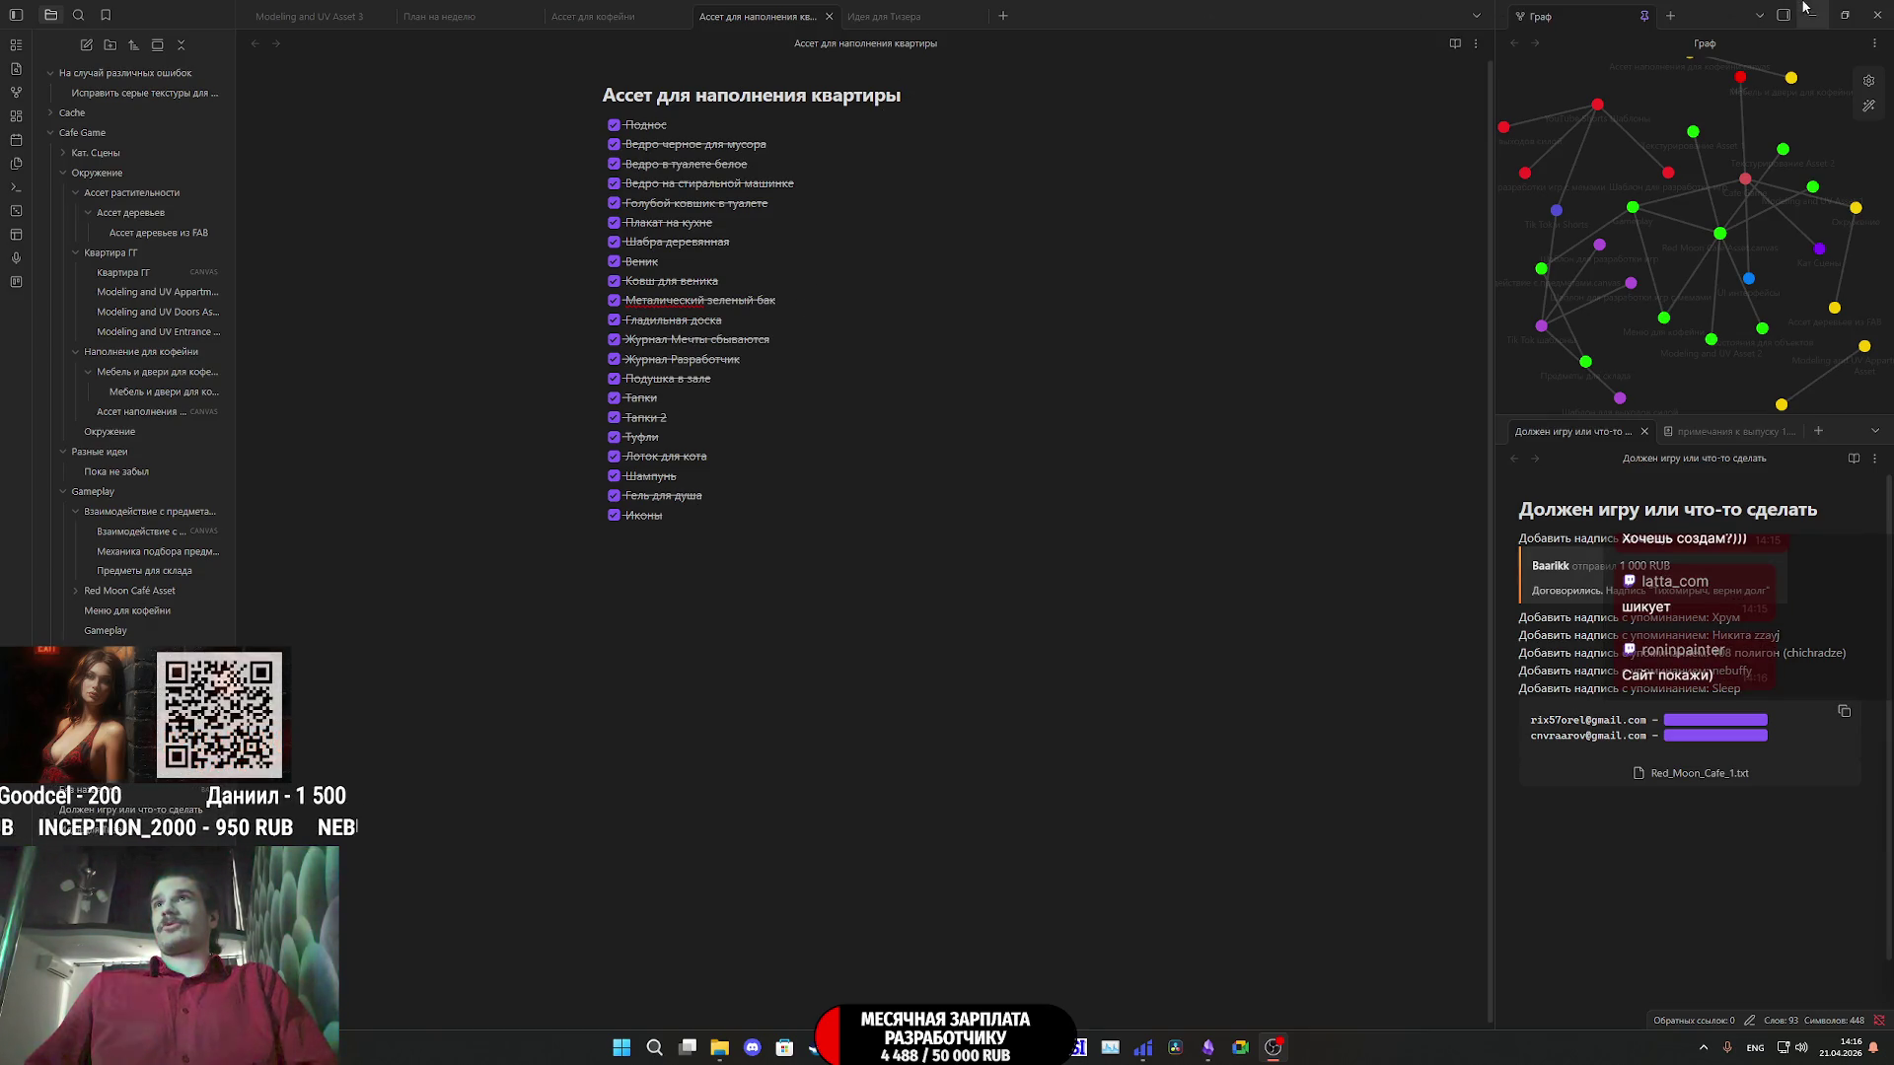
# - Close Obsidian and launch Blender from its desktop shortcut
pyautogui.click(1872, 14)
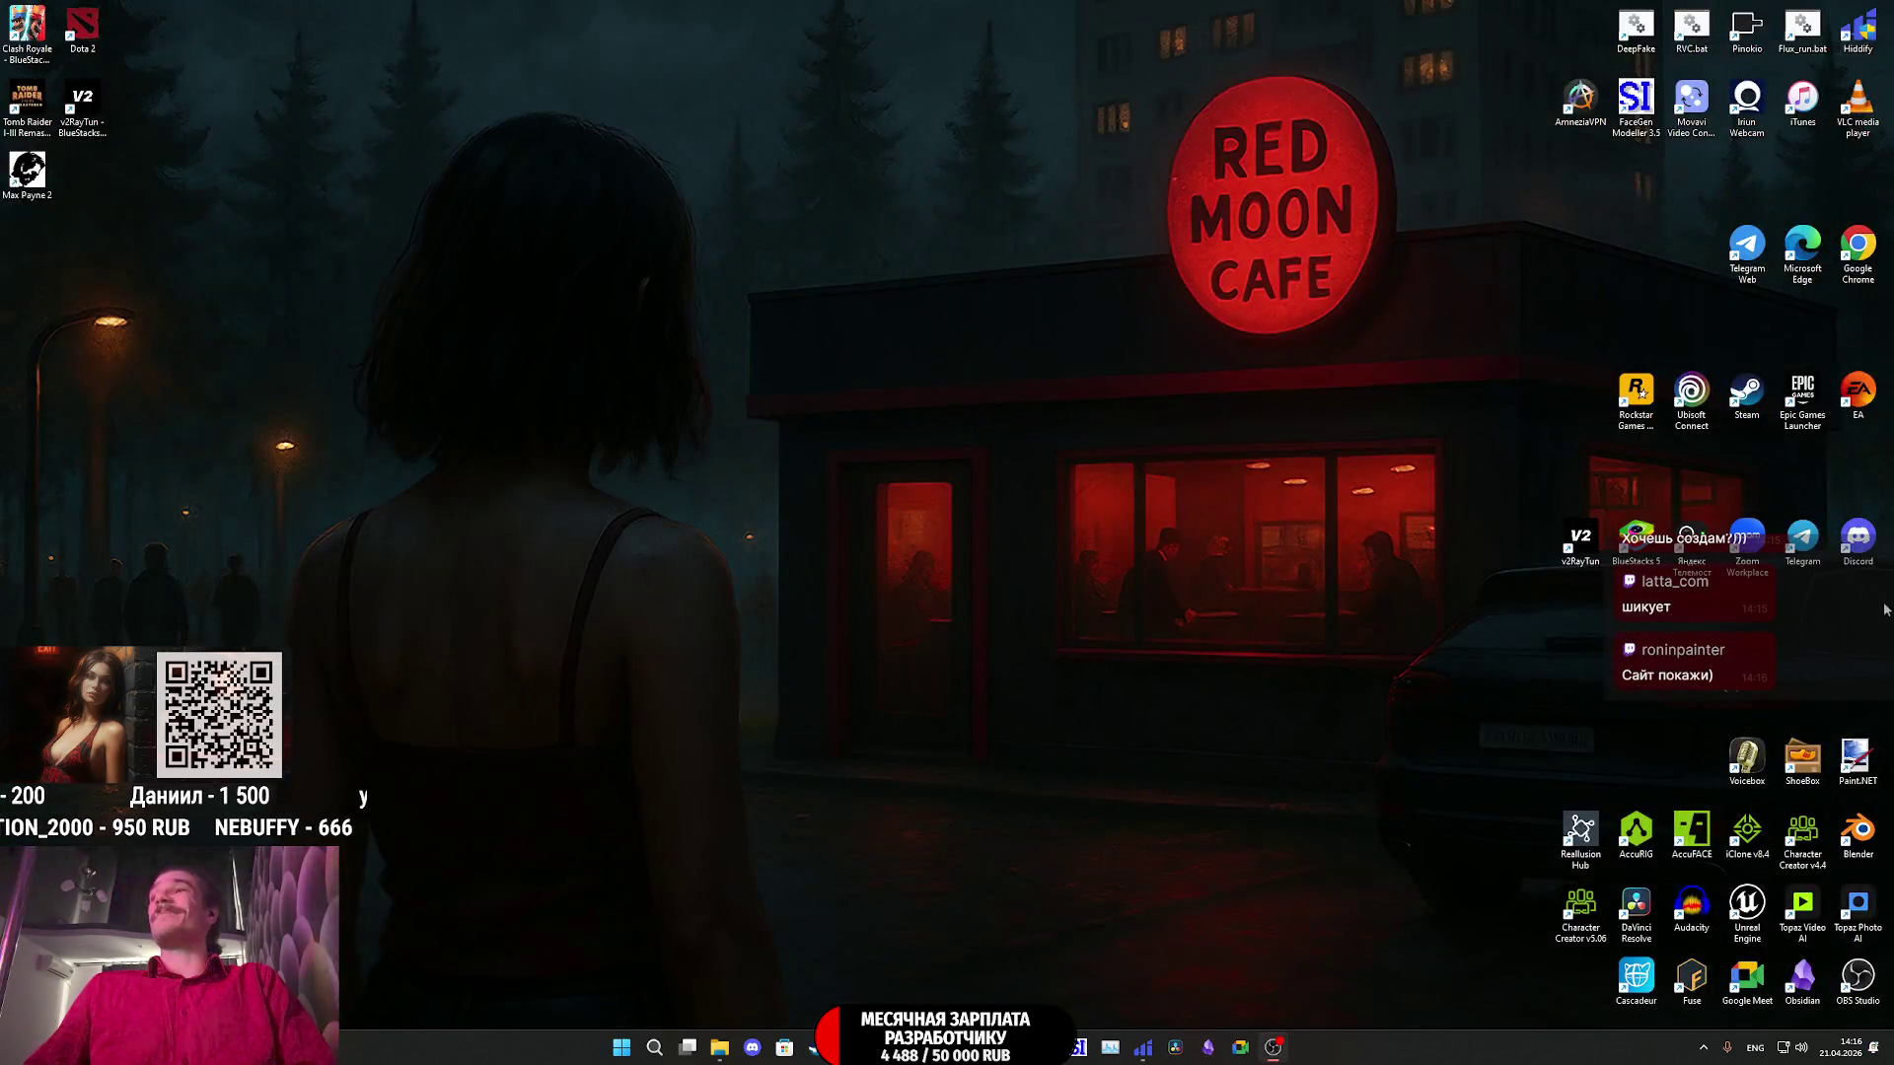
pyautogui.doubleClick(1862, 831)
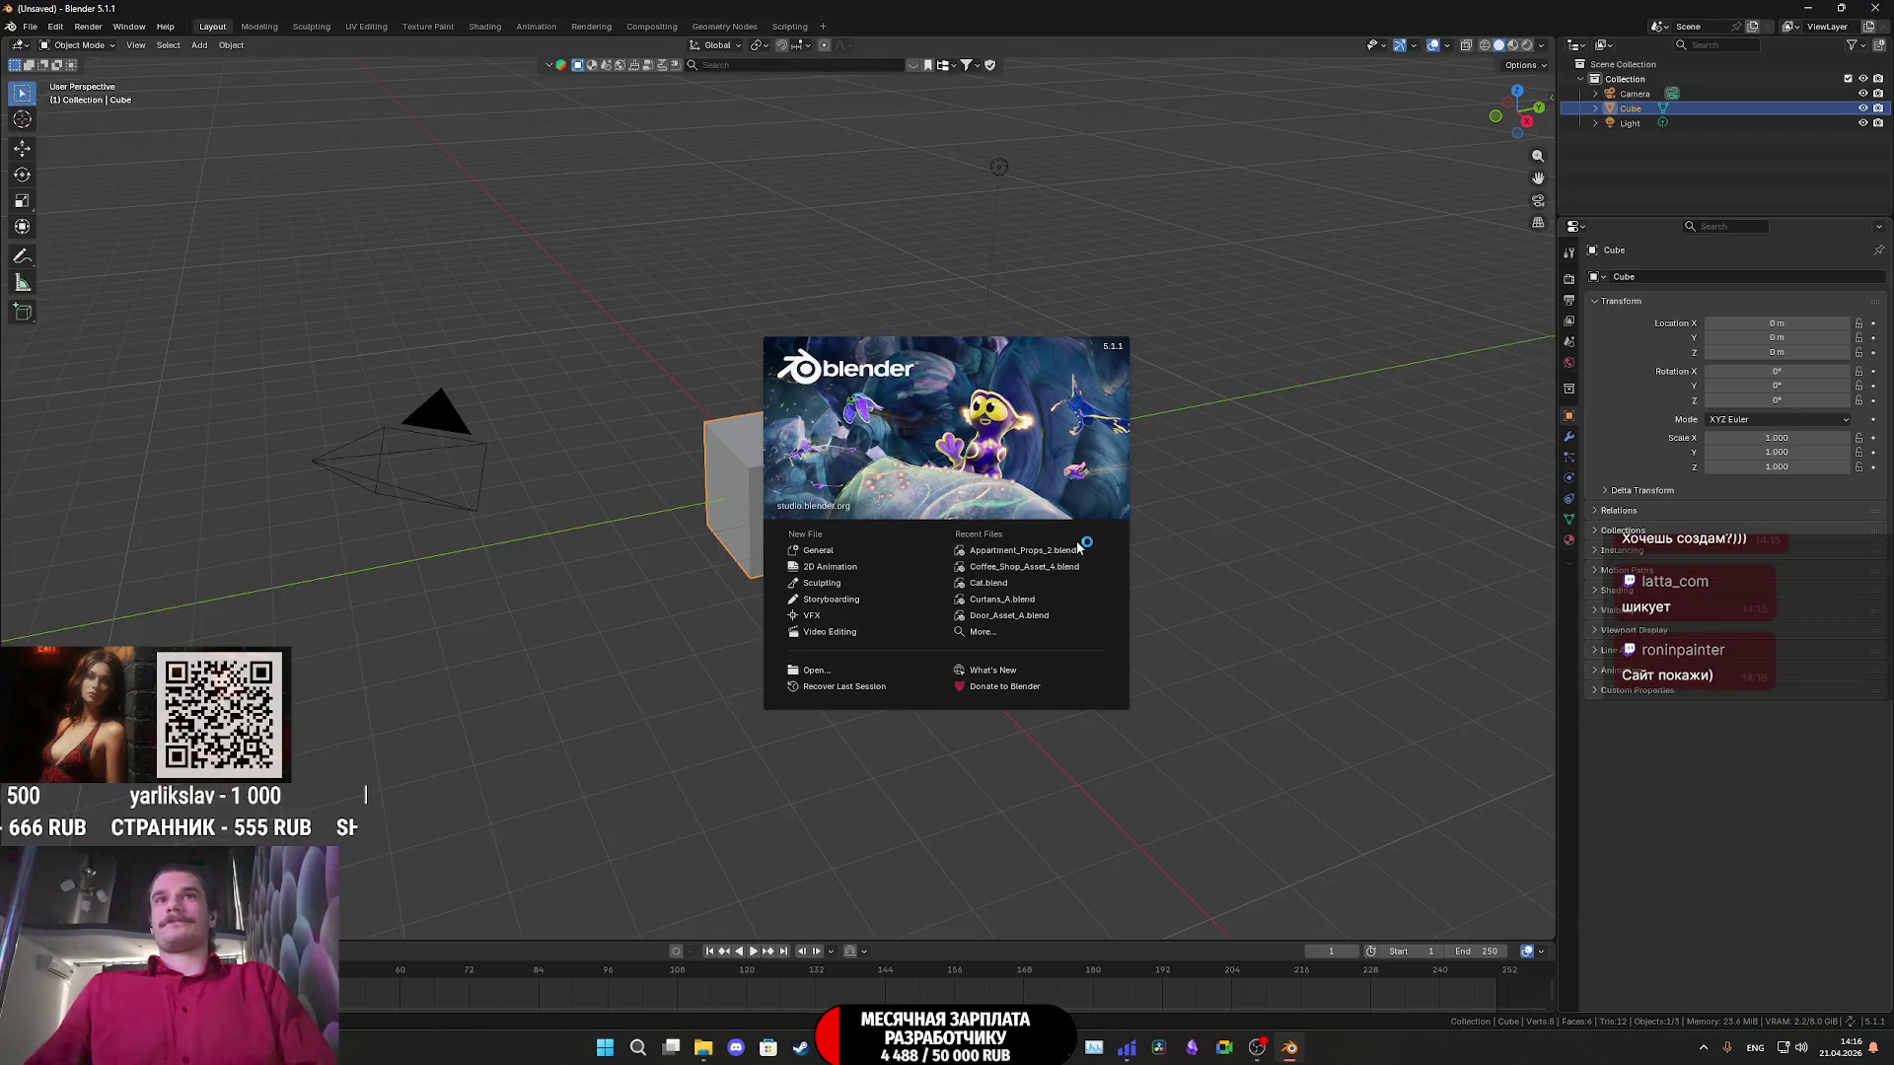
# - Open Appartment_Props_2.blend from Recent Files and zoom the viewport in toward the saucepan and props
pyautogui.click(1026, 550)
pyautogui.scroll(4, 1089, 569)
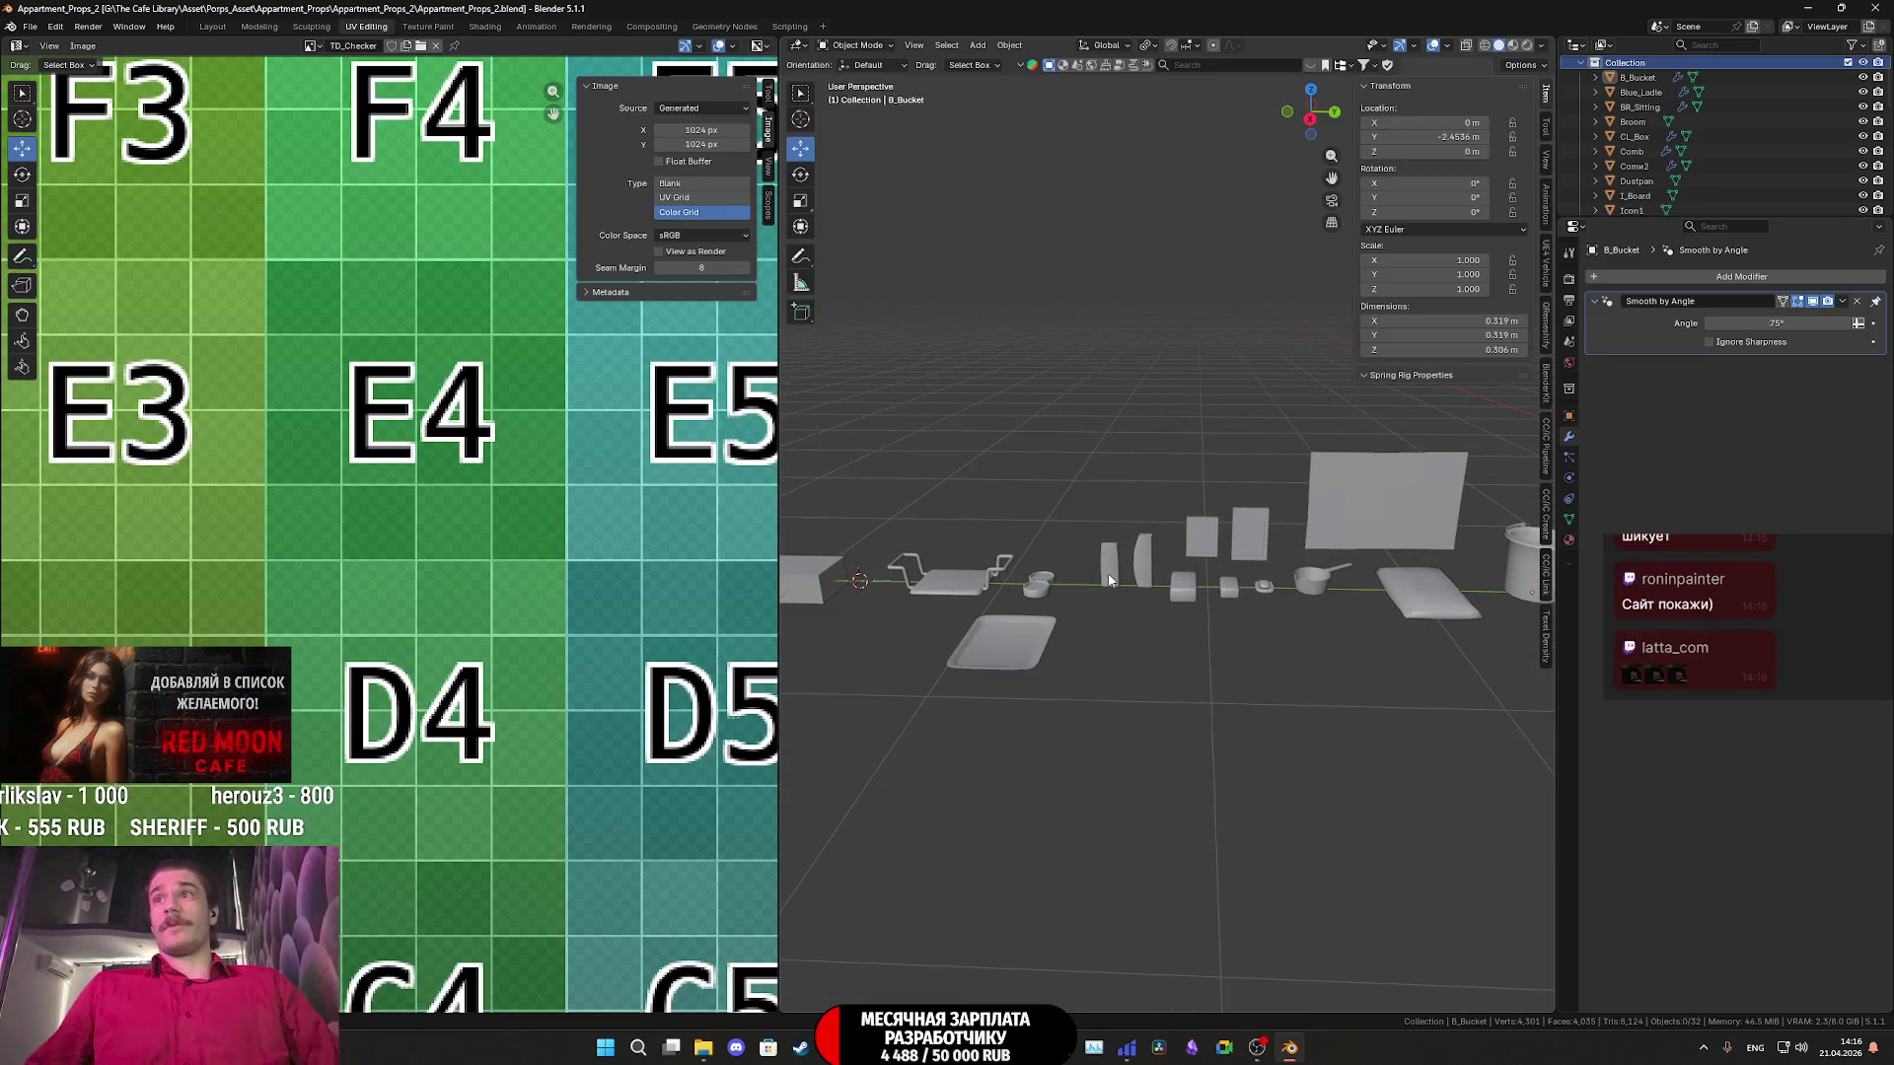
pyautogui.scroll(2, 1338, 678)
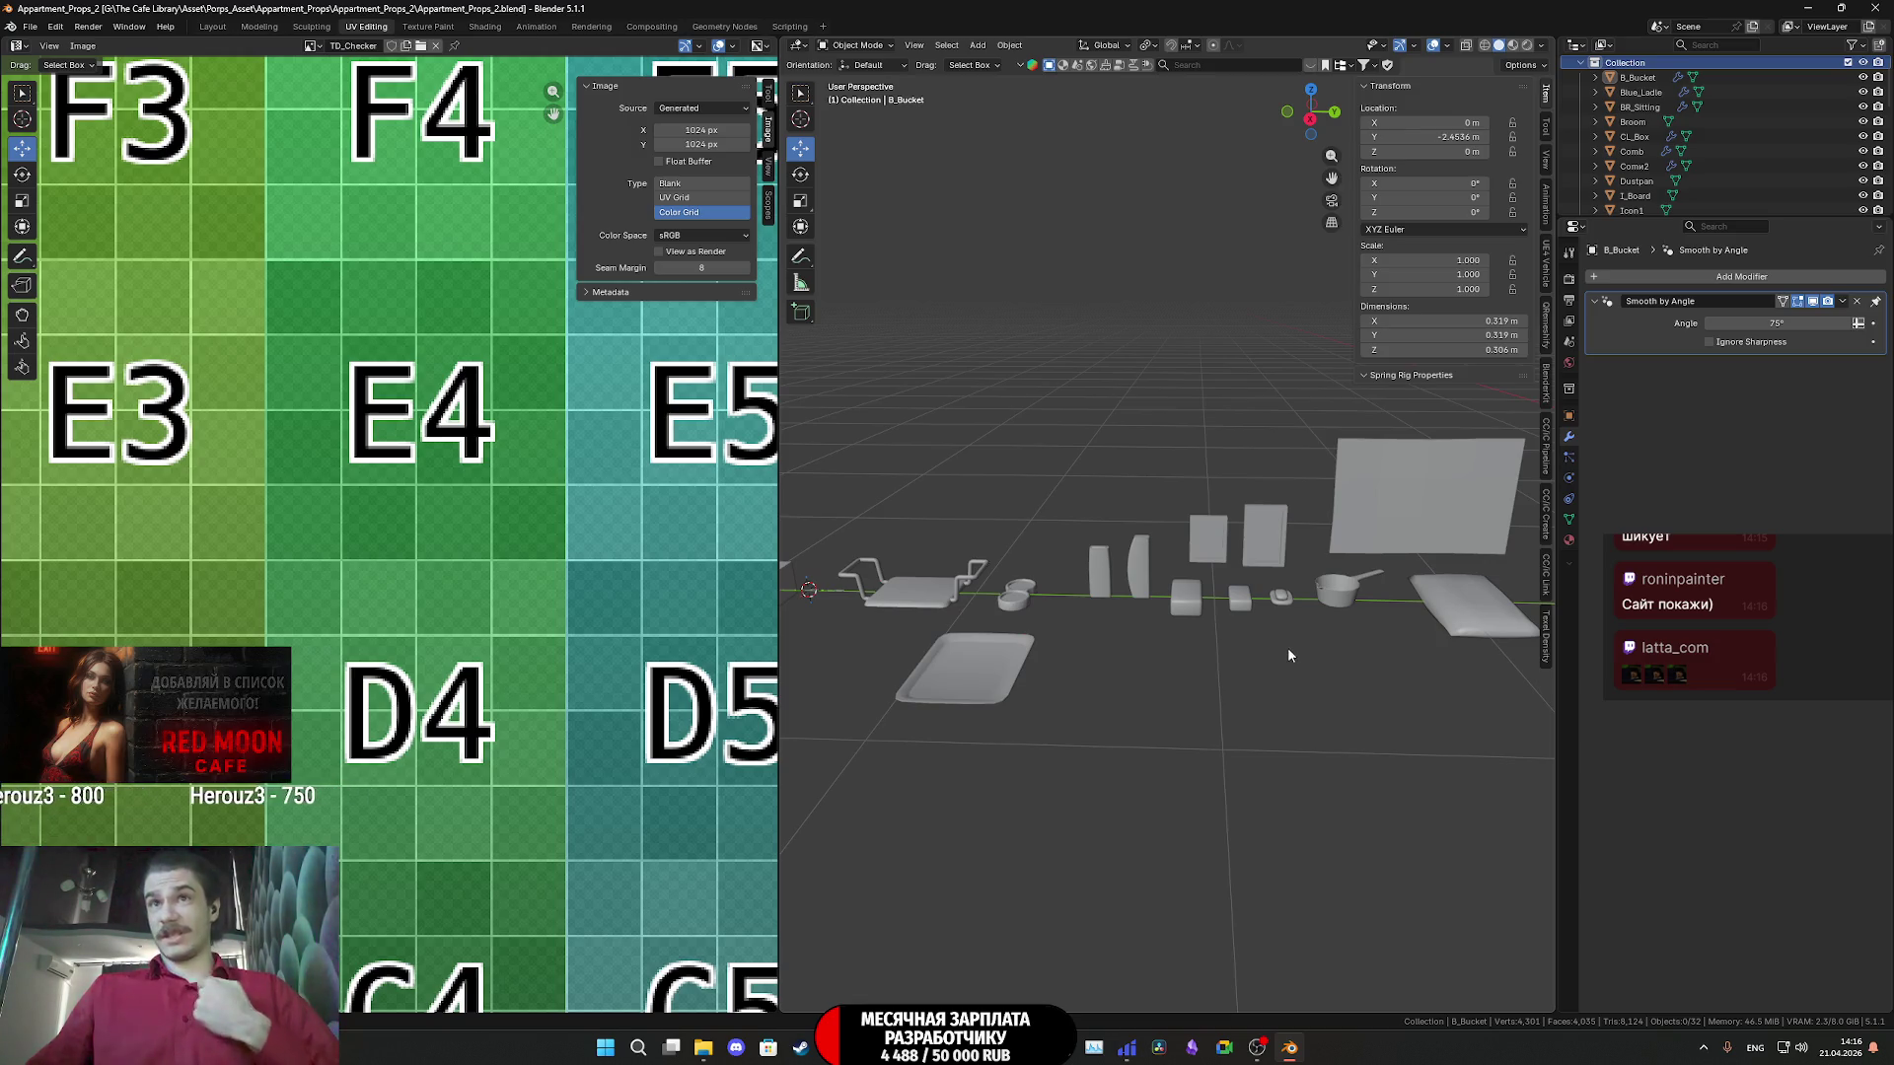
pyautogui.scroll(1, 1298, 657)
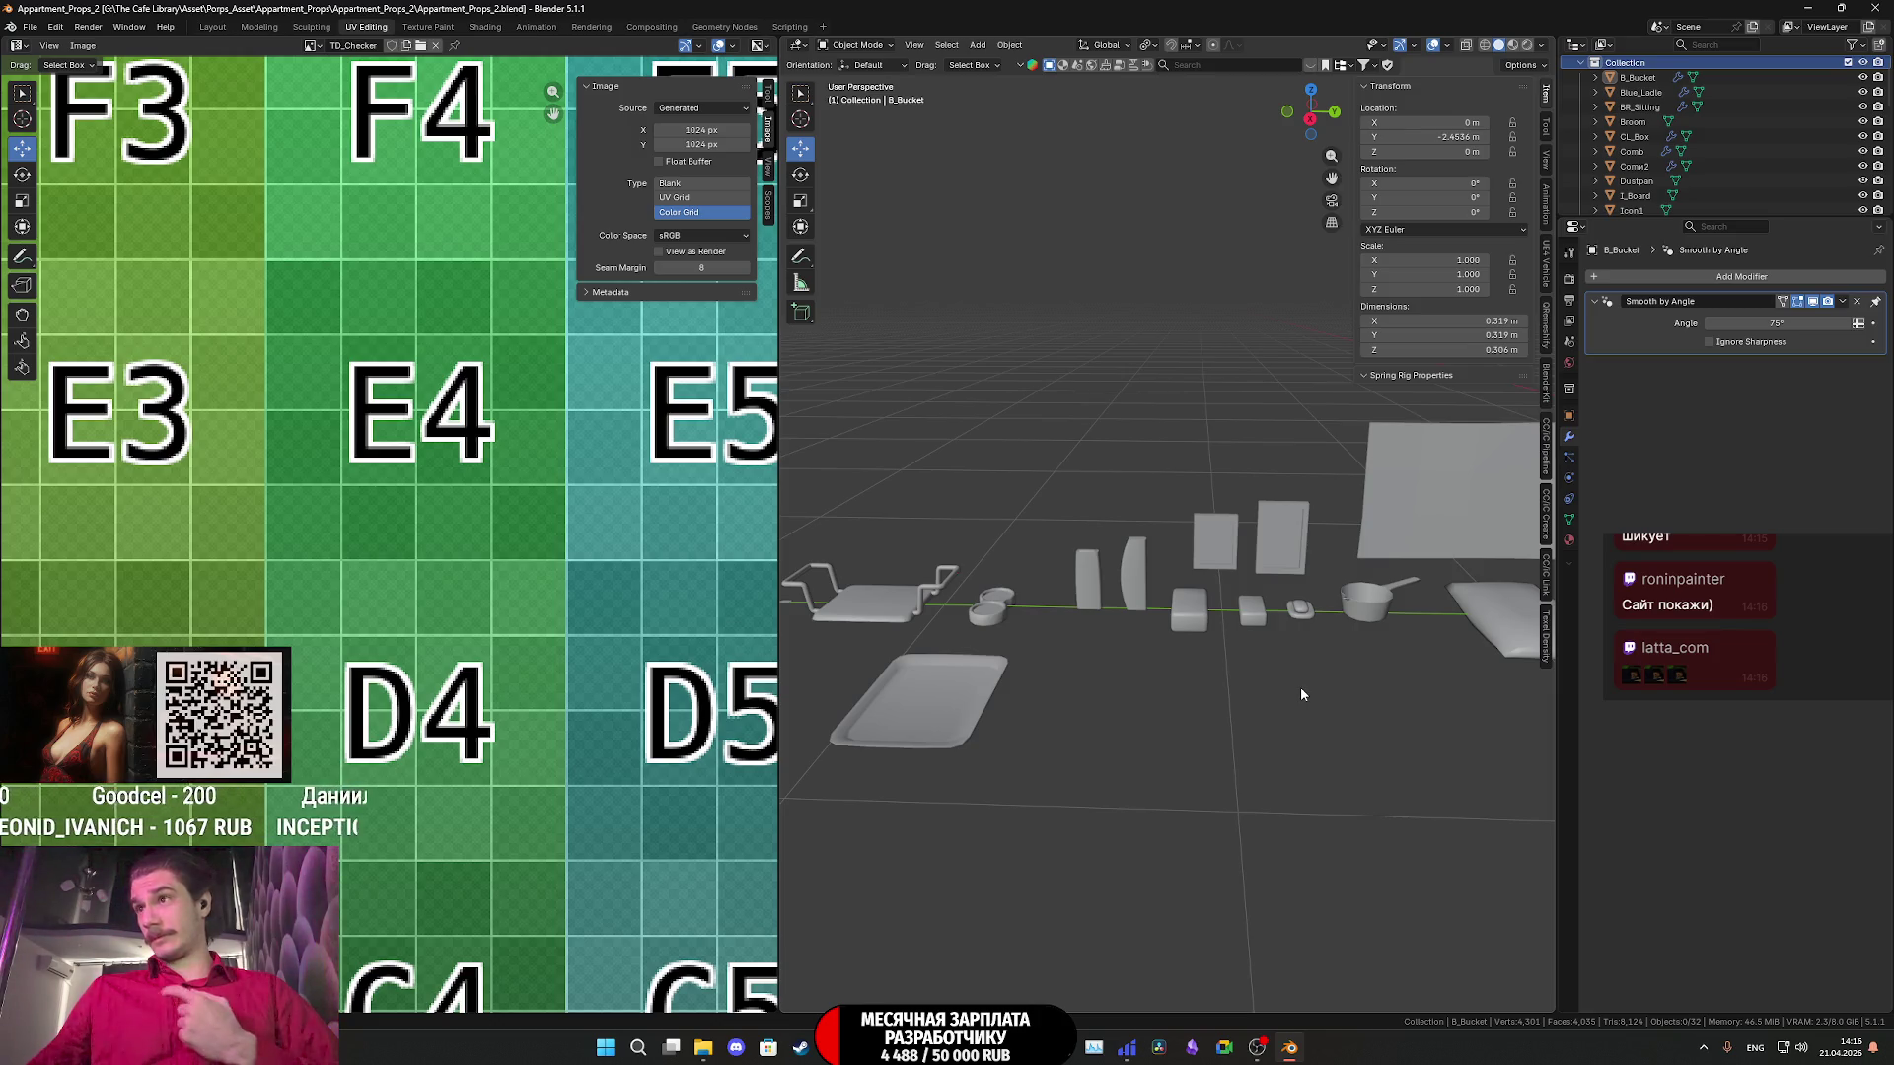
pyautogui.scroll(4, 1318, 651)
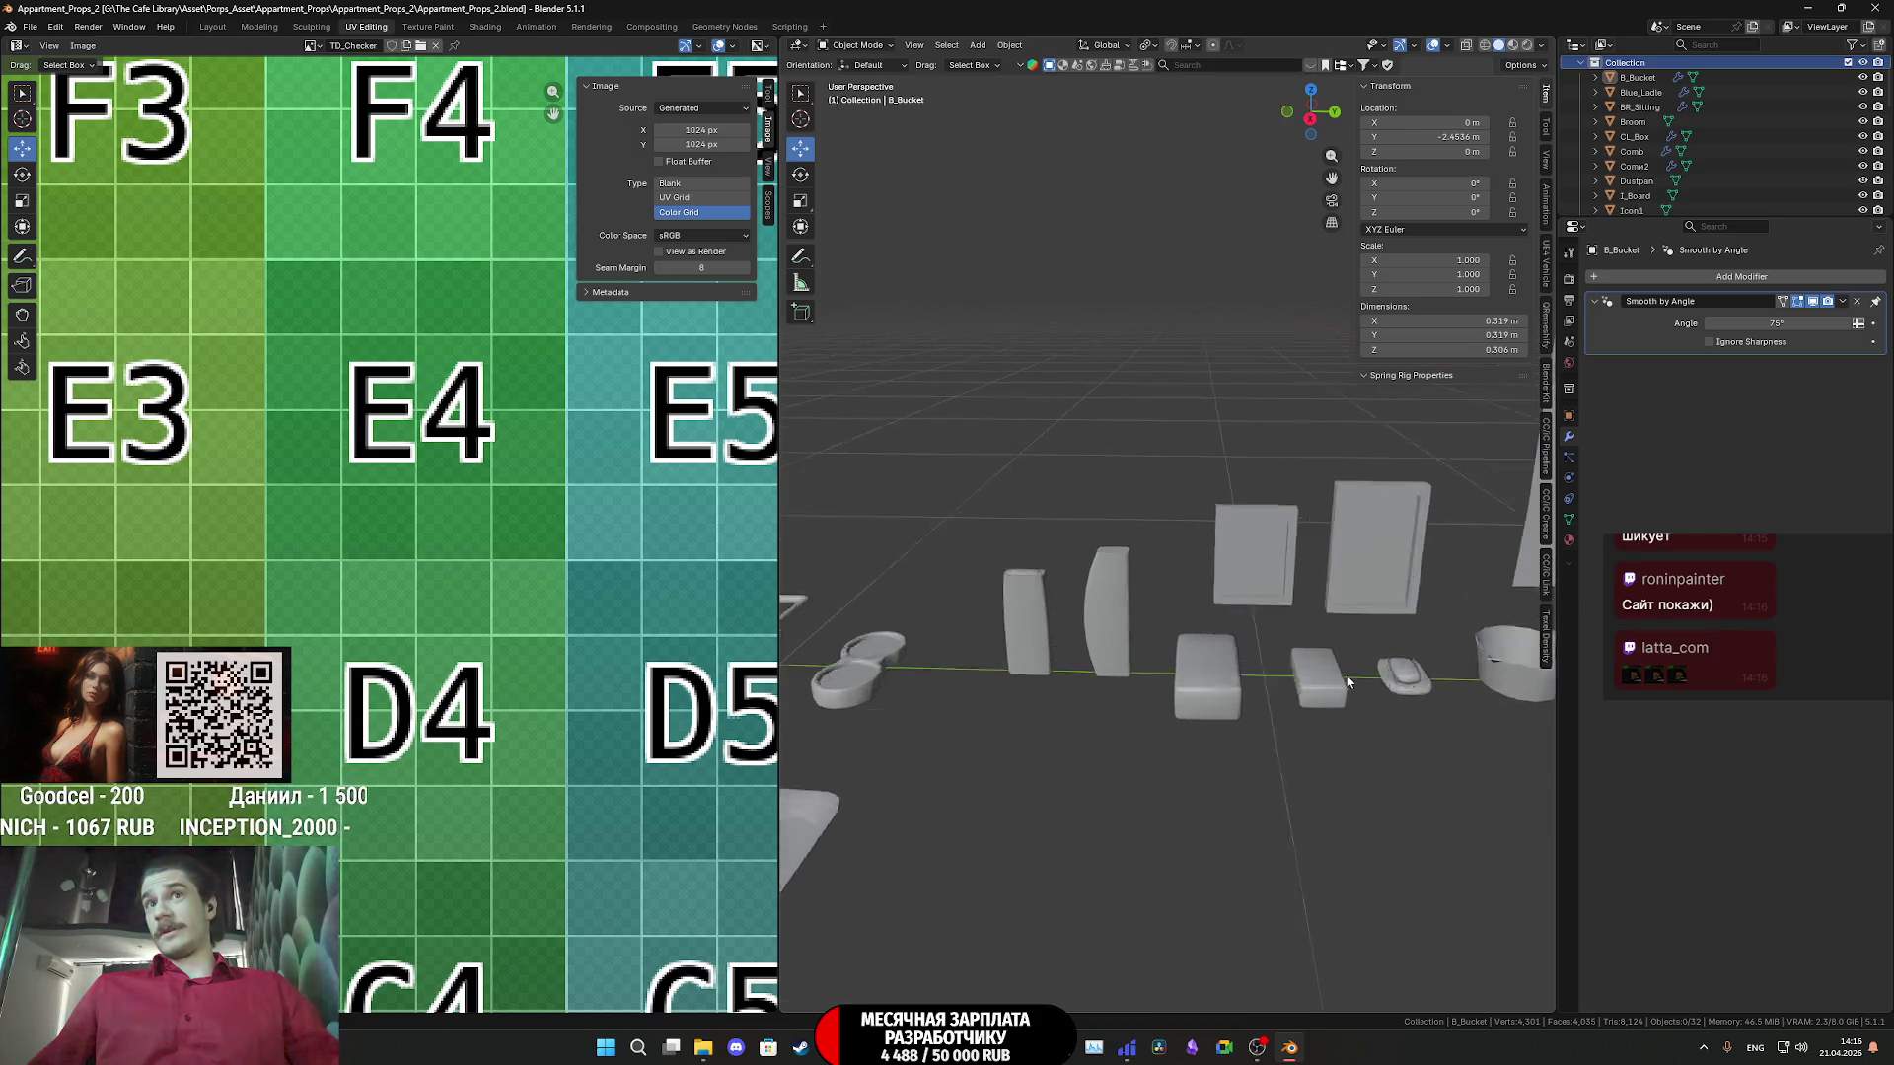
pyautogui.moveTo(1371, 659)
pyautogui.keyDown('shift'); pyautogui.mouseDown(button='middle')
pyautogui.moveTo(1093, 431)
pyautogui.moveTo(1371, 542)
pyautogui.moveTo(995, 529)
pyautogui.moveTo(955, 548)
pyautogui.mouseUp(button='middle'); pyautogui.keyUp('shift')
# - Select all props, inspect their UV islands over the TD_Checker grid in Edit Mode, then return to Object Mode
pyautogui.press('a')
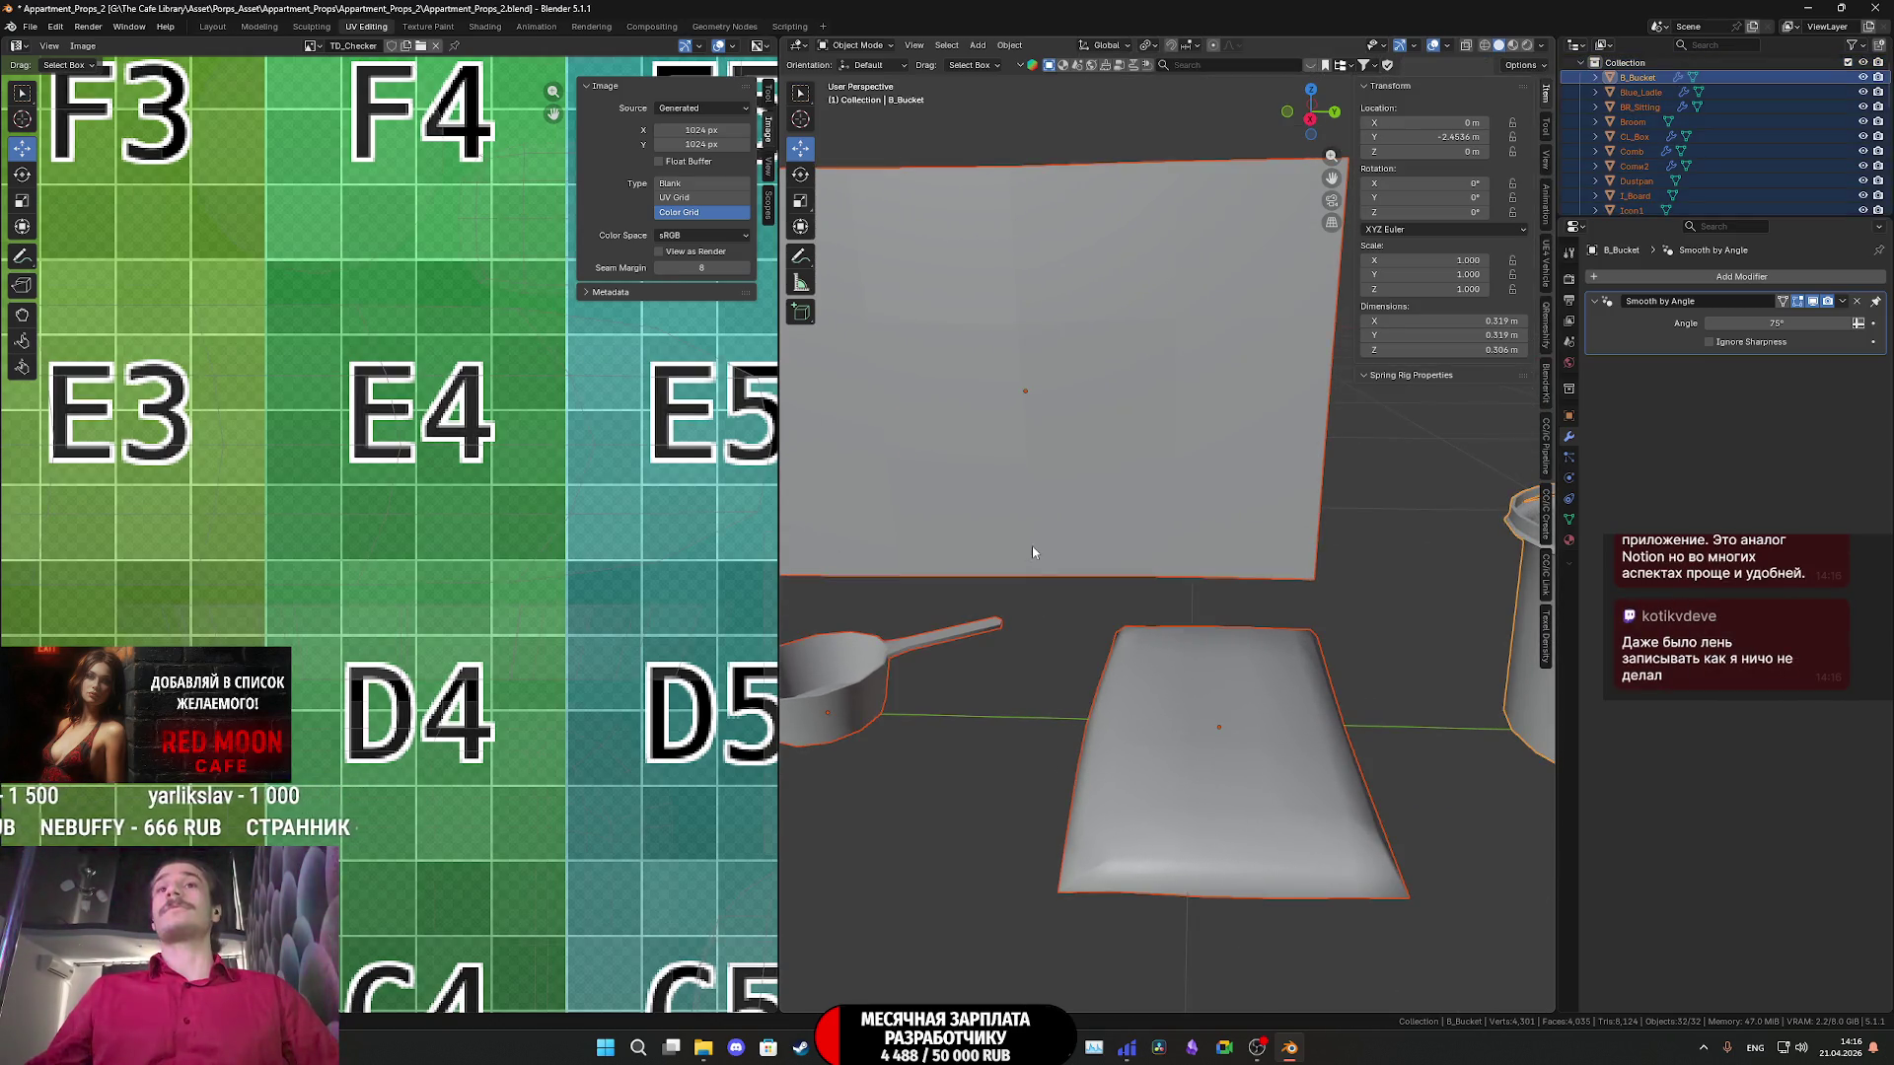
pyautogui.press('Tab')
pyautogui.scroll(-8, 458, 549)
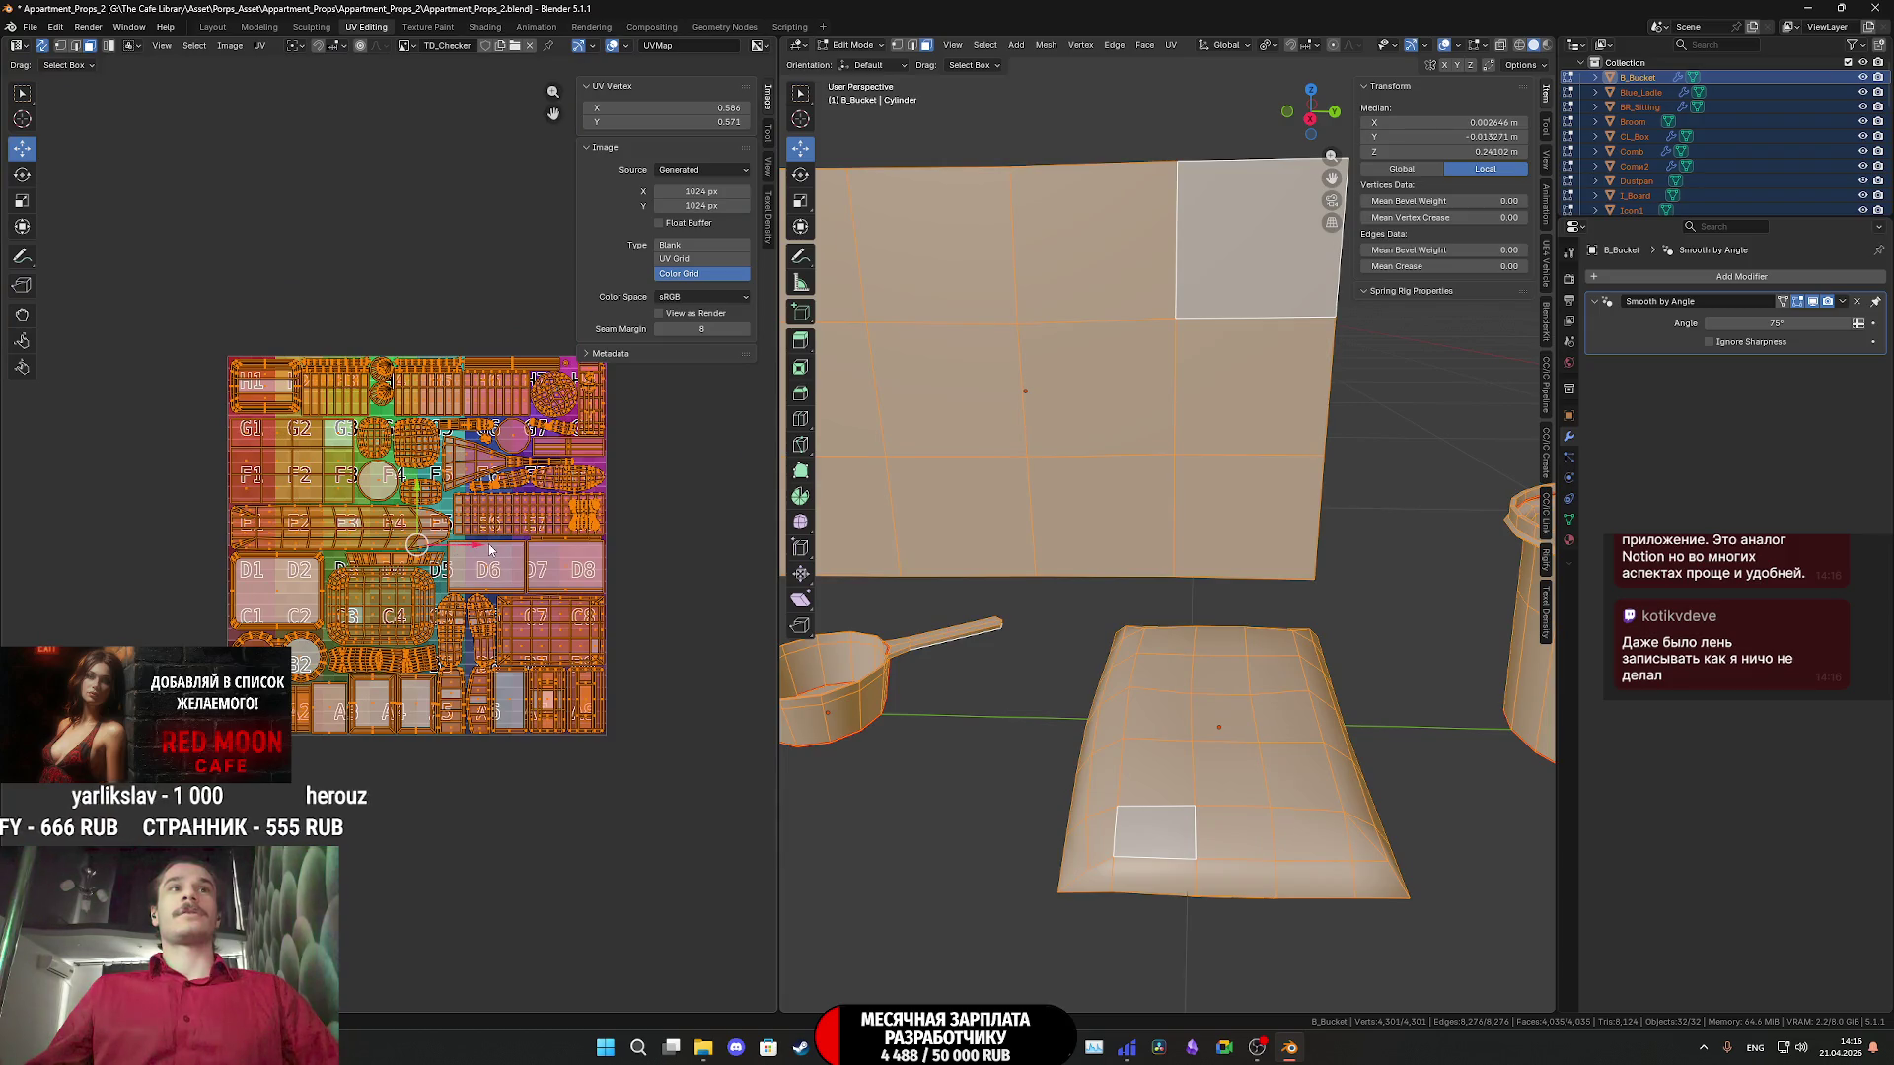
pyautogui.scroll(3, 490, 549)
pyautogui.scroll(-1, 498, 548)
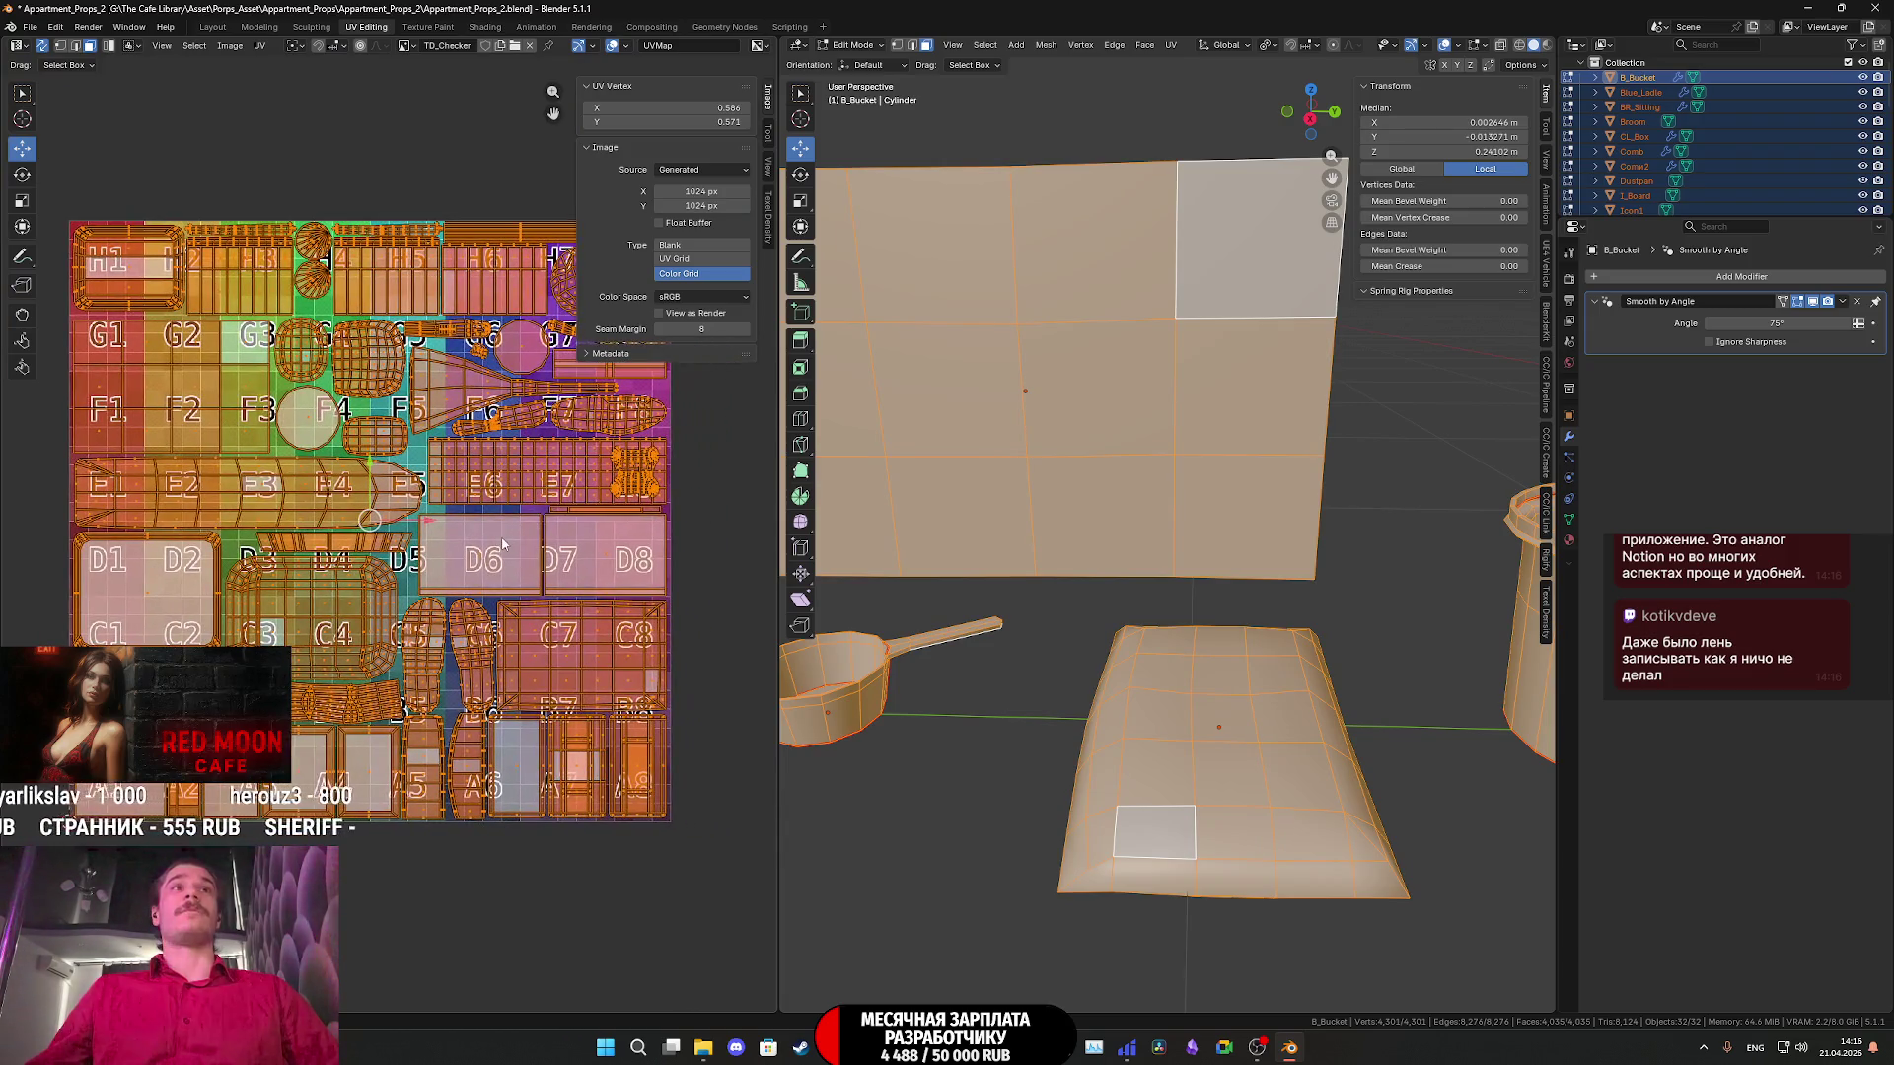
pyautogui.scroll(1, 503, 544)
pyautogui.scroll(3, 513, 548)
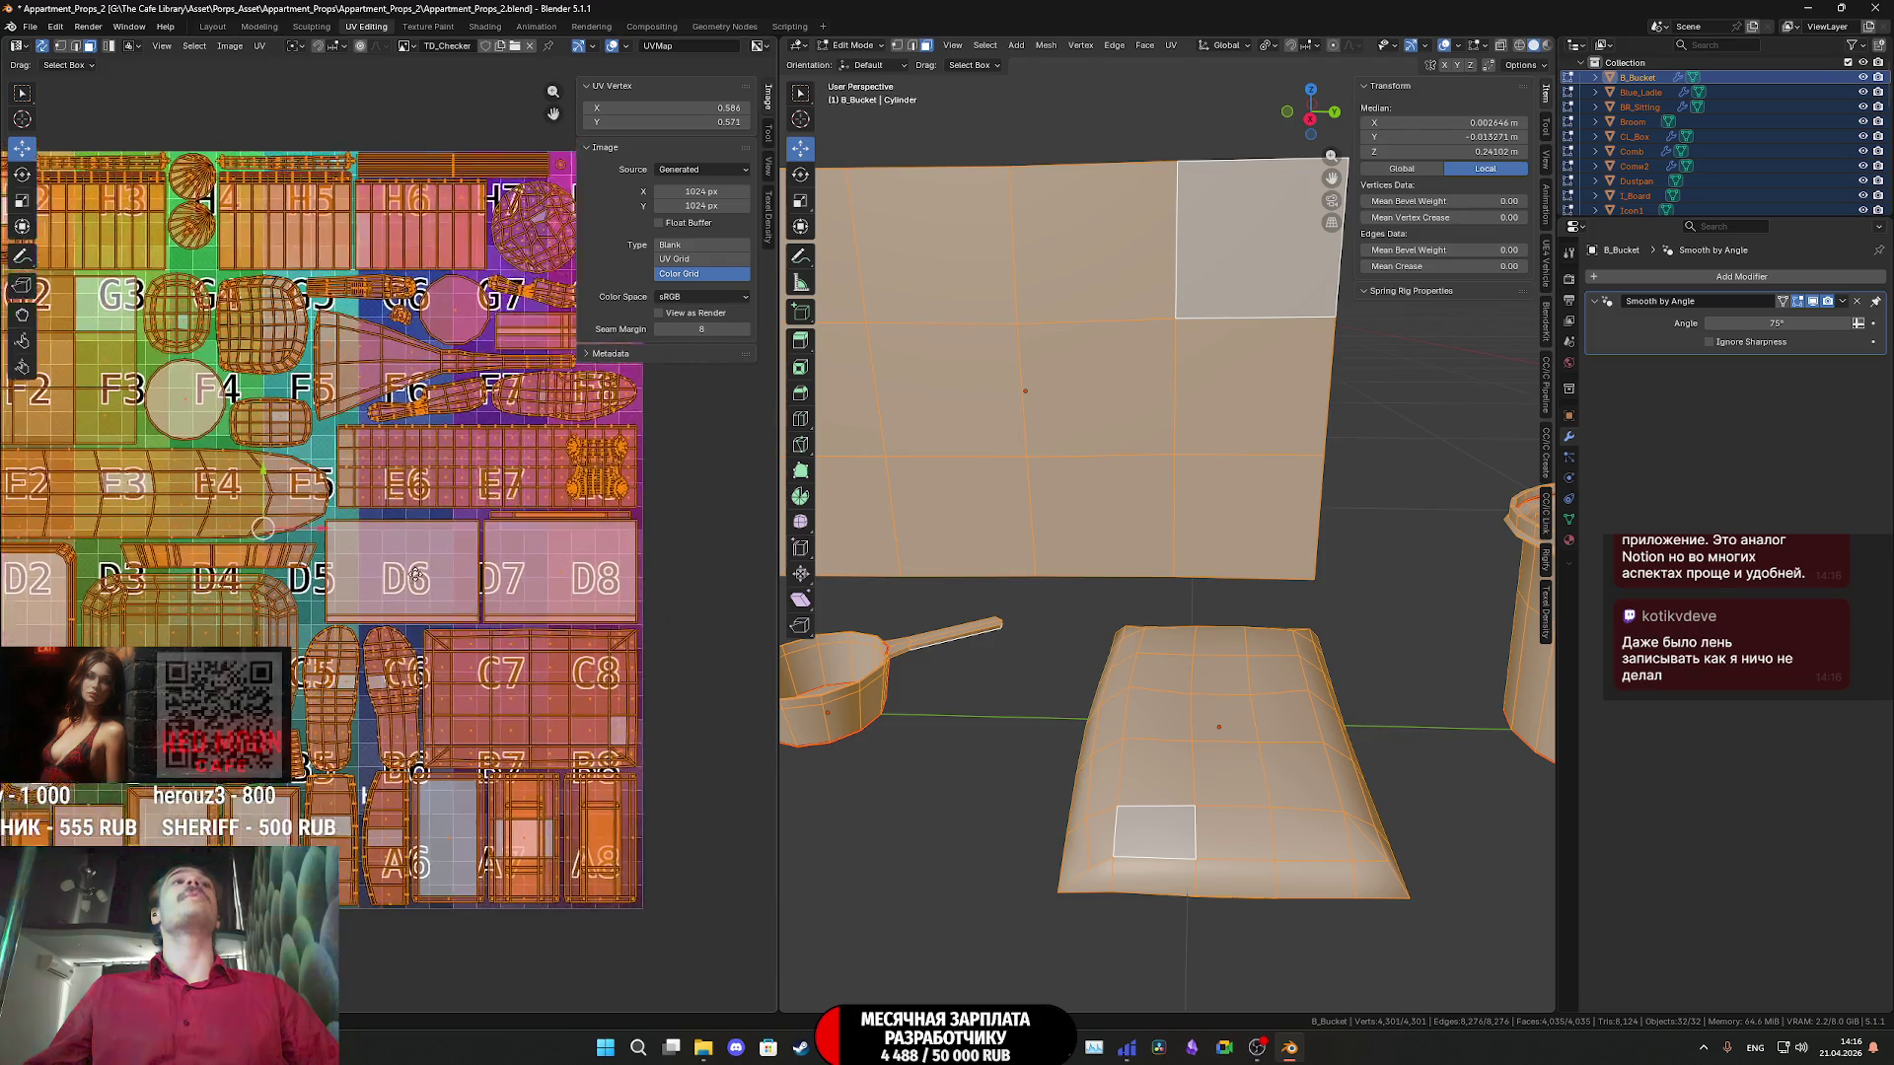
pyautogui.scroll(-3, 565, 620)
pyautogui.scroll(3, 557, 607)
pyautogui.scroll(-3, 524, 550)
pyautogui.scroll(2, 523, 551)
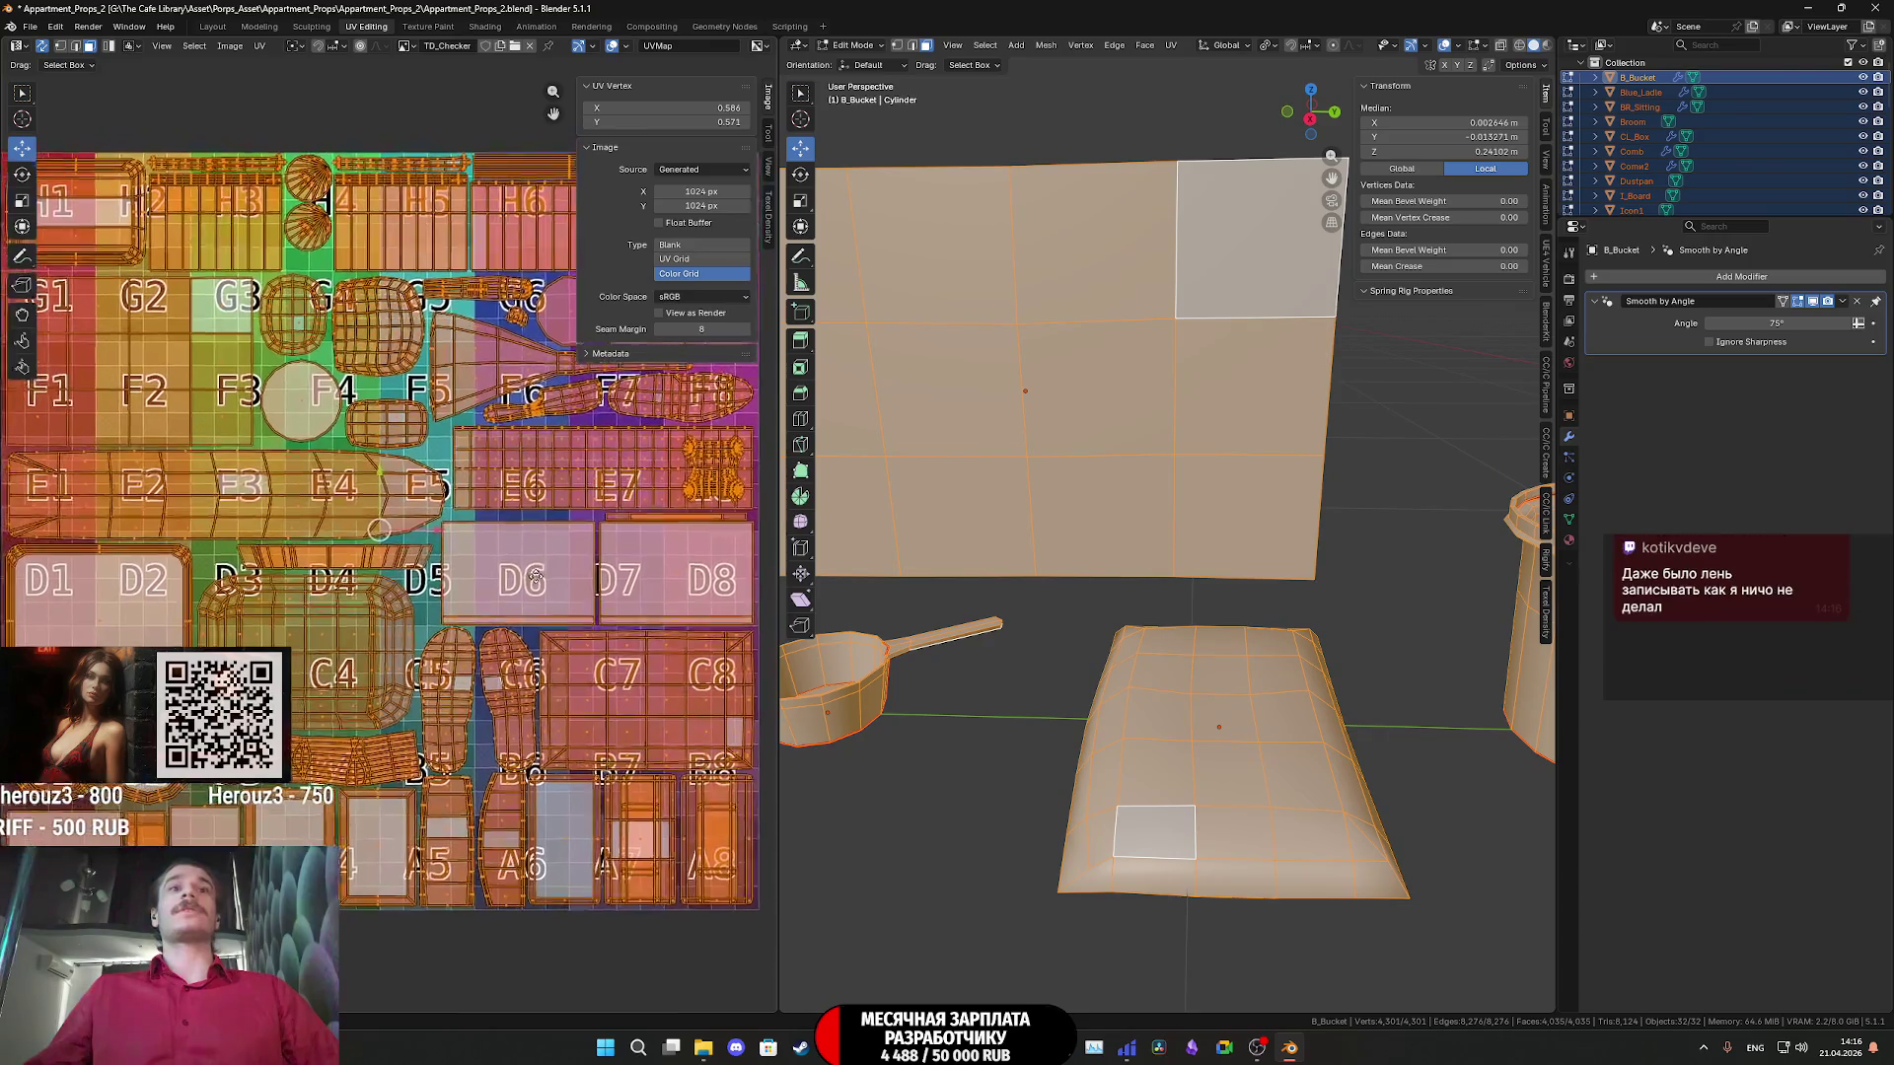
pyautogui.scroll(-2, 552, 594)
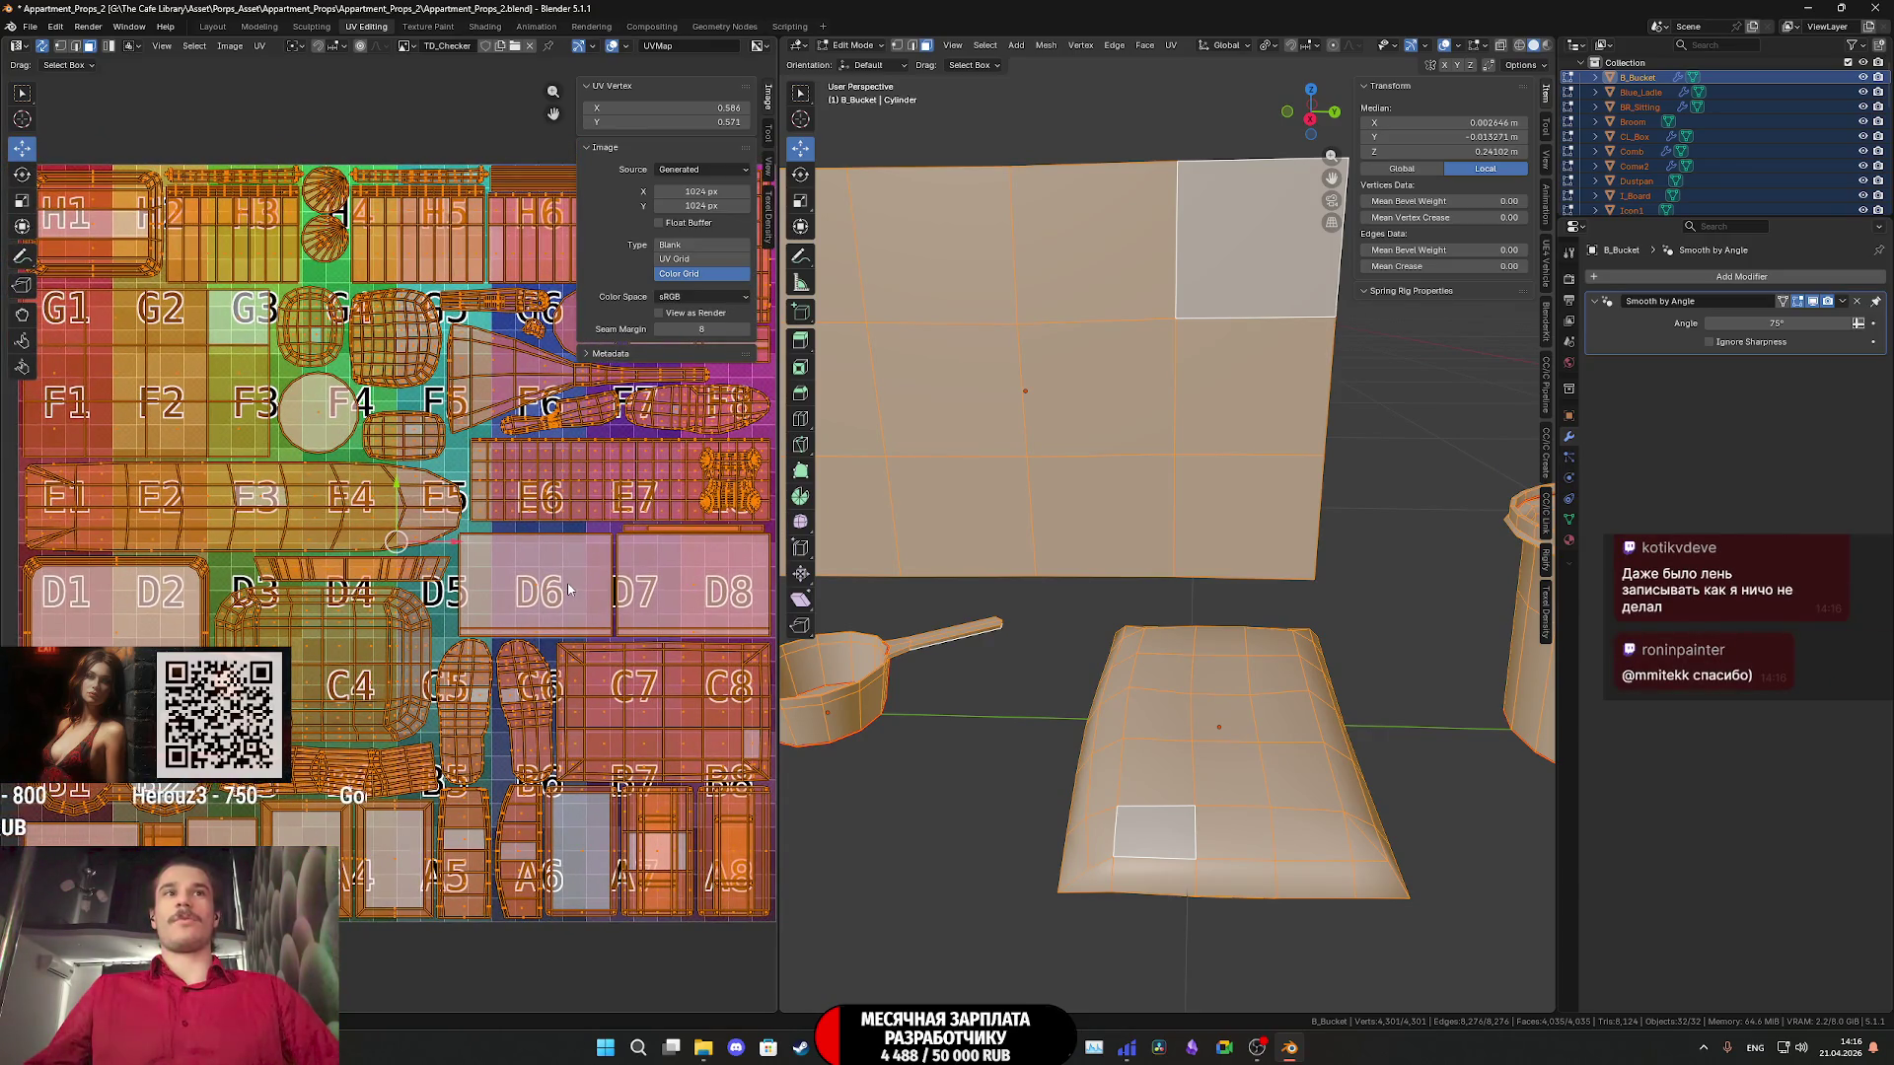
pyautogui.moveTo(526, 639); pyautogui.dragTo(585, 619, button='middle')
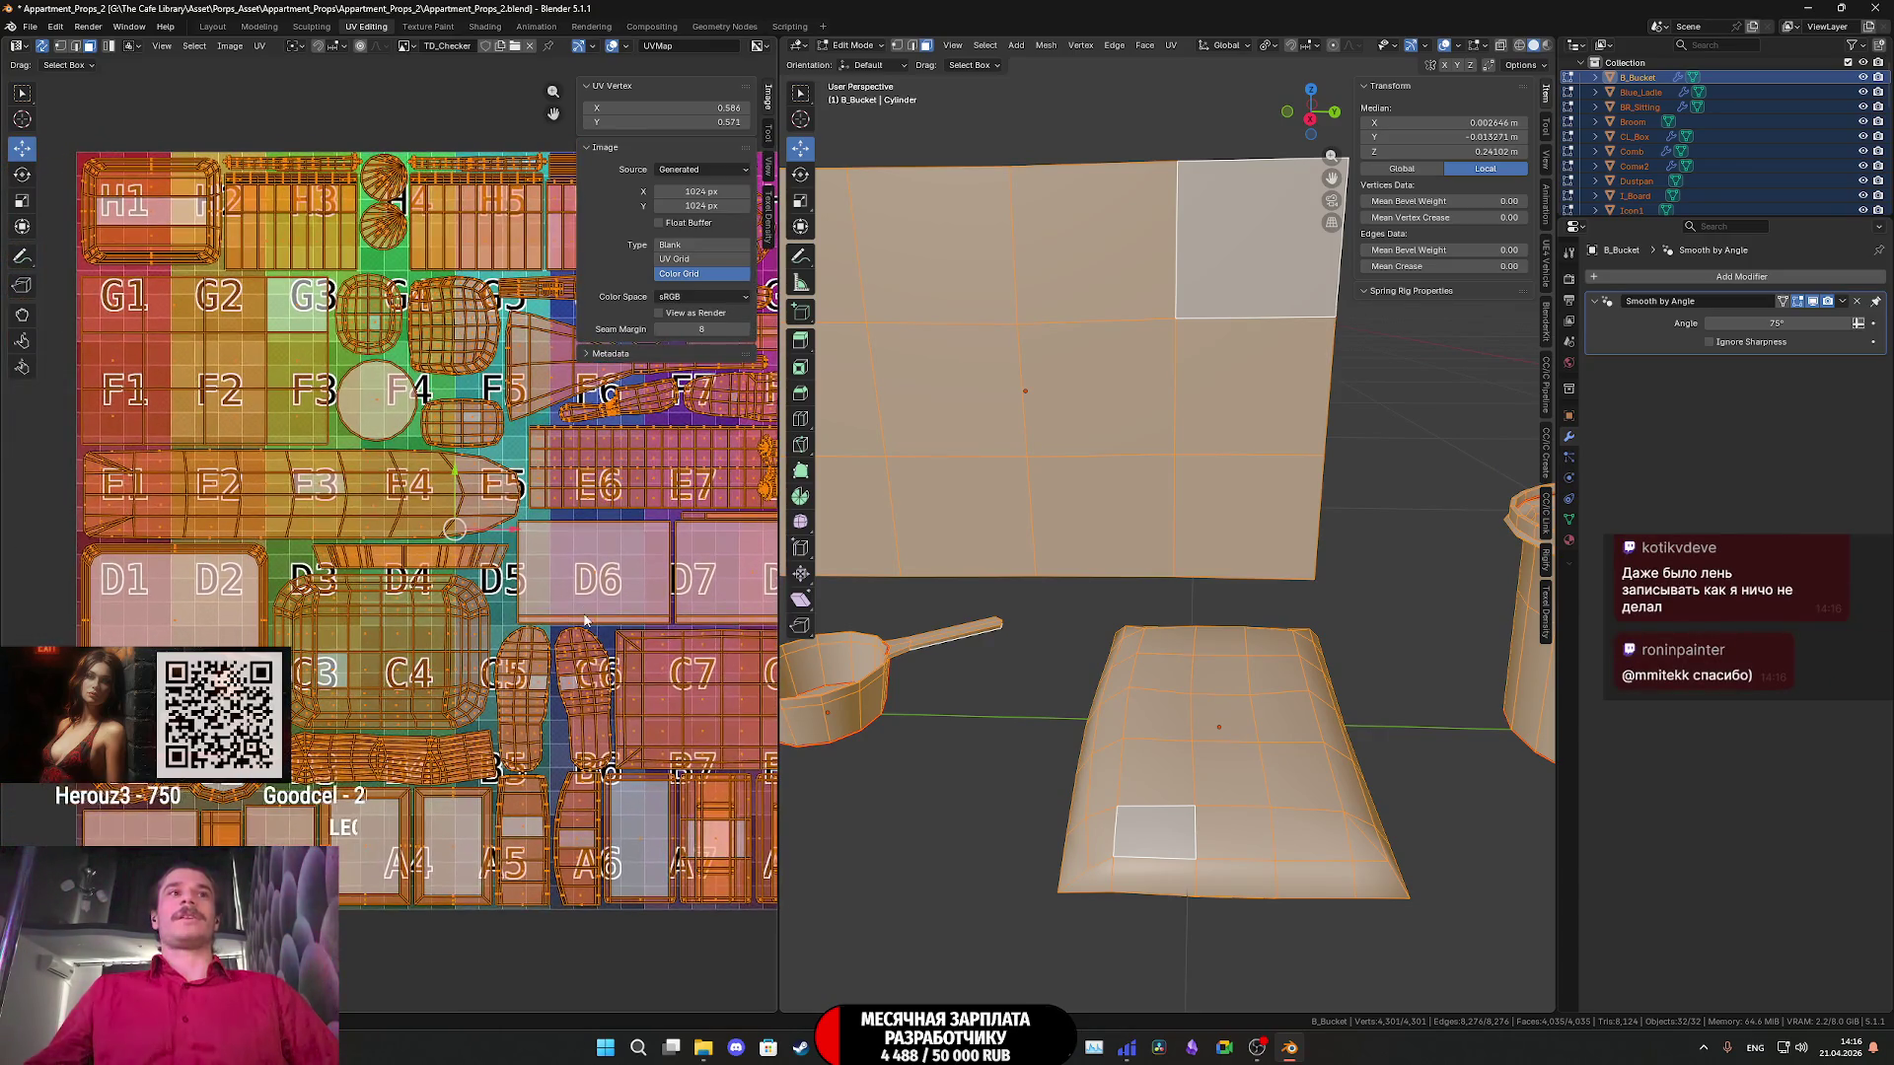
pyautogui.moveTo(492, 671)
pyautogui.mouseDown(button='middle')
pyautogui.moveTo(434, 706)
pyautogui.moveTo(406, 766)
pyautogui.mouseUp(button='middle')
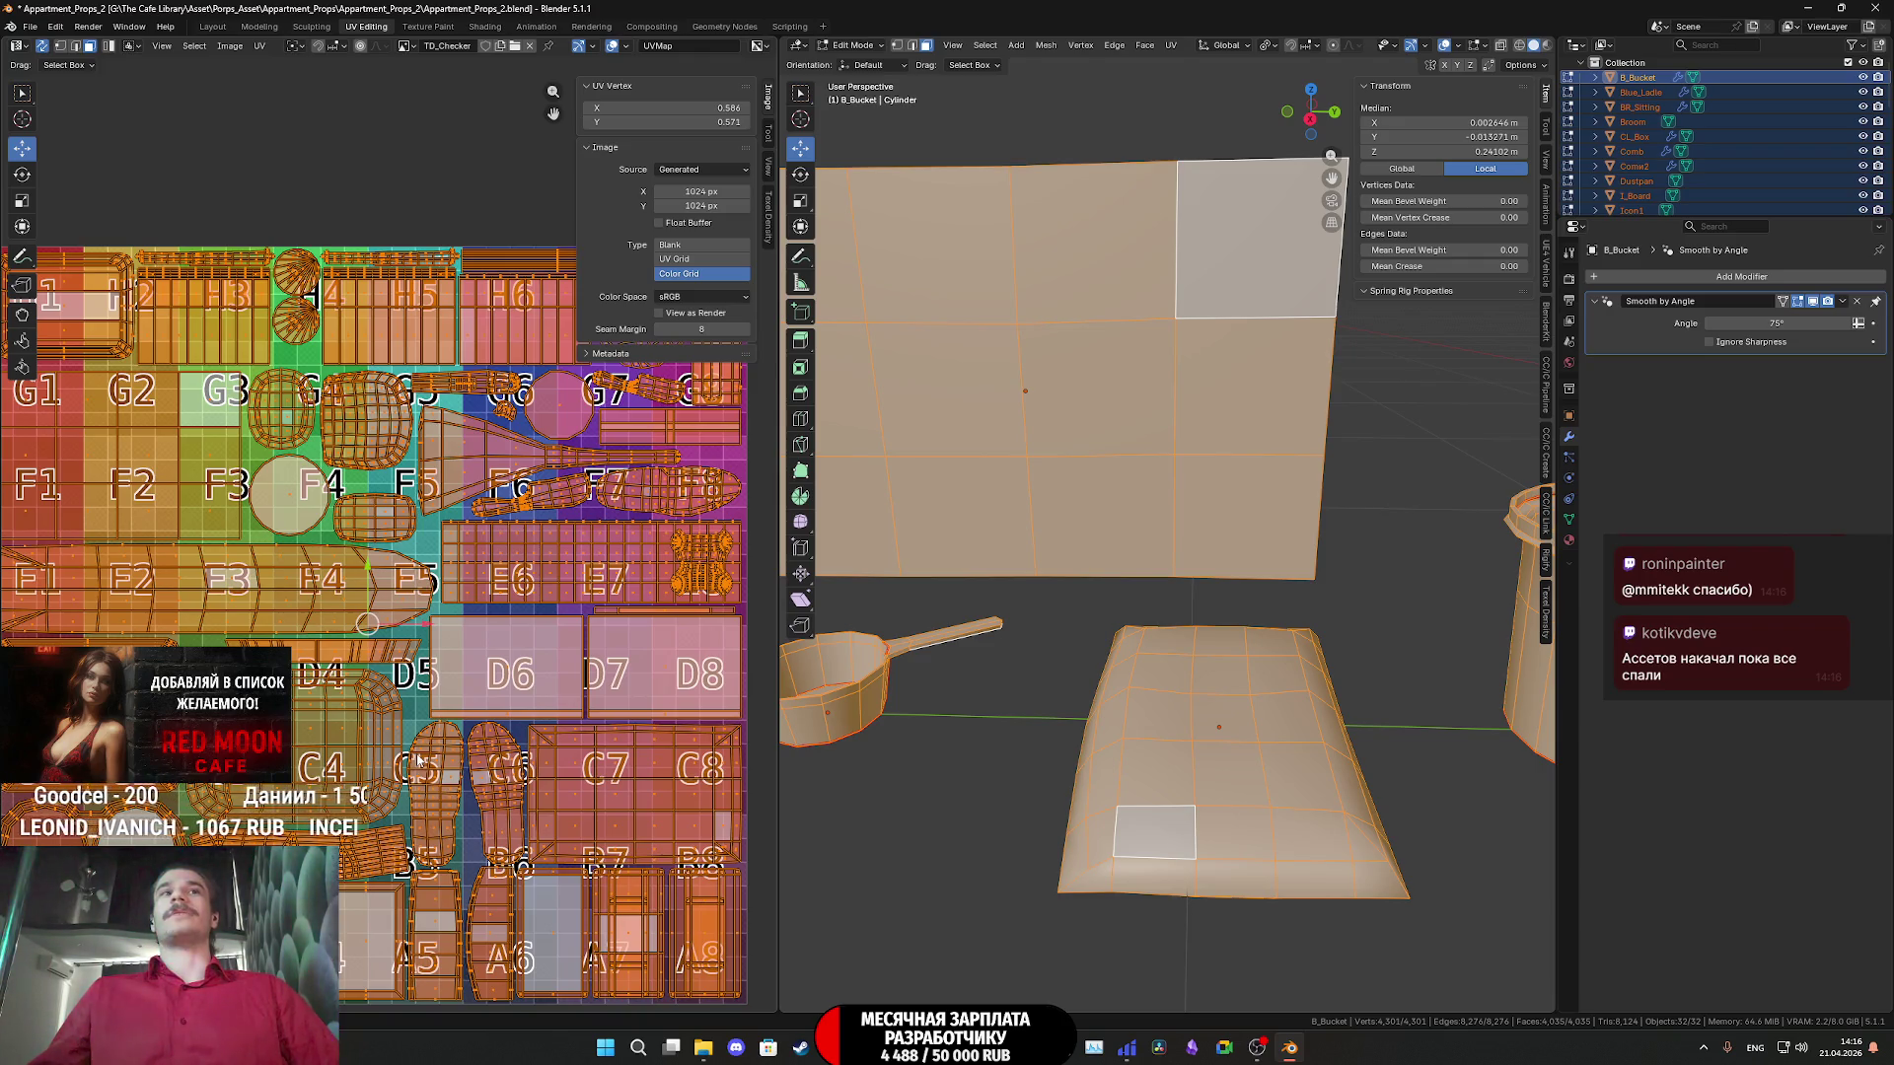
pyautogui.press('Tab')
pyautogui.scroll(-10, 1248, 637)
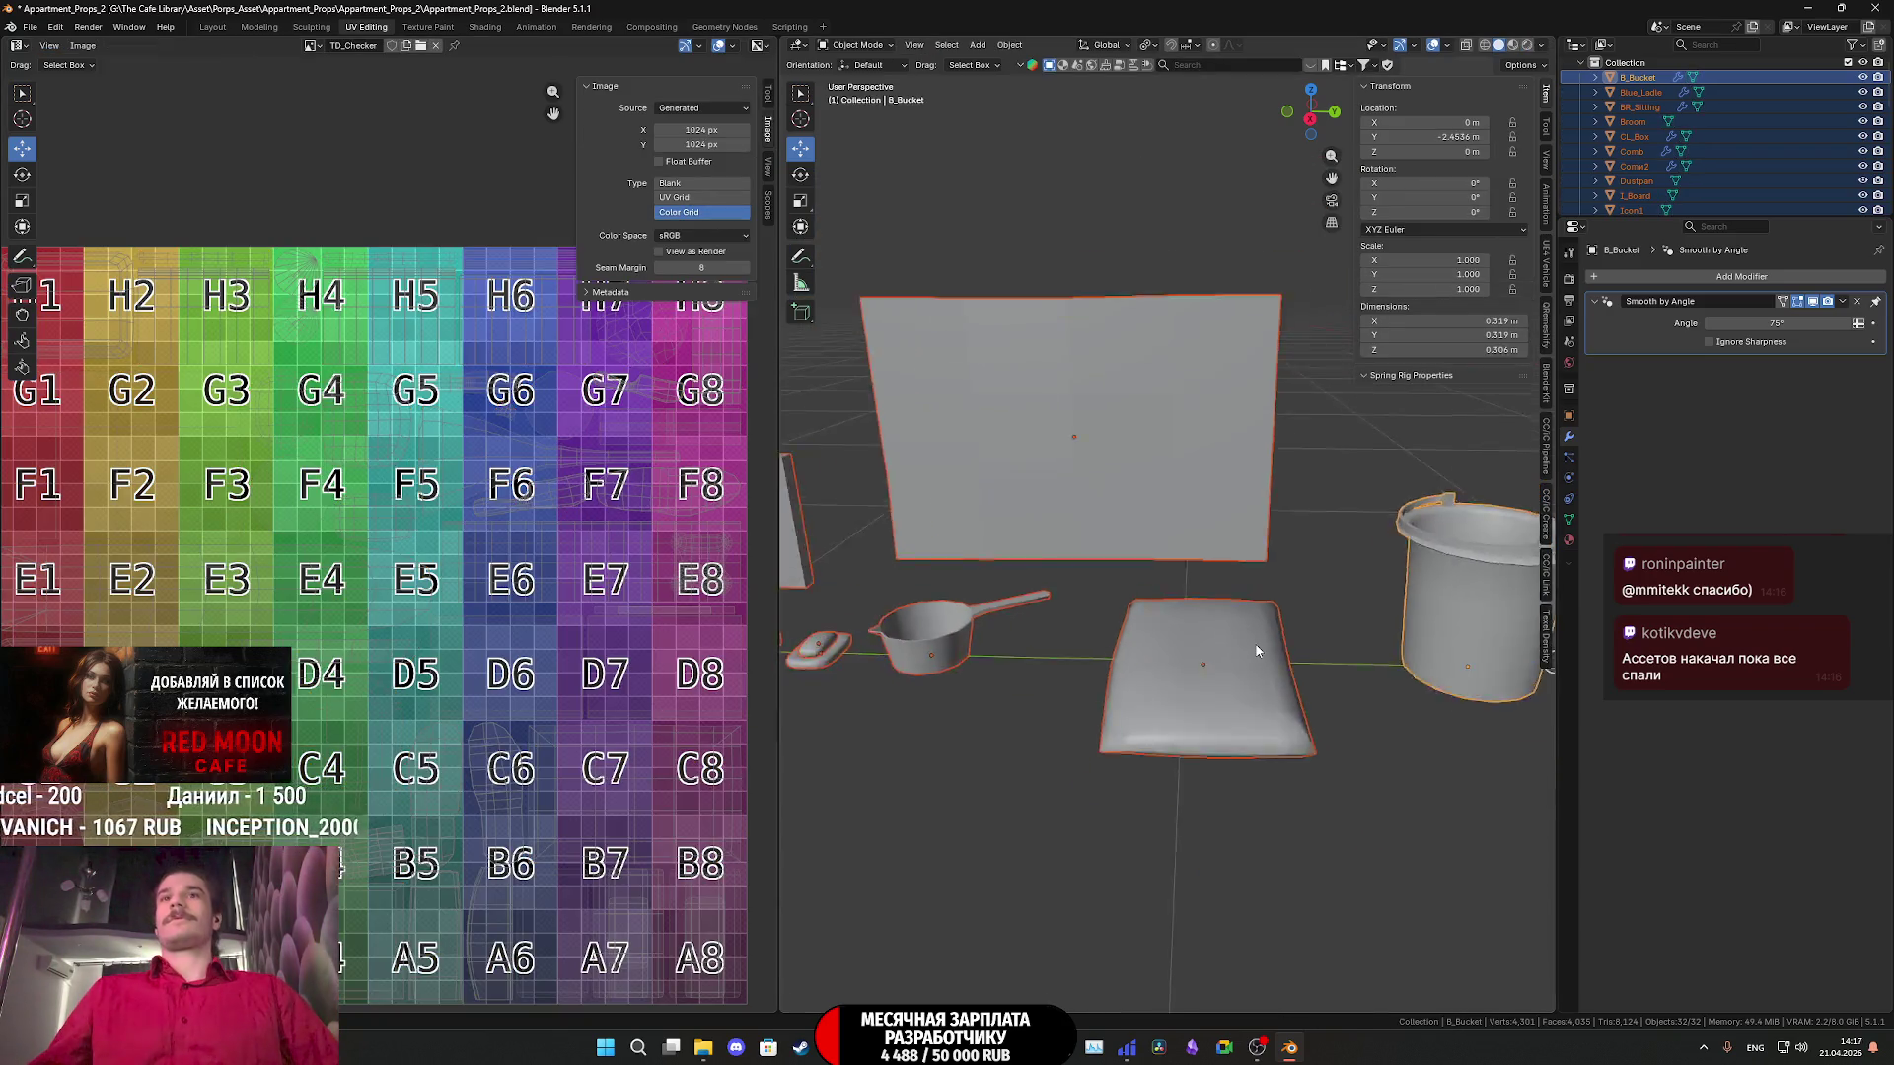
# - Orbit and pan the viewport to frame the Tray, combs, buckets and box near the origin
pyautogui.scroll(4, 1243, 639)
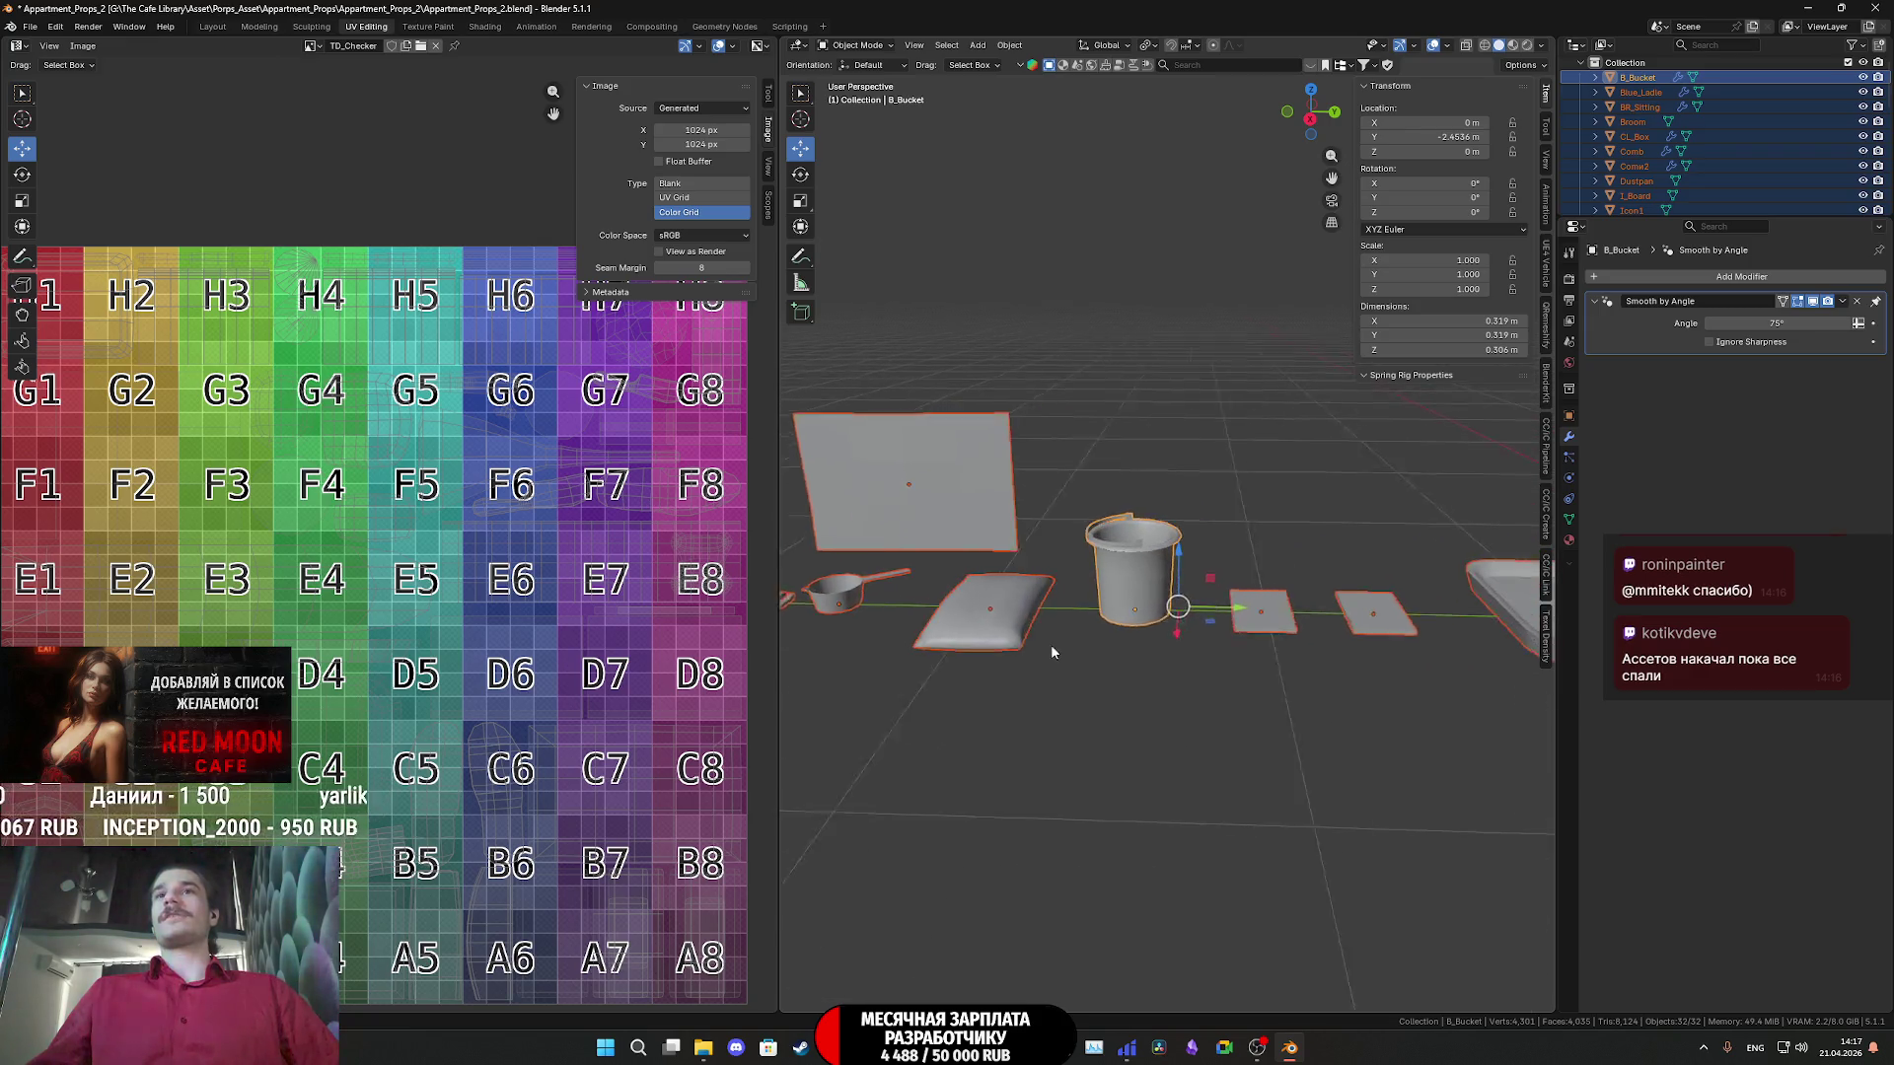
pyautogui.keyDown('shift'); pyautogui.moveTo(1183, 659); pyautogui.dragTo(799, 674, button='middle'); pyautogui.keyUp('shift')
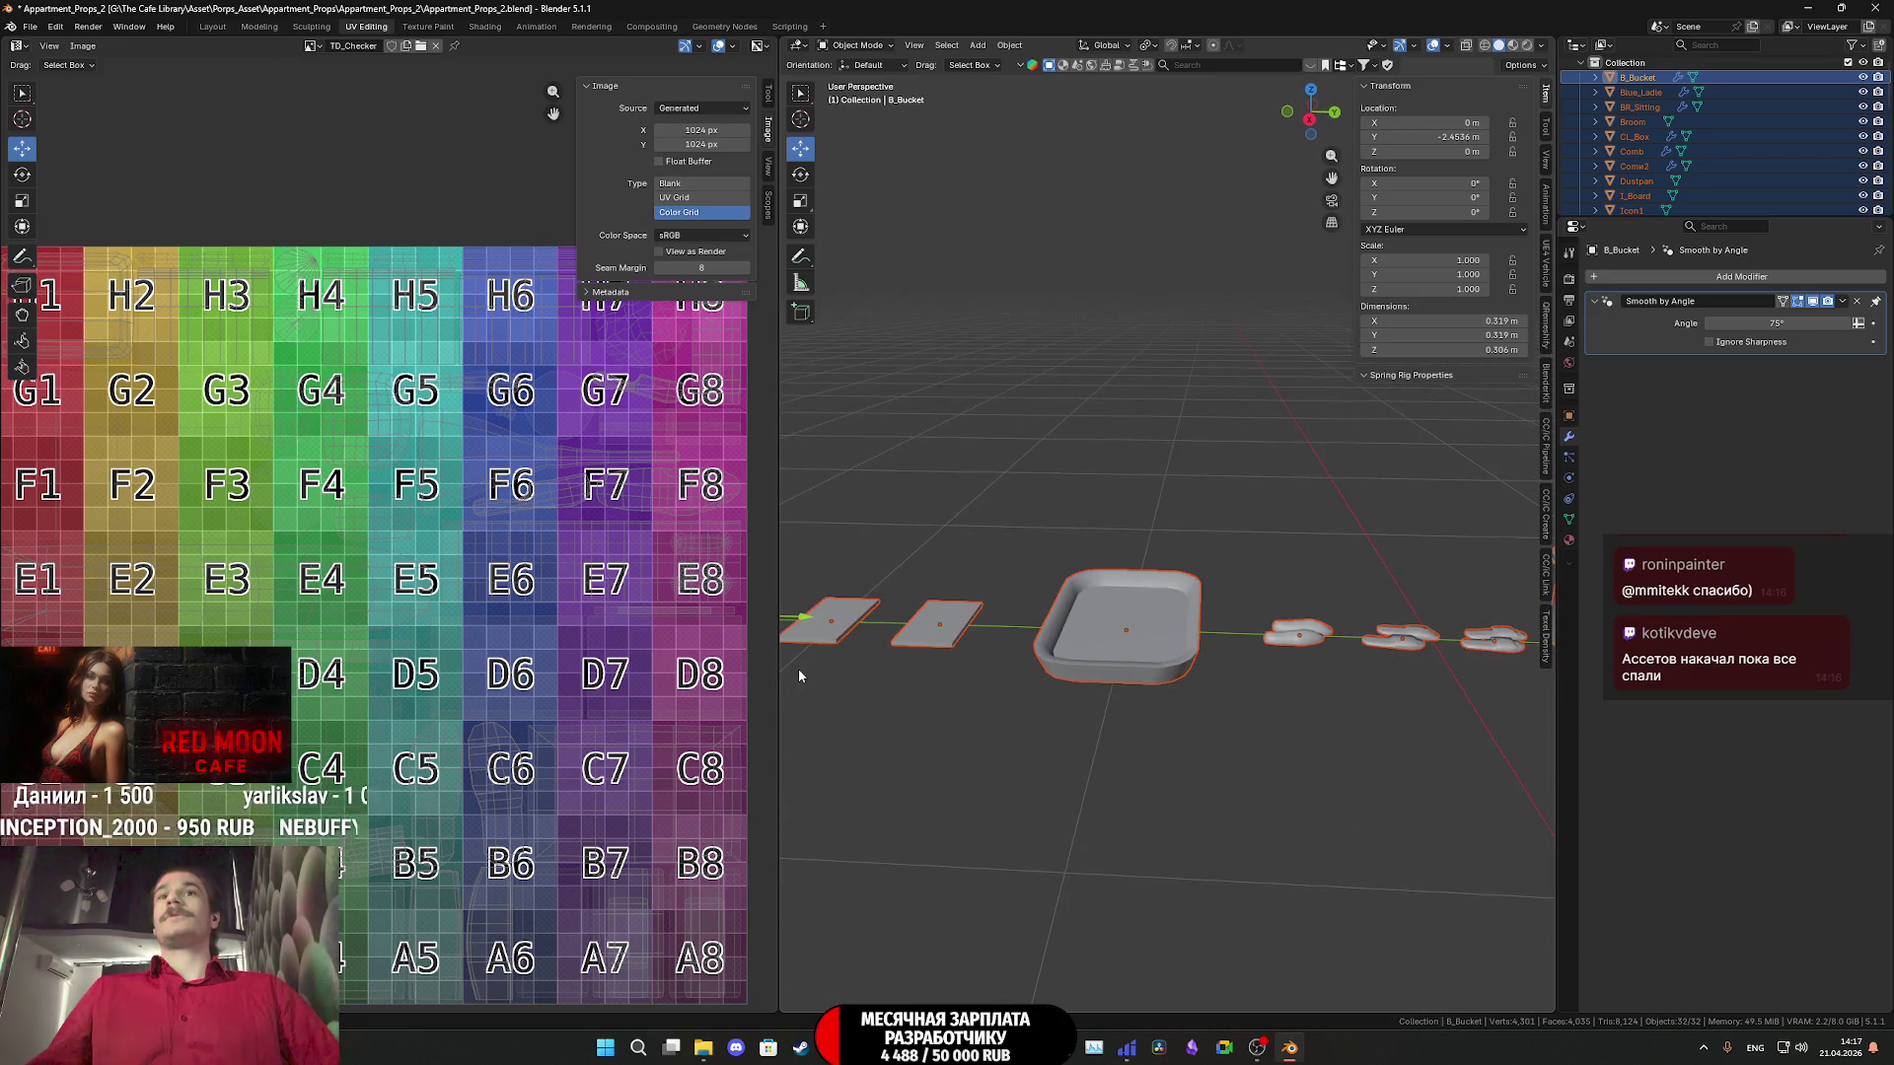
pyautogui.keyDown('shift'); pyautogui.moveTo(1246, 728); pyautogui.dragTo(1329, 685, button='middle'); pyautogui.keyUp('shift')
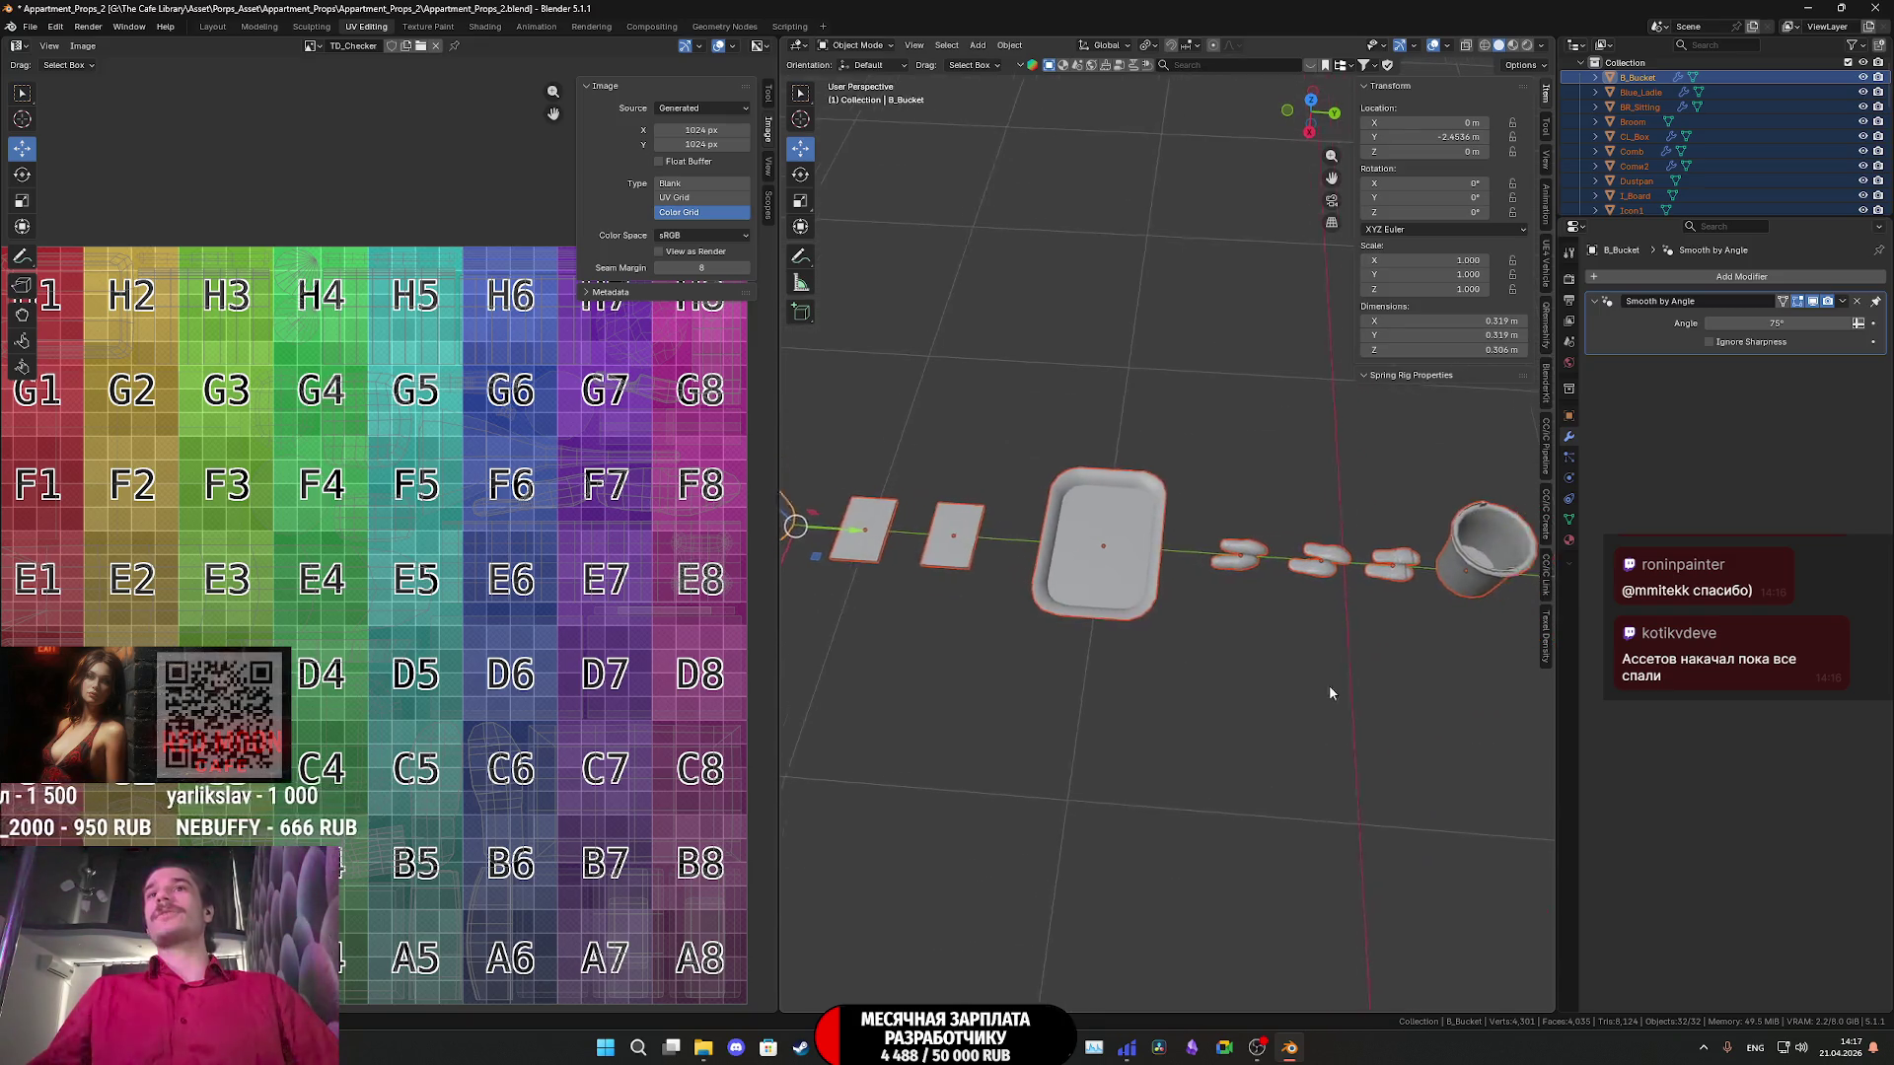
pyautogui.scroll(5, 1218, 665)
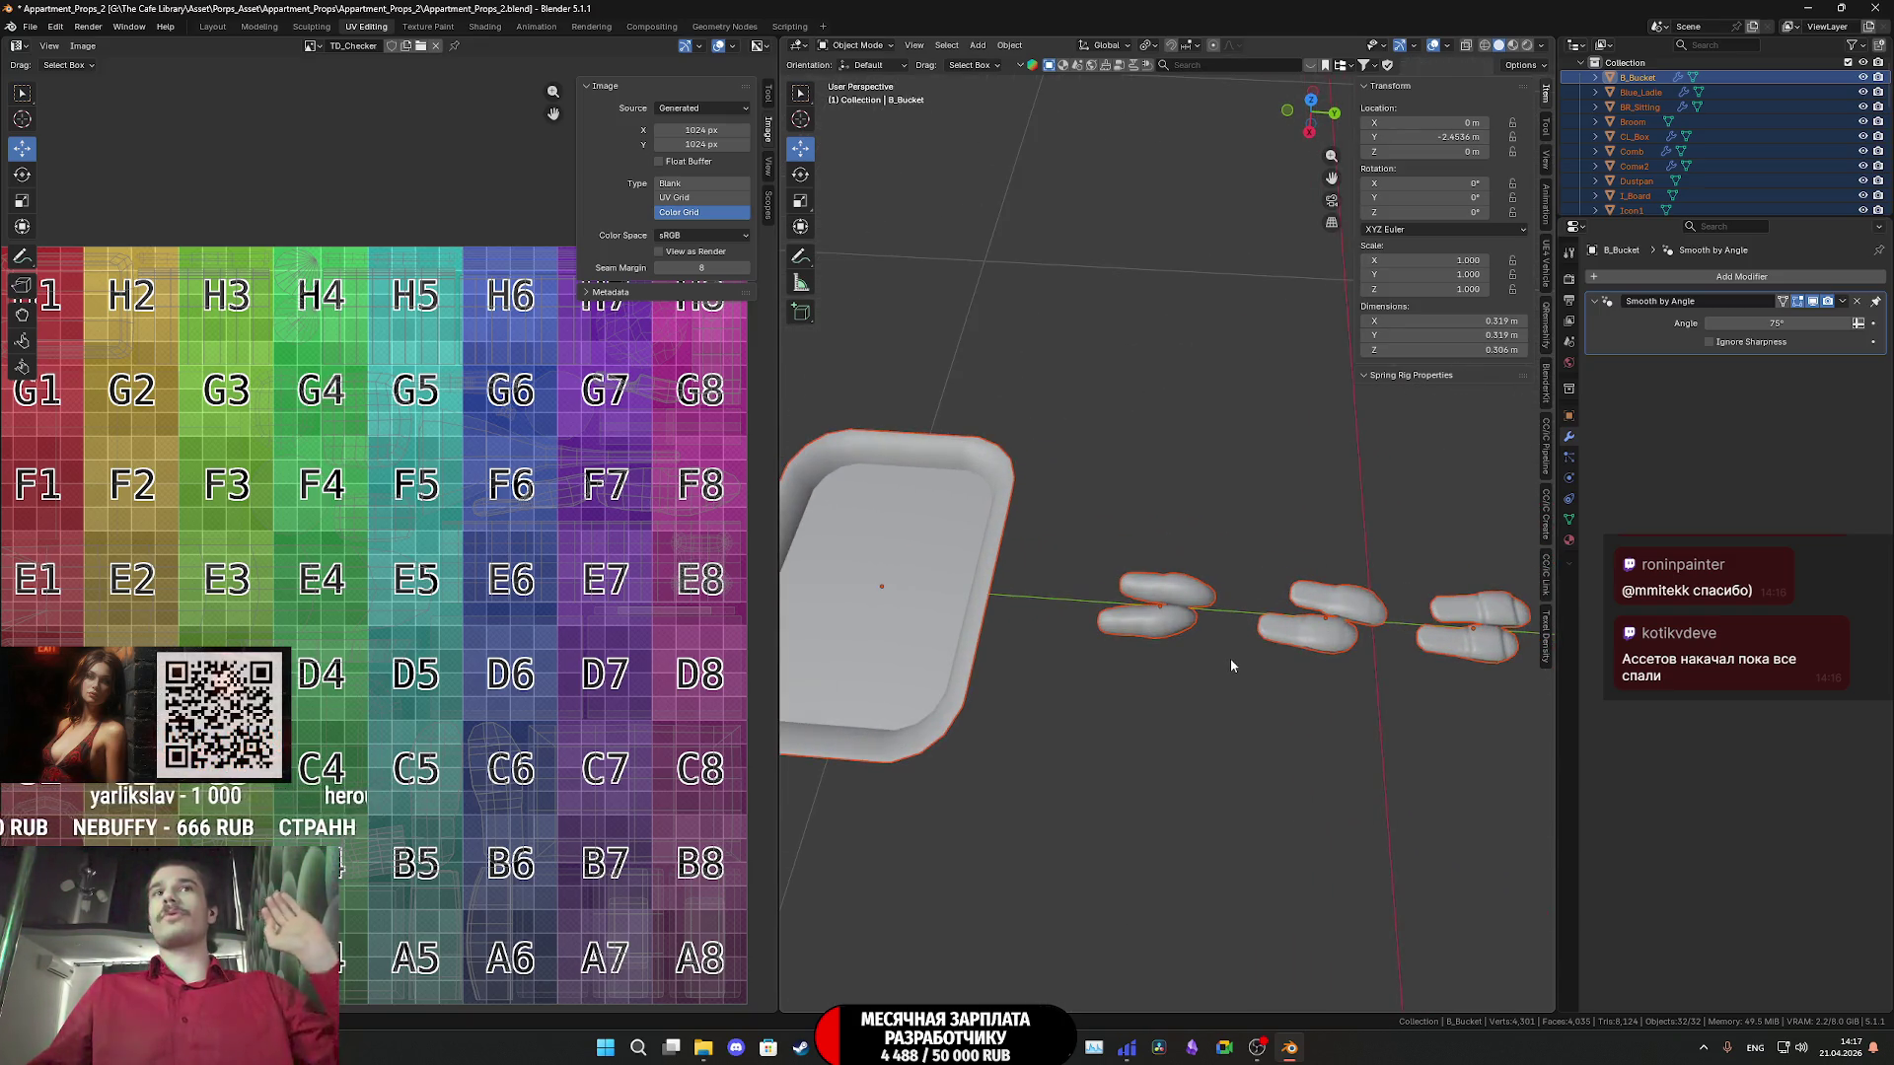
pyautogui.scroll(-2, 1233, 654)
pyautogui.moveTo(1122, 672)
pyautogui.mouseDown(button='middle')
pyautogui.moveTo(1523, 653)
pyautogui.moveTo(1233, 641)
pyautogui.moveTo(1080, 725)
pyautogui.moveTo(1046, 710)
pyautogui.moveTo(1218, 683)
pyautogui.moveTo(1173, 753)
pyautogui.moveTo(1395, 761)
pyautogui.moveTo(1340, 687)
pyautogui.moveTo(1371, 663)
pyautogui.moveTo(980, 738)
pyautogui.mouseUp(button='middle')
pyautogui.scroll(-3, 1186, 730)
pyautogui.scroll(5, 1036, 690)
pyautogui.scroll(-5, 1090, 637)
pyautogui.moveTo(1089, 638)
pyautogui.keyDown('shift'); pyautogui.mouseDown(button='middle')
pyautogui.moveTo(1210, 642)
pyautogui.moveTo(1026, 608)
pyautogui.moveTo(1401, 599)
pyautogui.mouseUp(button='middle'); pyautogui.keyUp('shift')
pyautogui.keyDown('shift'); pyautogui.moveTo(1157, 669); pyautogui.dragTo(1458, 639, button='middle'); pyautogui.keyUp('shift')
pyautogui.scroll(5, 1282, 753)
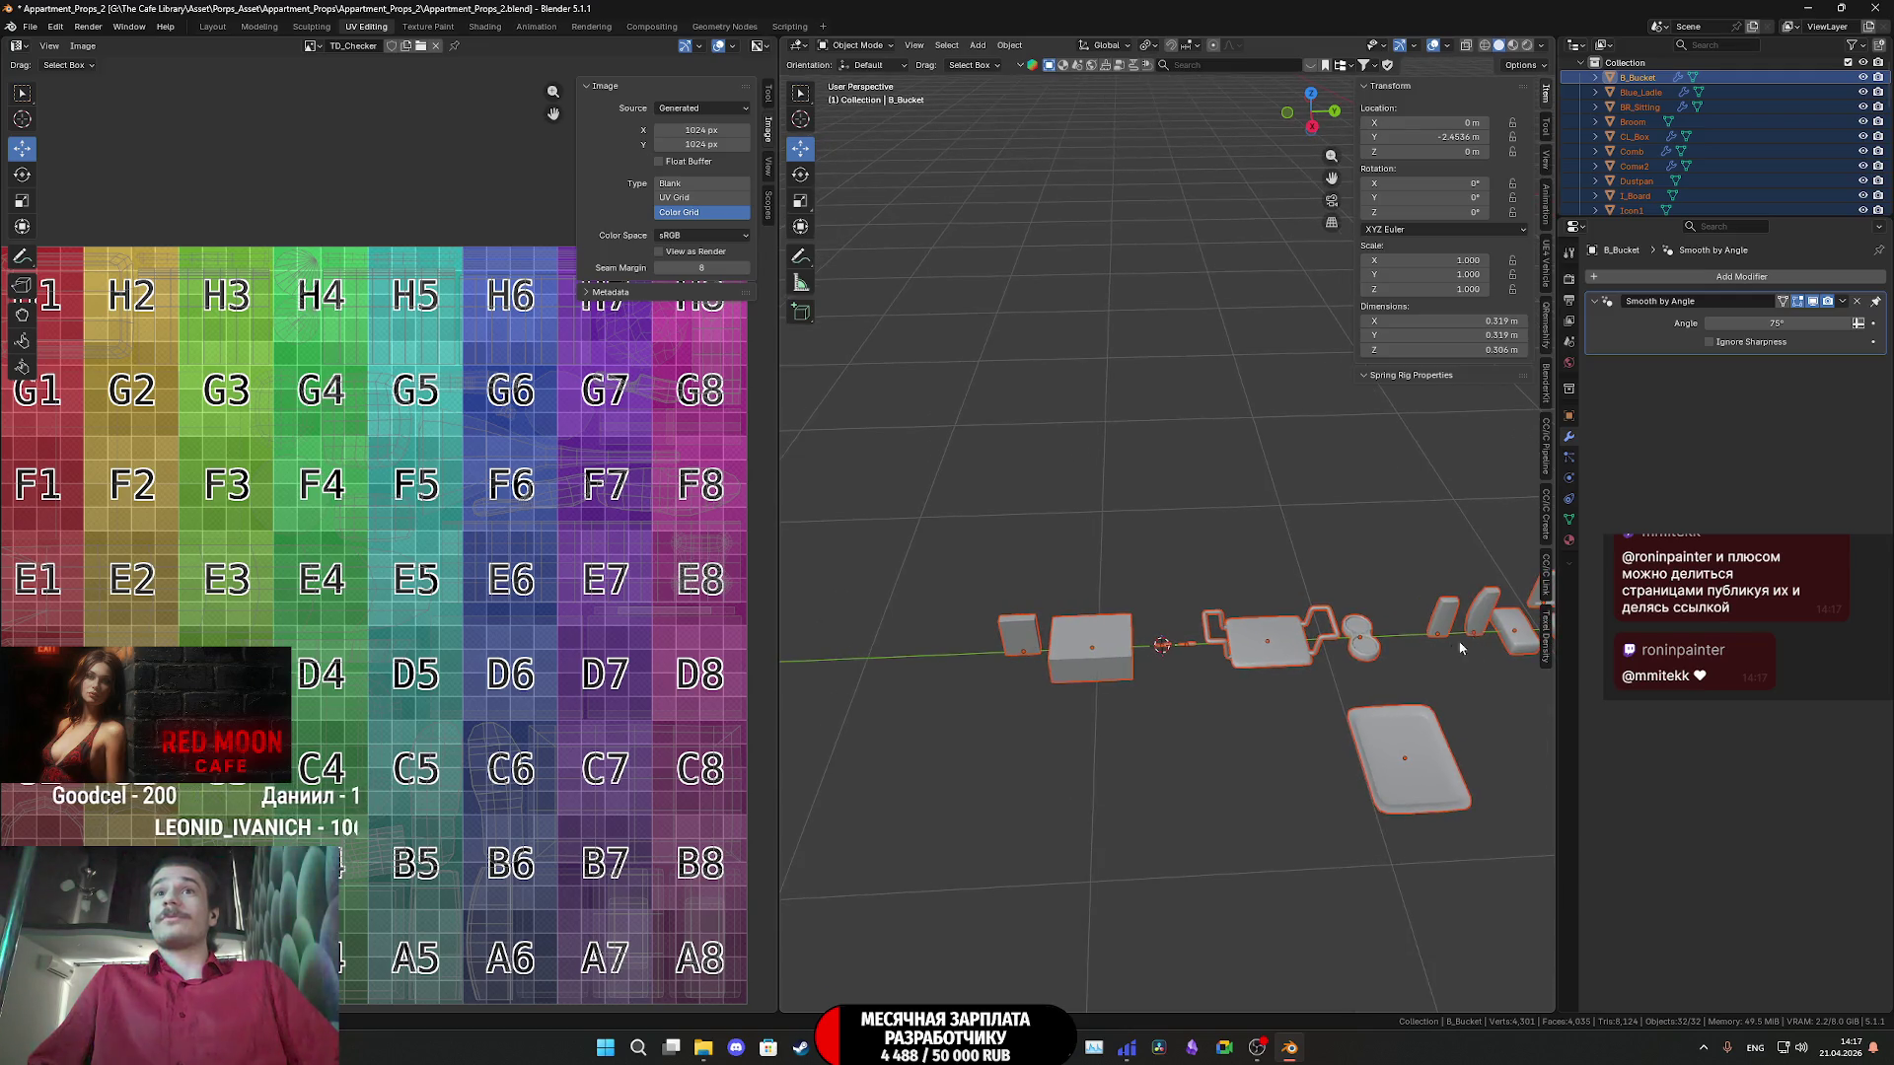
pyautogui.moveTo(1282, 754)
pyautogui.mouseDown(button='middle')
pyautogui.moveTo(1340, 653)
pyautogui.moveTo(1295, 679)
pyautogui.moveTo(1358, 632)
pyautogui.moveTo(1273, 697)
pyautogui.moveTo(925, 630)
pyautogui.moveTo(980, 665)
pyautogui.moveTo(1247, 724)
pyautogui.moveTo(1160, 736)
pyautogui.moveTo(1036, 711)
pyautogui.mouseUp(button='middle')
pyautogui.scroll(-3, 1272, 698)
# - Set the Tray's Location X to 0 and slide it along Y to the row's left end
pyautogui.click(1290, 778)
pyautogui.click(1408, 123)
pyautogui.write('0')
pyautogui.press('Return')
pyautogui.press('g')
pyautogui.press('y')
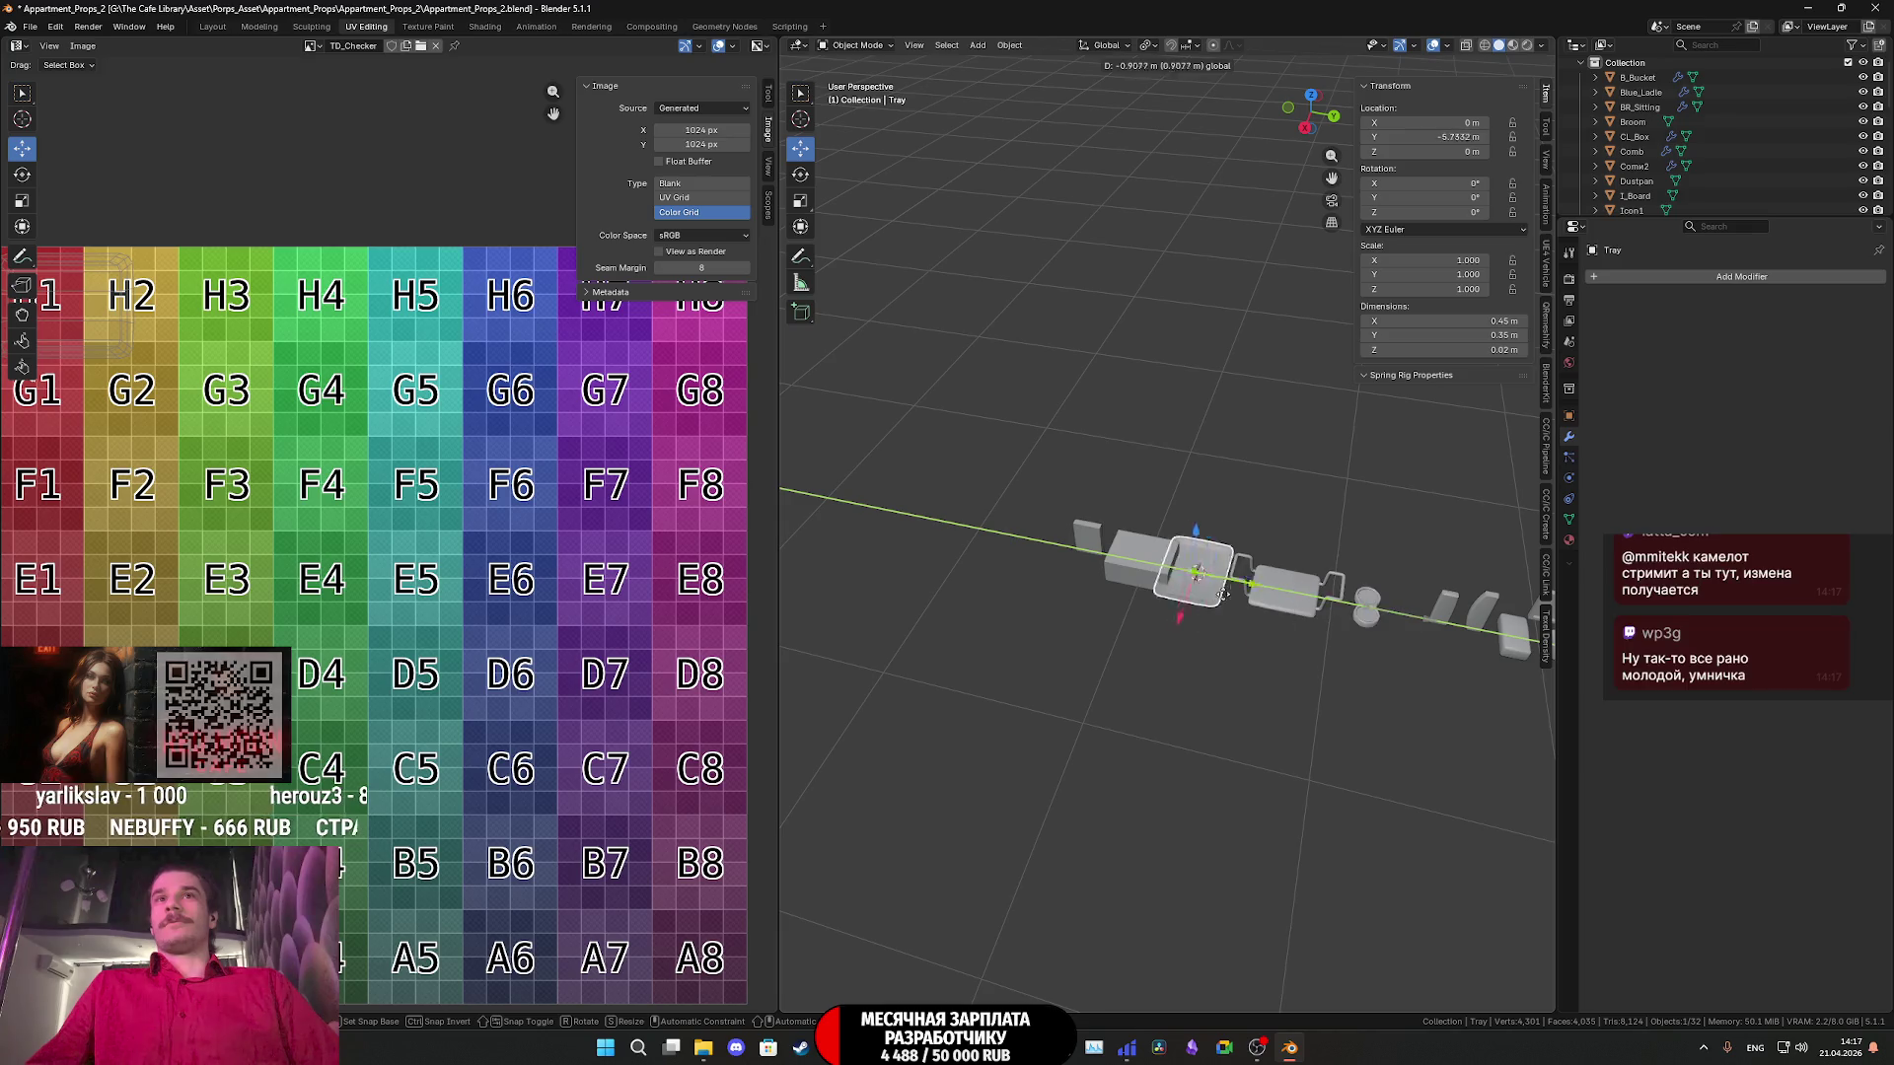
pyautogui.click(1176, 597)
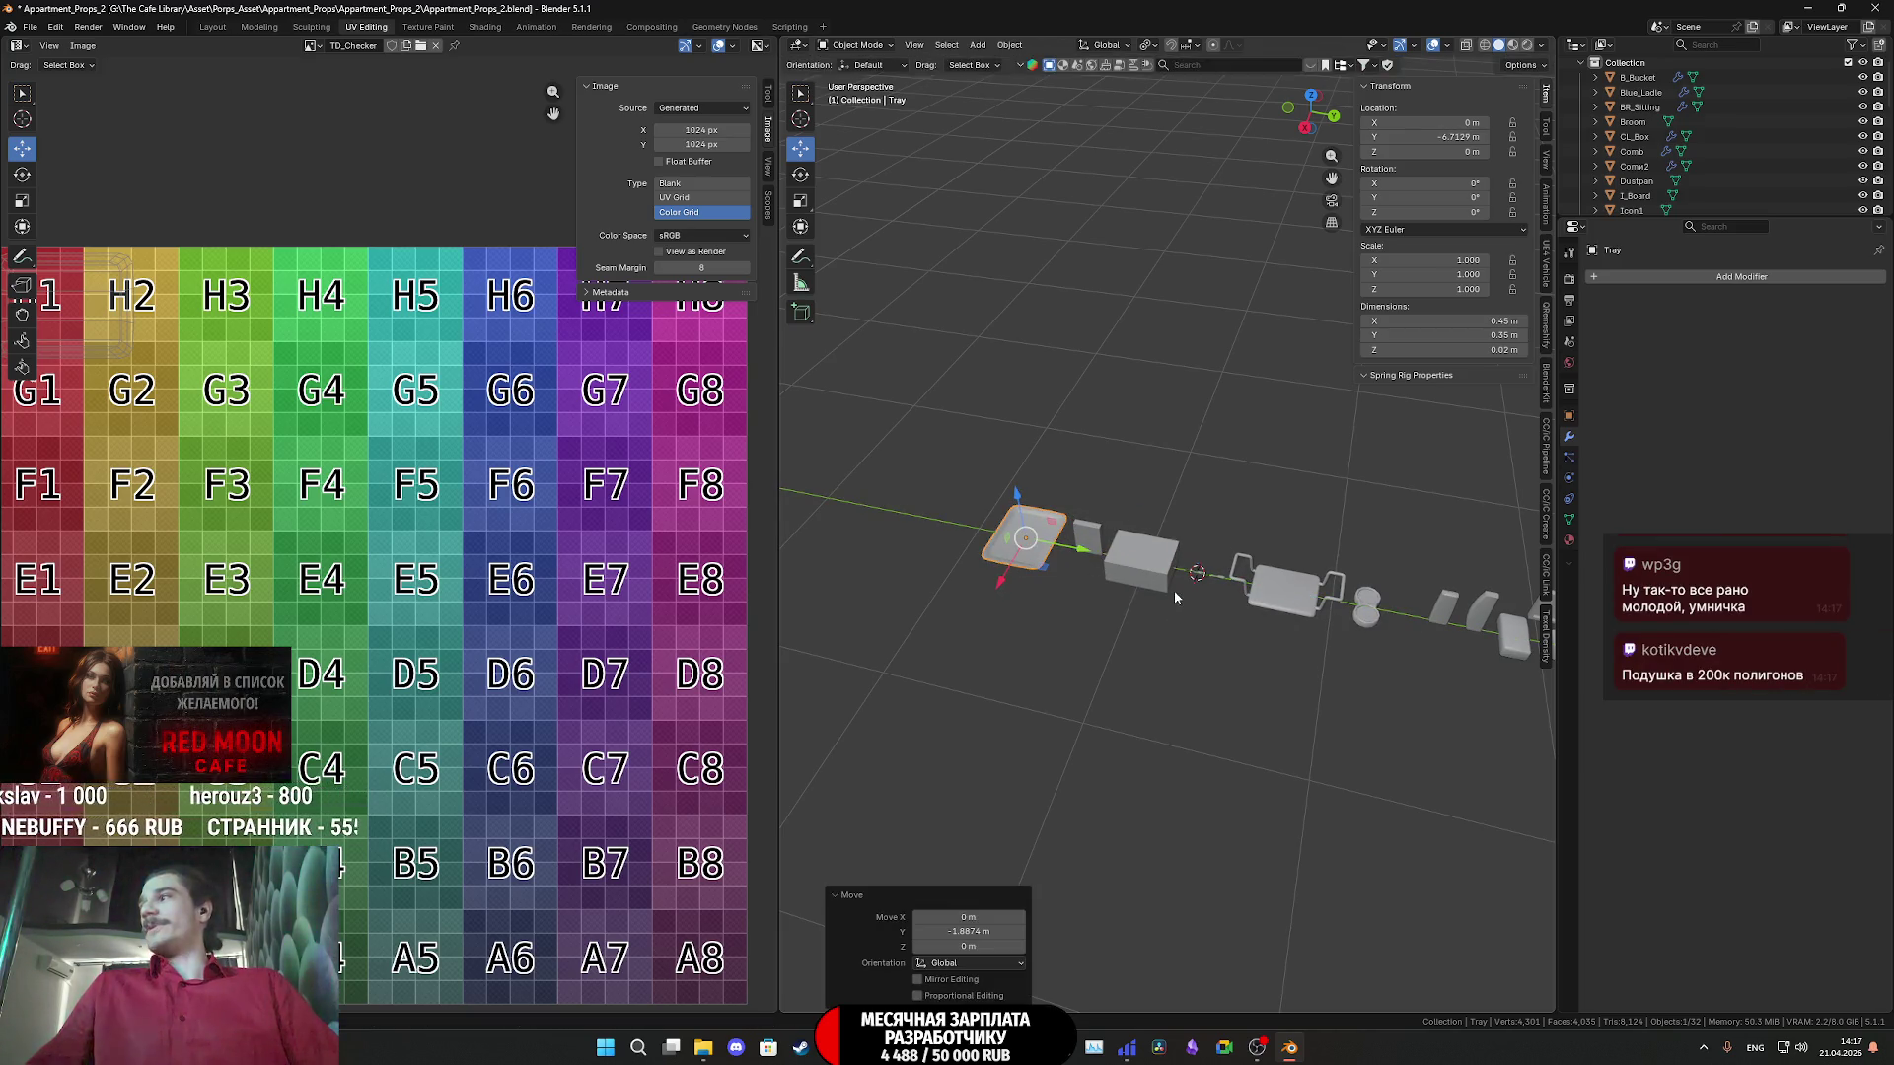
# - Select the Pillow and enter Edit Mode to show its UV island
pyautogui.moveTo(1176, 597)
pyautogui.mouseDown(button='middle')
pyautogui.moveTo(1518, 587)
pyautogui.moveTo(1080, 584)
pyautogui.mouseUp(button='middle')
pyautogui.click(1080, 584)
pyautogui.press('Tab')
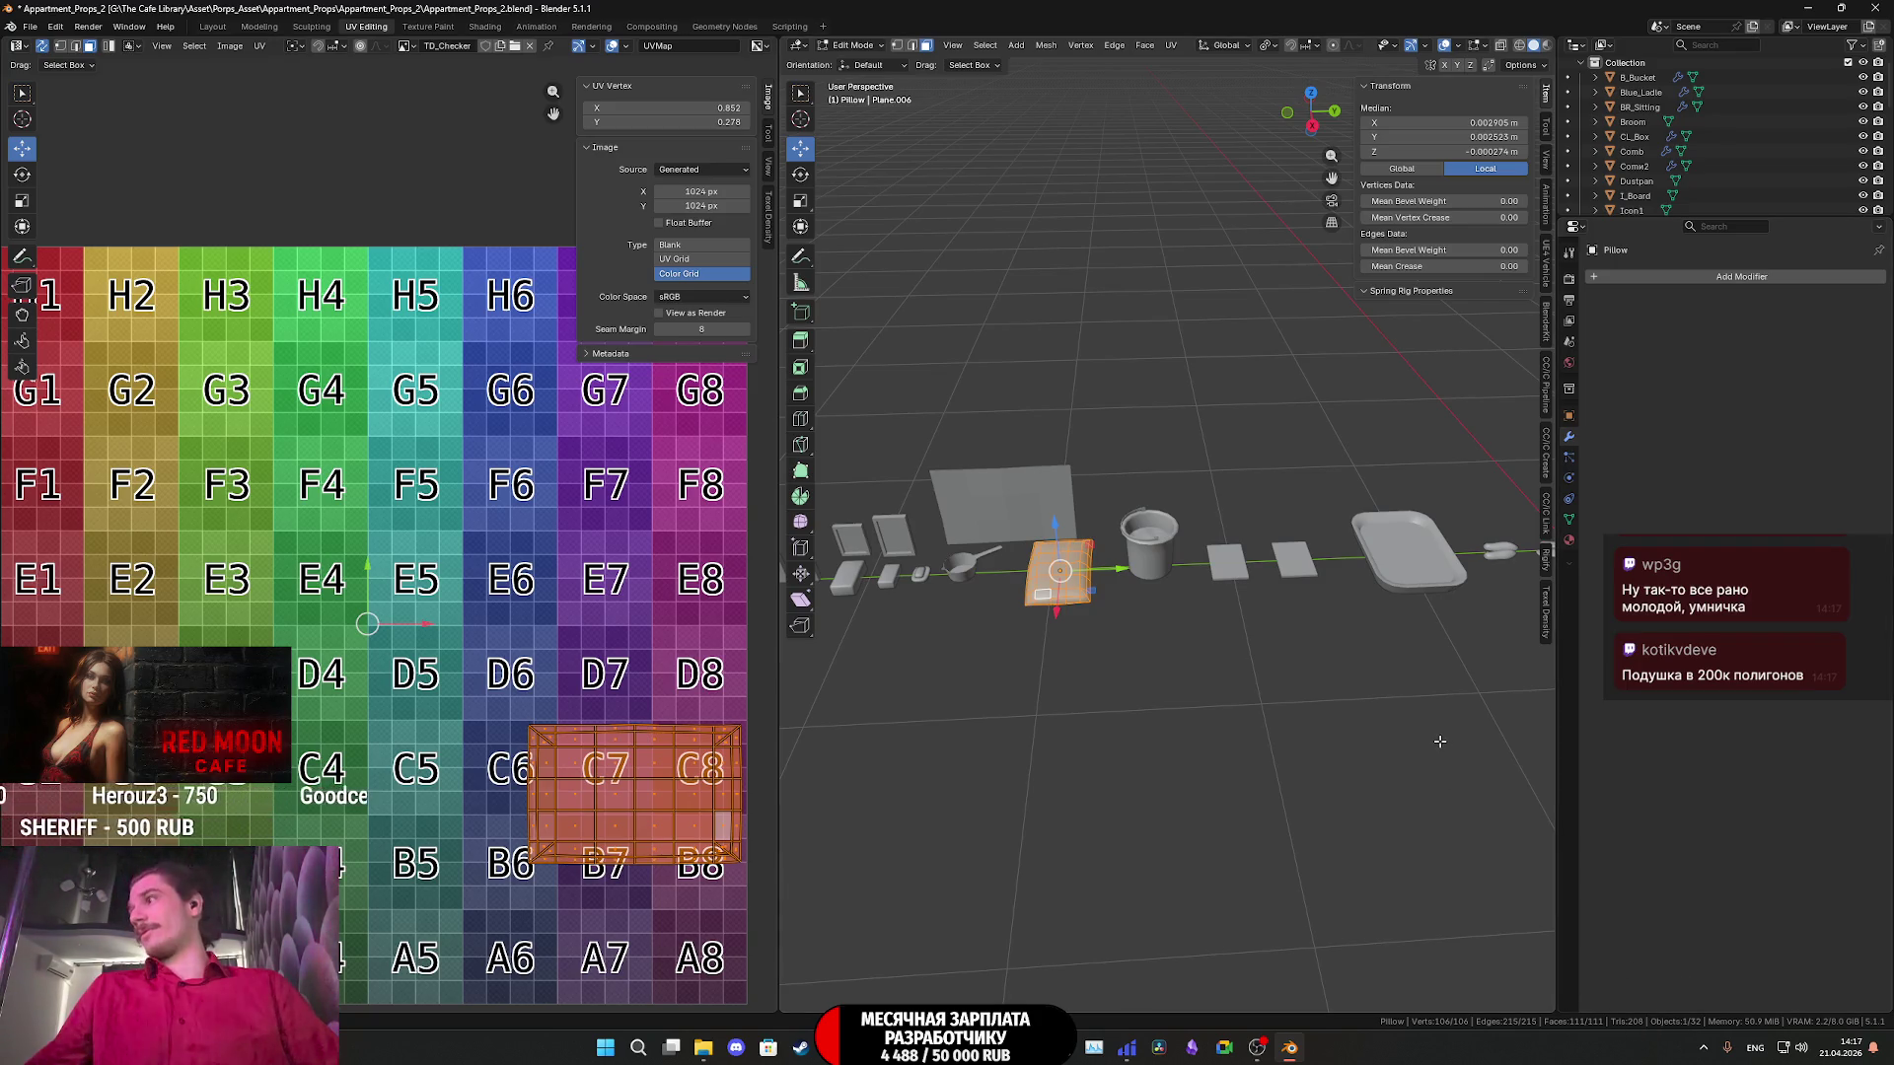
# - Return the Pillow to Object Mode, frame it in view, and save the file
pyautogui.press('Tab')
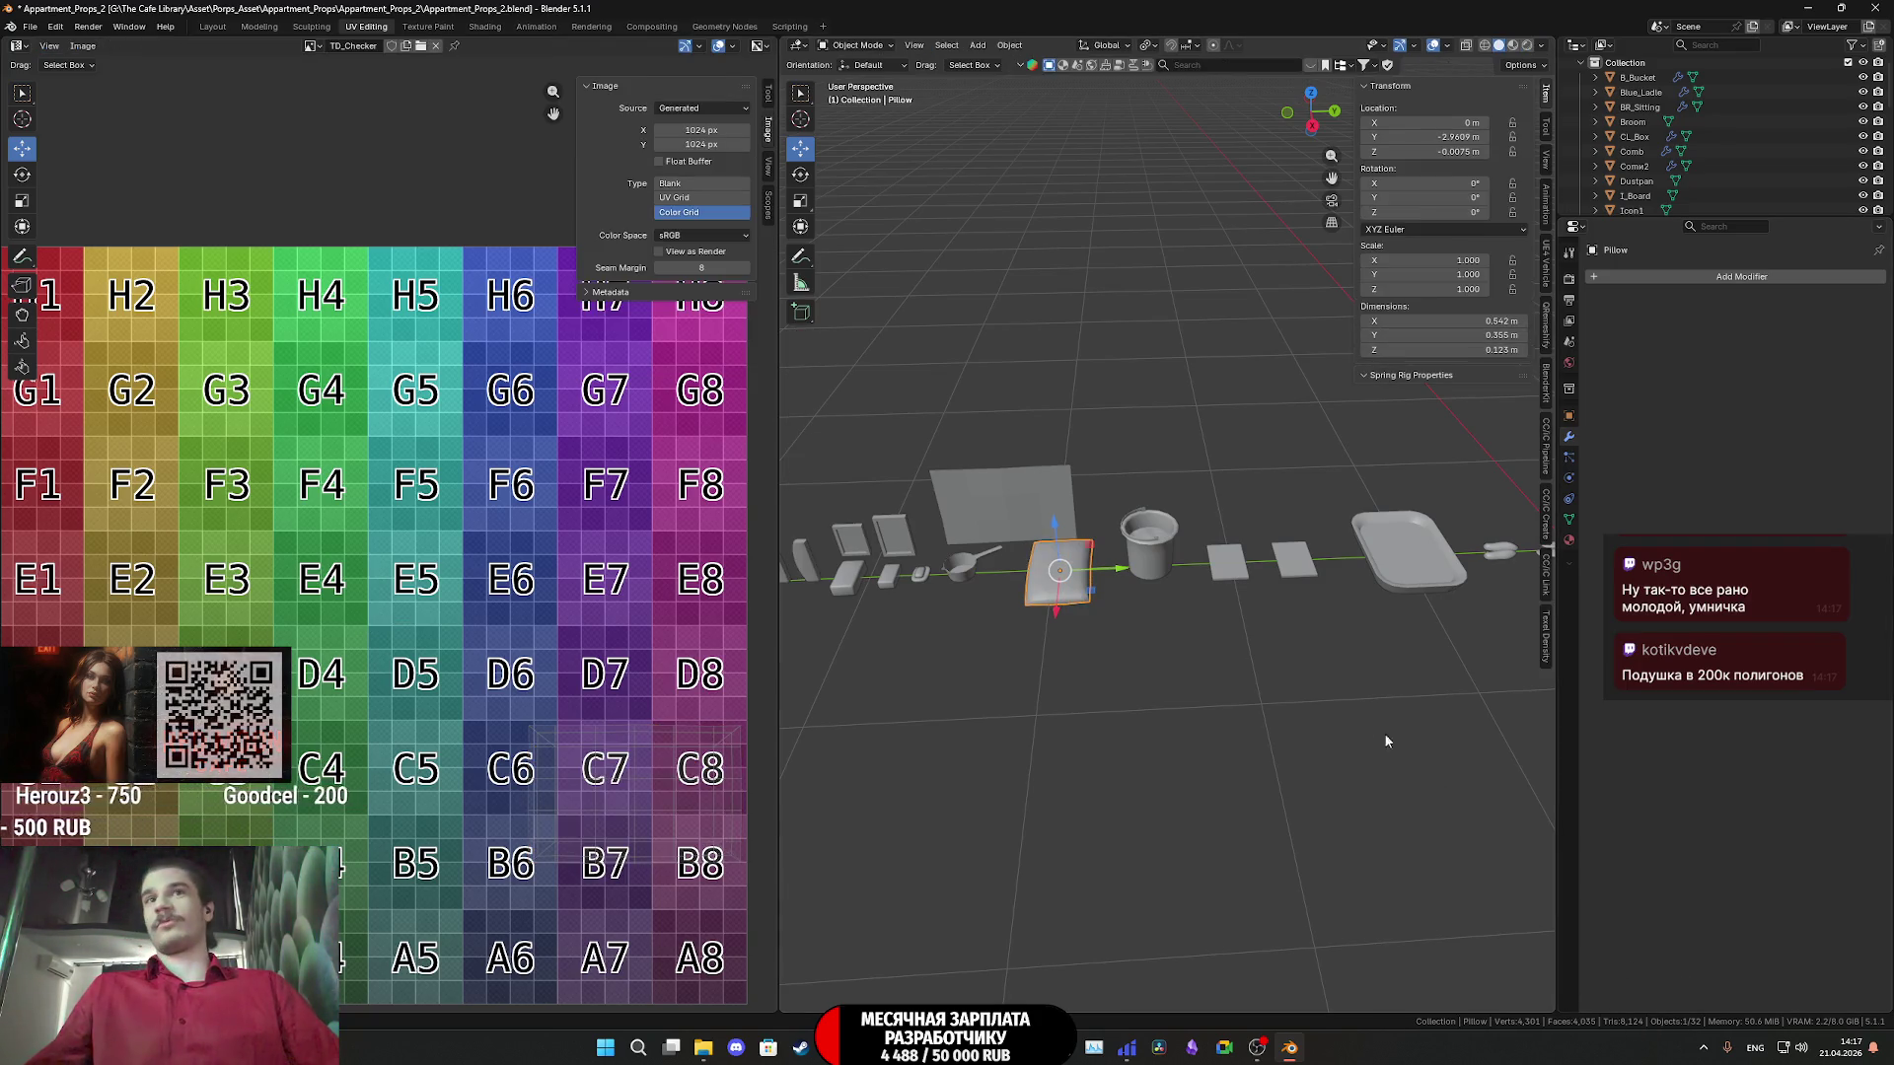
pyautogui.scroll(3, 1107, 666)
pyautogui.moveTo(1080, 686)
pyautogui.keyDown('shift'); pyautogui.mouseDown(button='middle')
pyautogui.moveTo(1221, 719)
pyautogui.moveTo(1302, 691)
pyautogui.moveTo(1319, 624)
pyautogui.moveTo(1267, 693)
pyautogui.mouseUp(button='middle'); pyautogui.keyUp('shift')
pyautogui.scroll(1, 1222, 719)
pyautogui.hotkey('ctrl', 's')
# - Recheck the Pillow's UVs, save again, and switch over to the Obsidian asset checklist
pyautogui.press('Tab')
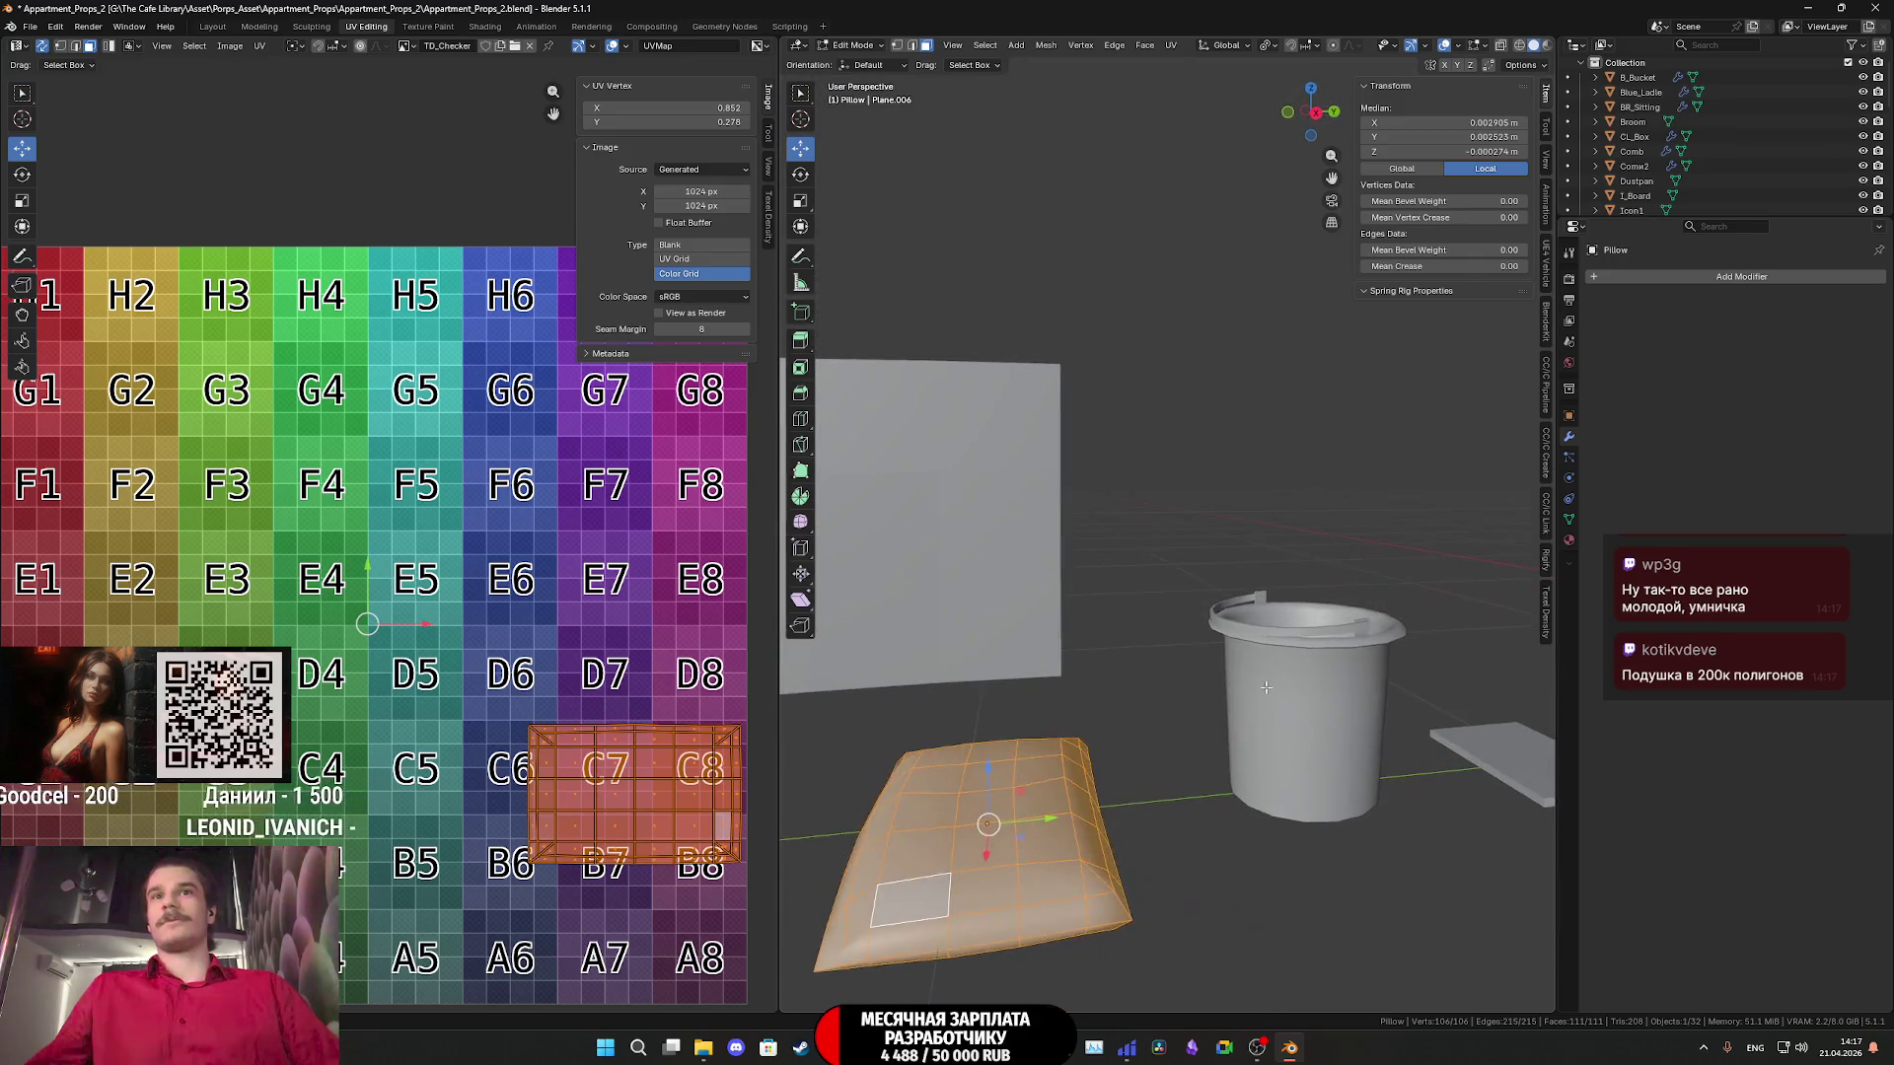
pyautogui.press('Tab')
pyautogui.hotkey('ctrl', 's')
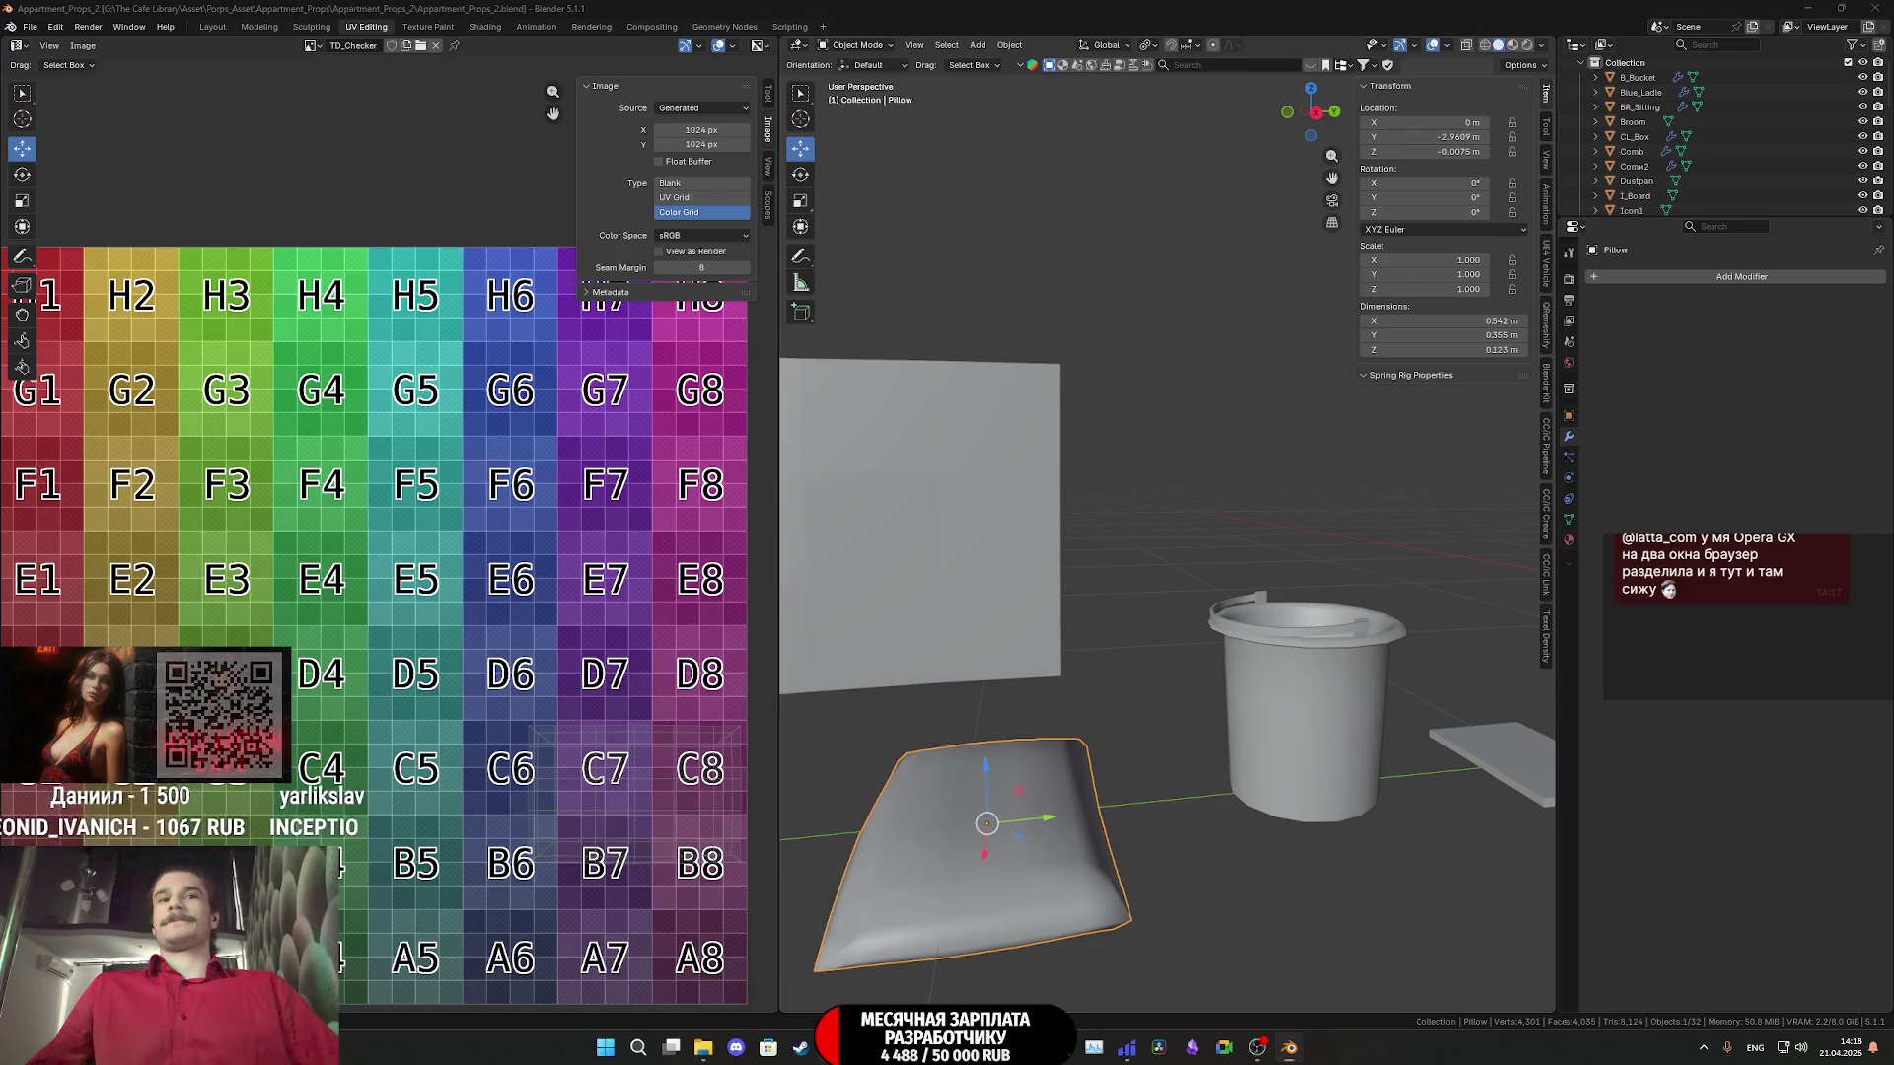
pyautogui.hotkey('alt', 'Tab')
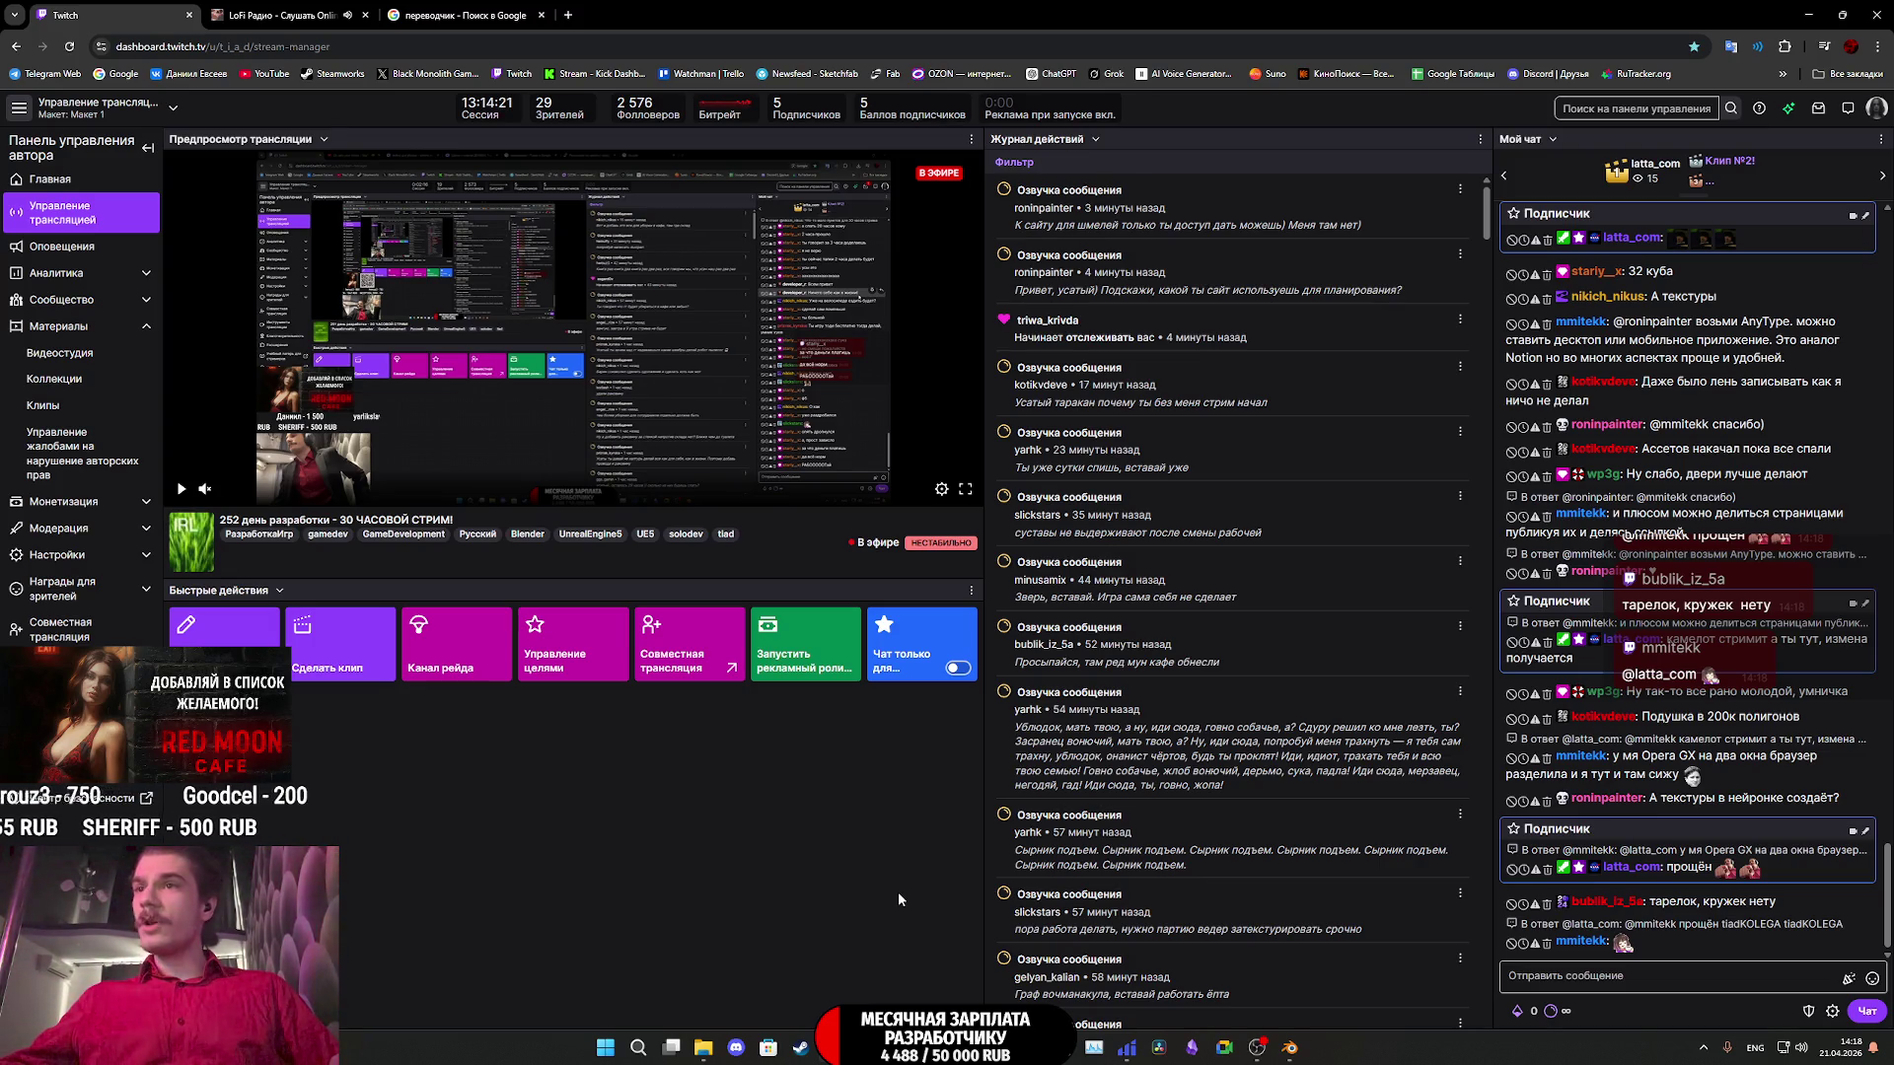
pyautogui.click(1191, 1050)
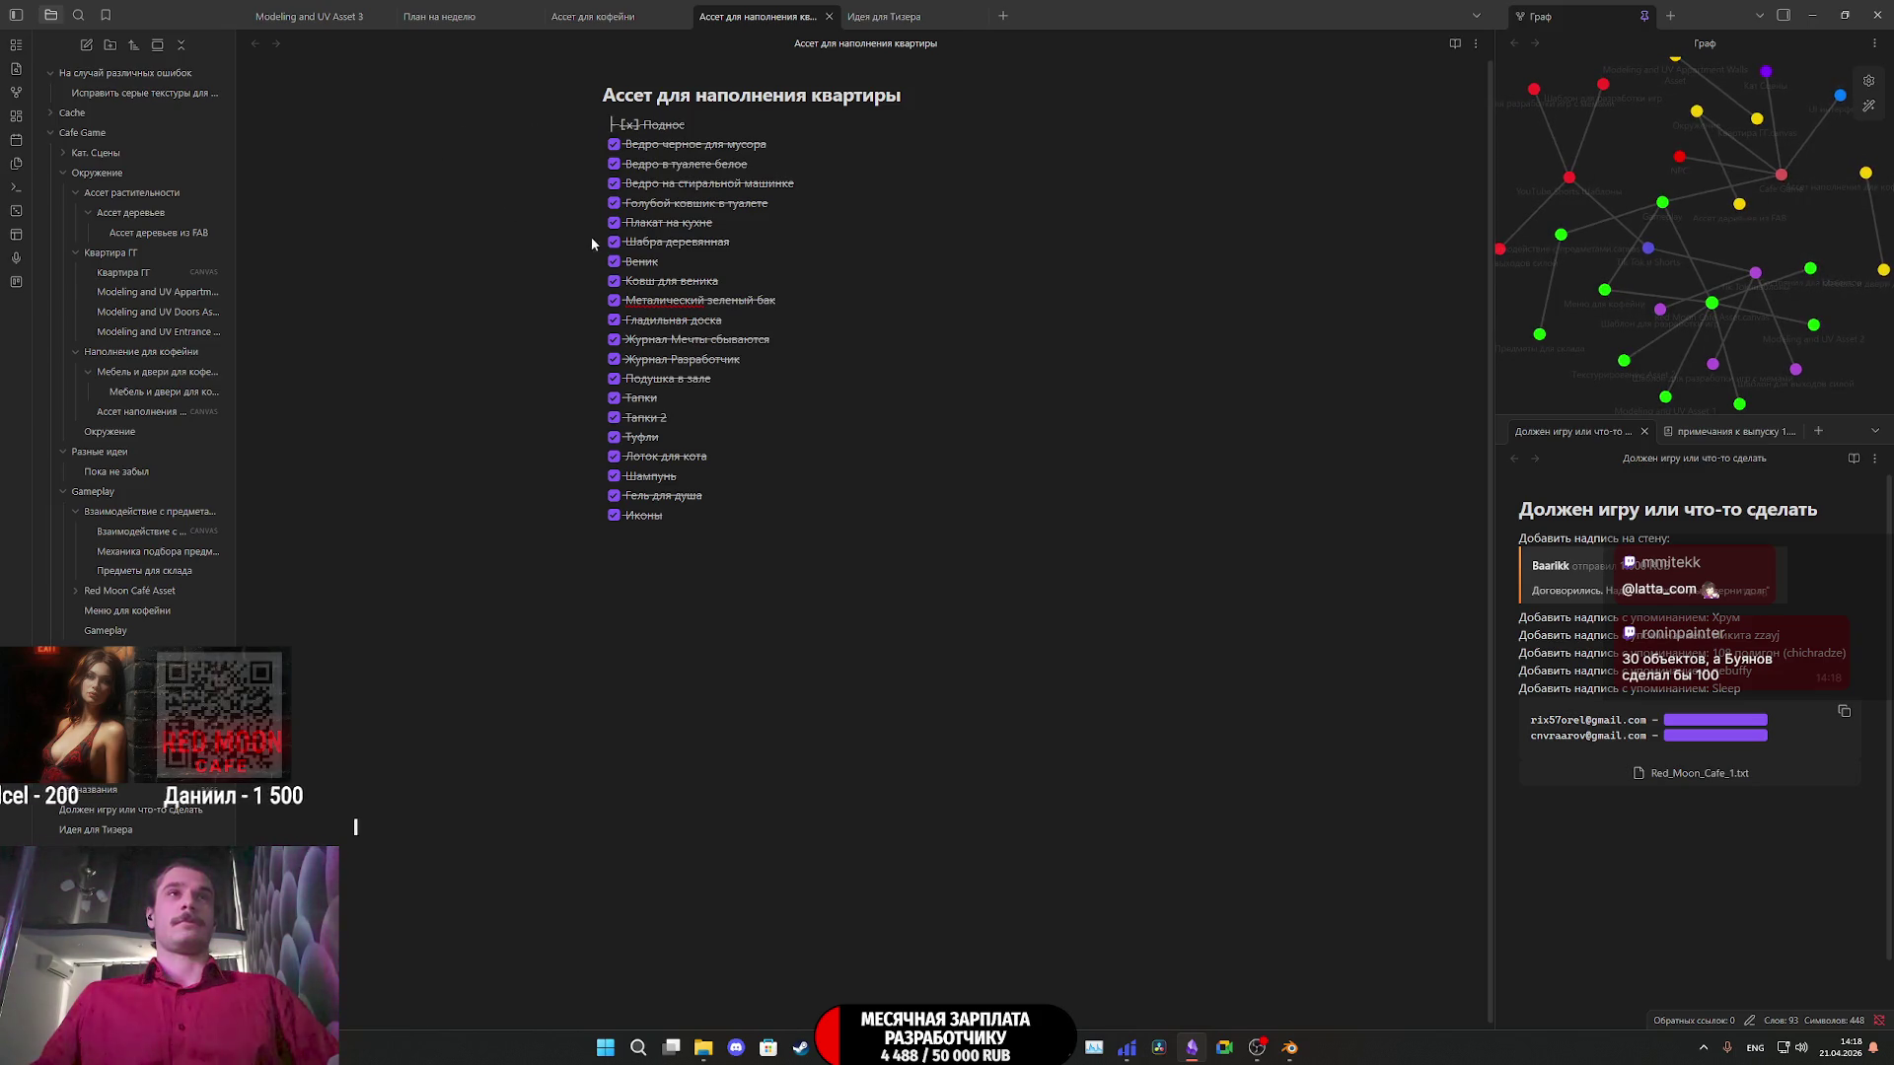
# - Render Поднос as checked in the checklist, then open Twitch's stream info editor
pyautogui.click(801, 521)
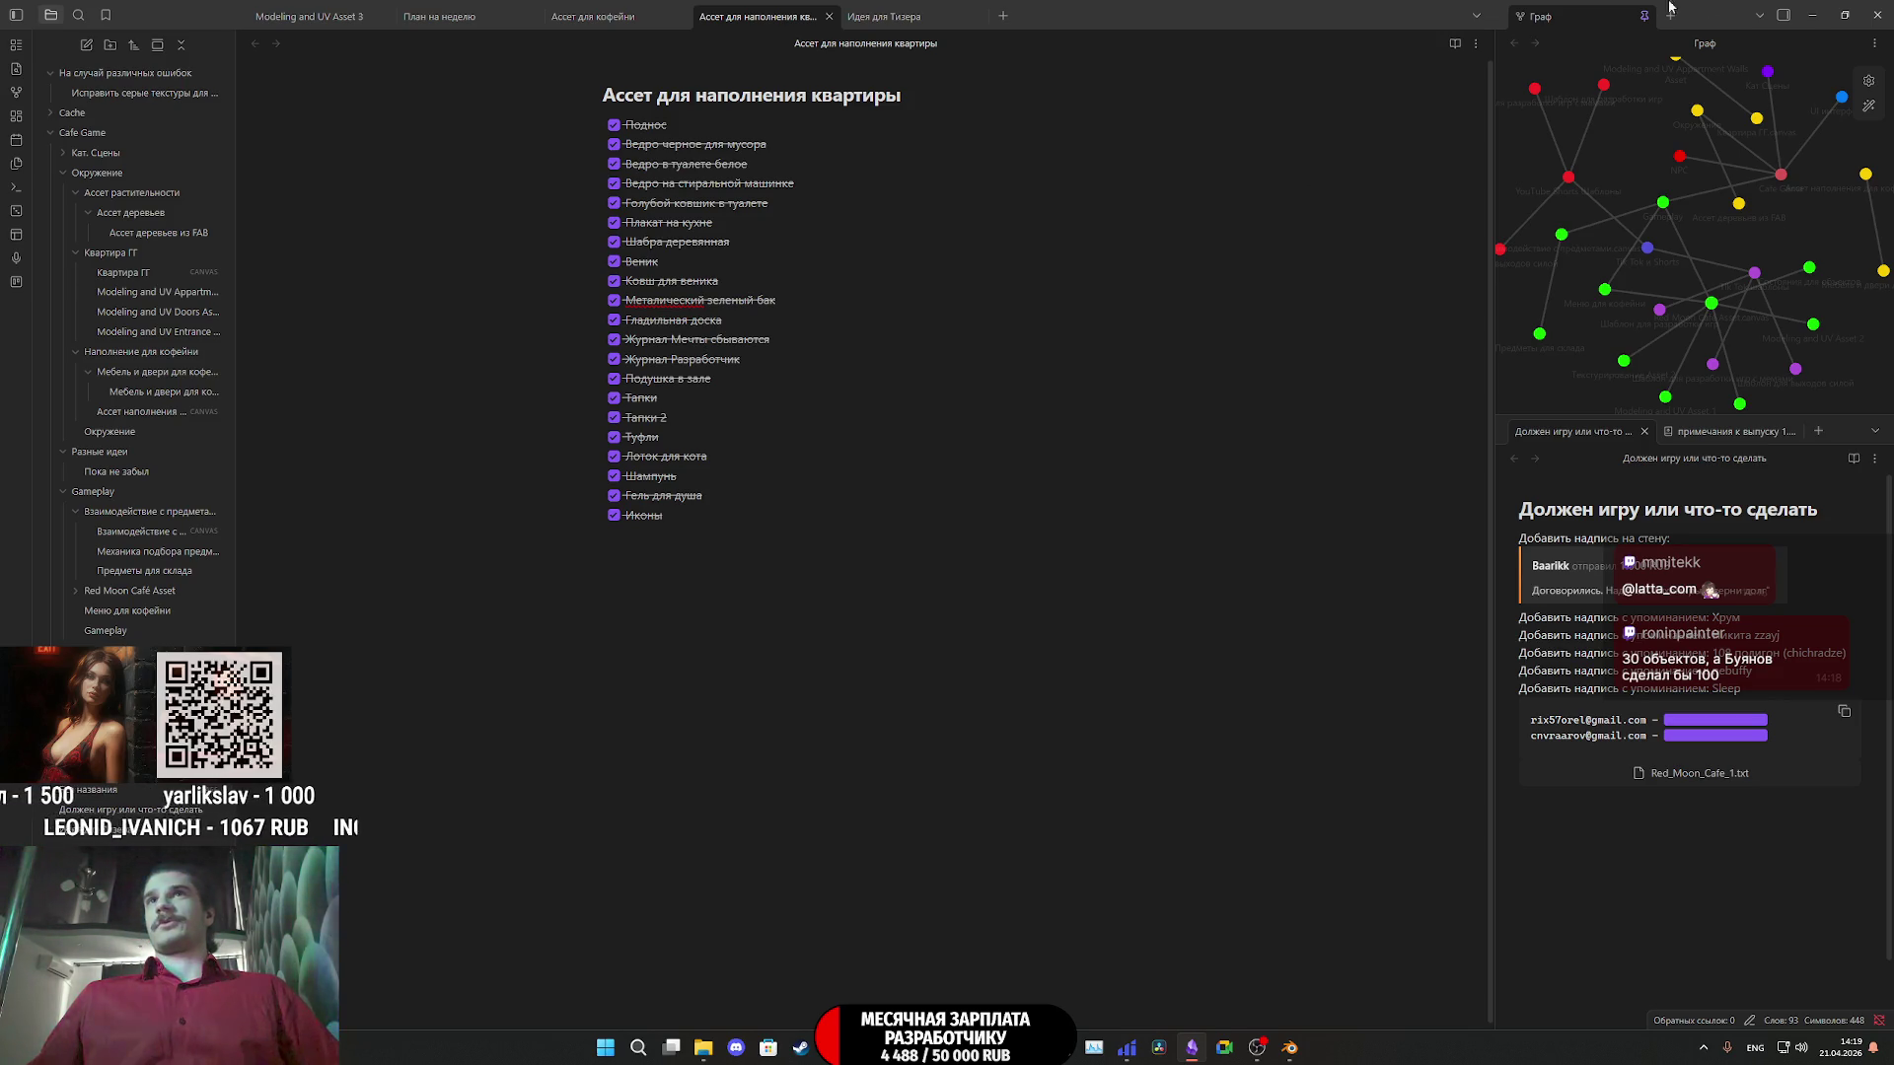
pyautogui.hotkey('alt', 'Tab')
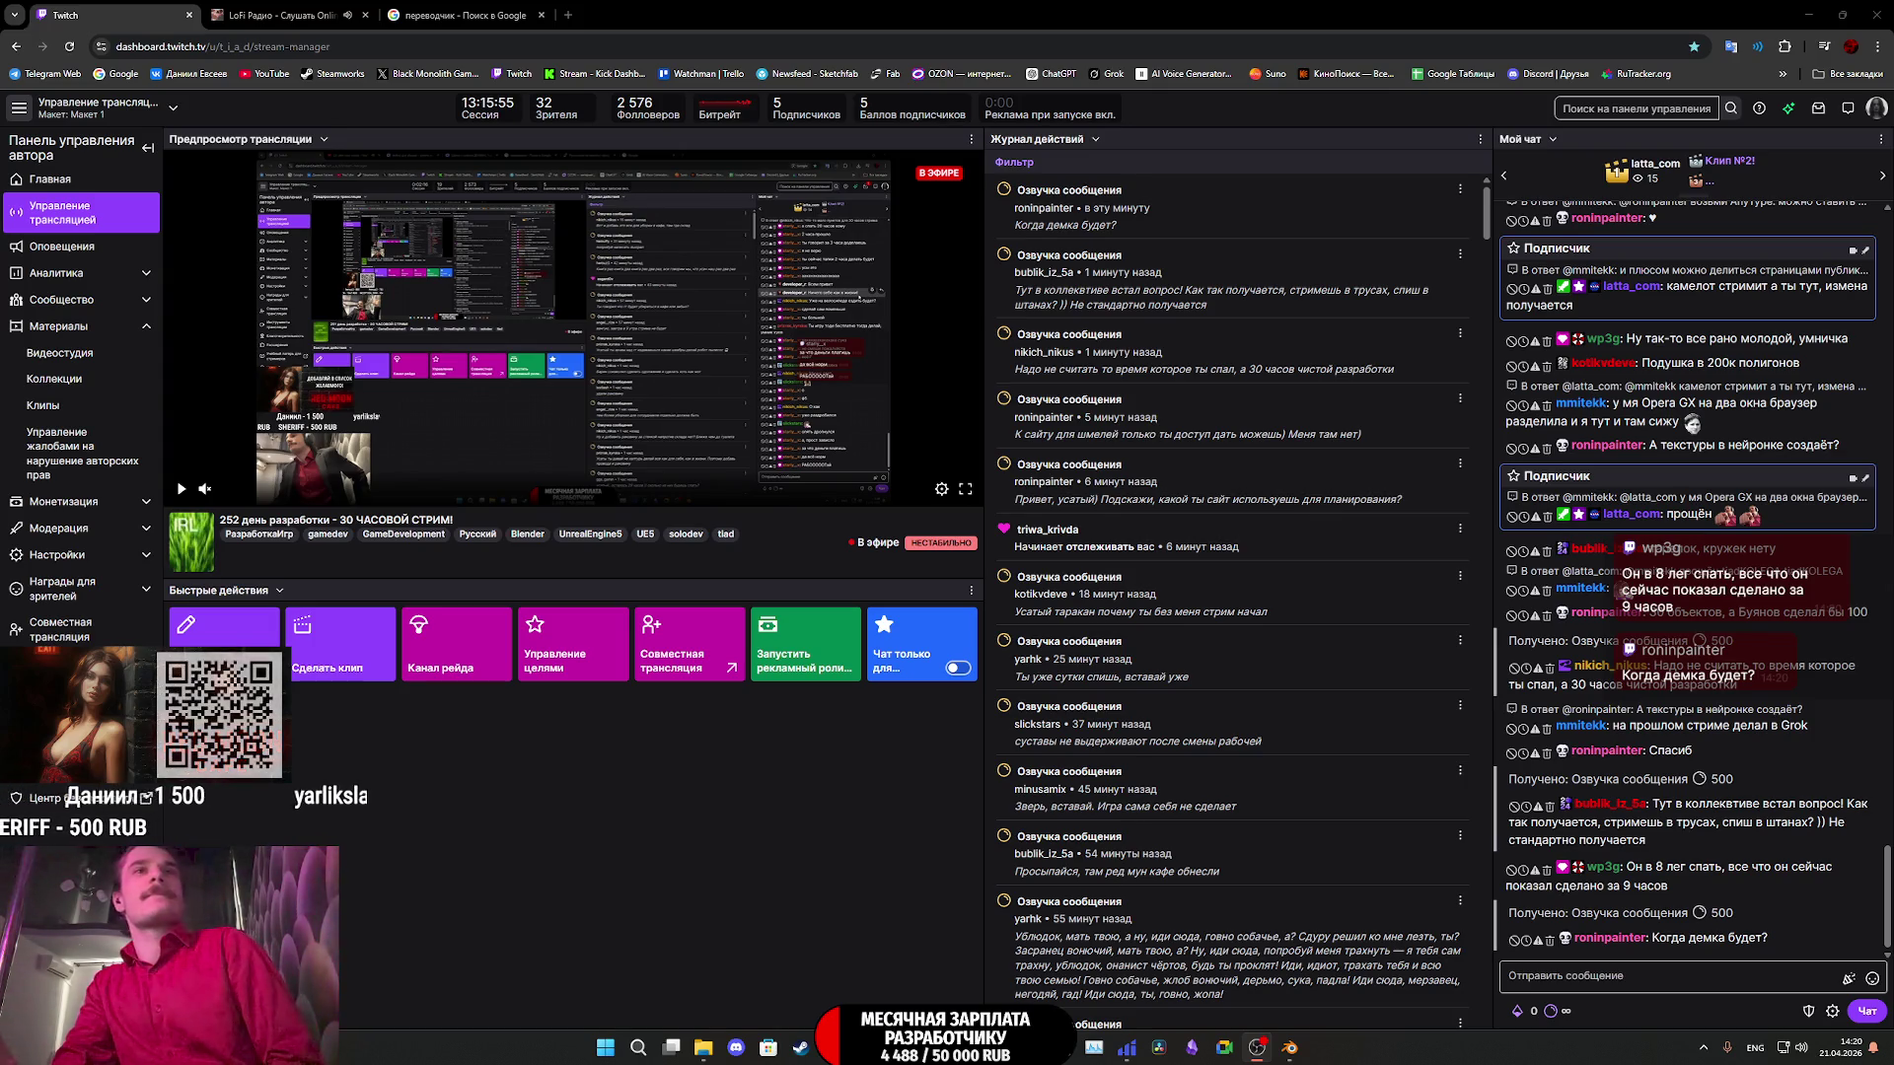
pyautogui.click(225, 628)
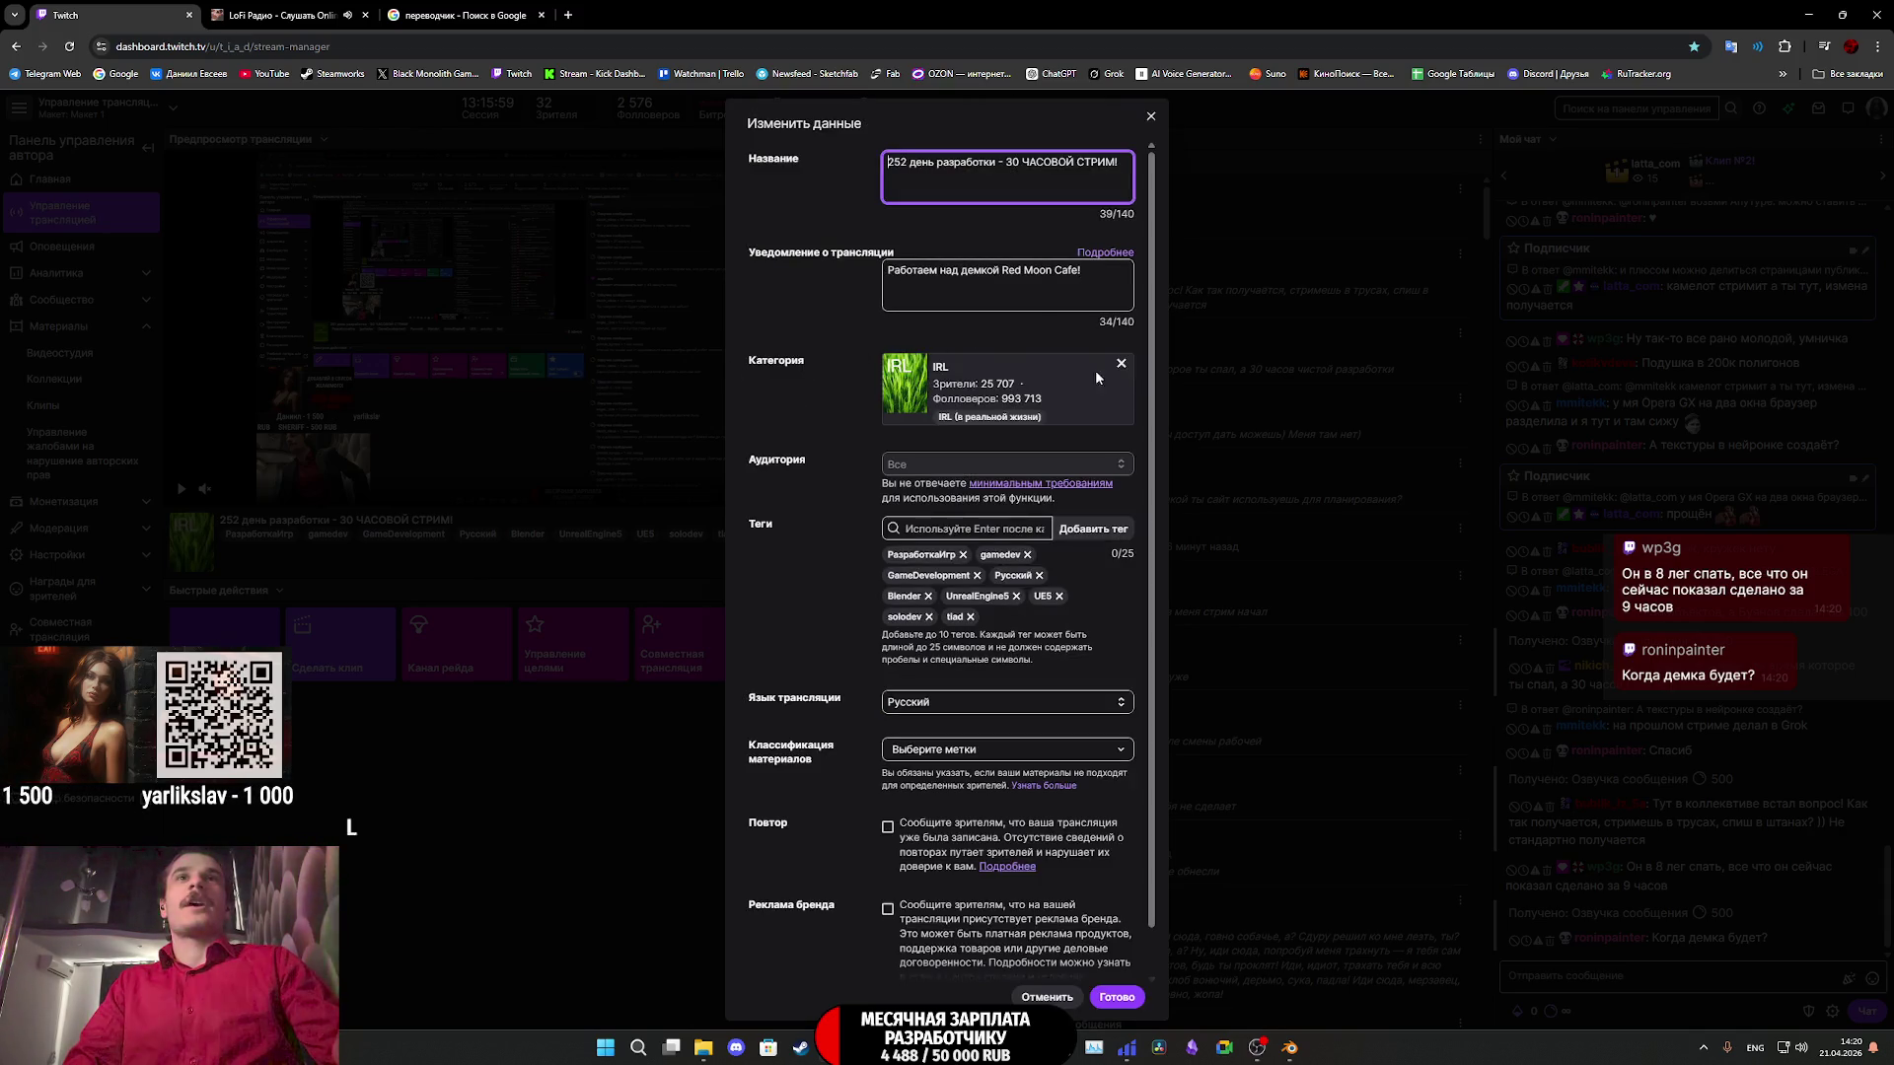
# - Replace the IRL stream category with 'Разработка программного обеспечения и игр' and save the stream info
pyautogui.click(1121, 363)
pyautogui.click(977, 390)
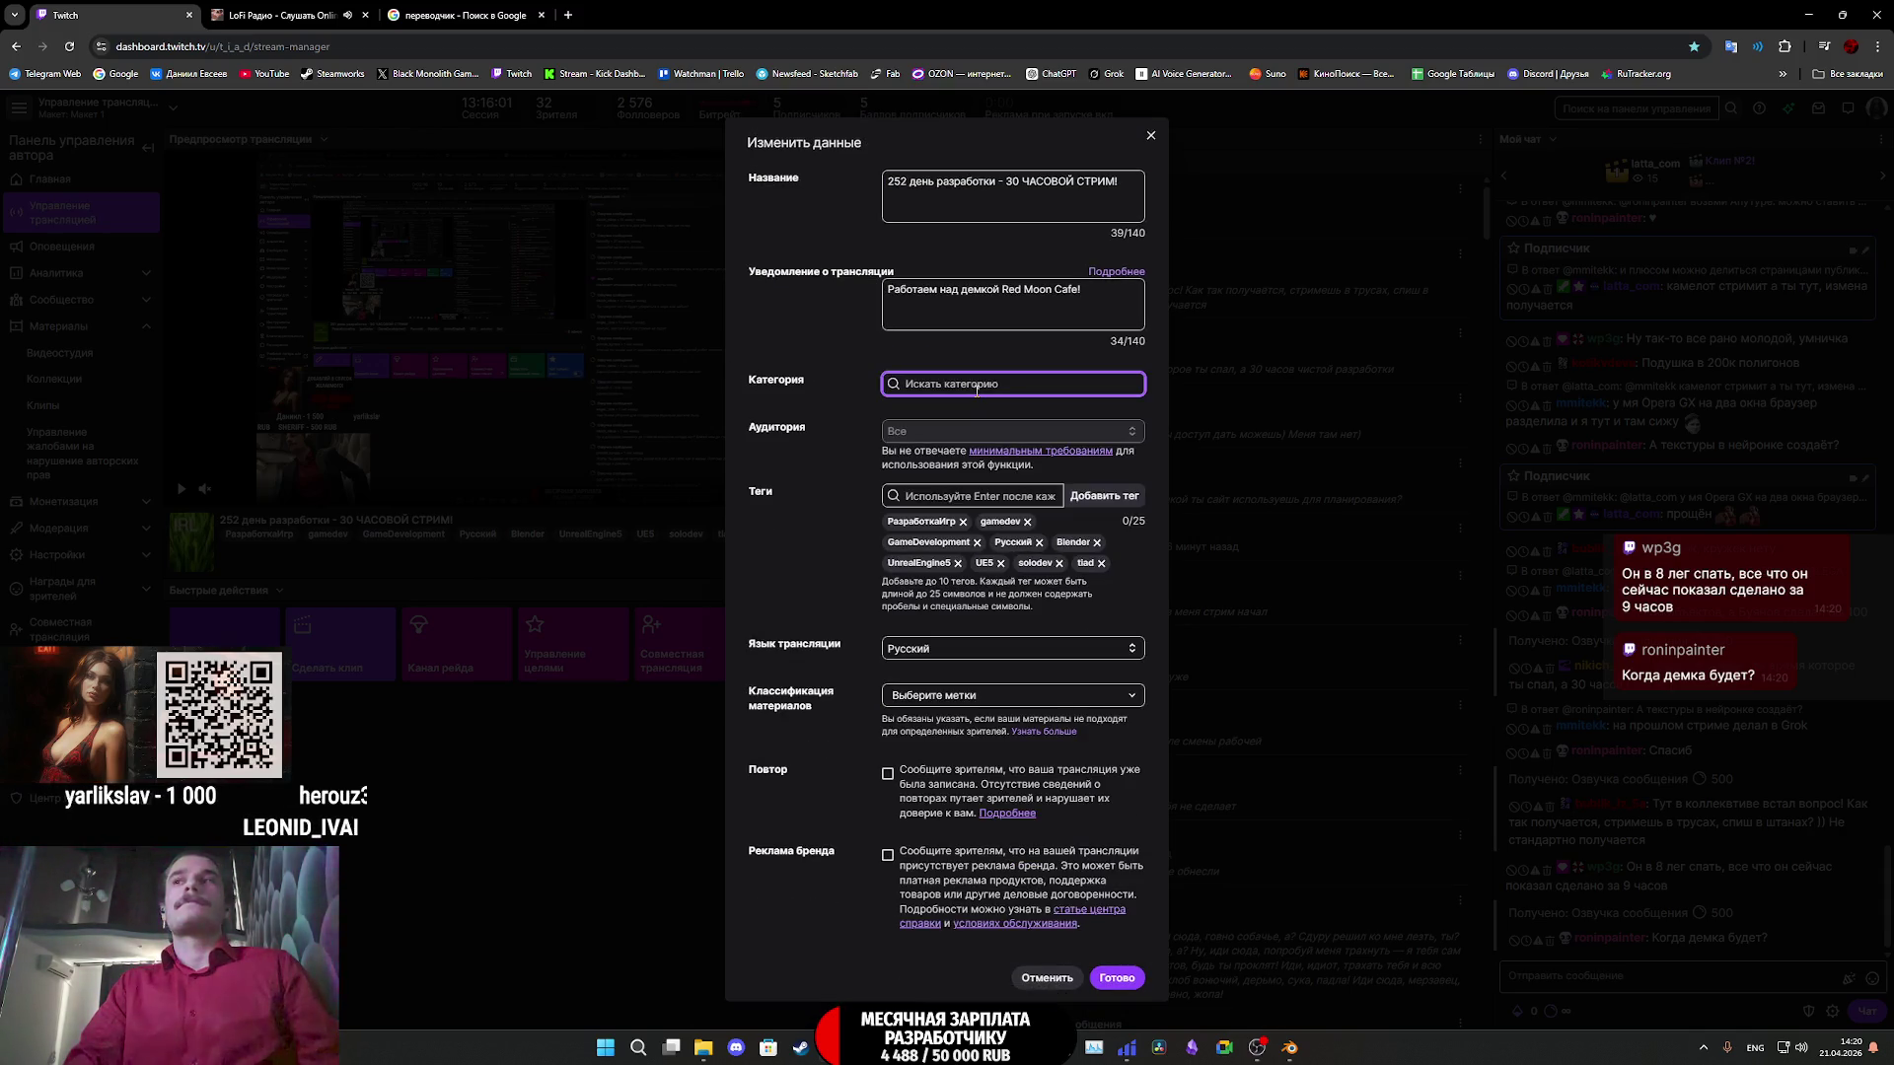
pyautogui.write('ра')
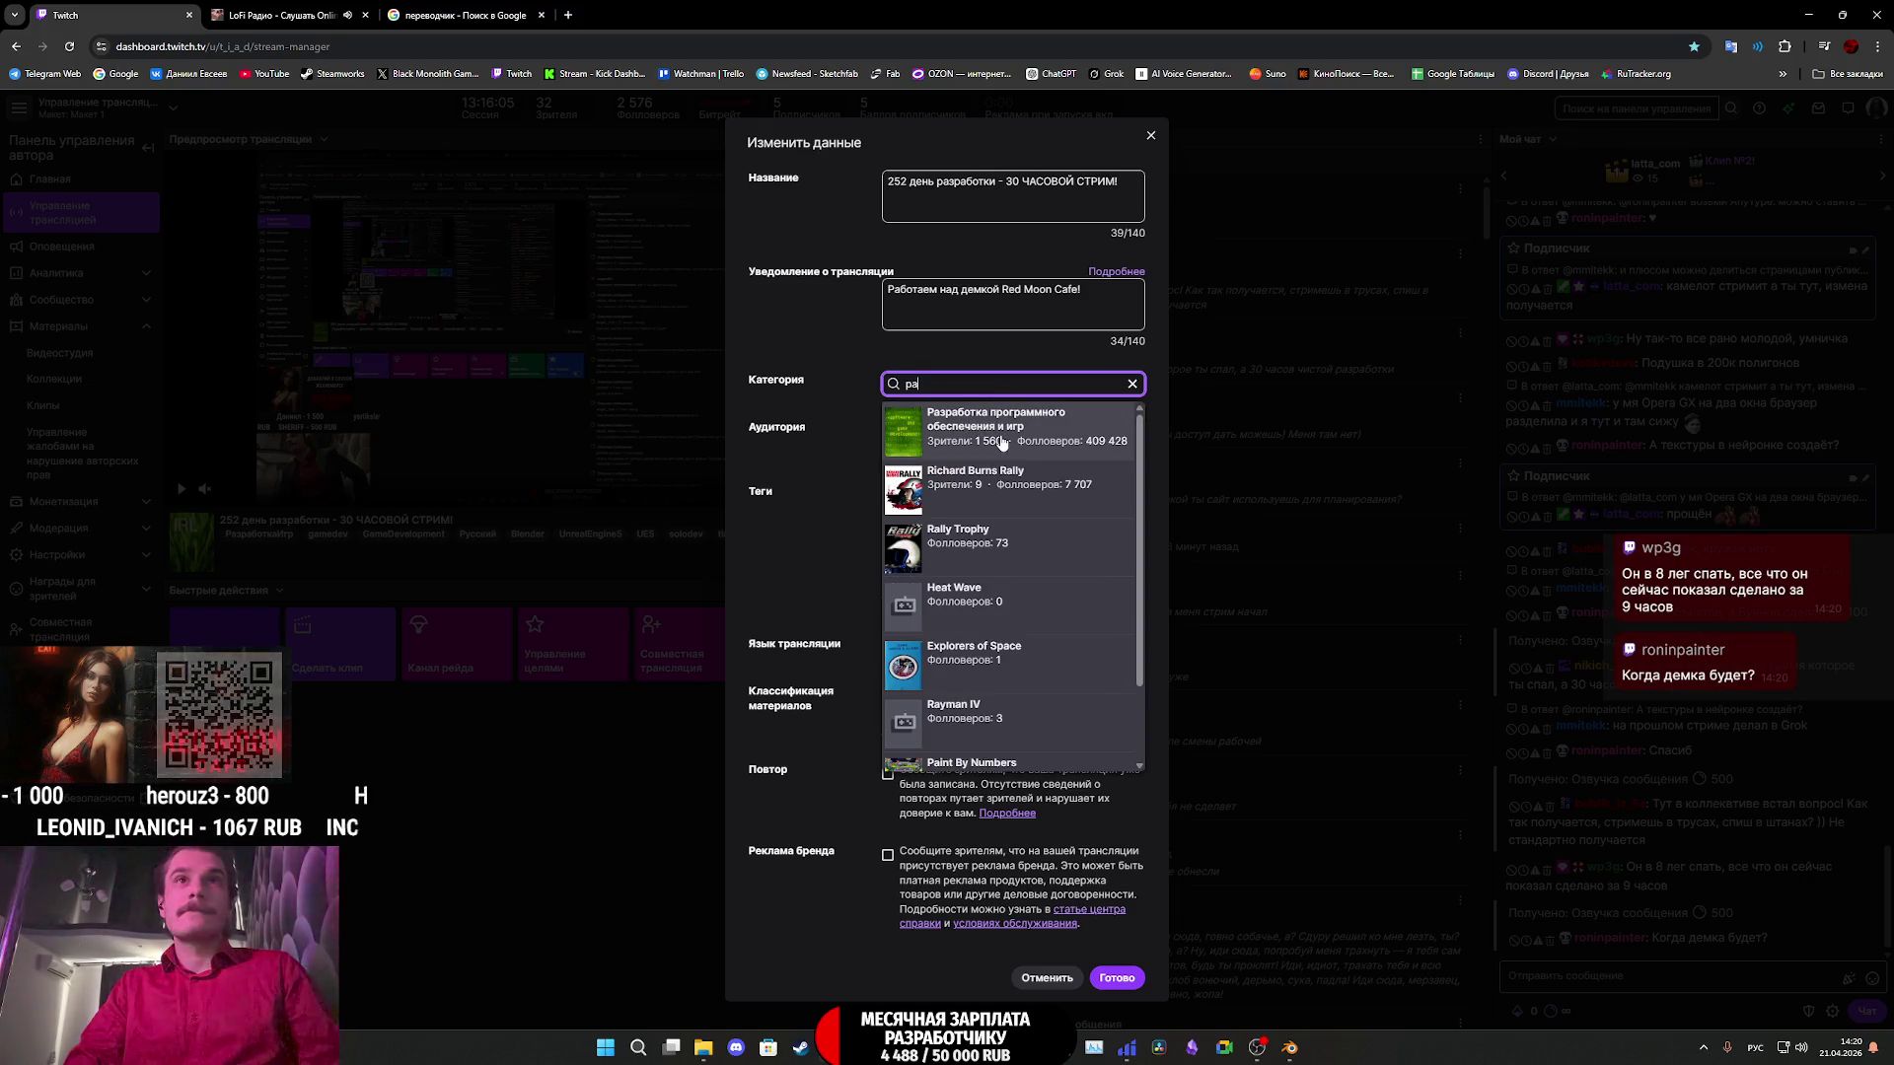
pyautogui.click(1001, 441)
pyautogui.click(1127, 994)
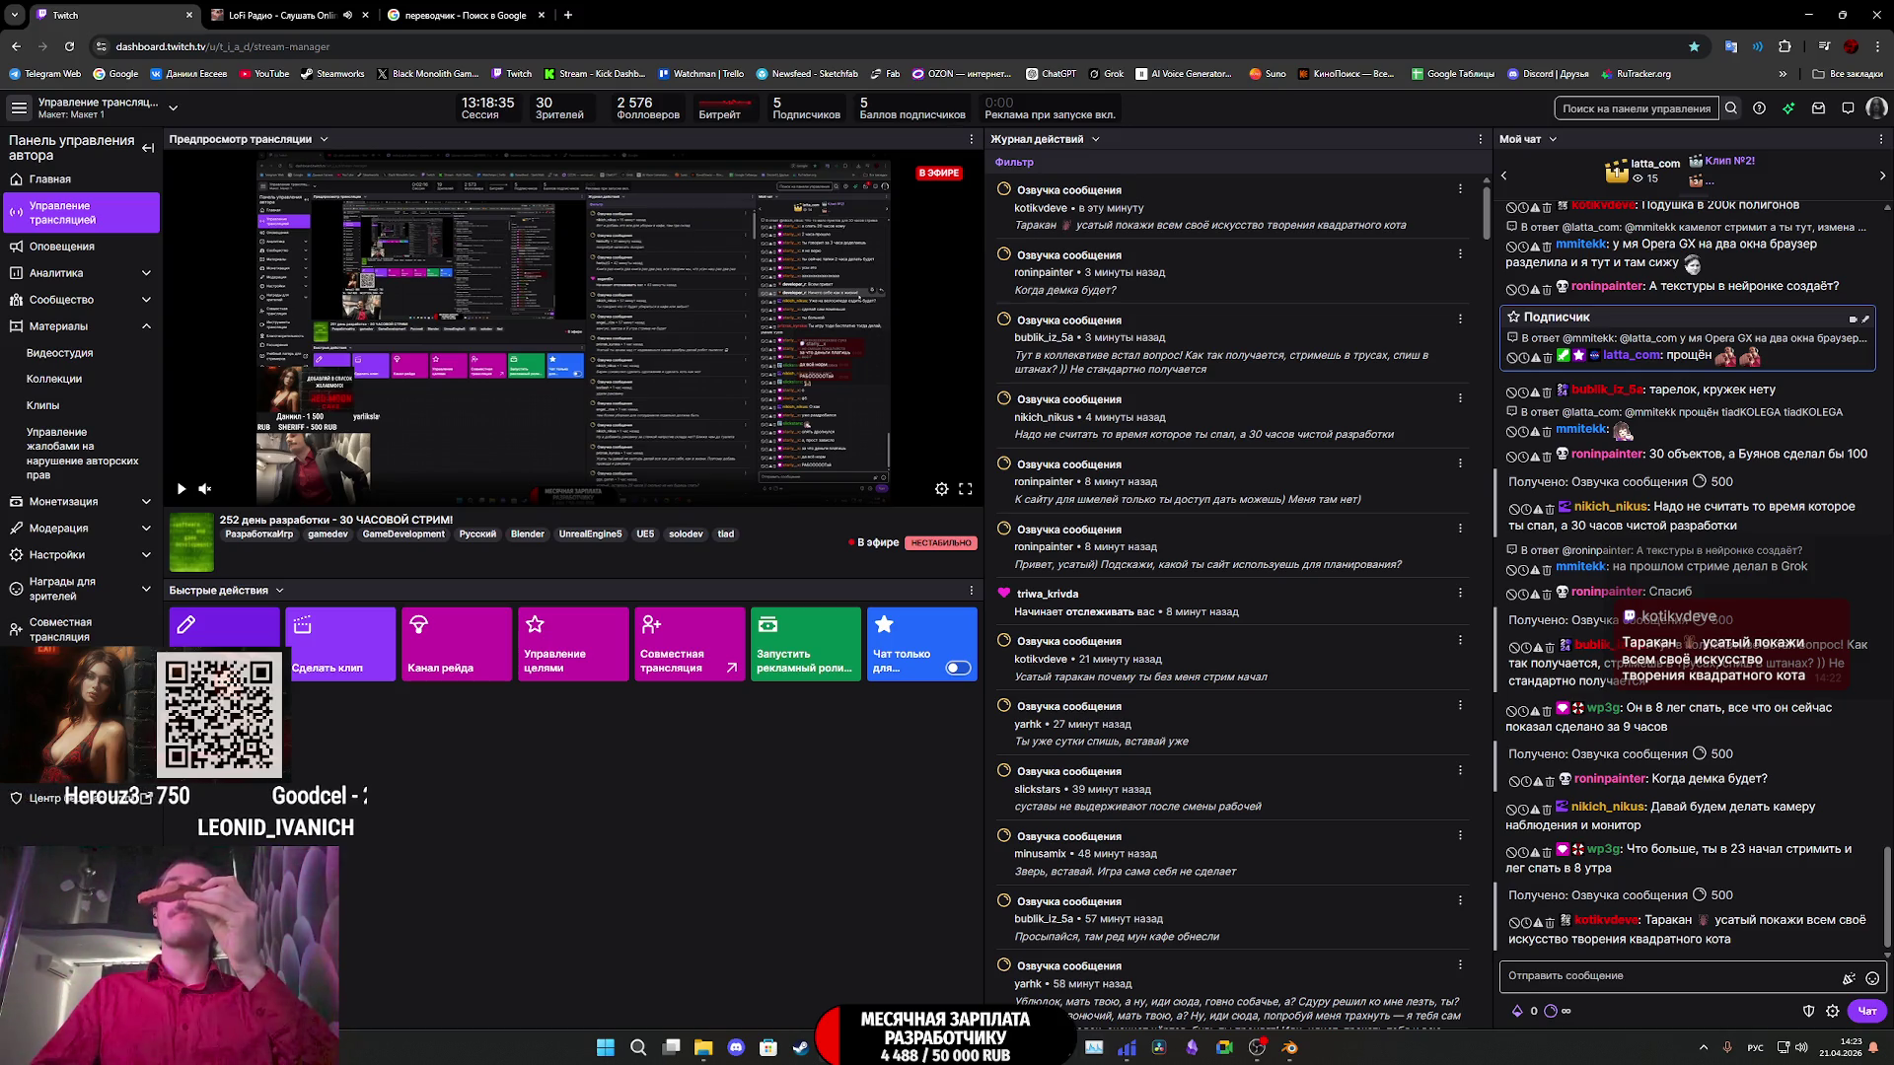
# - Switch over to the Steam library window
pyautogui.click(801, 1048)
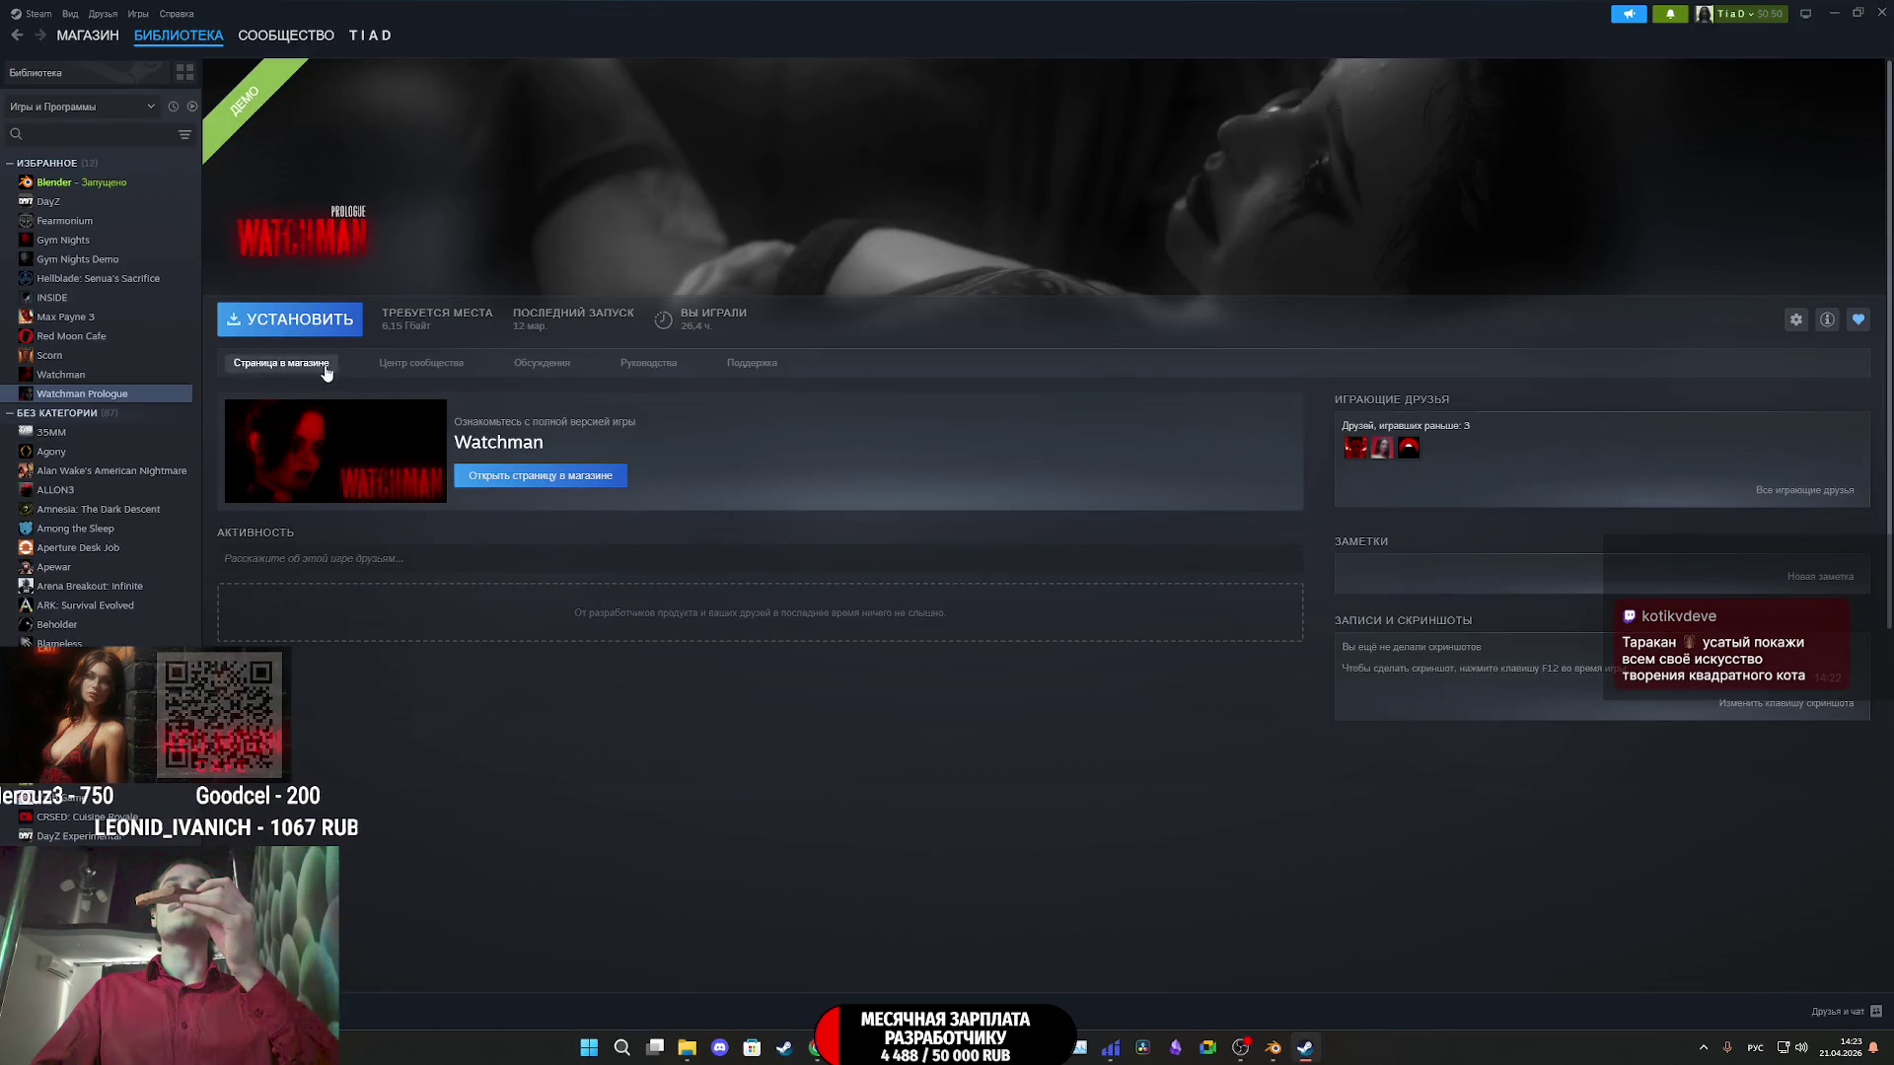
# - Watch Watchman Prologue's second store-page trailer full screen, then return to its library page
pyautogui.click(493, 479)
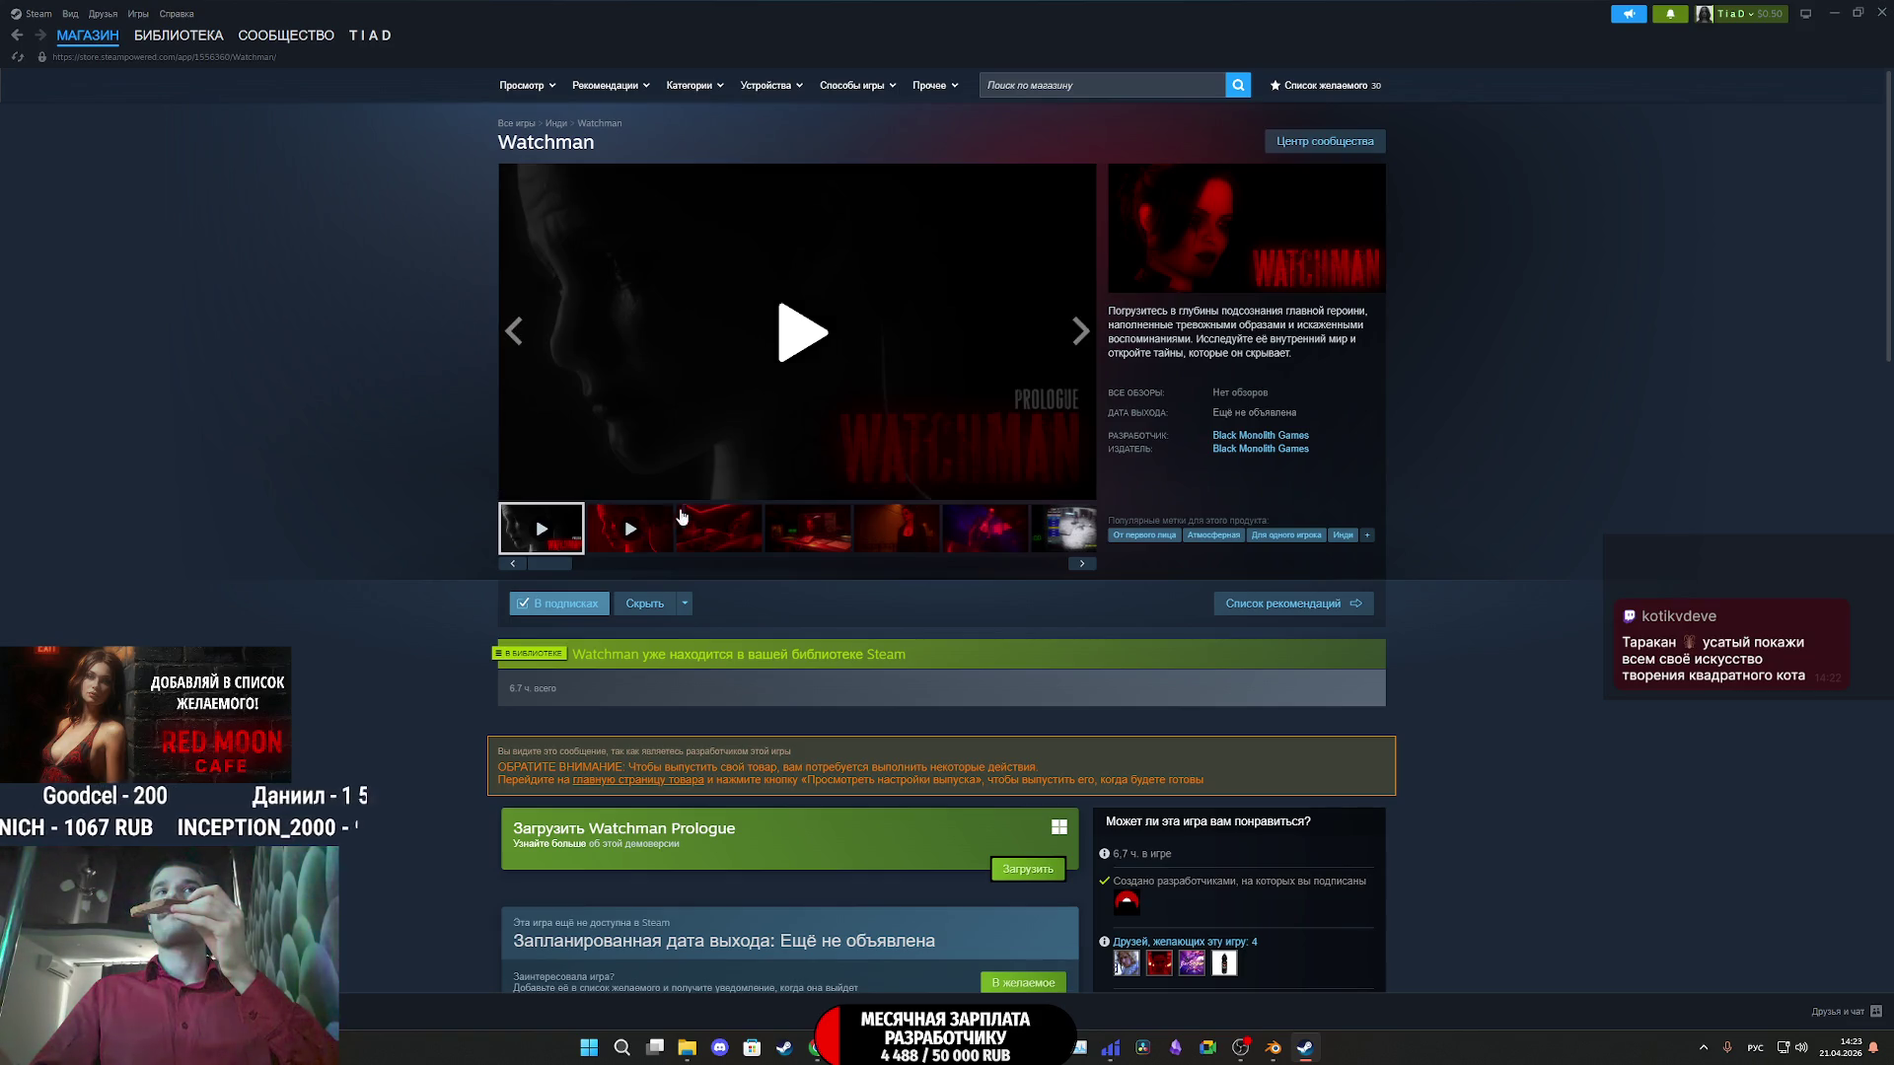
pyautogui.click(641, 538)
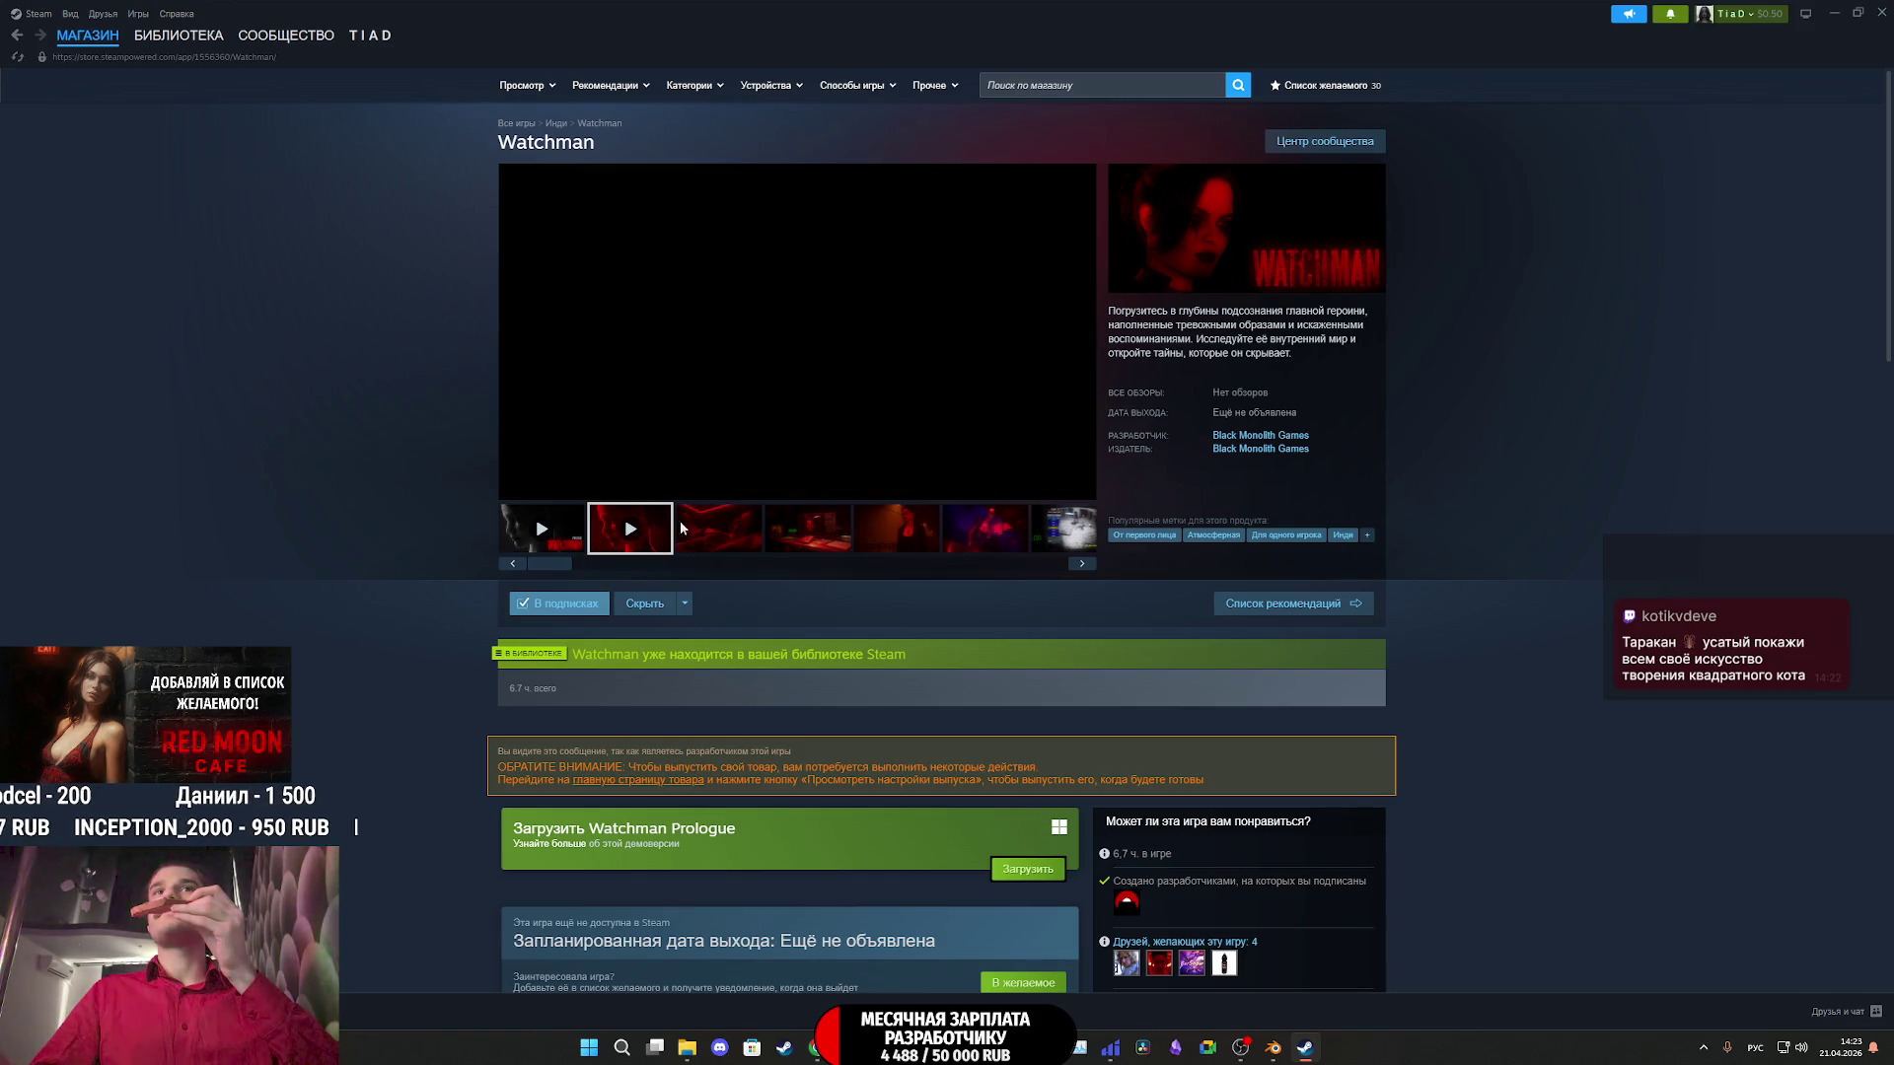
pyautogui.click(1081, 487)
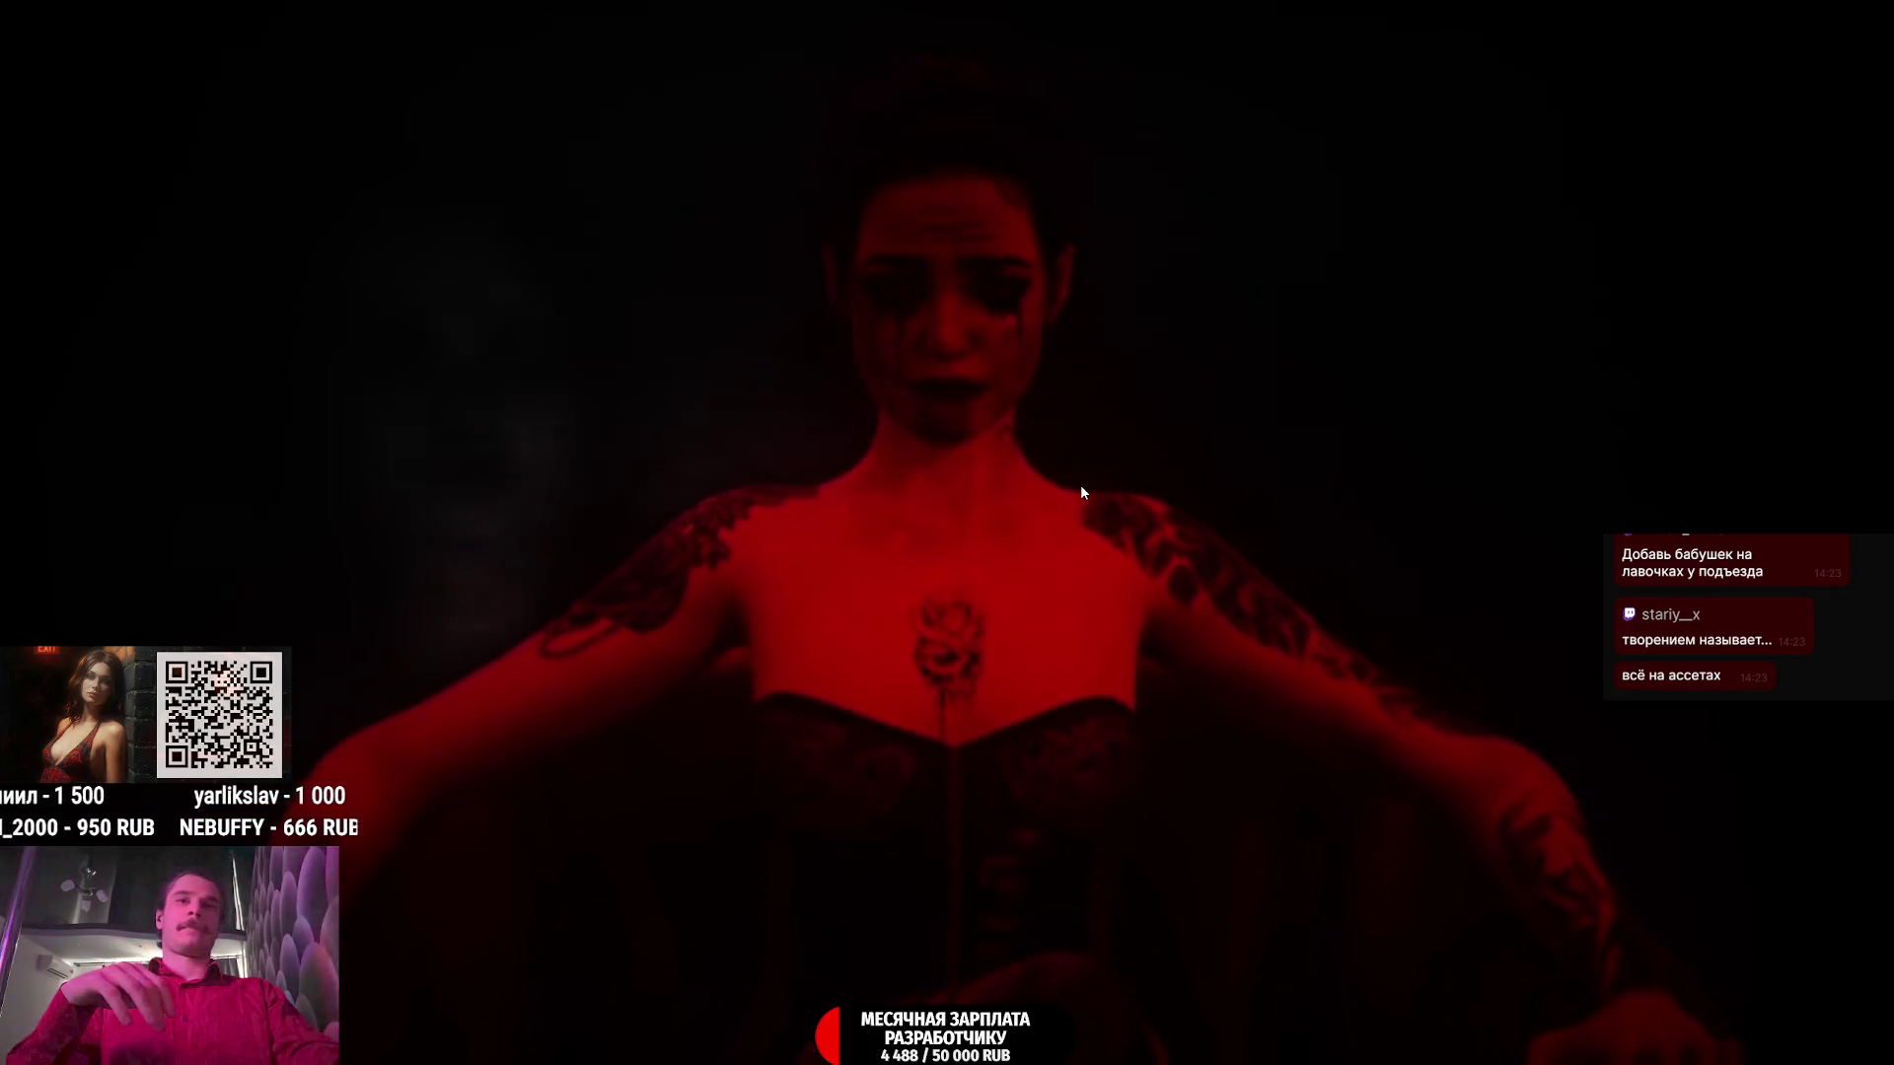
pyautogui.press('Escape')
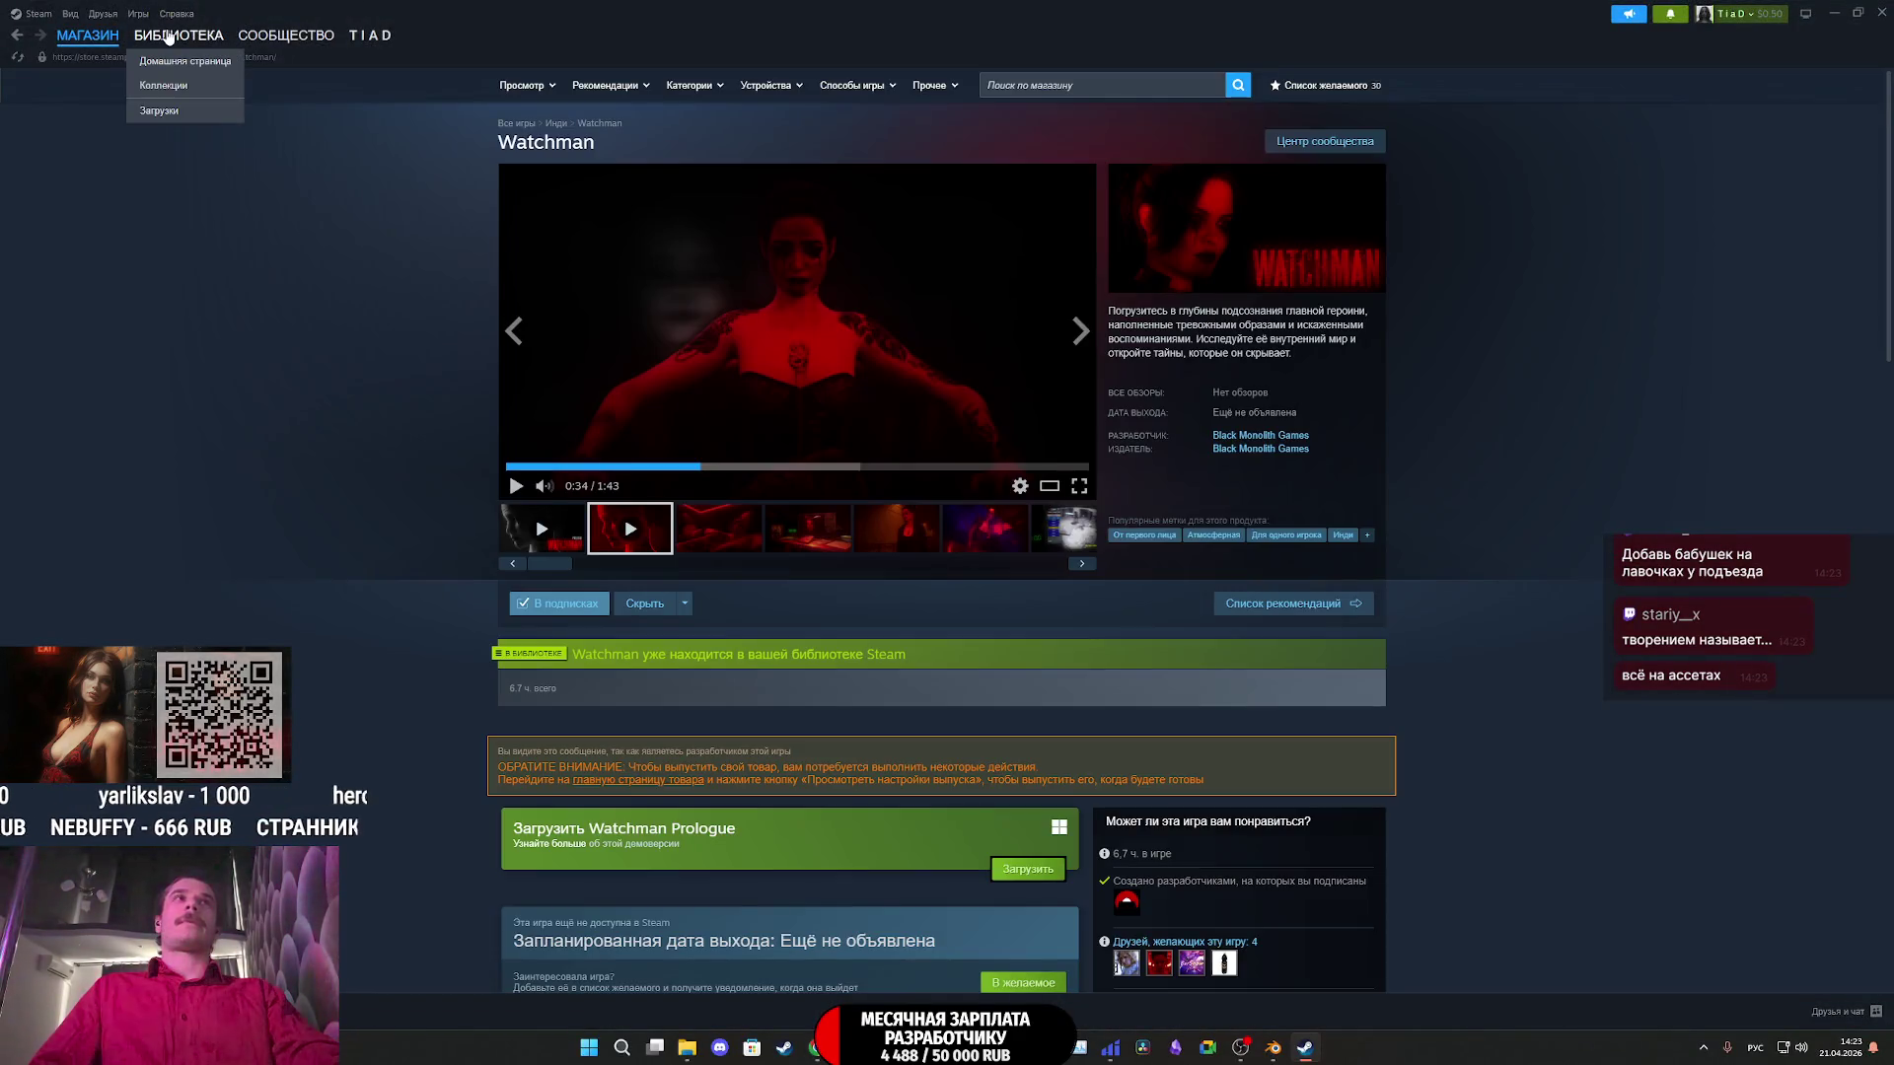
pyautogui.click(170, 38)
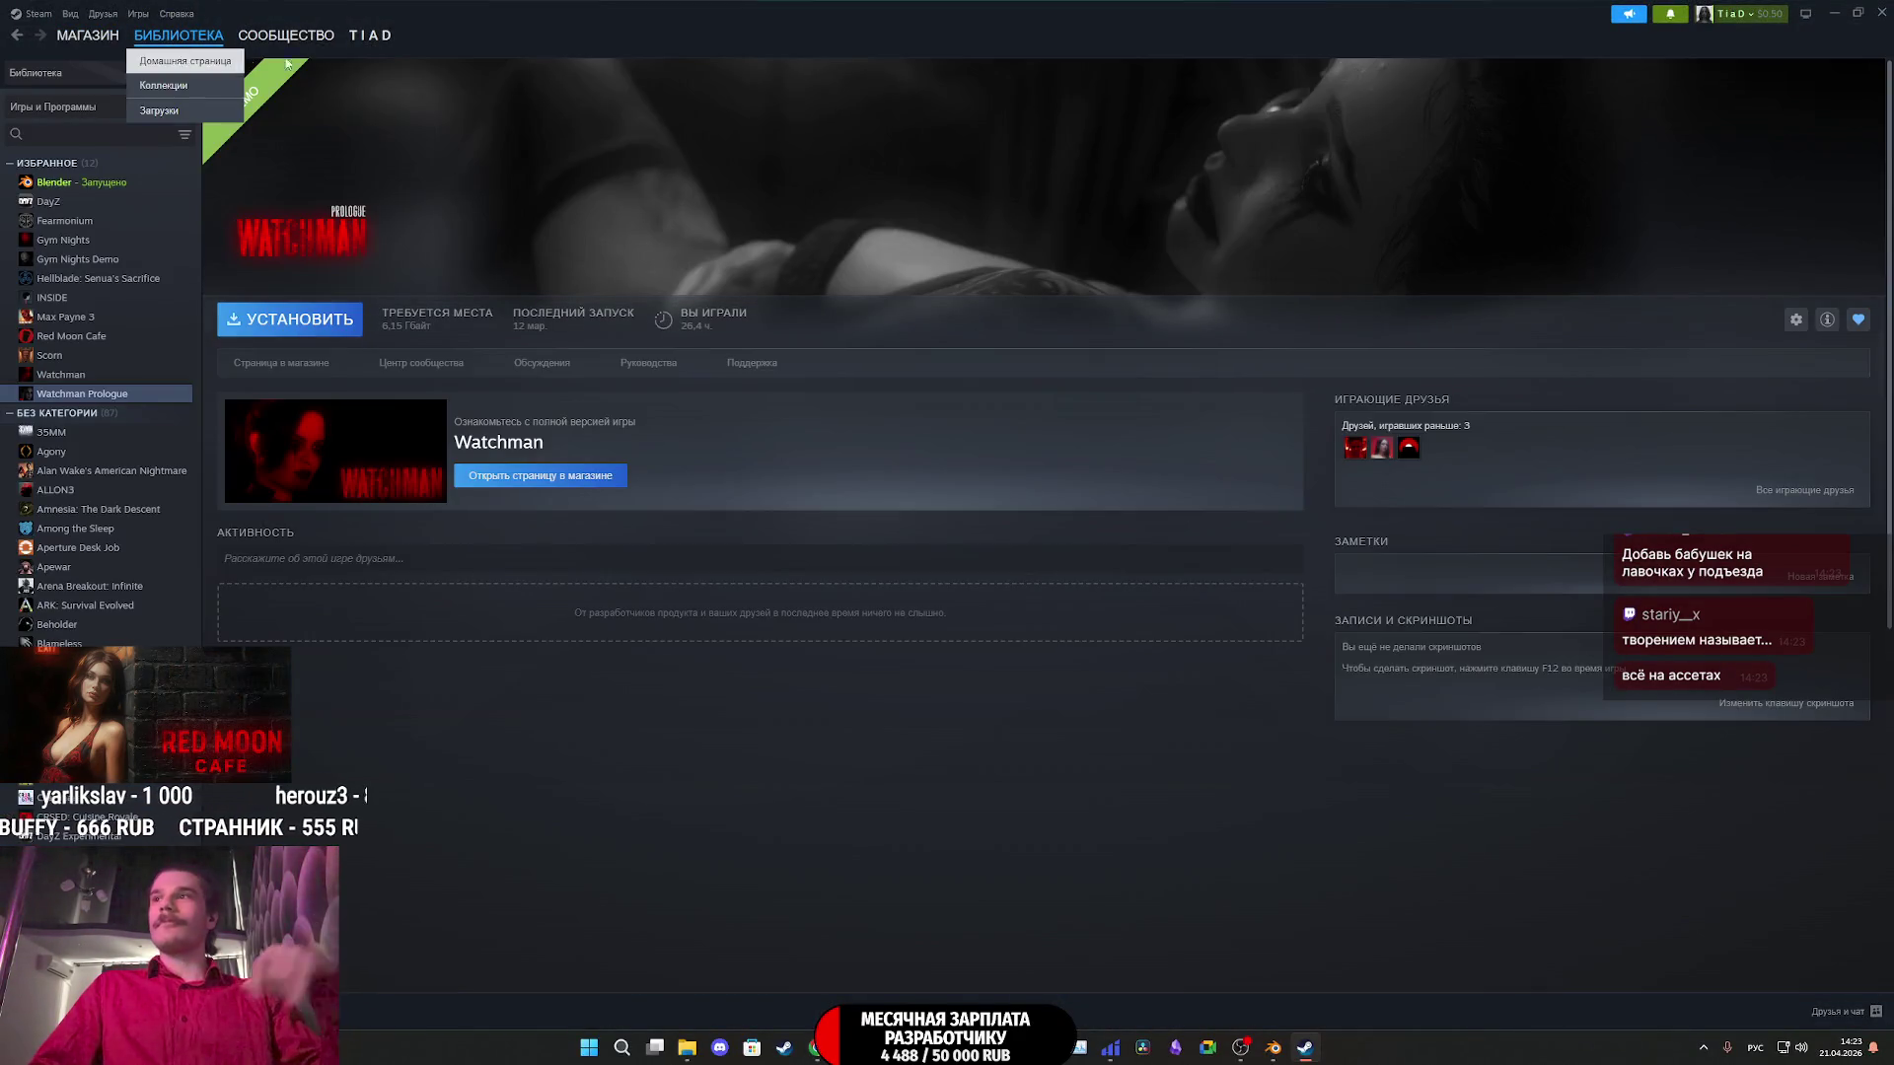
# - Close Steam and bring the Blender window back to the front
pyautogui.click(1885, 12)
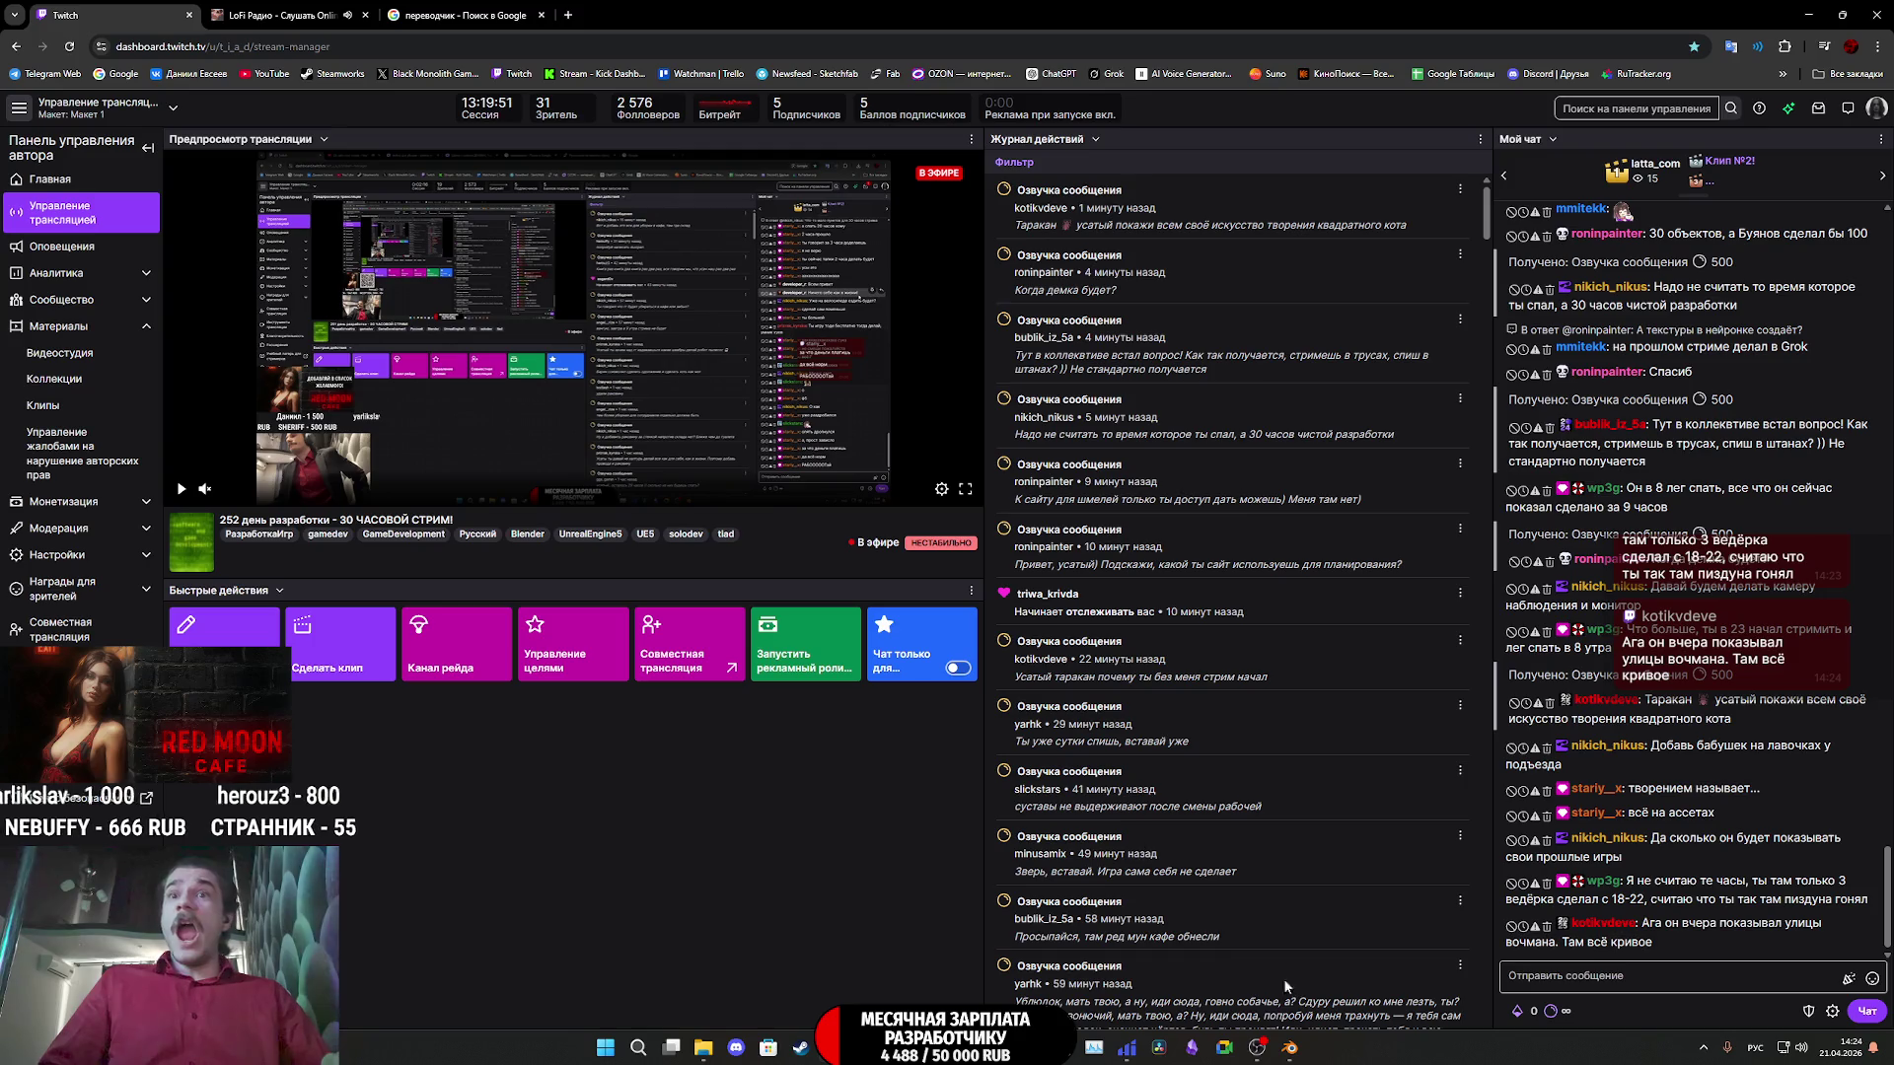
pyautogui.click(1290, 1048)
pyautogui.scroll(-10, 1215, 649)
pyautogui.scroll(10, 1209, 677)
pyautogui.moveTo(1456, 774)
pyautogui.mouseDown(button='middle')
pyautogui.moveTo(795, 750)
pyautogui.moveTo(1338, 589)
pyautogui.moveTo(987, 656)
pyautogui.moveTo(1332, 674)
pyautogui.mouseUp(button='middle')
pyautogui.scroll(8, 1332, 675)
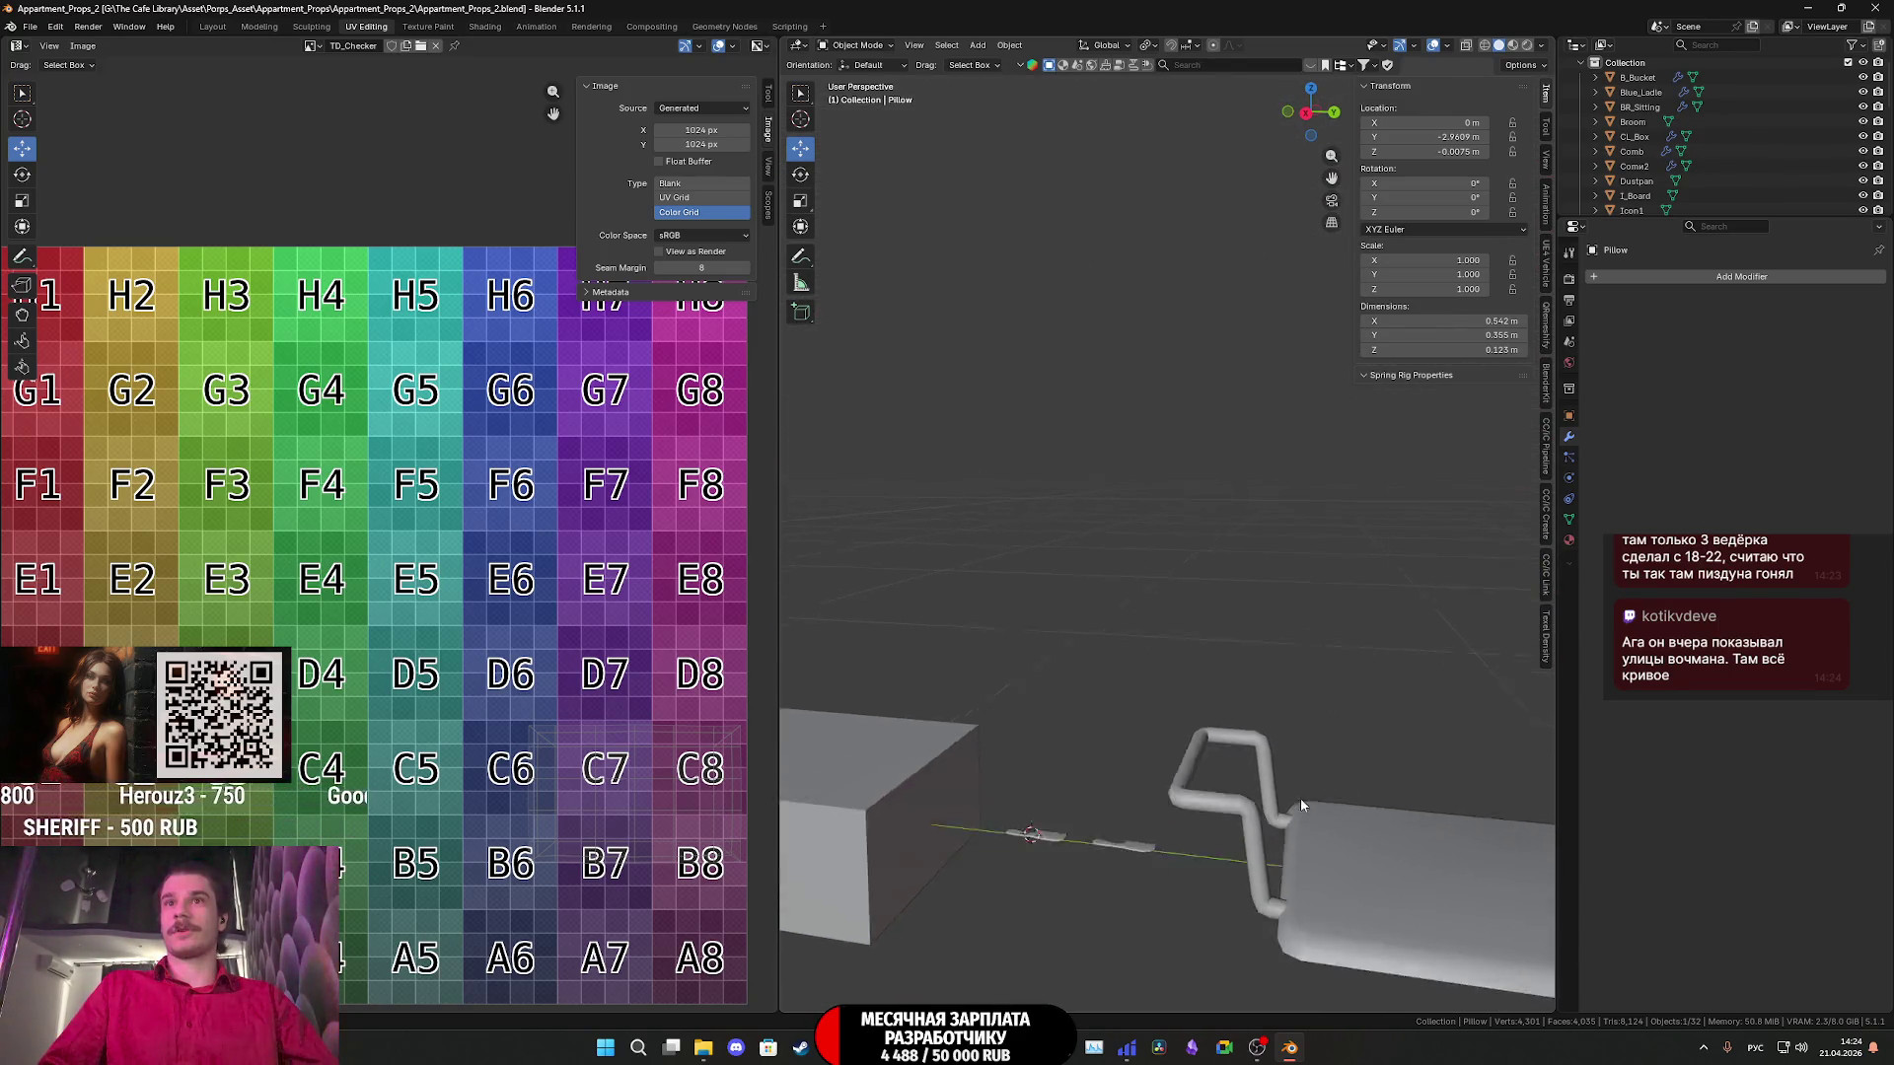
pyautogui.scroll(-5, 1301, 797)
pyautogui.moveTo(1300, 797)
pyautogui.mouseDown(button='middle')
pyautogui.moveTo(1224, 592)
pyautogui.moveTo(1145, 613)
pyautogui.moveTo(1164, 691)
pyautogui.moveTo(1196, 498)
pyautogui.moveTo(1229, 488)
pyautogui.moveTo(1259, 601)
pyautogui.mouseUp(button='middle')
pyautogui.scroll(-5, 1165, 692)
pyautogui.scroll(10, 1206, 749)
pyautogui.scroll(4, 1263, 602)
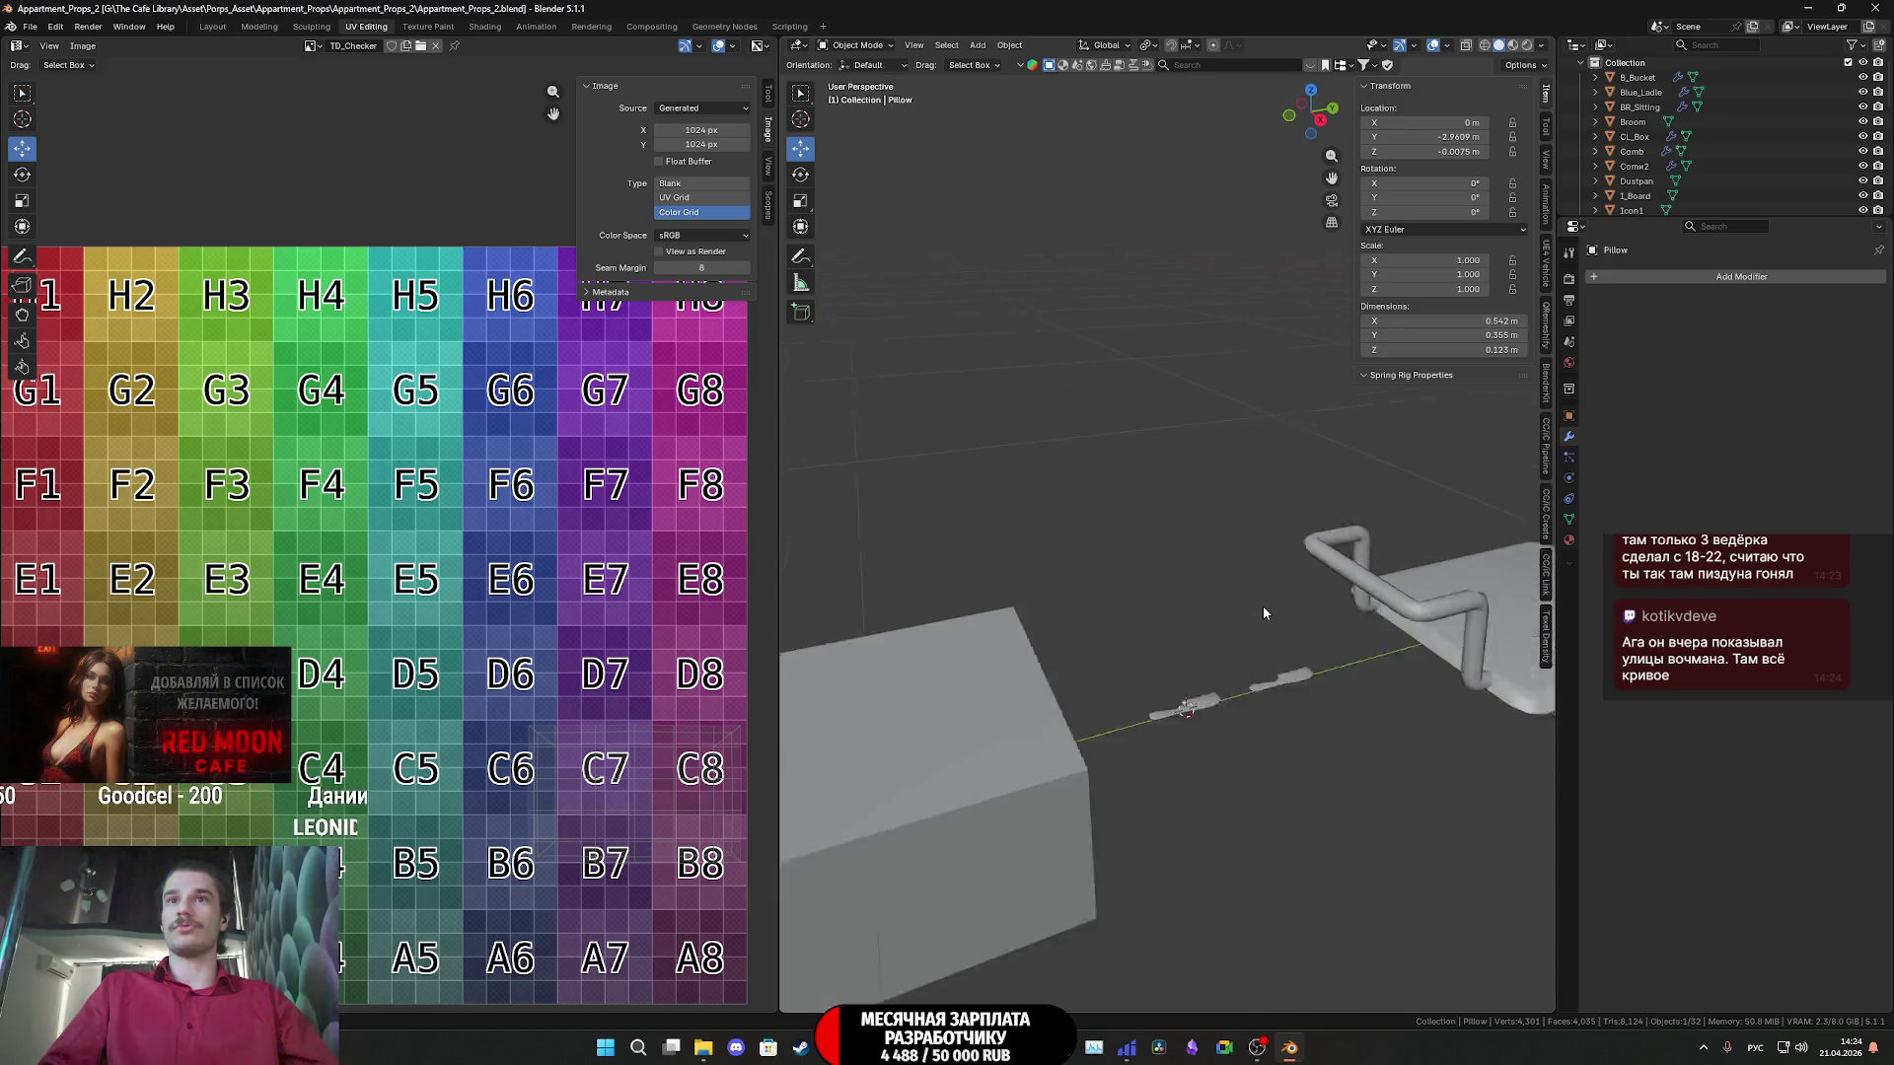
pyautogui.scroll(-5, 1262, 606)
pyautogui.scroll(4, 1237, 612)
pyautogui.keyDown('shift'); pyautogui.moveTo(1381, 606); pyautogui.dragTo(1478, 602, button='middle'); pyautogui.keyUp('shift')
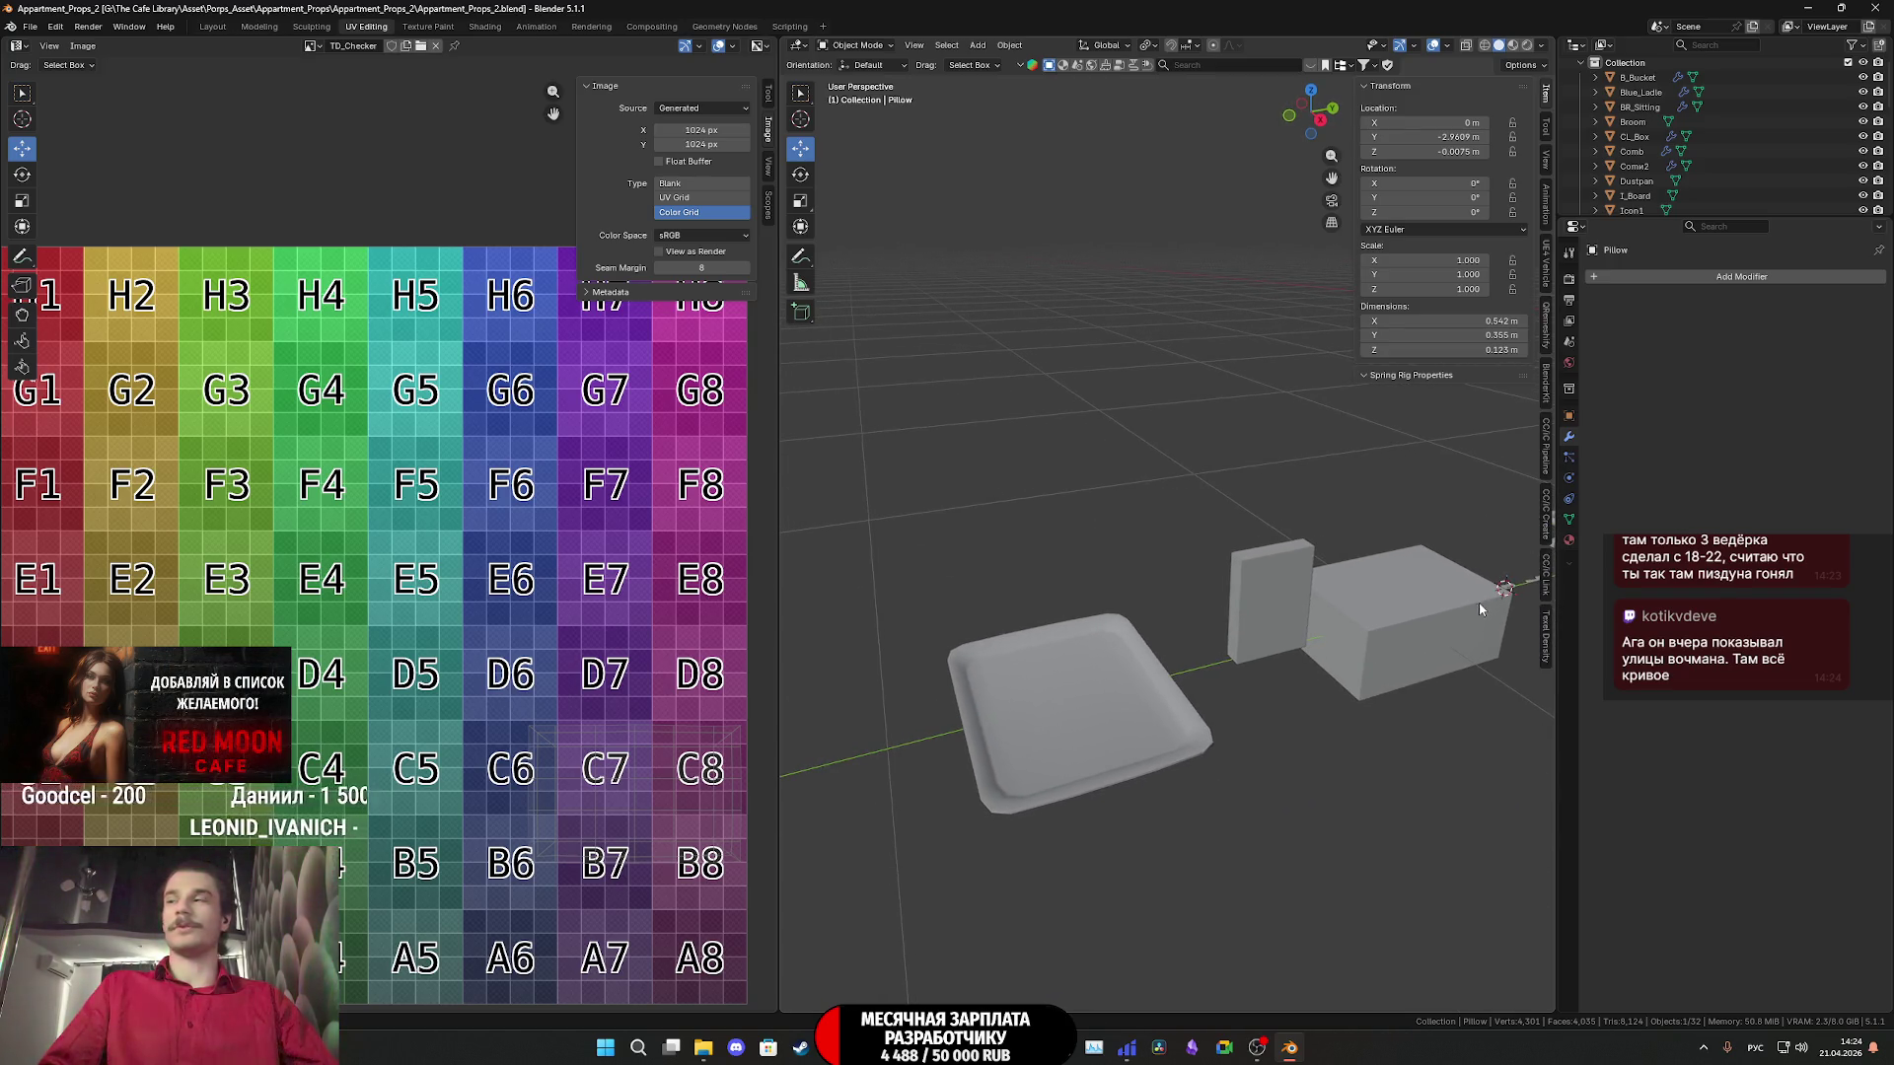
pyautogui.scroll(-2, 1478, 609)
pyautogui.scroll(2, 1460, 608)
pyautogui.scroll(-5, 1385, 645)
pyautogui.keyDown('shift'); pyautogui.moveTo(1385, 645); pyautogui.dragTo(1102, 702, button='middle'); pyautogui.keyUp('shift')
pyautogui.scroll(3, 1102, 702)
pyautogui.moveTo(1470, 730)
pyautogui.keyDown('shift'); pyautogui.mouseDown(button='middle')
pyautogui.moveTo(1194, 777)
pyautogui.moveTo(1098, 826)
pyautogui.moveTo(991, 825)
pyautogui.mouseUp(button='middle'); pyautogui.keyUp('shift')
pyautogui.scroll(-2, 1125, 784)
pyautogui.scroll(2, 1093, 791)
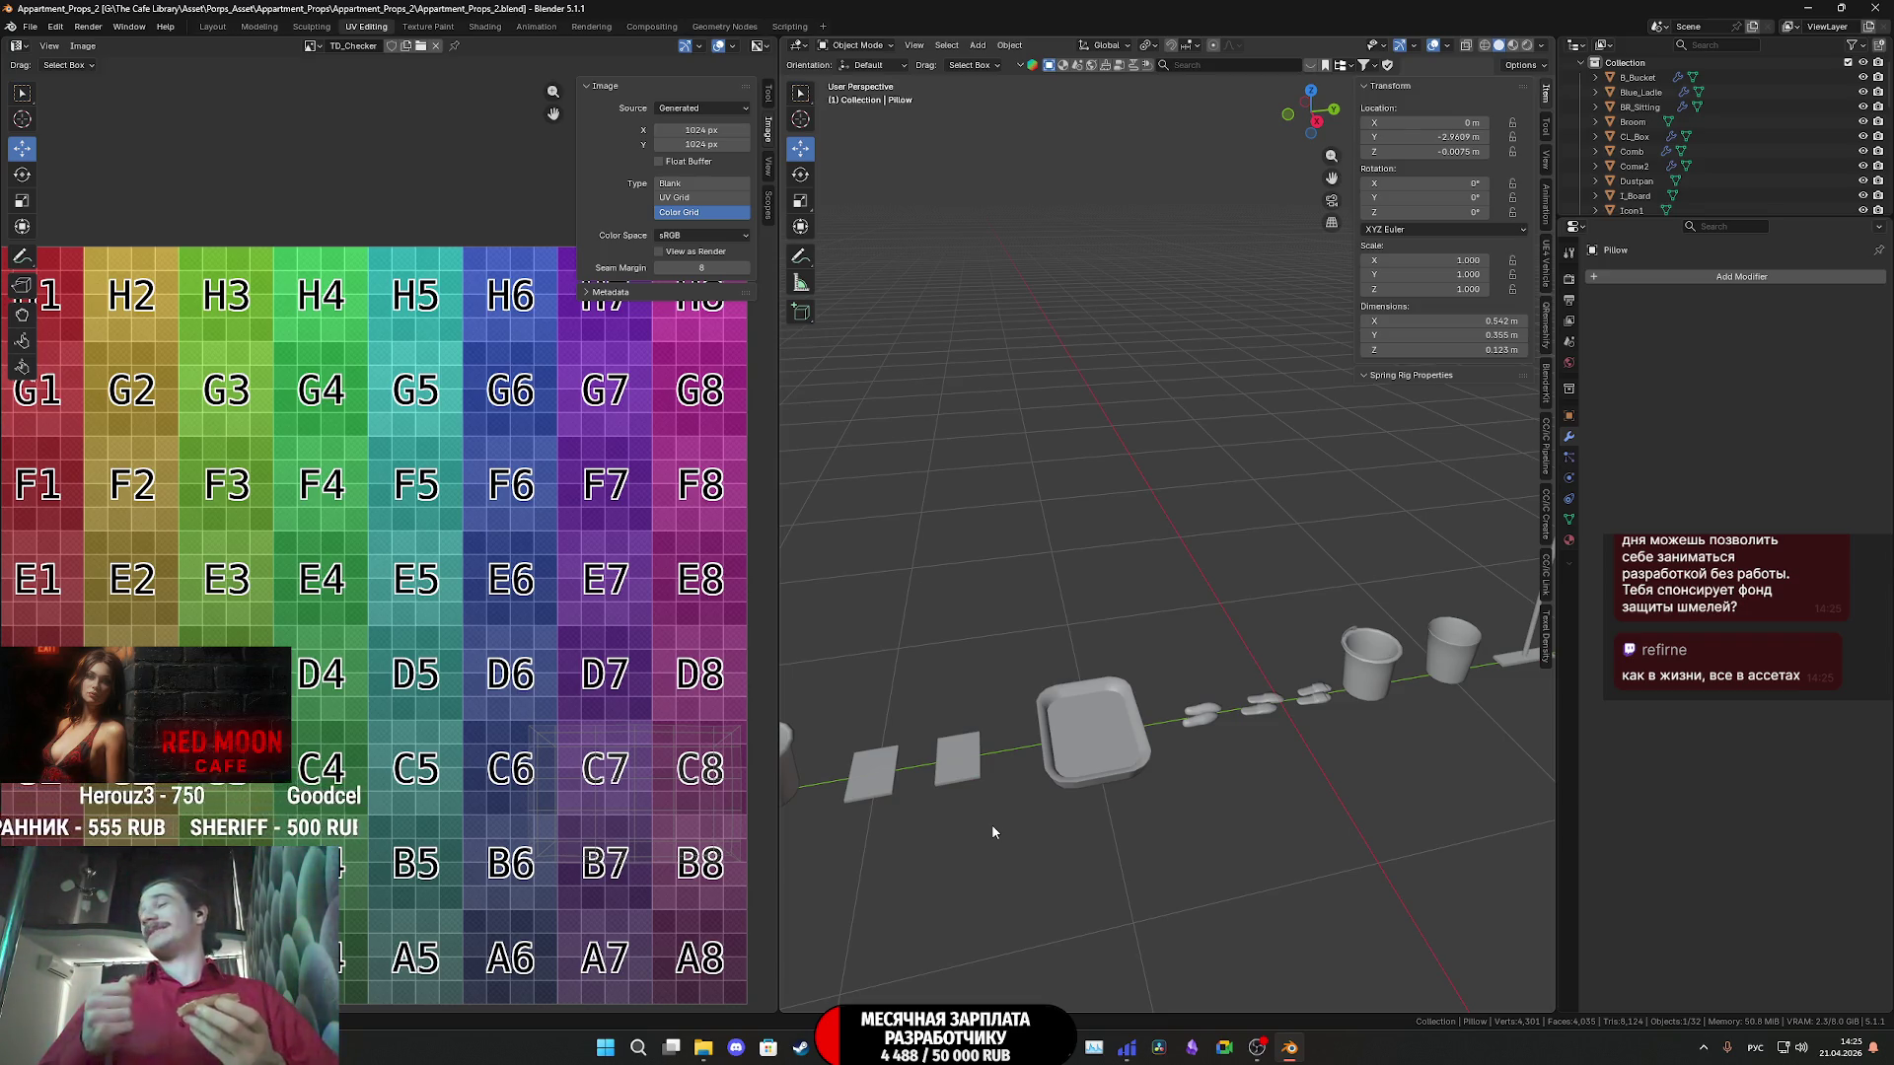
pyautogui.click(833, 1048)
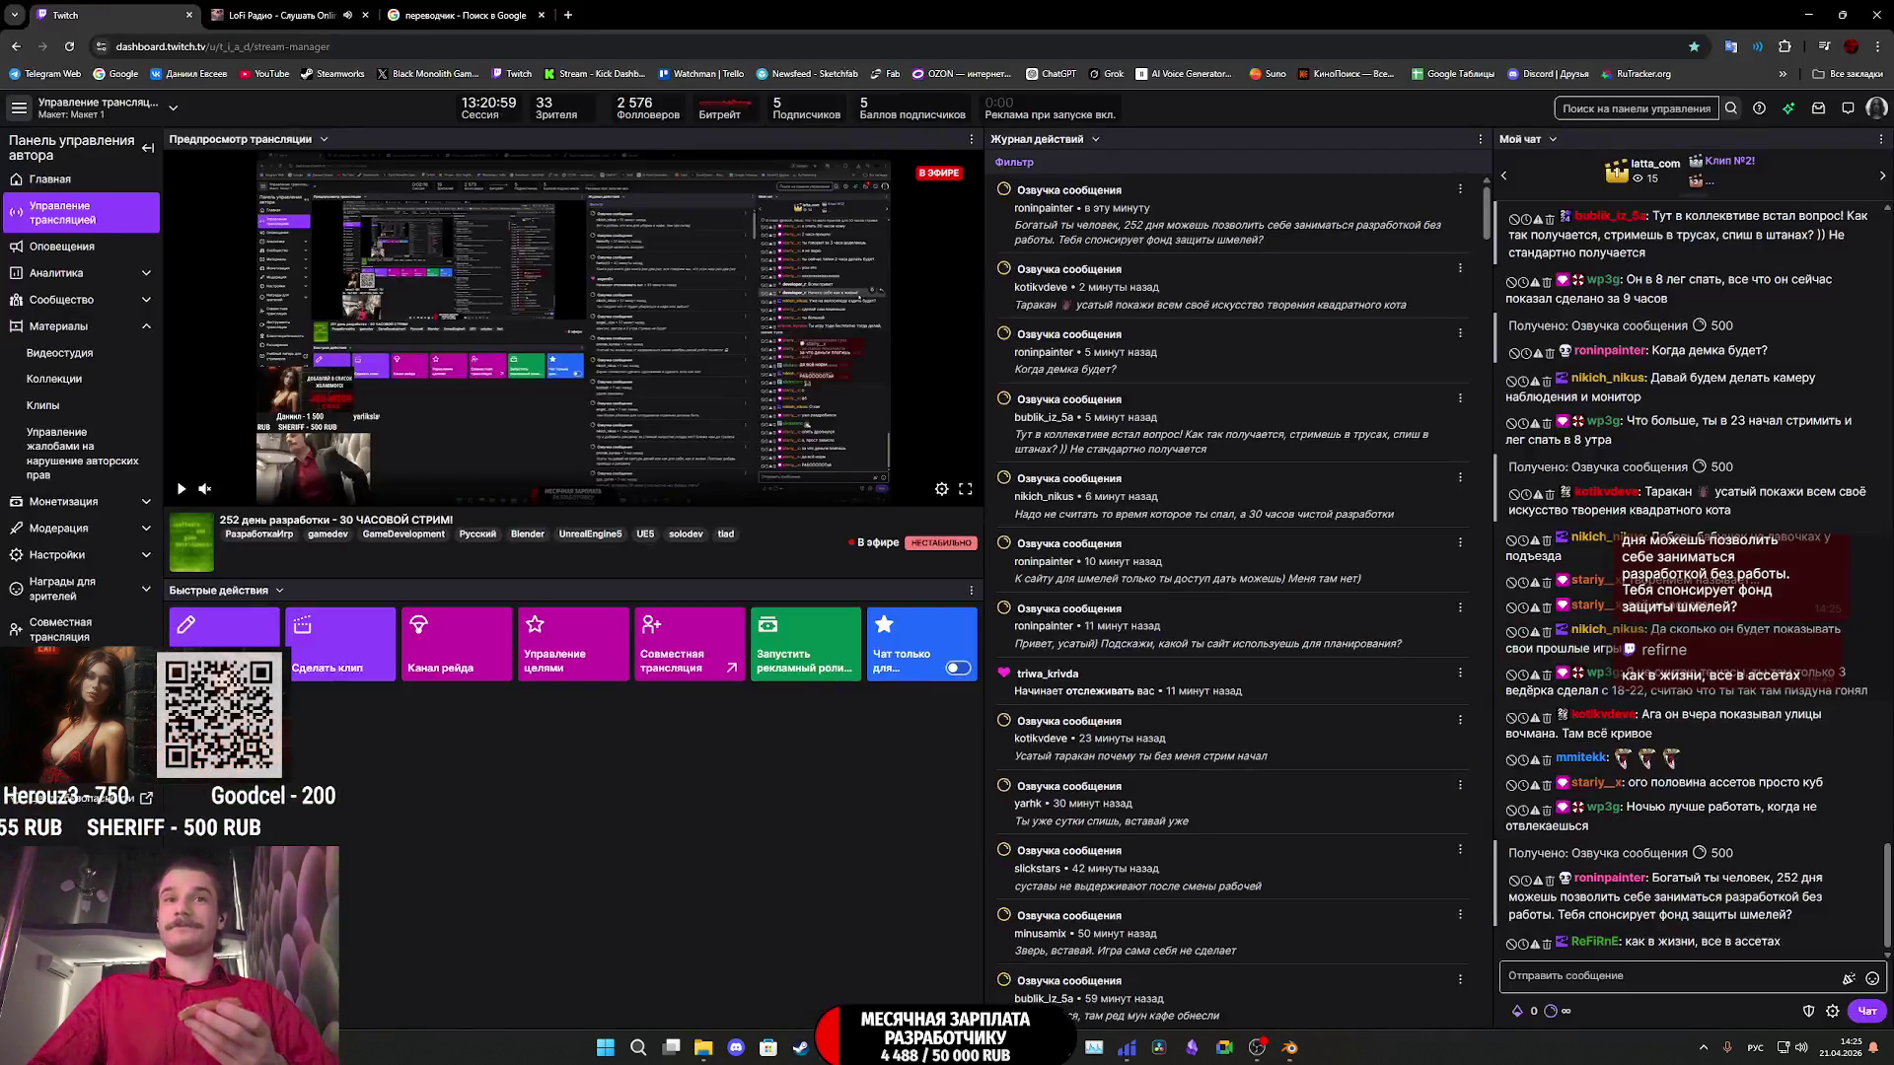
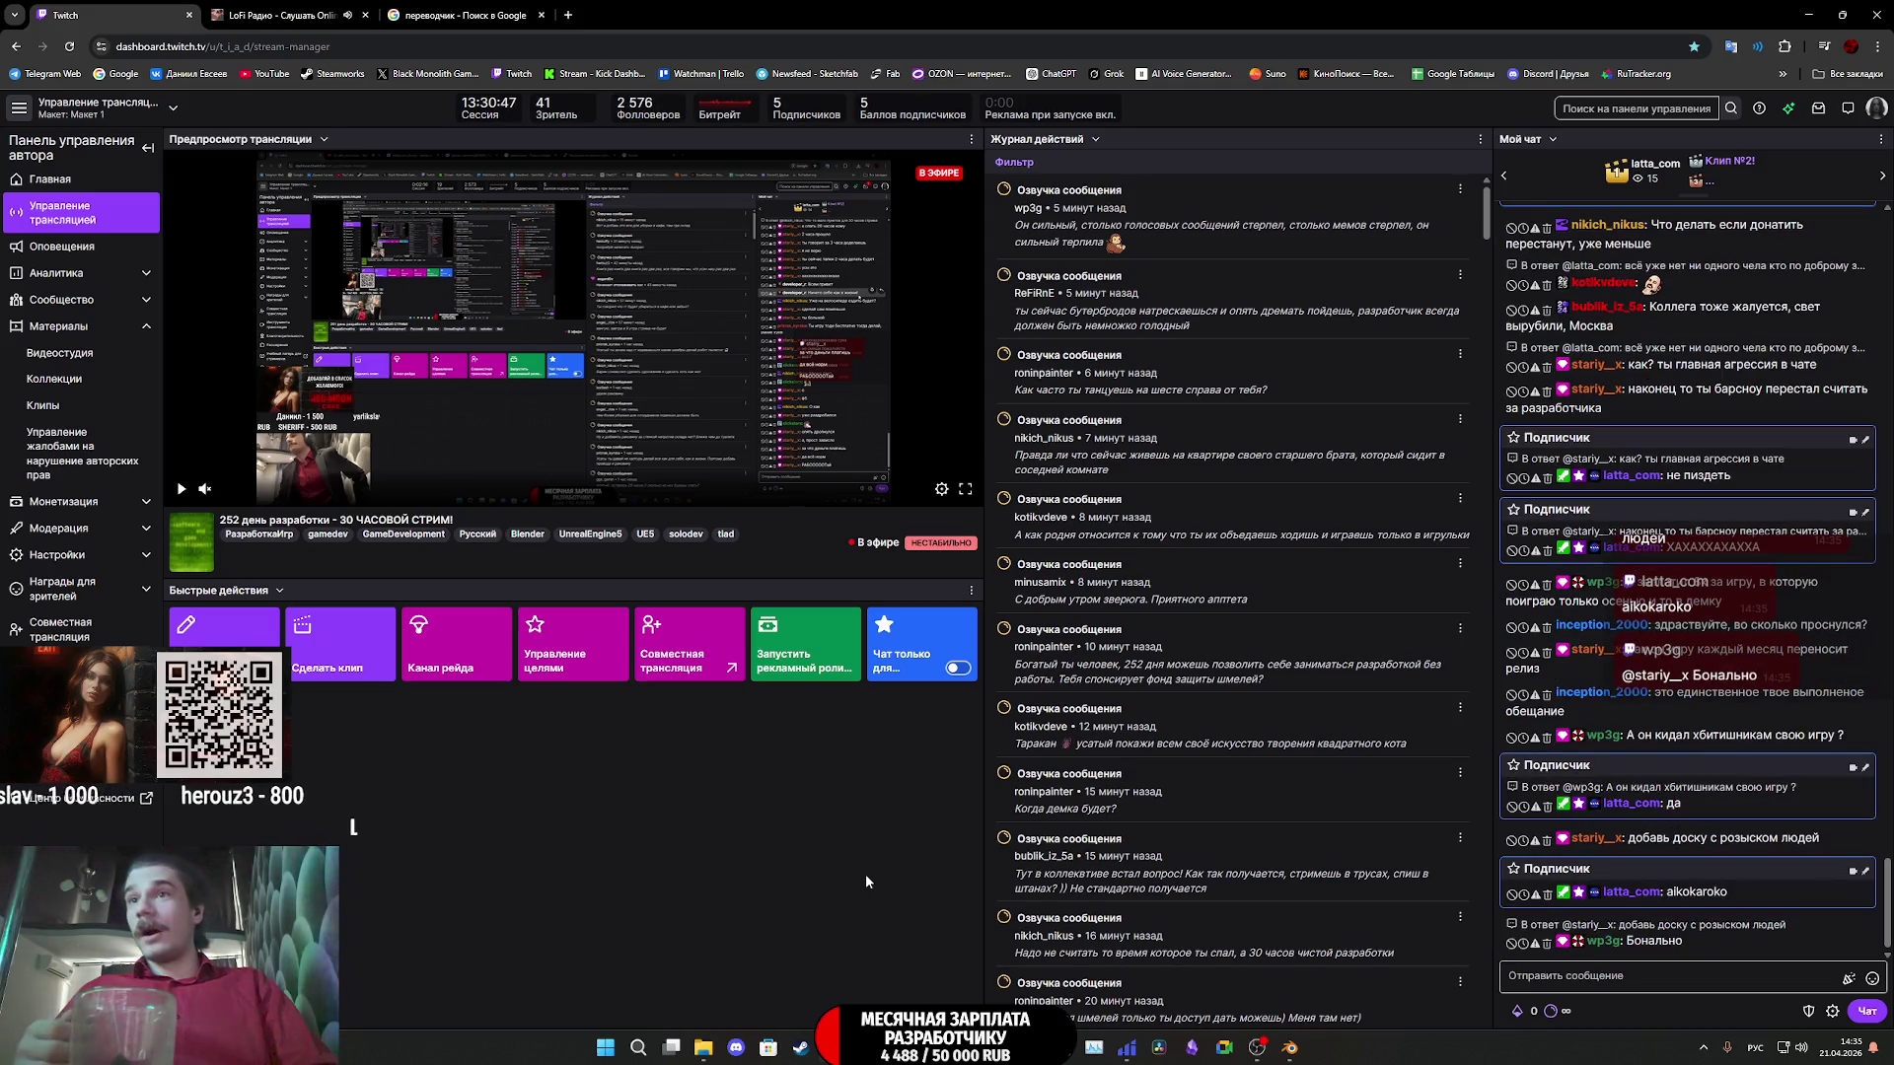
# - Select a word in a Twitch chat message and dismiss its context menu
pyautogui.doubleClick(1717, 893)
pyautogui.rightClick(1717, 891)
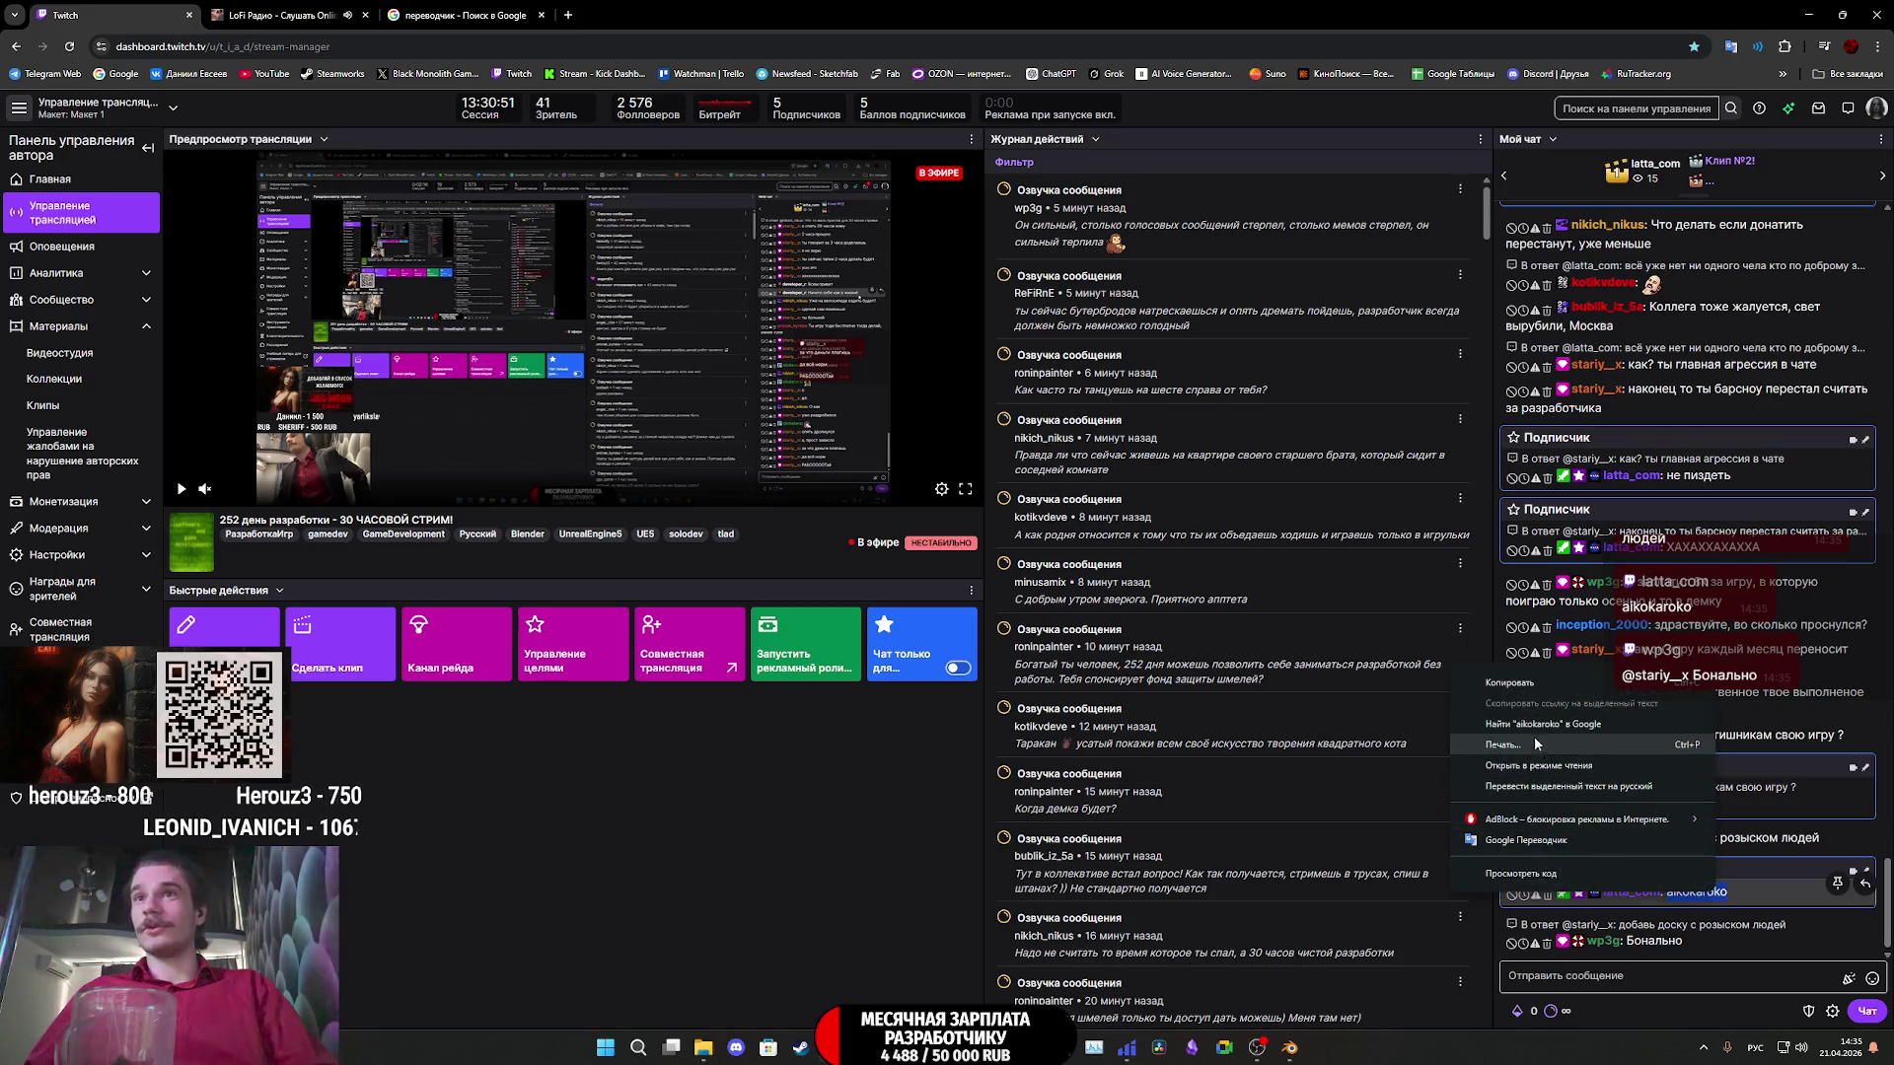
pyautogui.click(1510, 682)
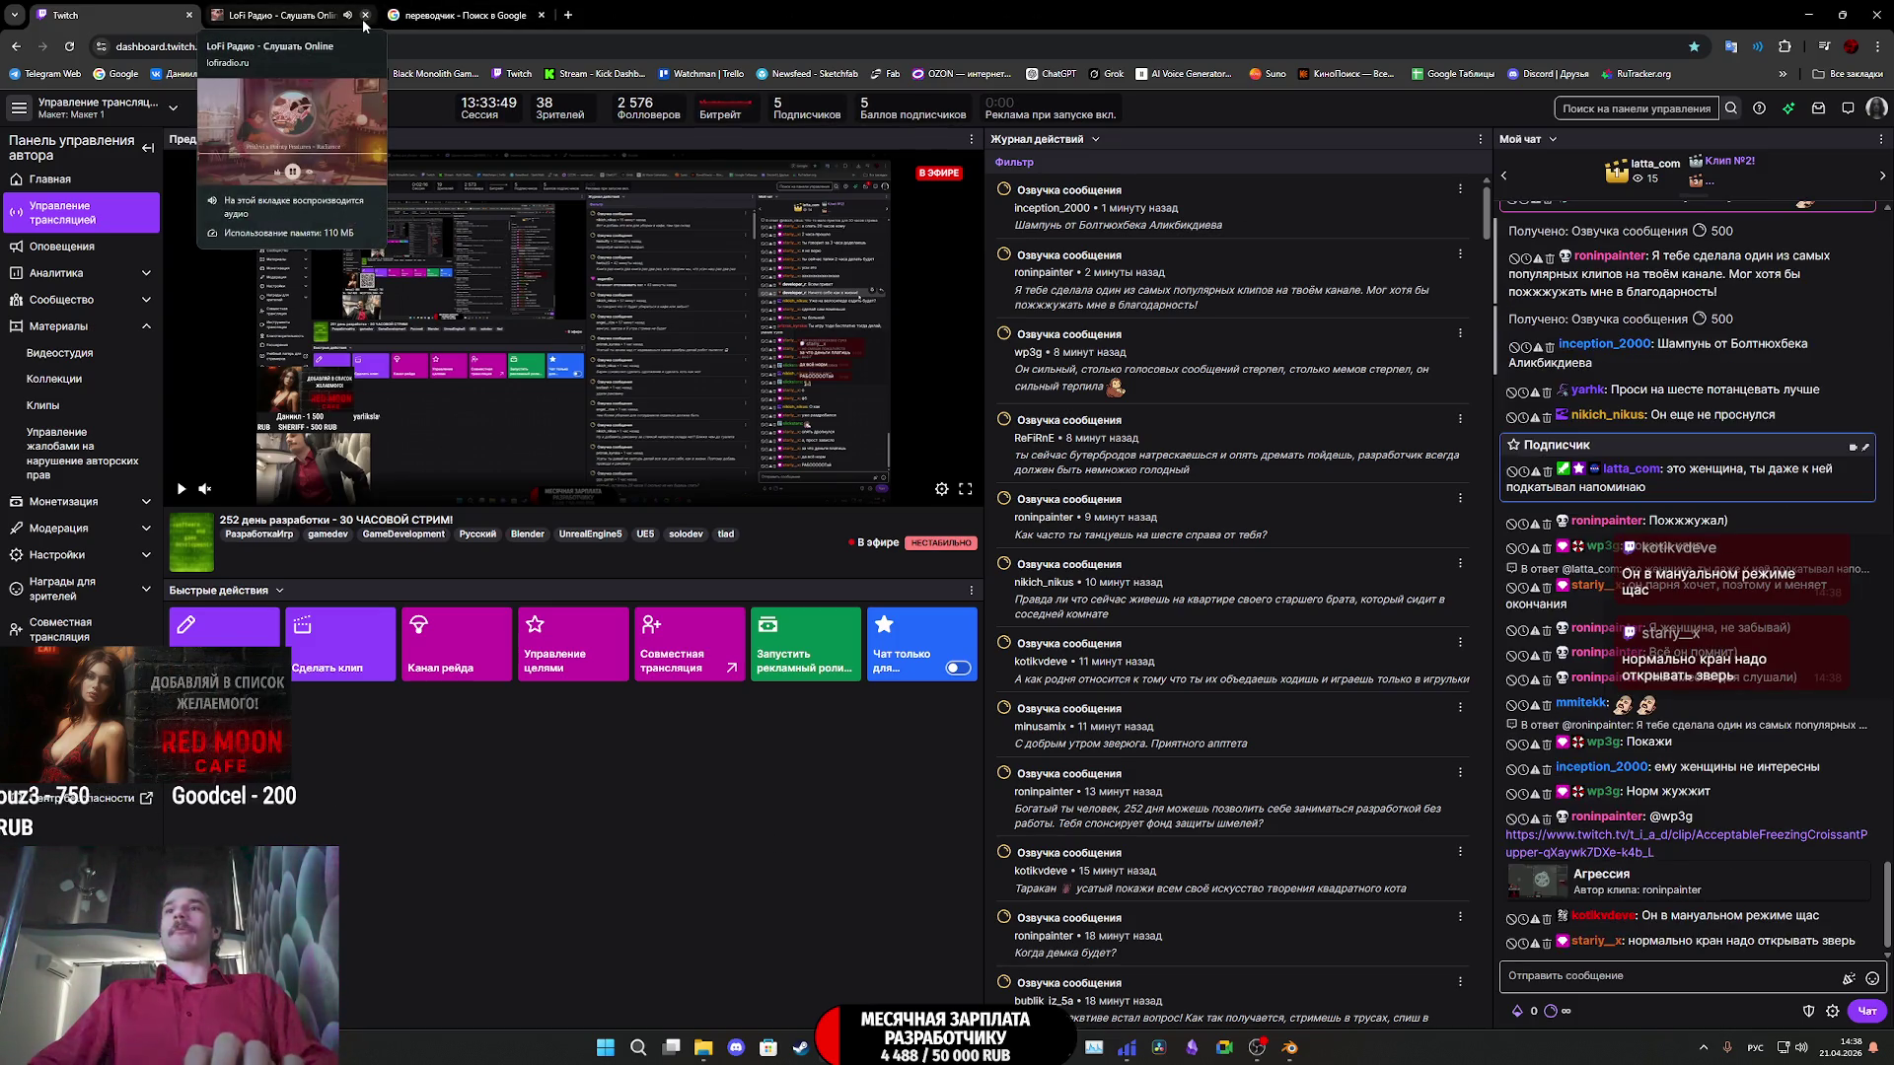
# - Confirm that Расческа translates to Comb, then minimize the browser
pyautogui.click(482, 10)
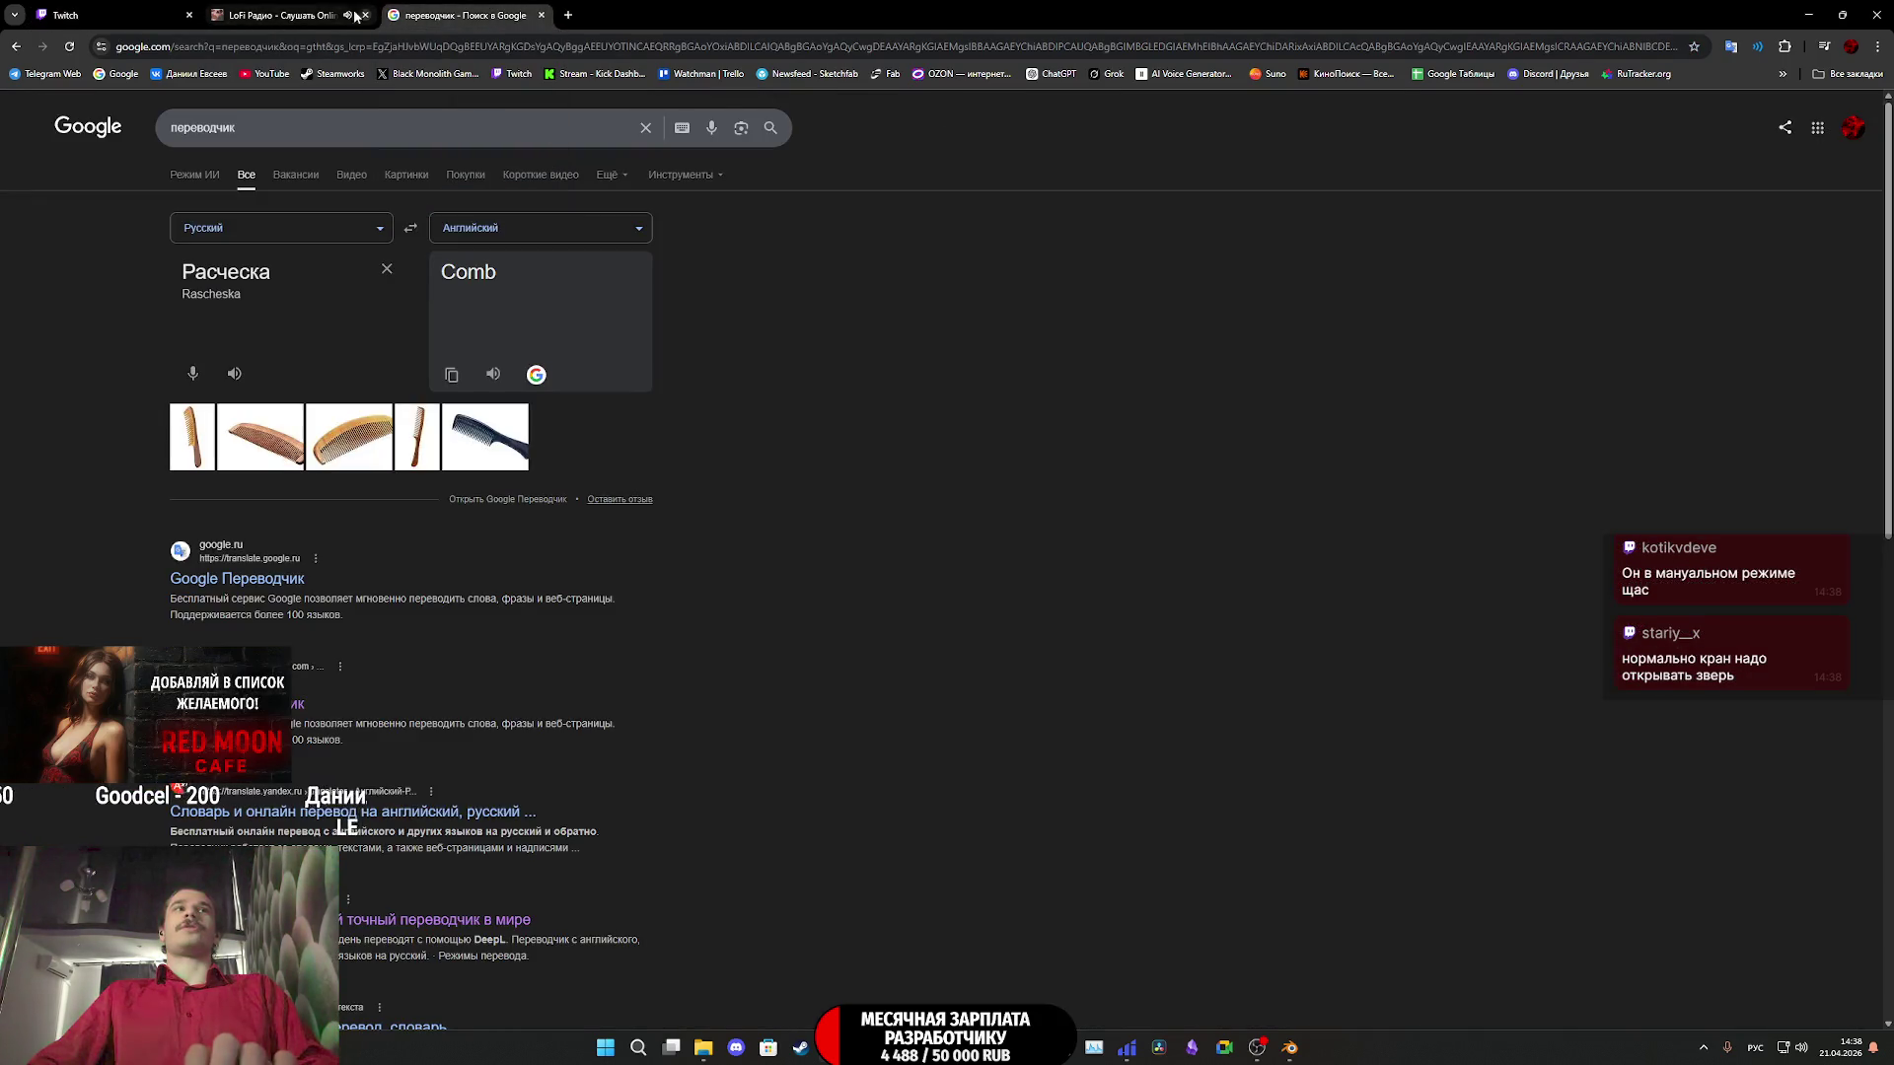
pyautogui.click(135, 10)
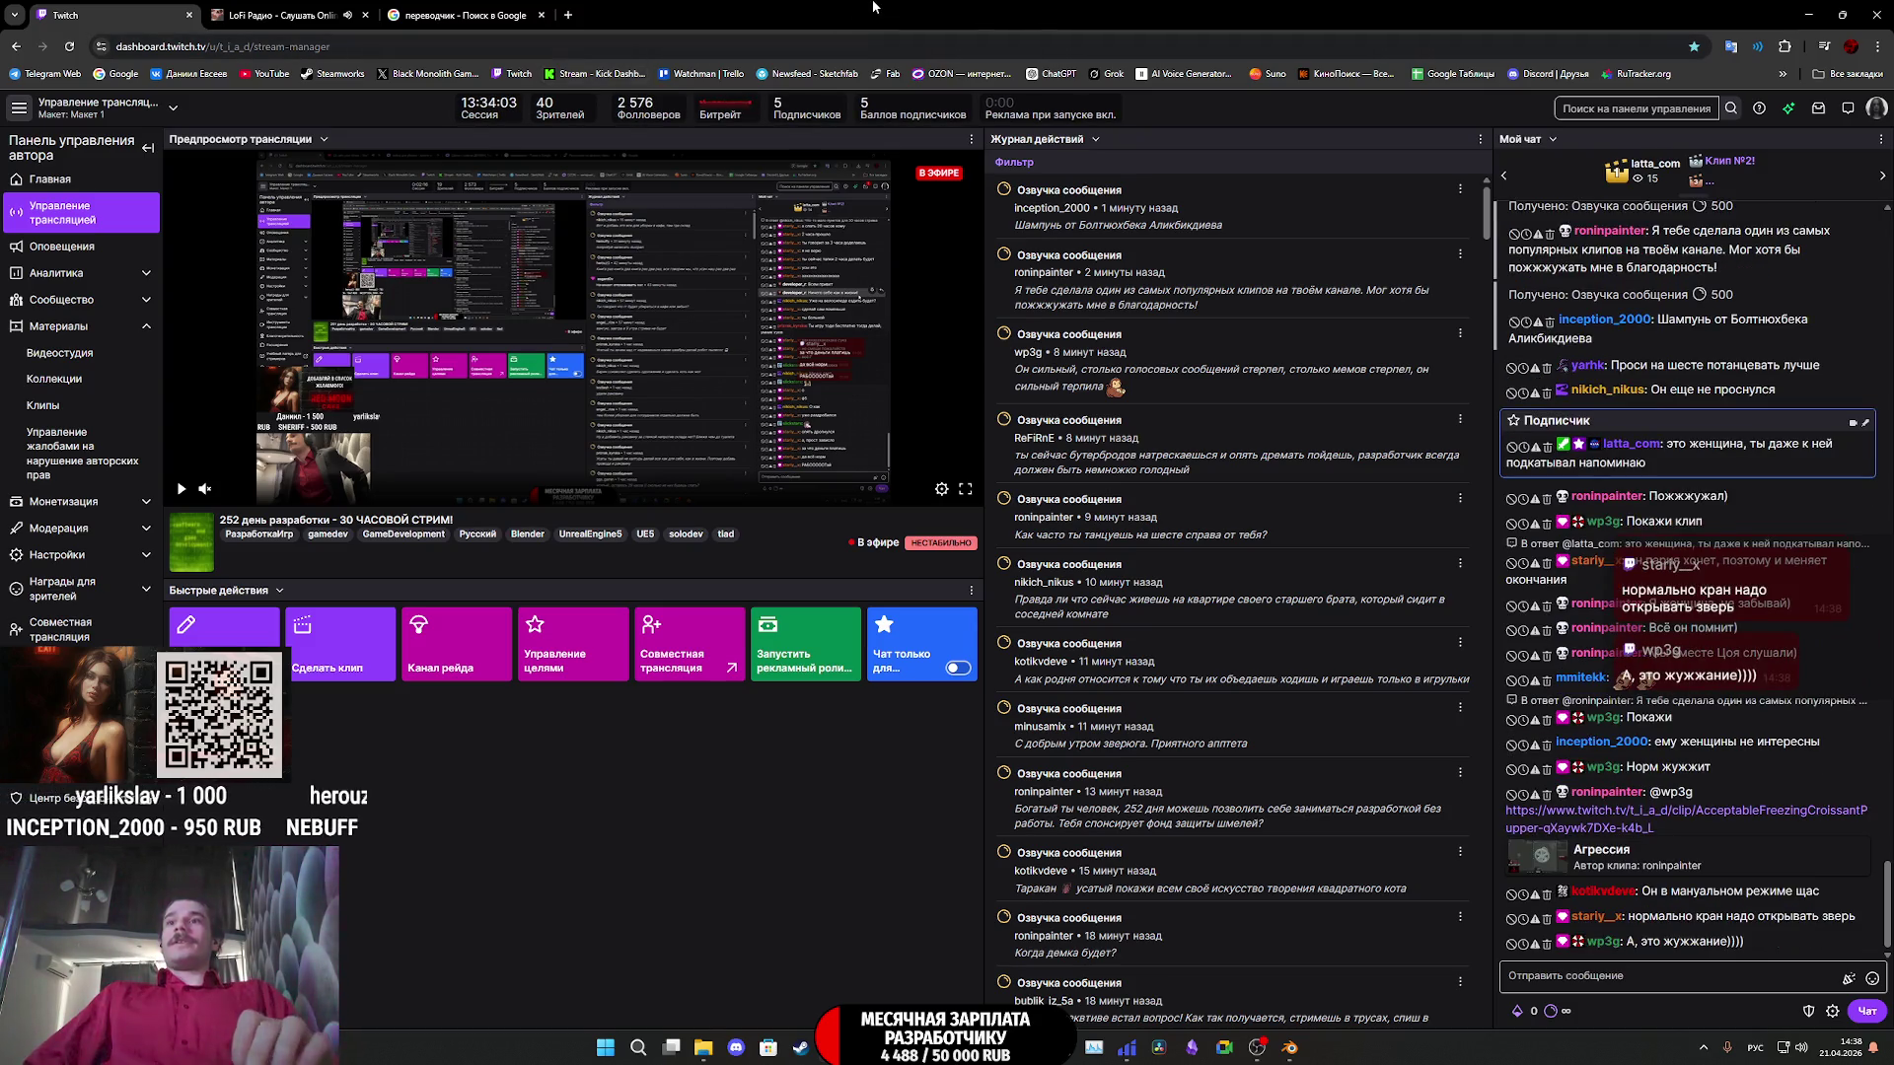
pyautogui.click(1811, 12)
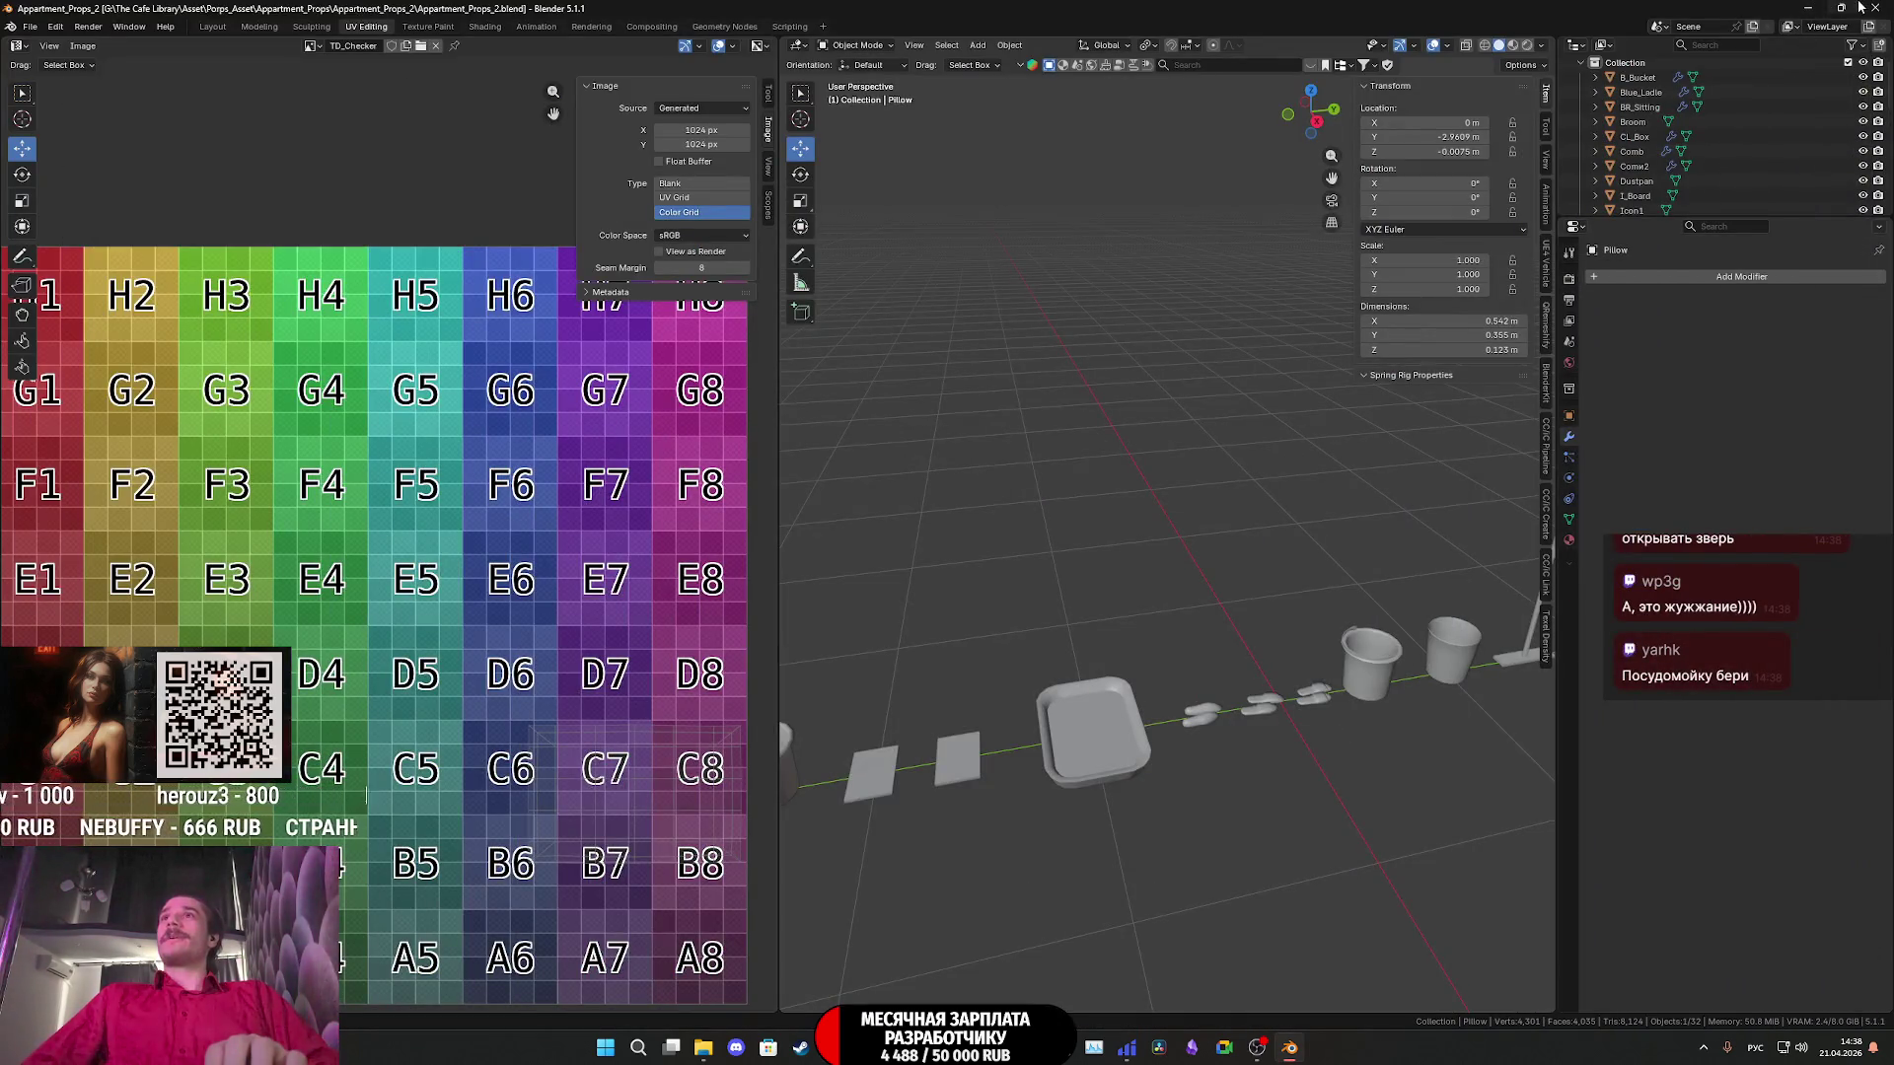
# - Minimize Blender, launch Substance 3D Painter from the taskbar and dismiss its welcome screen
pyautogui.click(1811, 8)
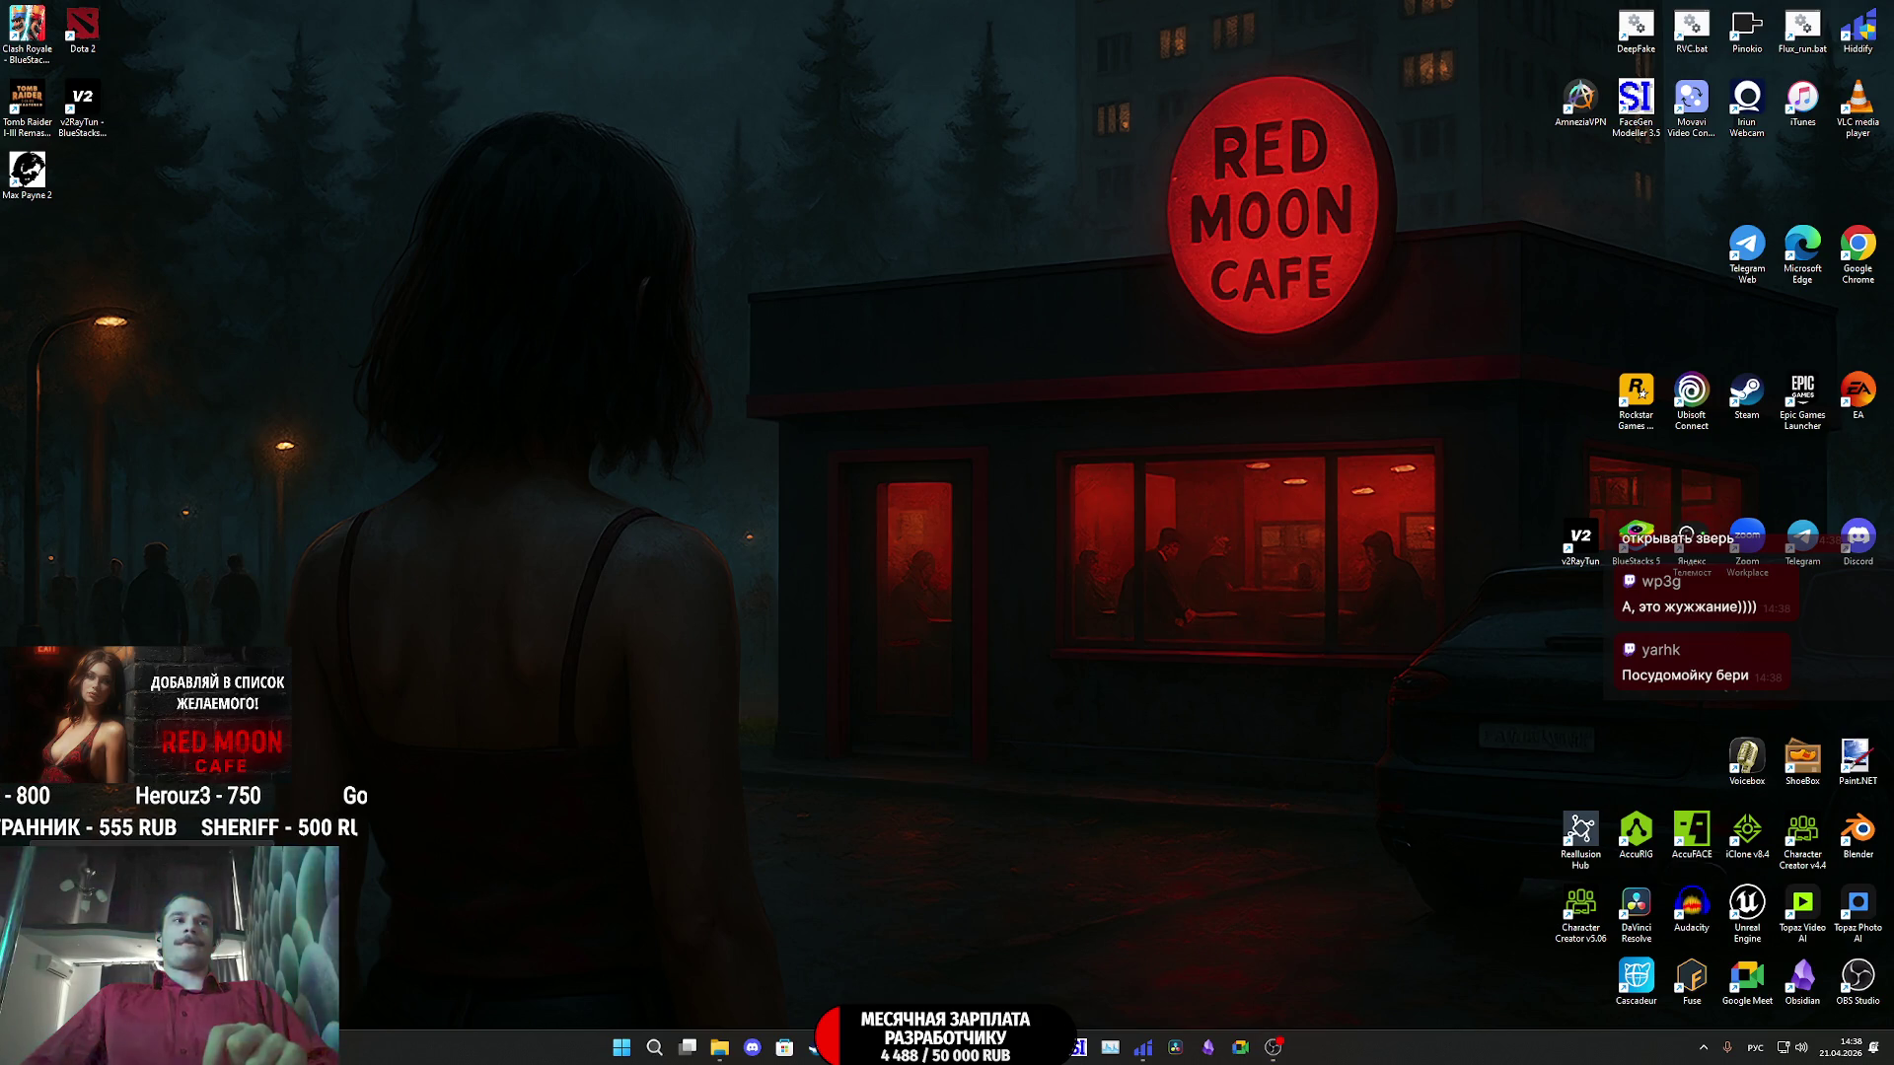
pyautogui.click(1026, 586)
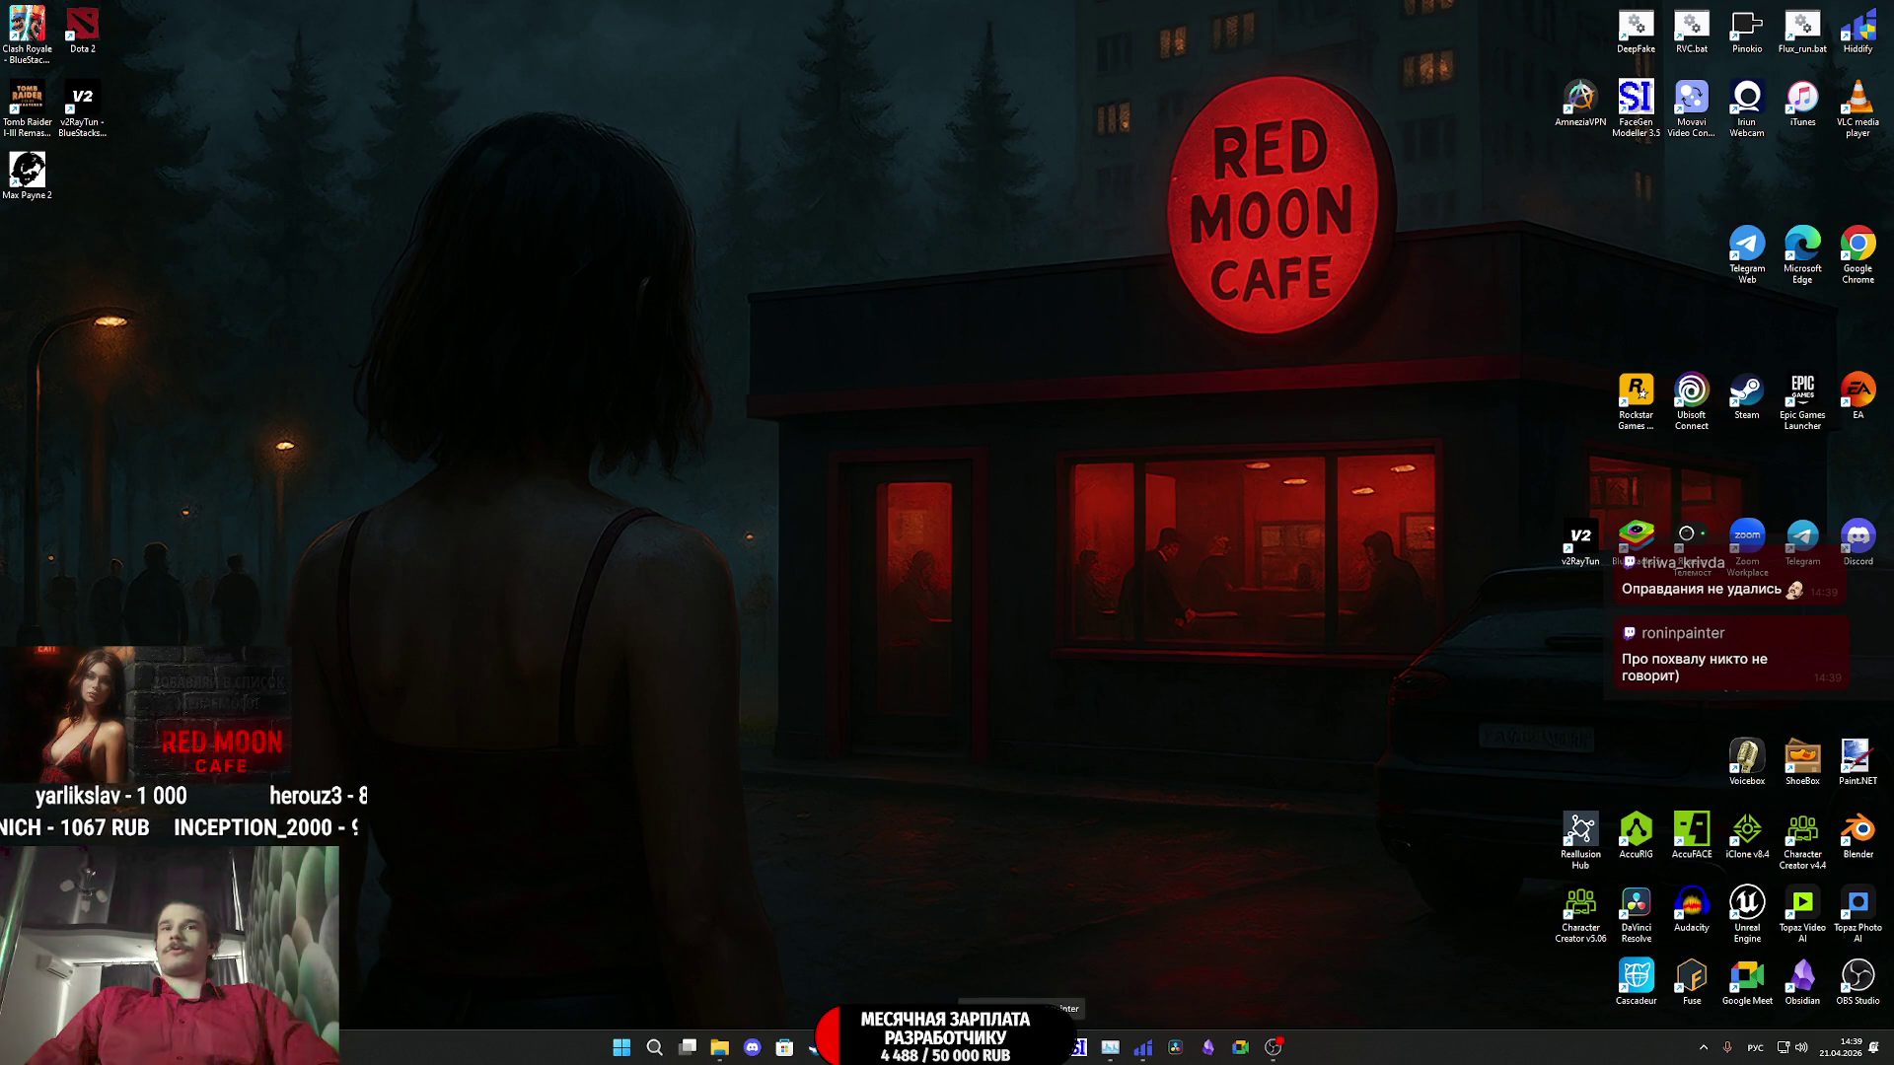
pyautogui.click(1022, 1047)
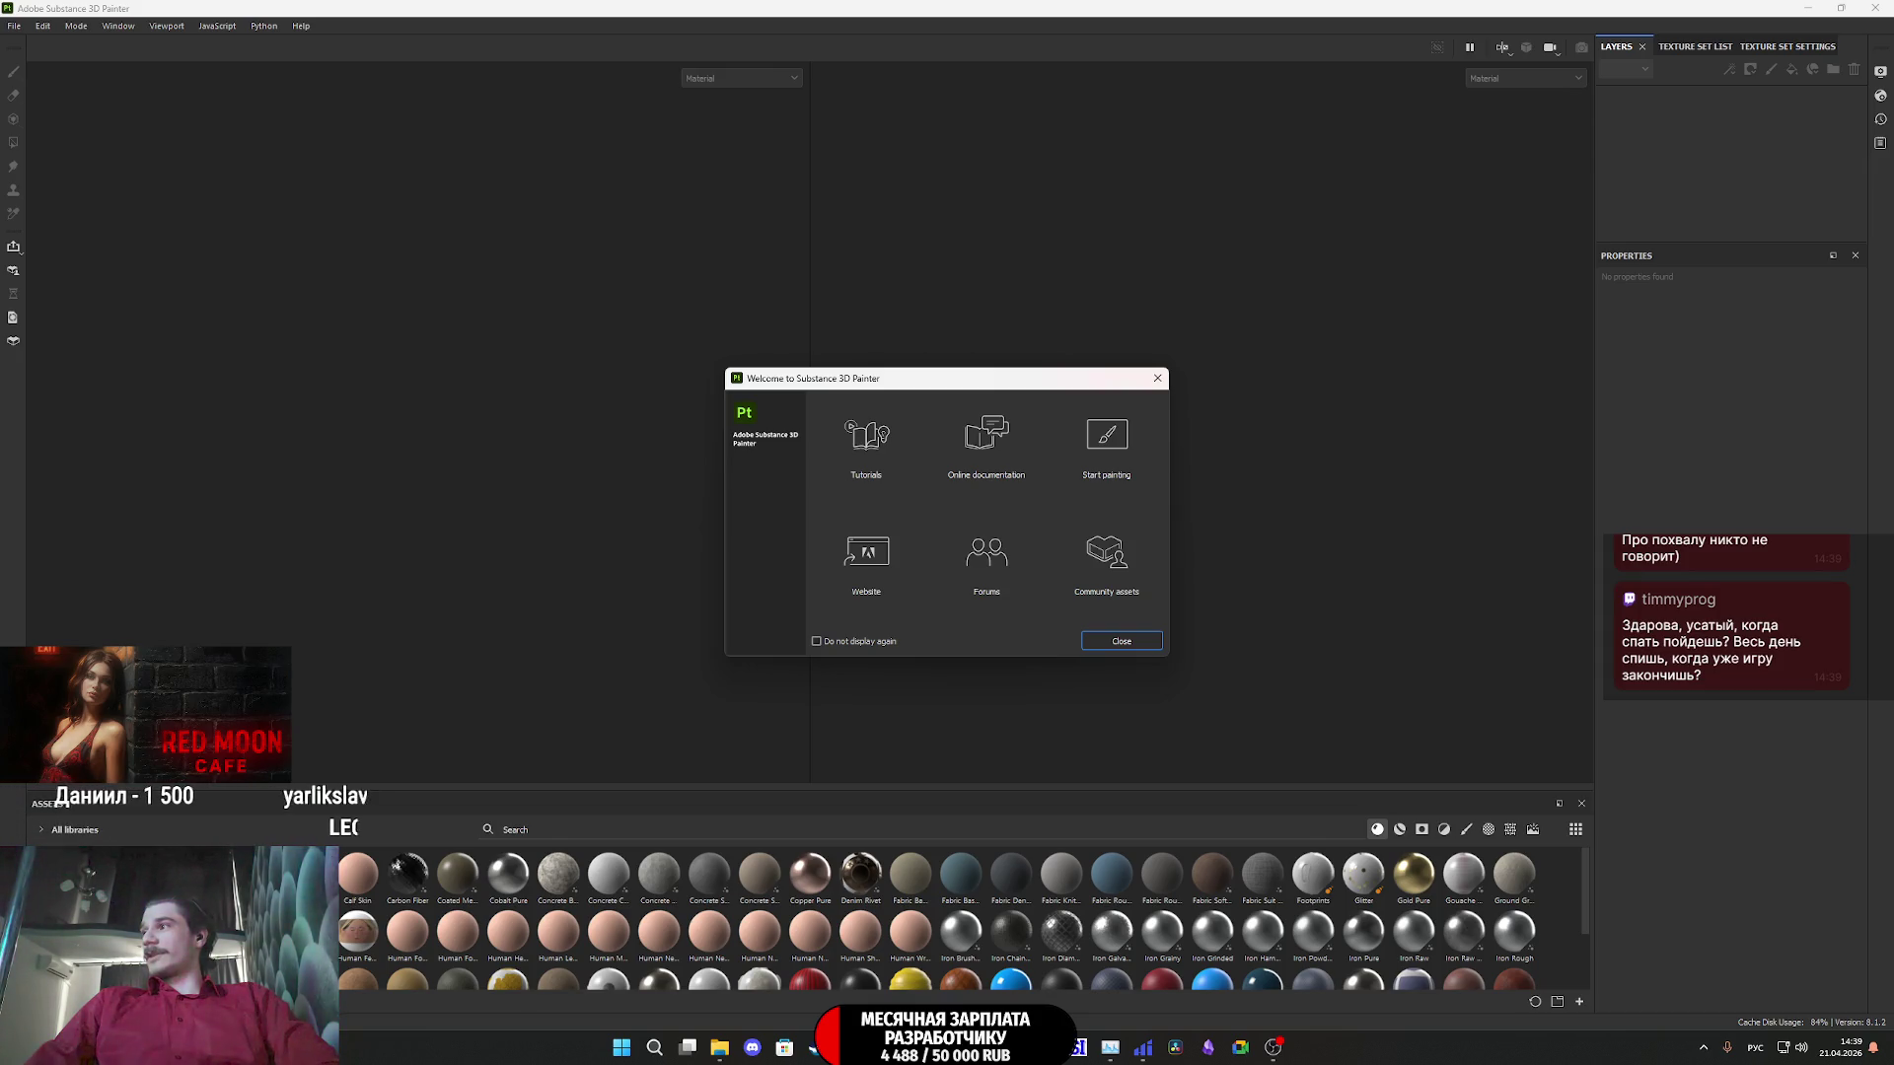
pyautogui.click(1158, 378)
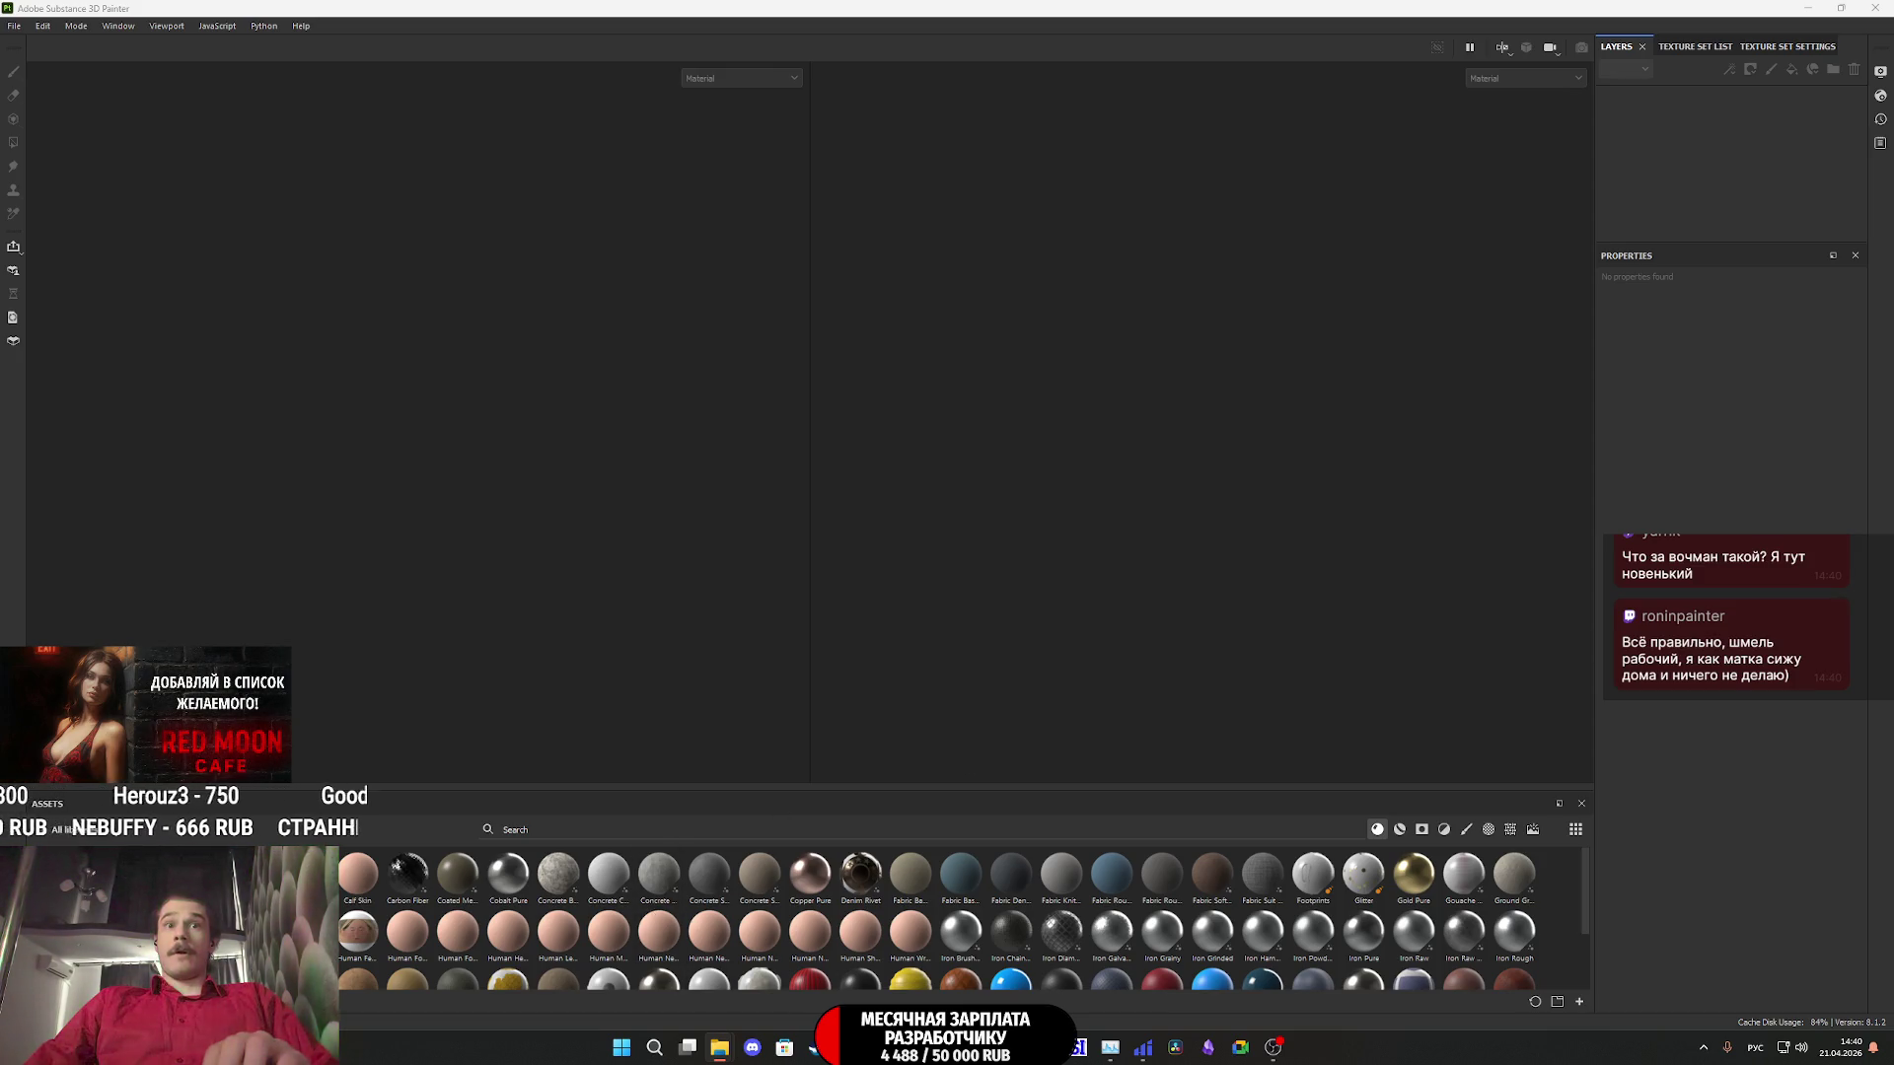
# - Bring the Chrome window with the Twitch stream manager to the front
pyautogui.click(850, 1047)
# - Open the Watchman Prologue Steam store page and browse its screenshots full size
pyautogui.moveTo(1013, 1048)
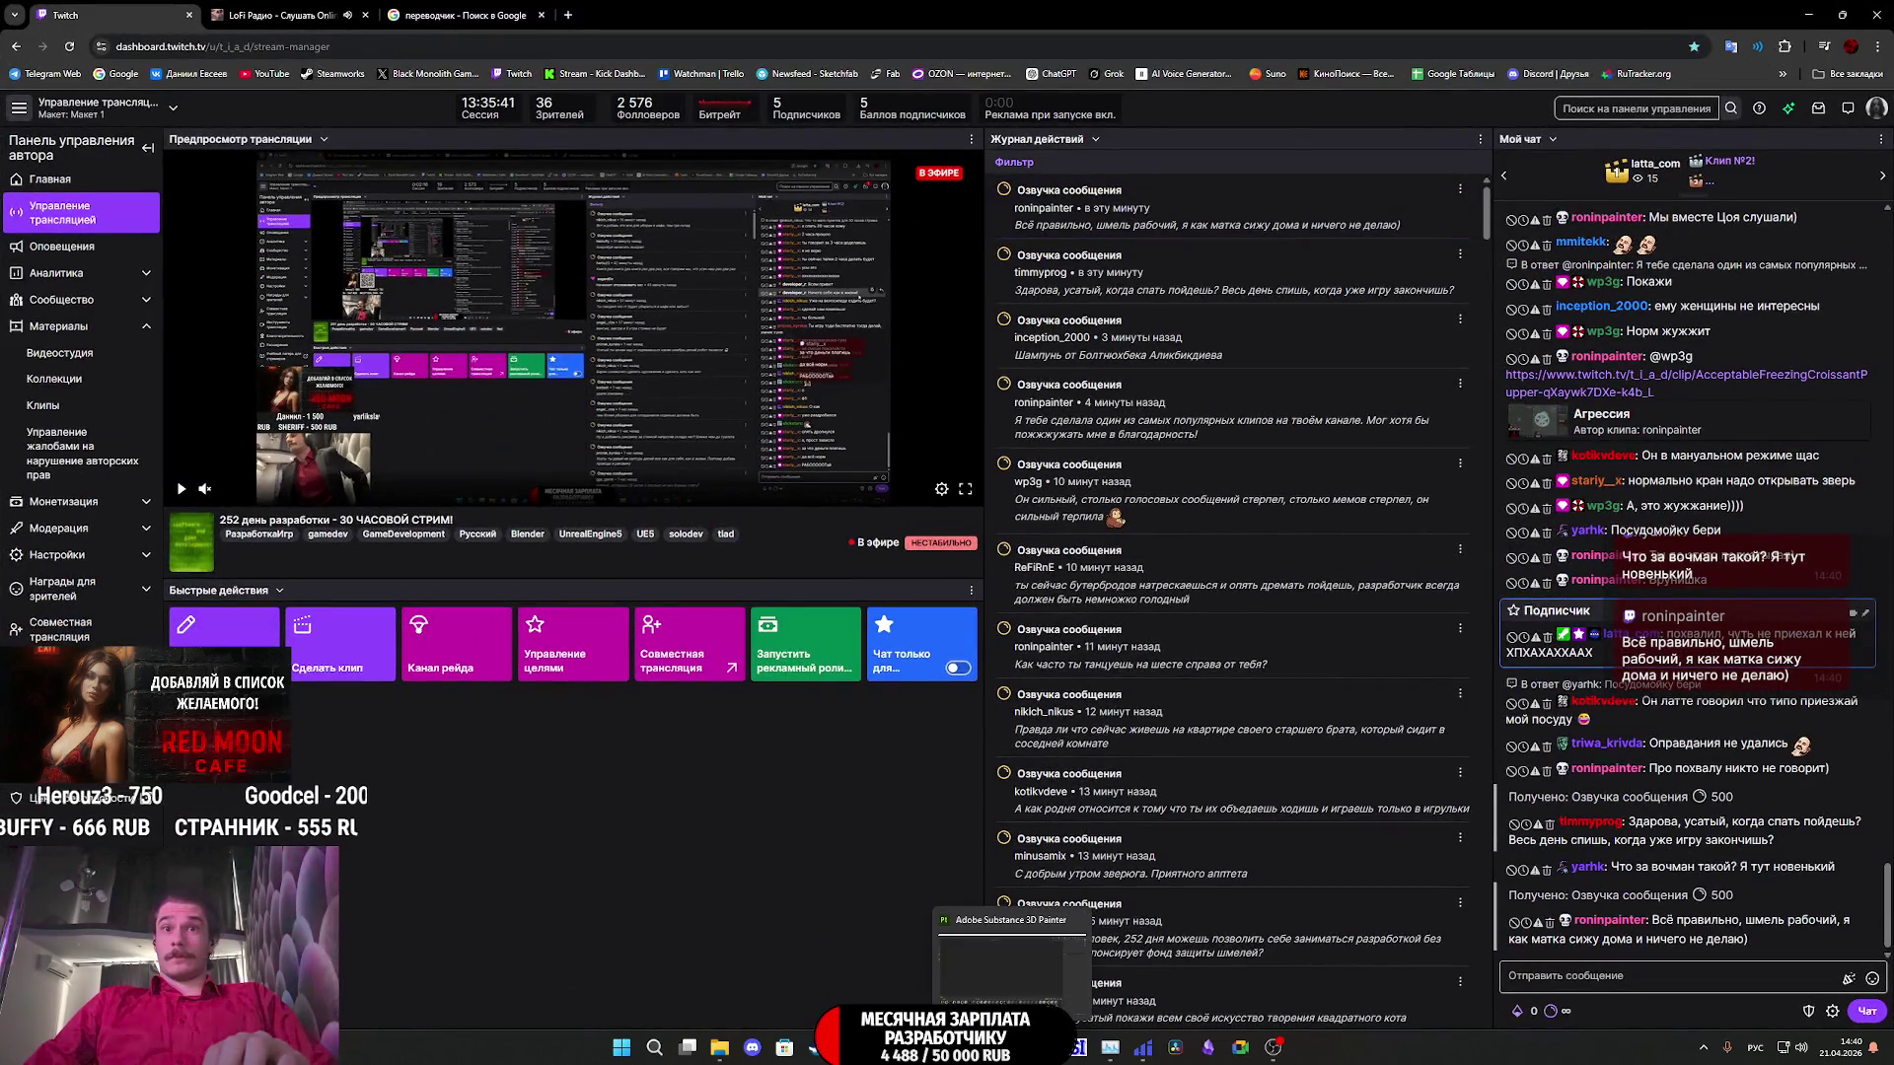
pyautogui.click(816, 1048)
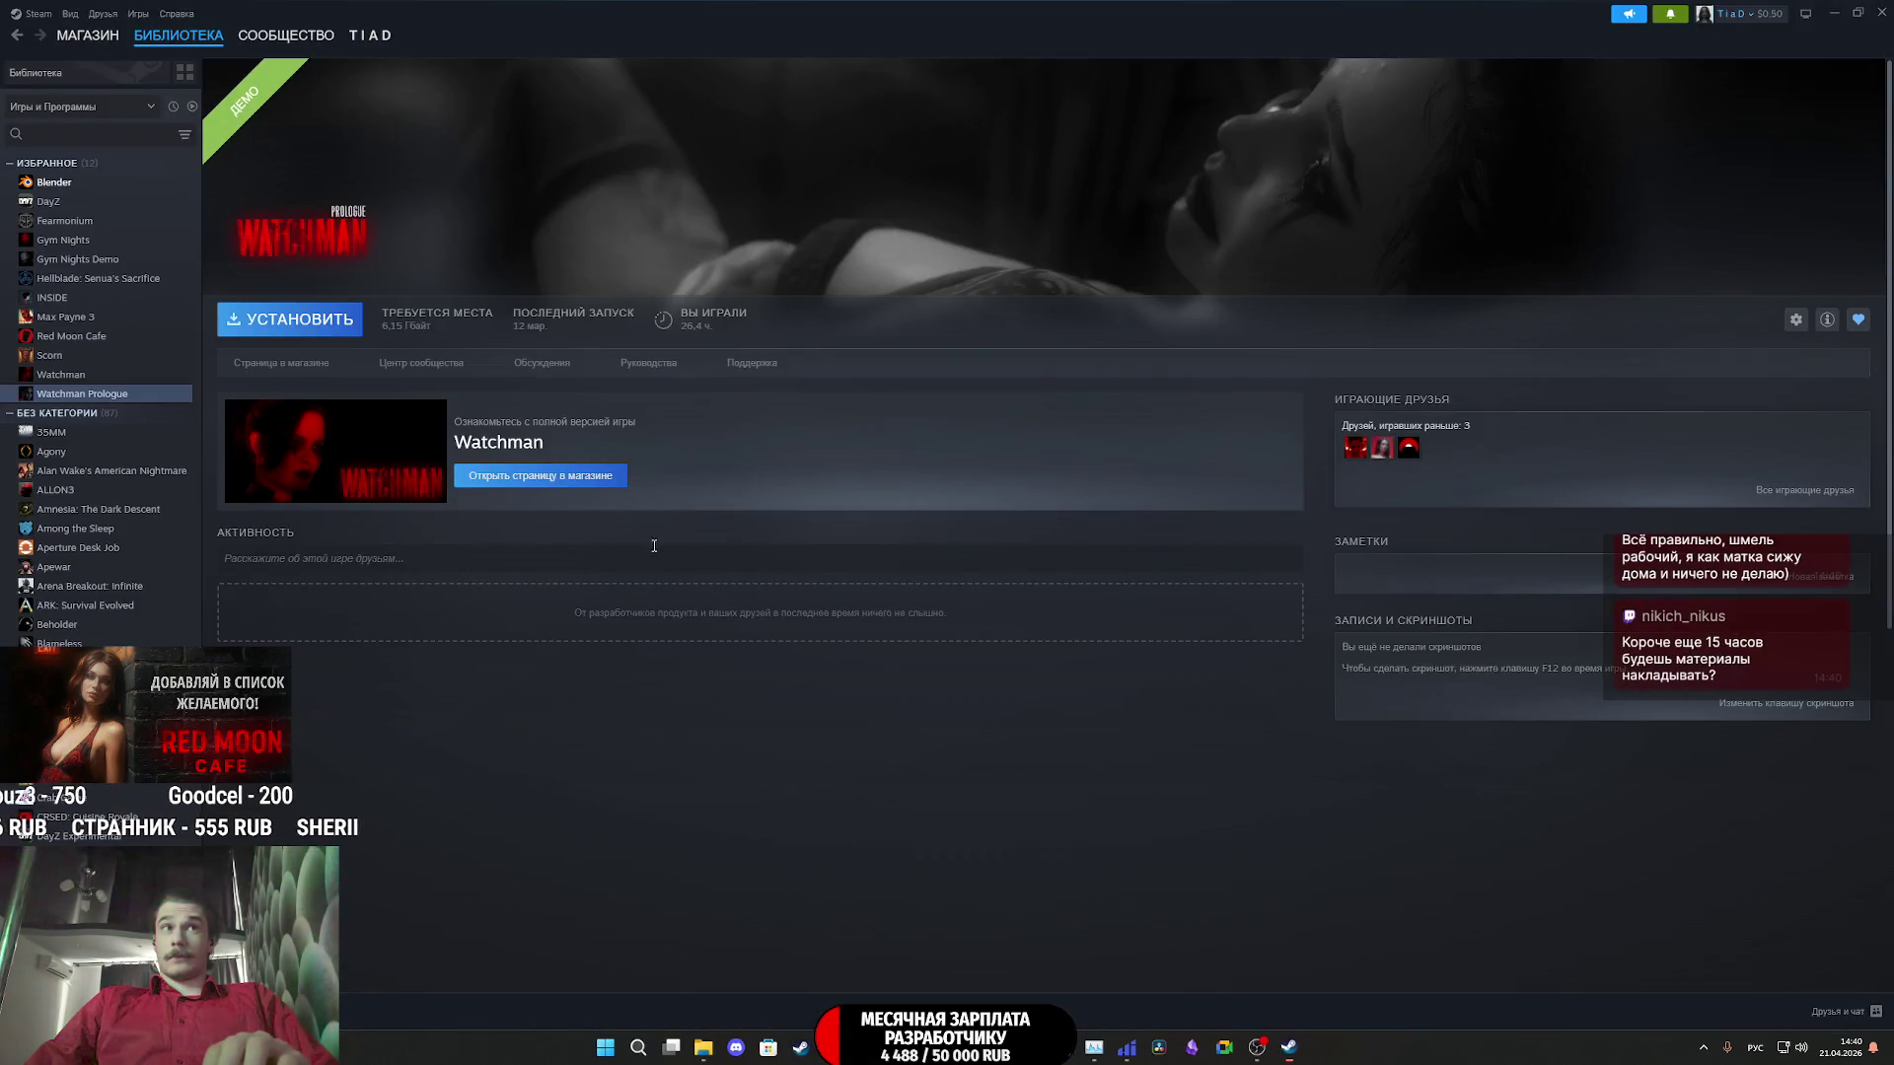
pyautogui.click(296, 362)
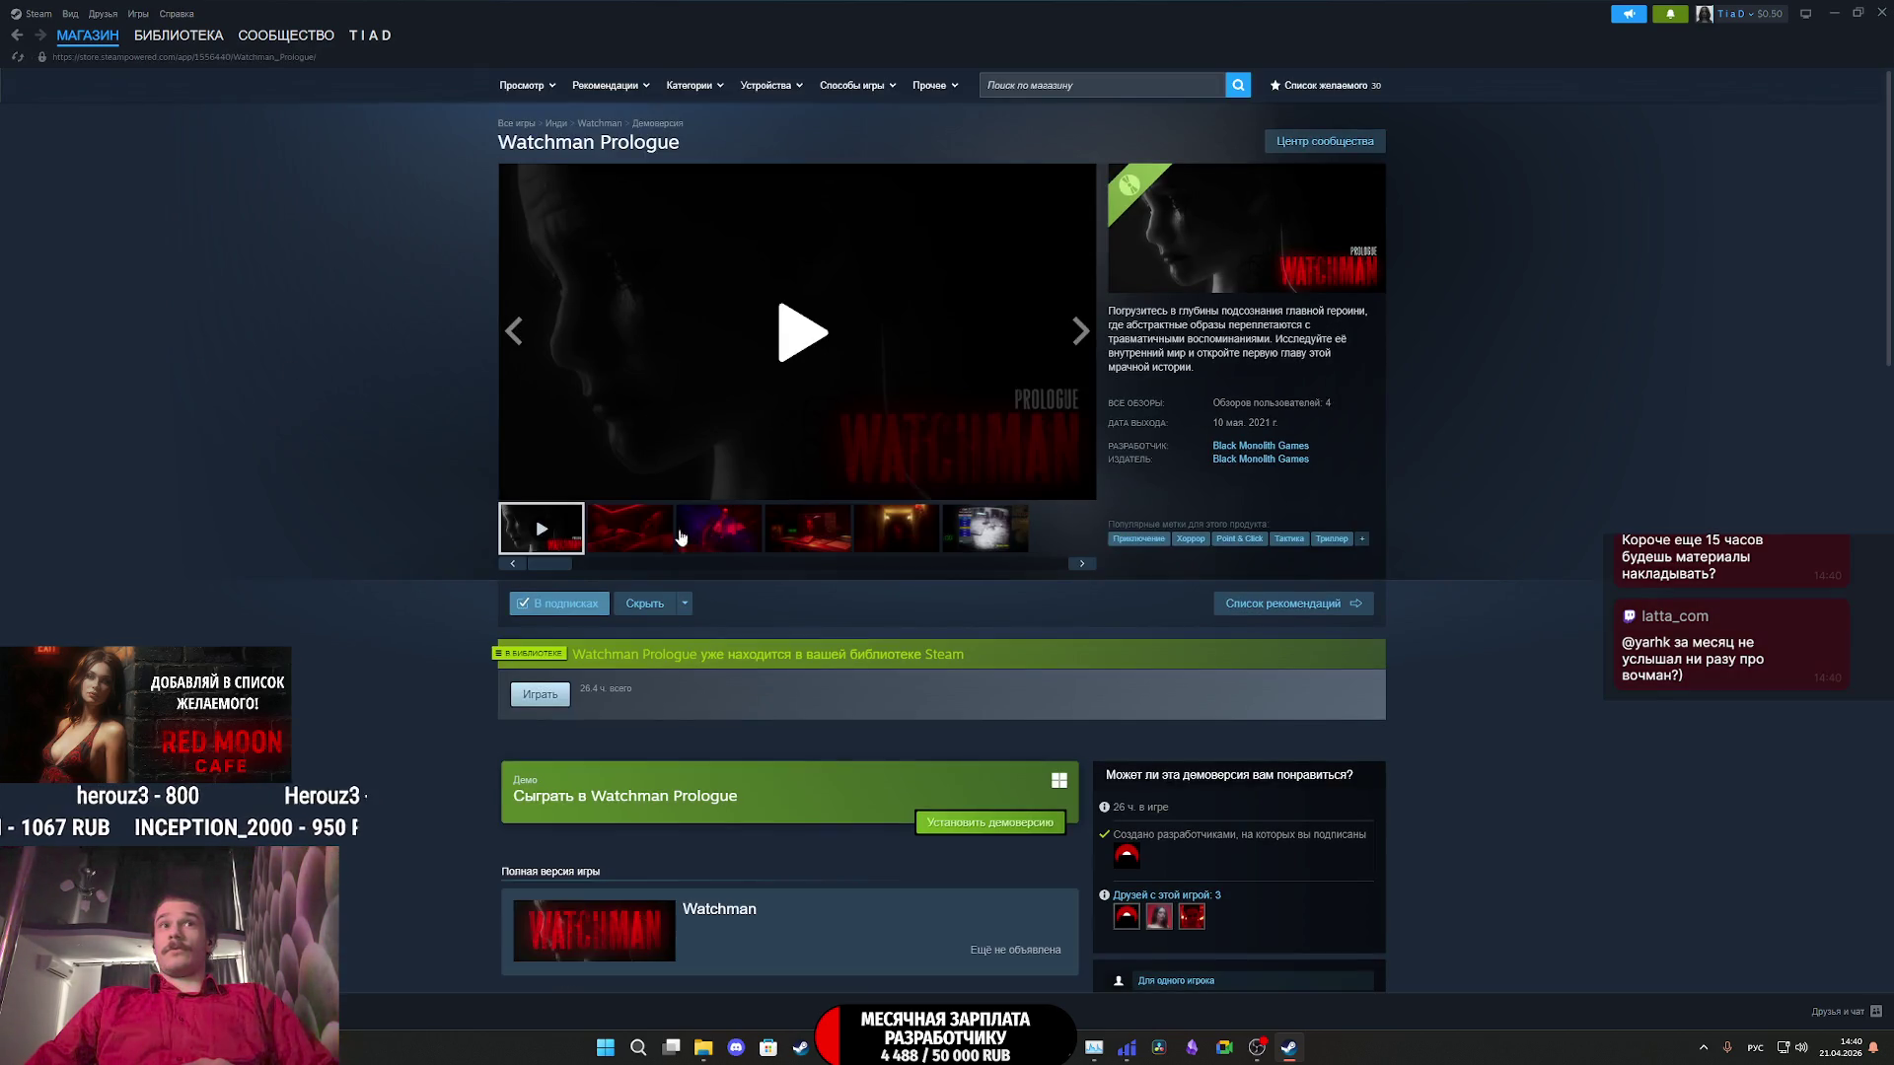
pyautogui.click(649, 533)
pyautogui.click(818, 408)
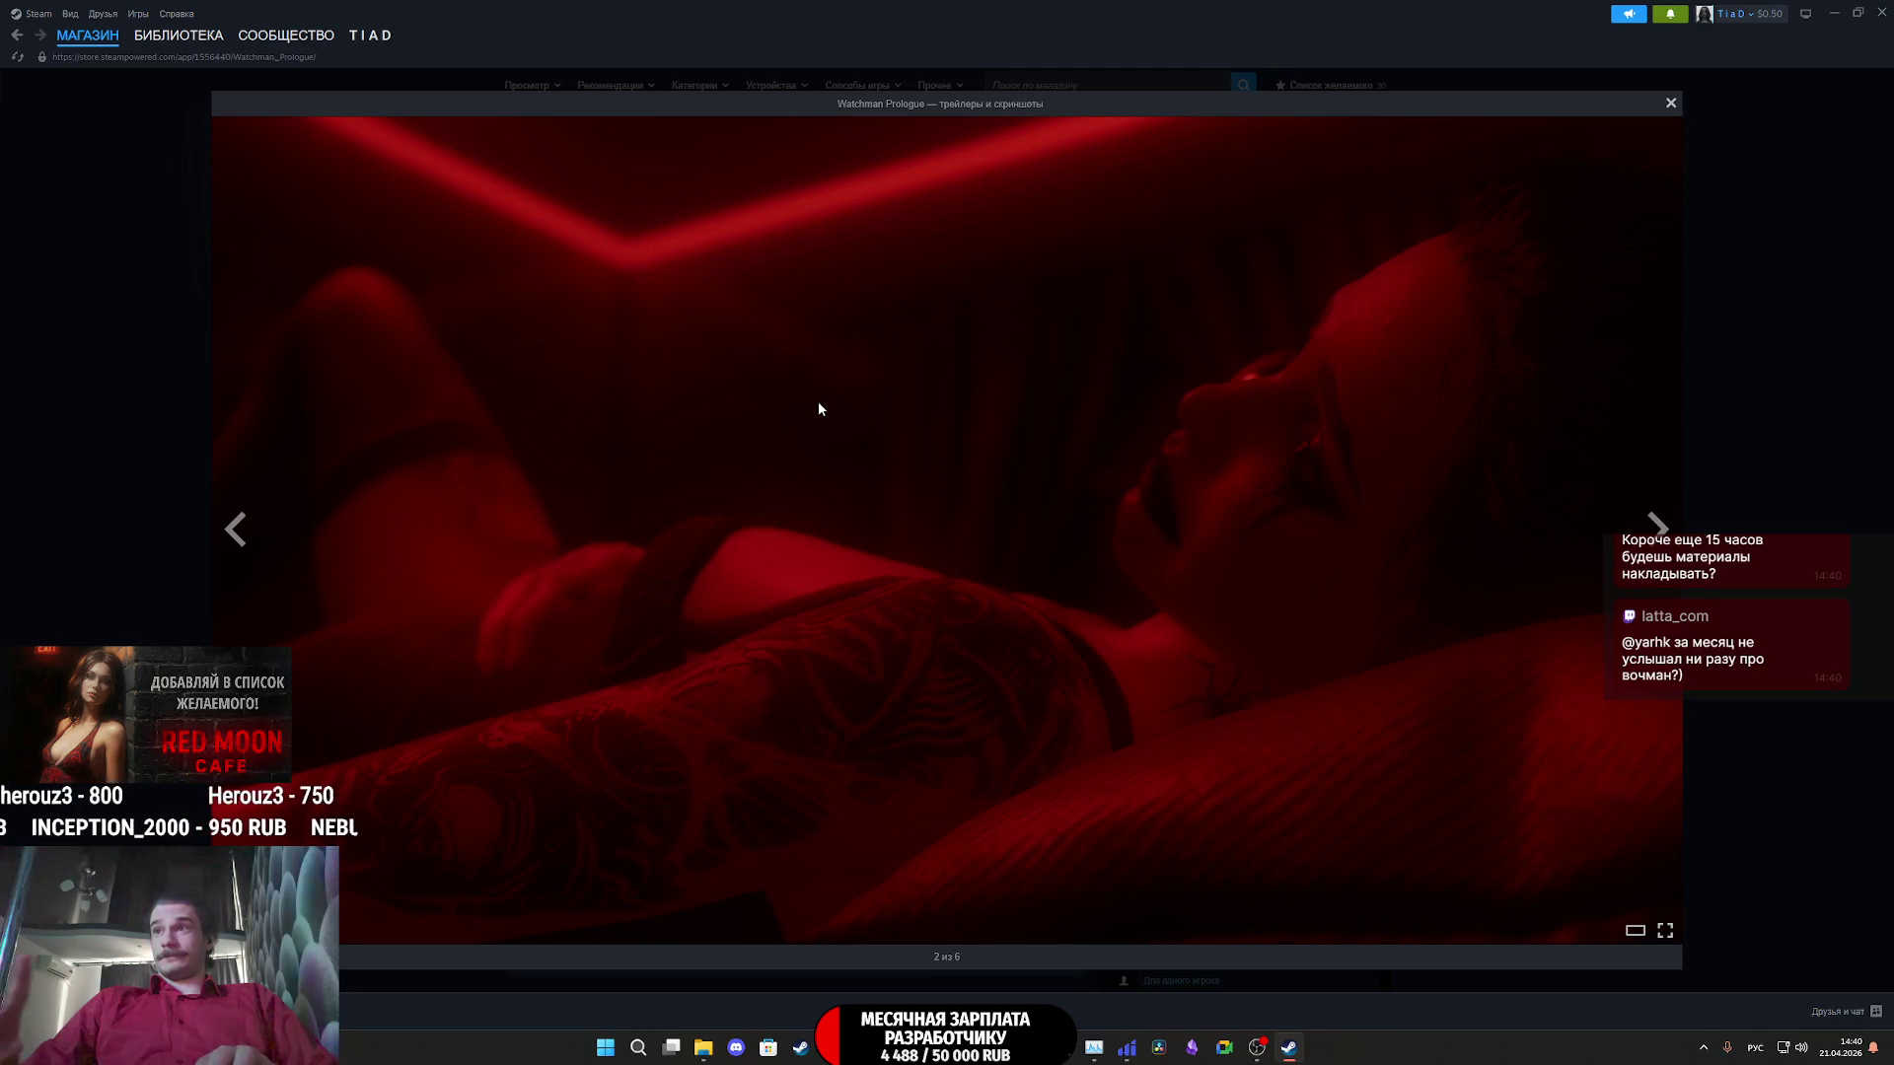
pyautogui.press('Right')
pyautogui.press('Right')
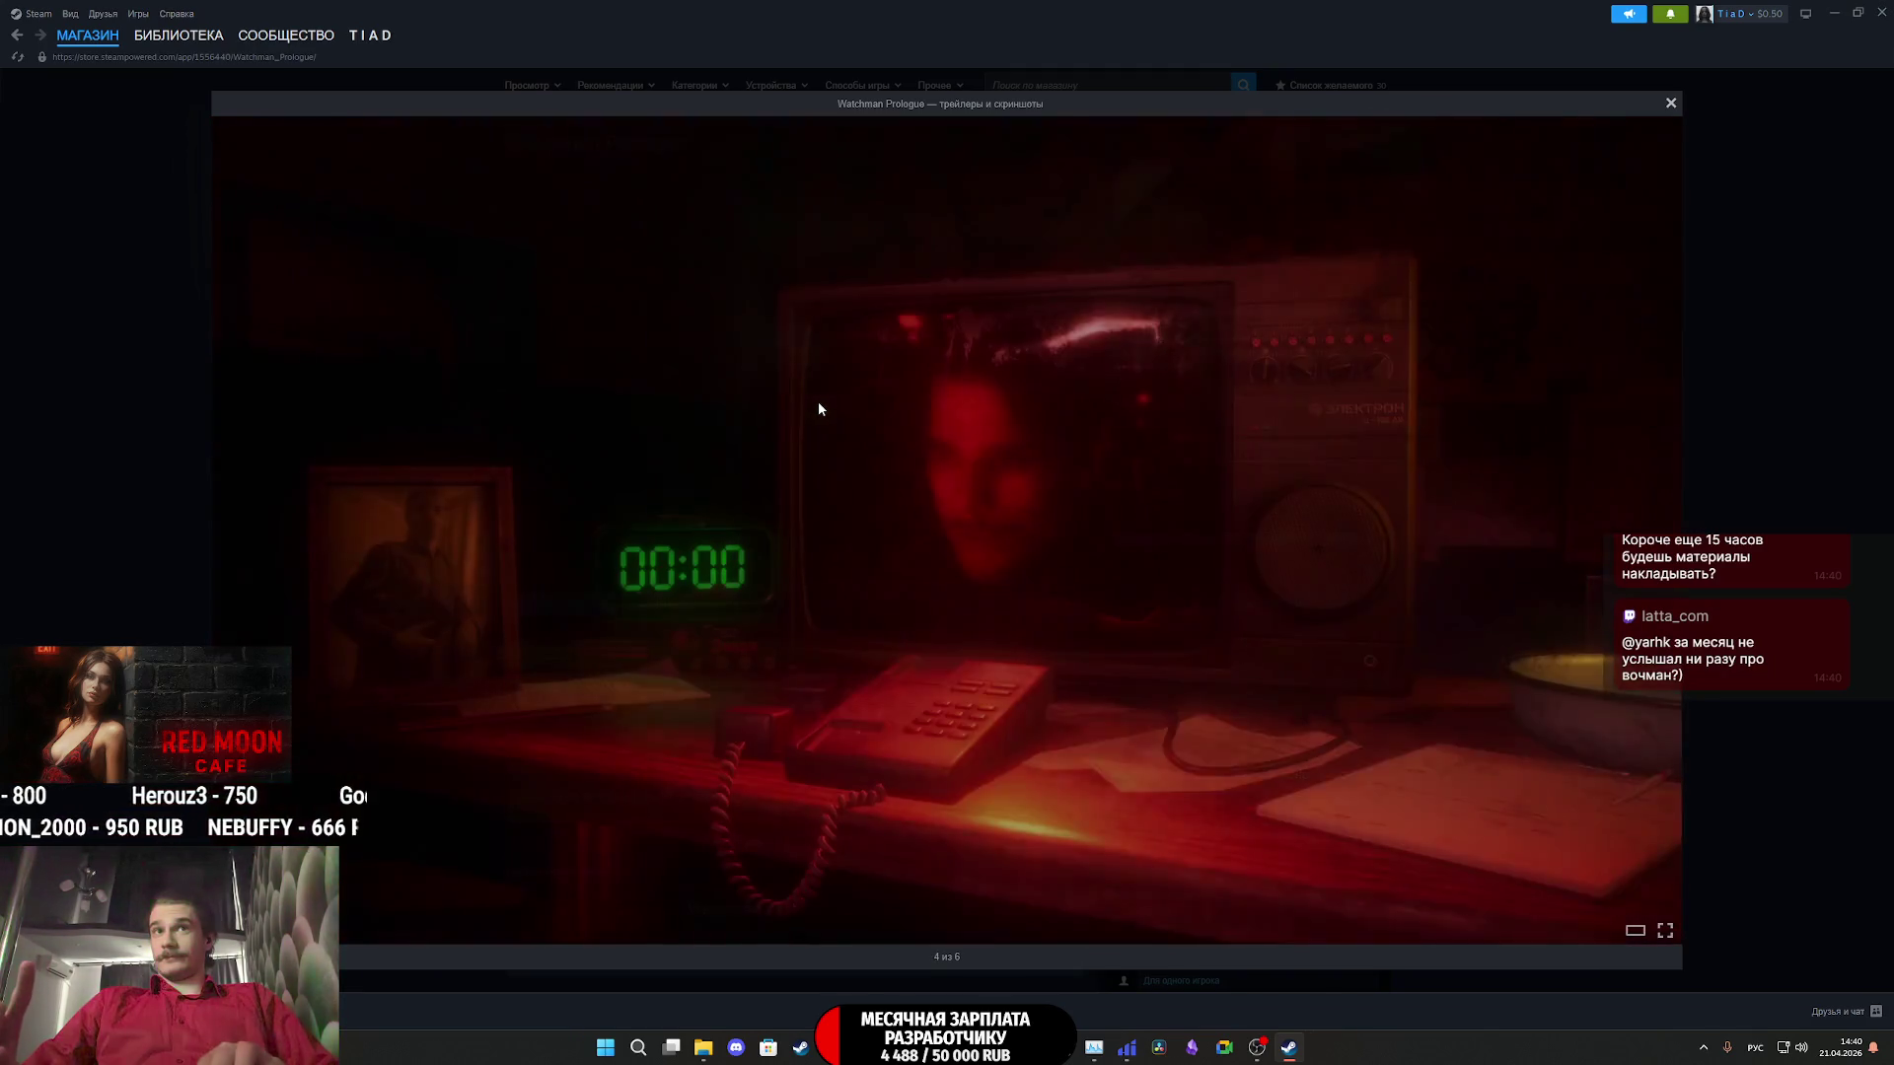
pyautogui.press('Right')
pyautogui.press('Right')
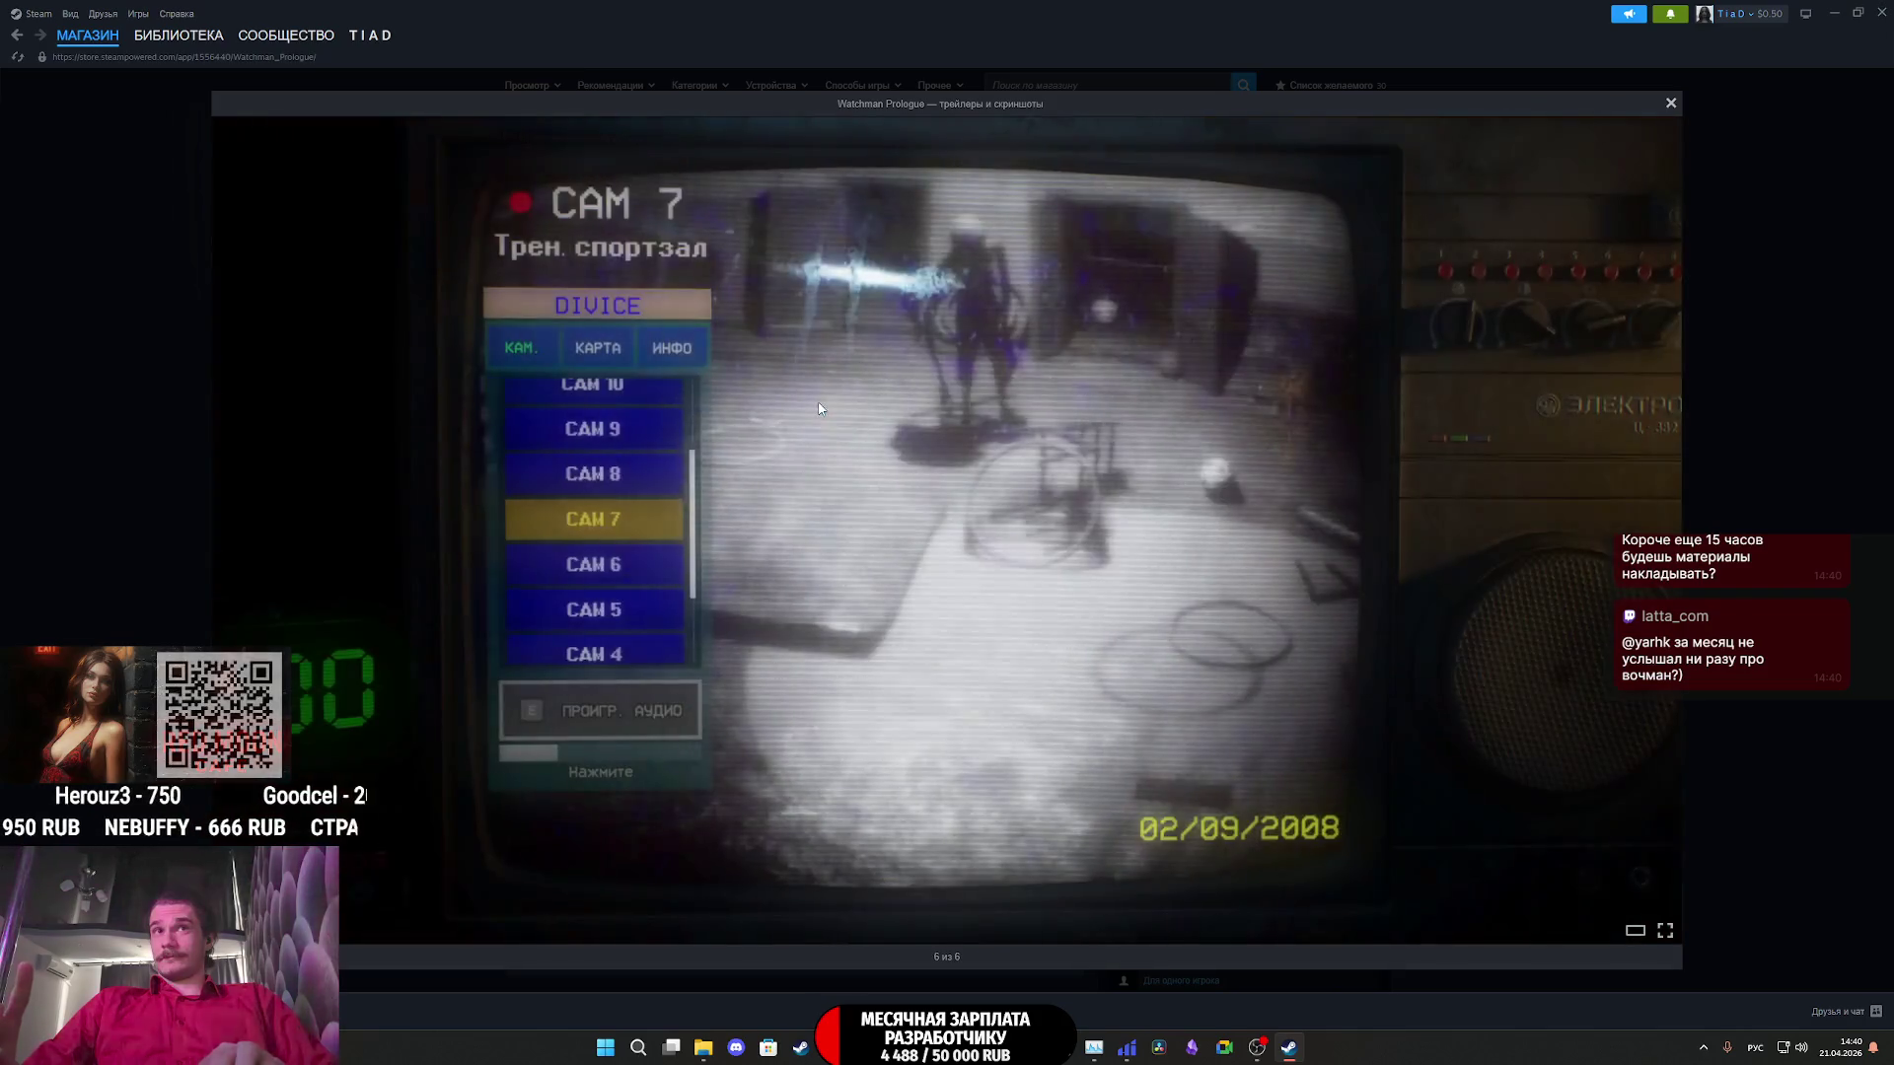
pyautogui.press('Right')
pyautogui.press('Escape')
# - Return to the game's Steam library page and switch back to the Twitch dashboard
pyautogui.moveTo(102, 34)
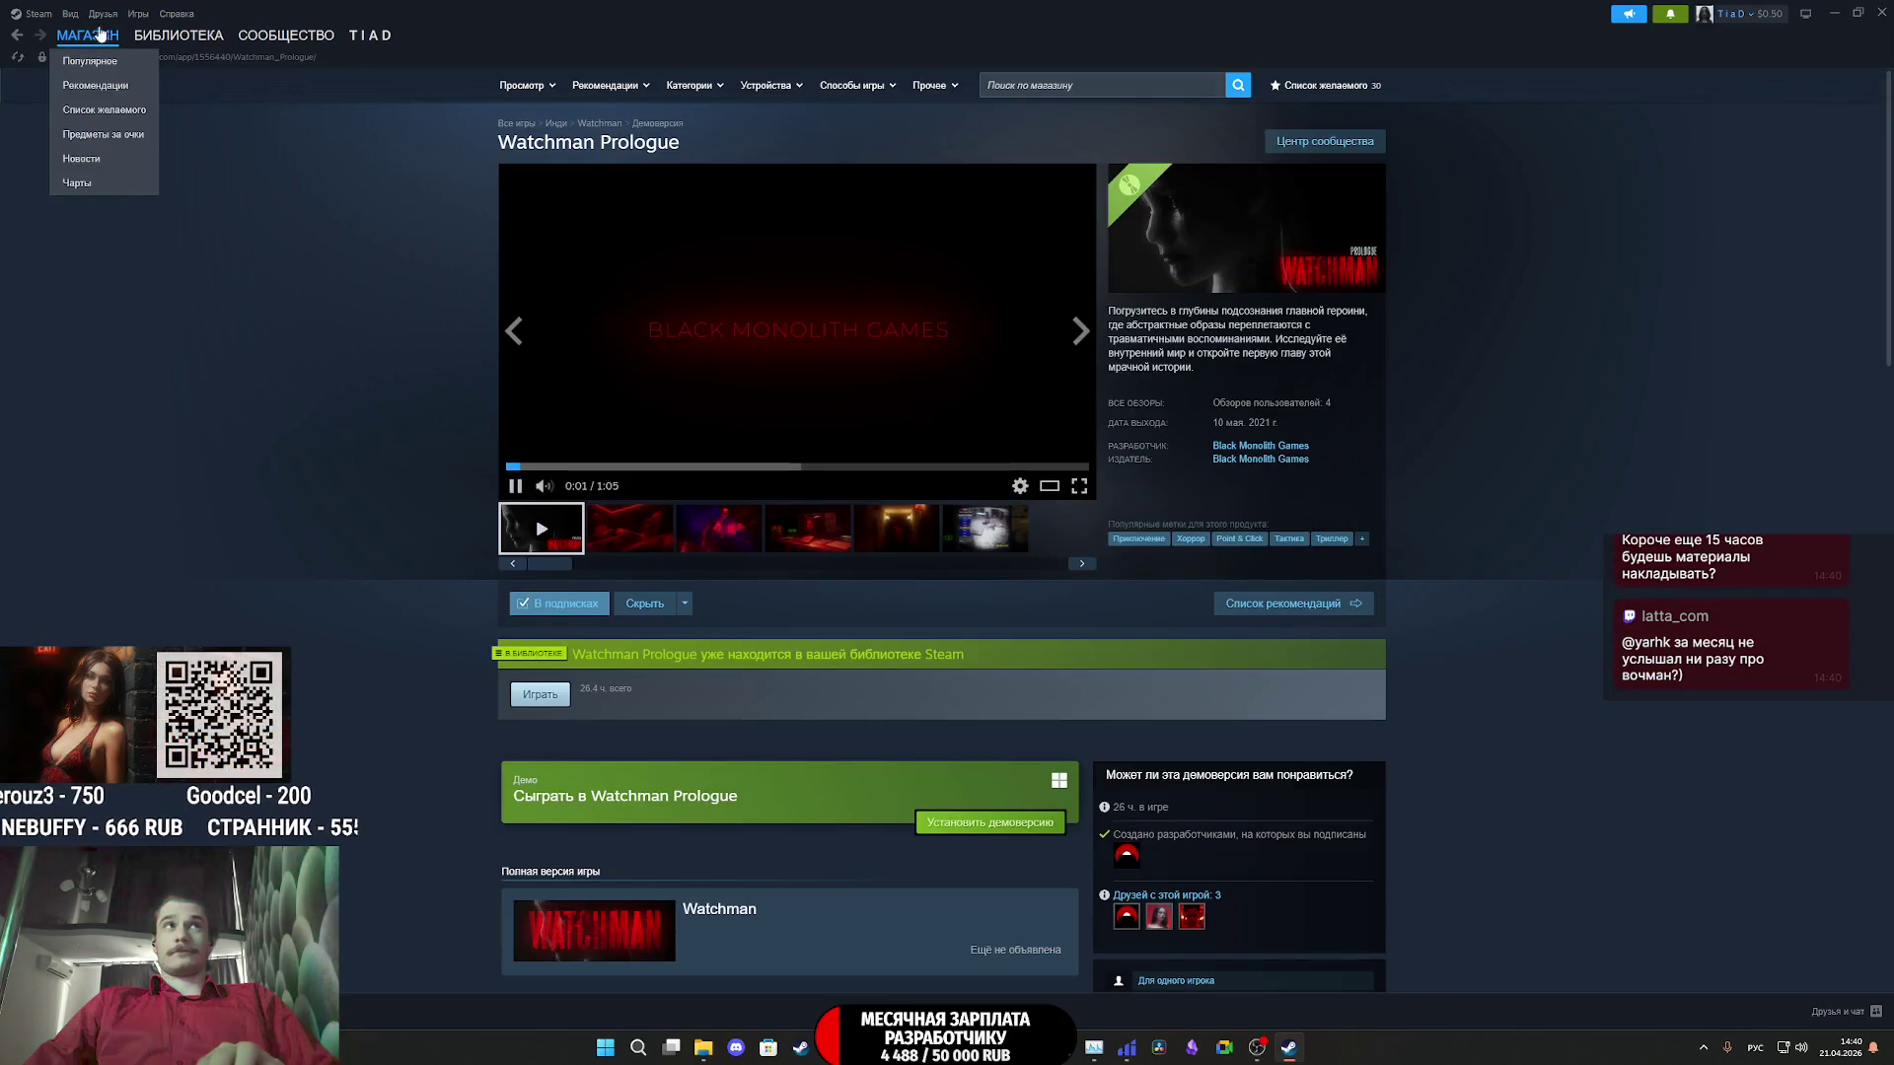
pyautogui.click(178, 35)
pyautogui.hotkey('alt', 'Tab')
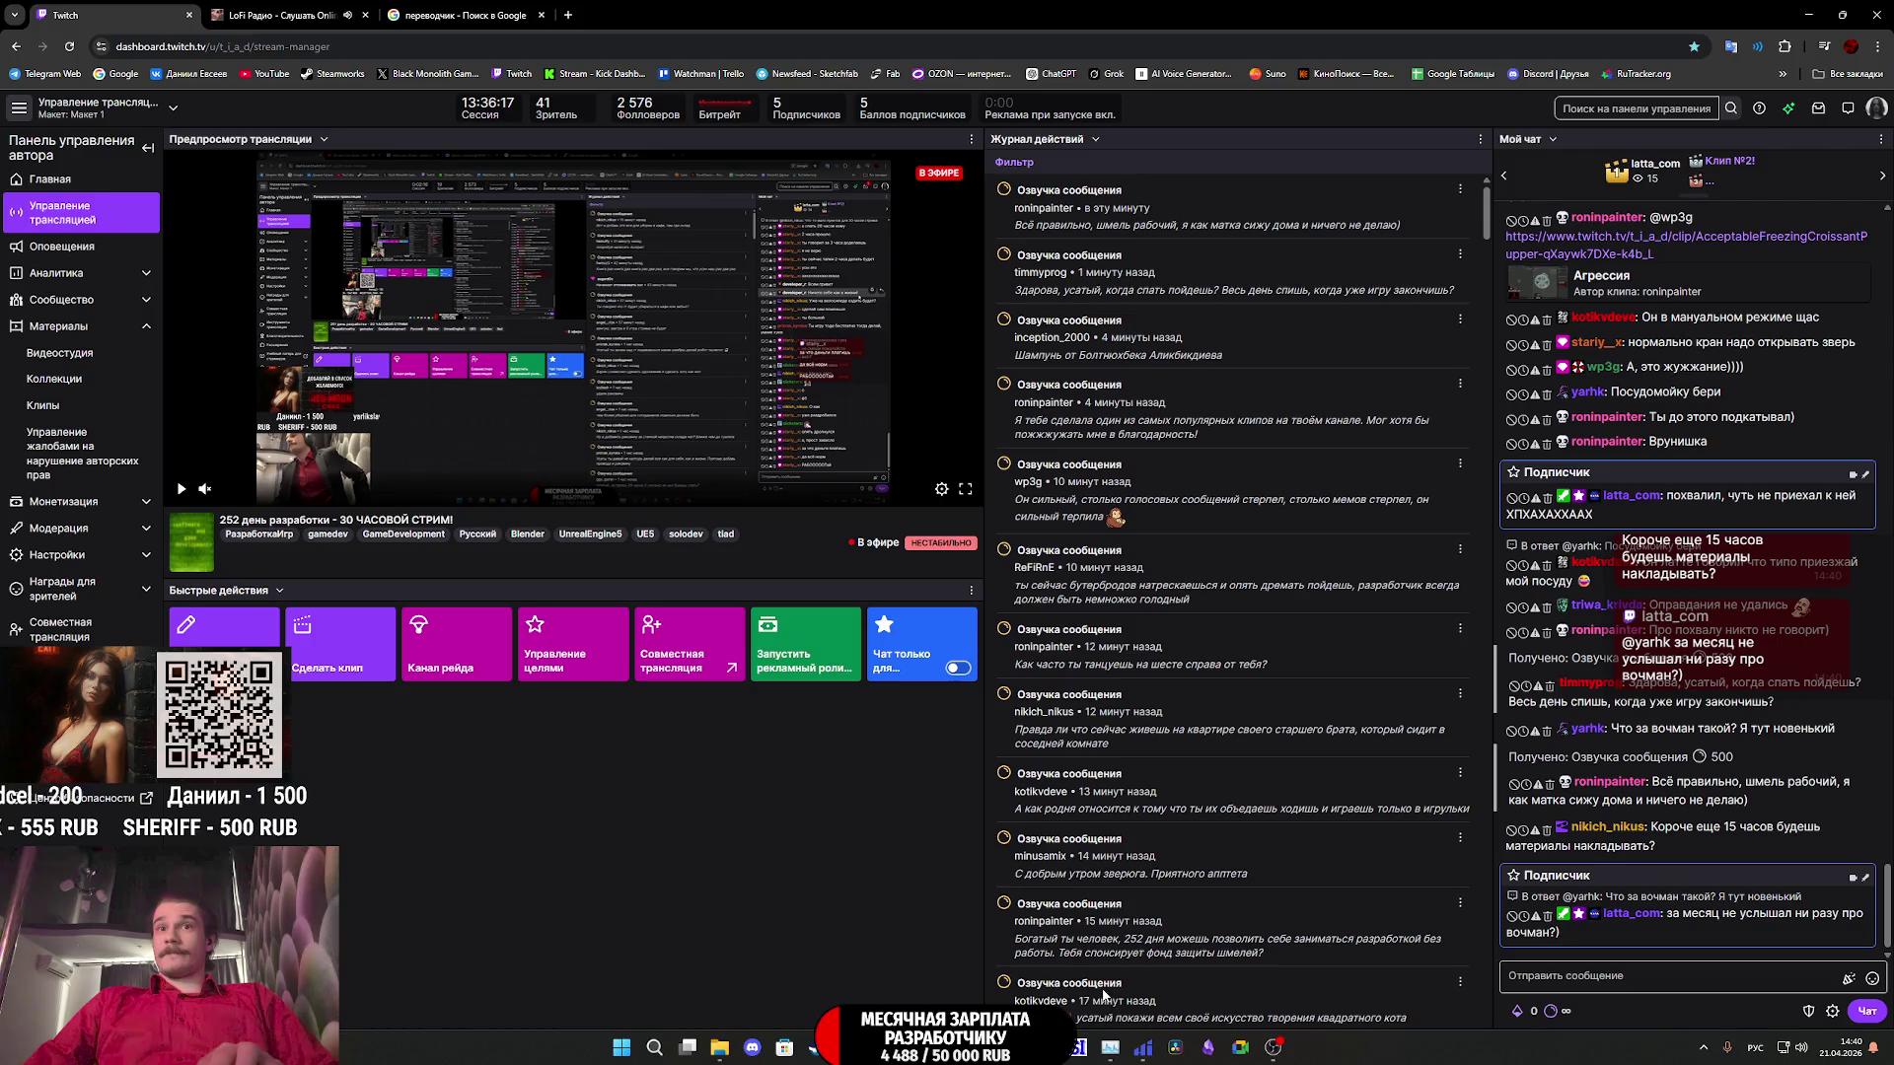
# - Bring the empty Substance 3D Painter workspace in front of the Twitch dashboard
pyautogui.click(1111, 1045)
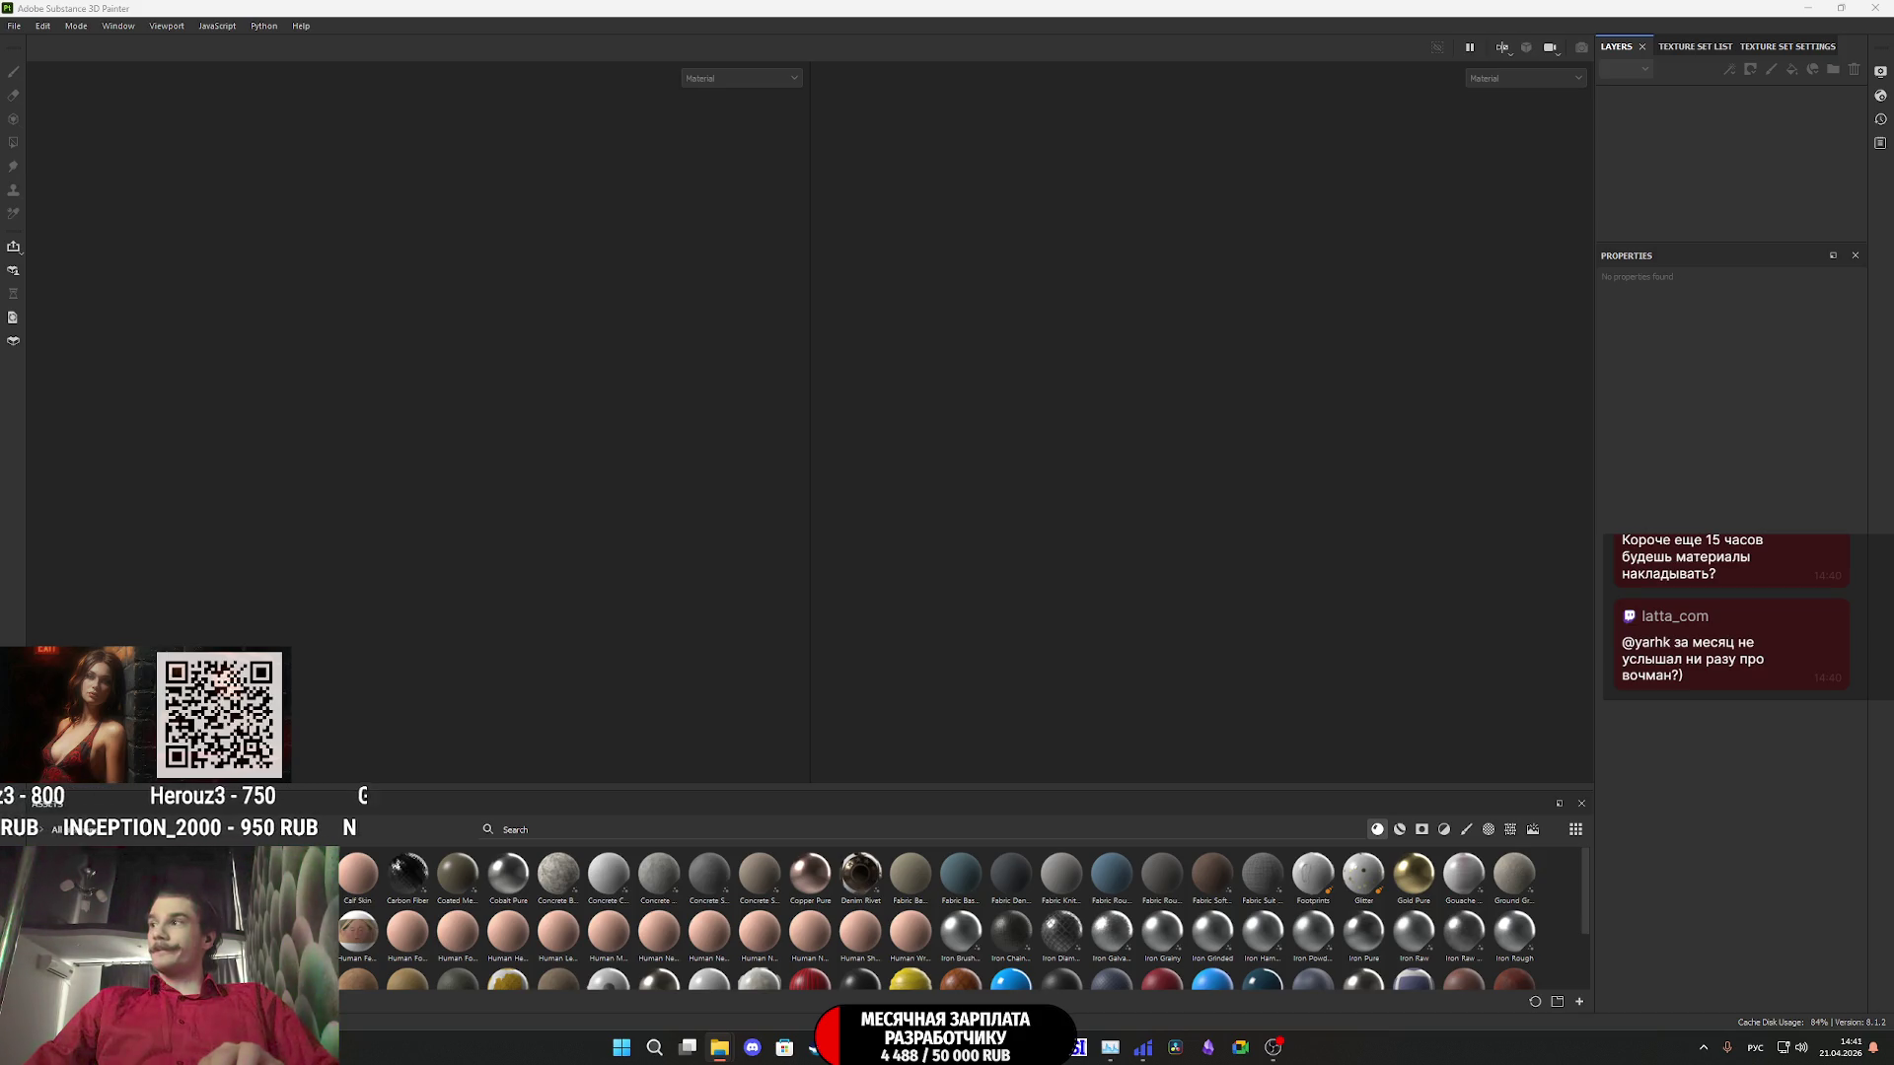
# - Drag Apartment_Props_2_SPP.fbx onto the empty viewport to start a new project
pyautogui.moveTo(1235, 606); pyautogui.dragTo(732, 627)
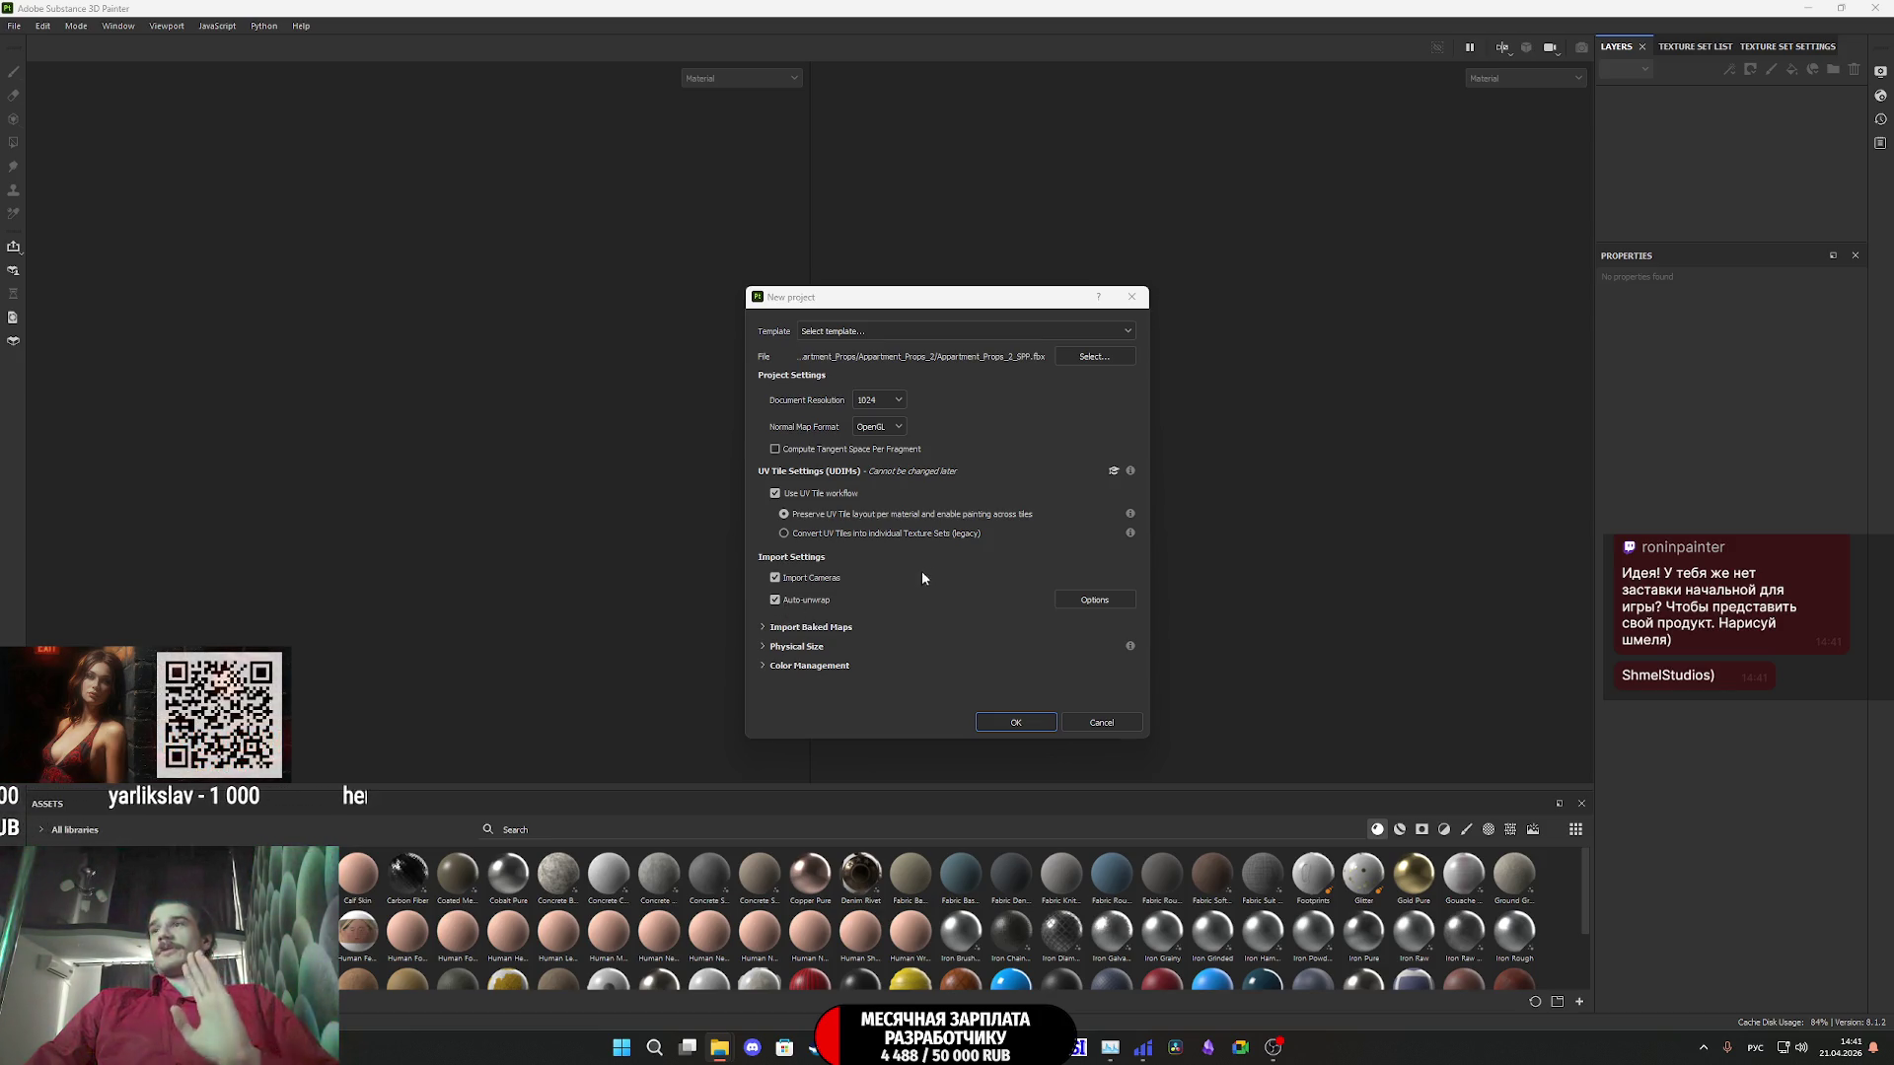
# - Create the apartment props project and make the game trailer fill the screen
pyautogui.click(1034, 726)
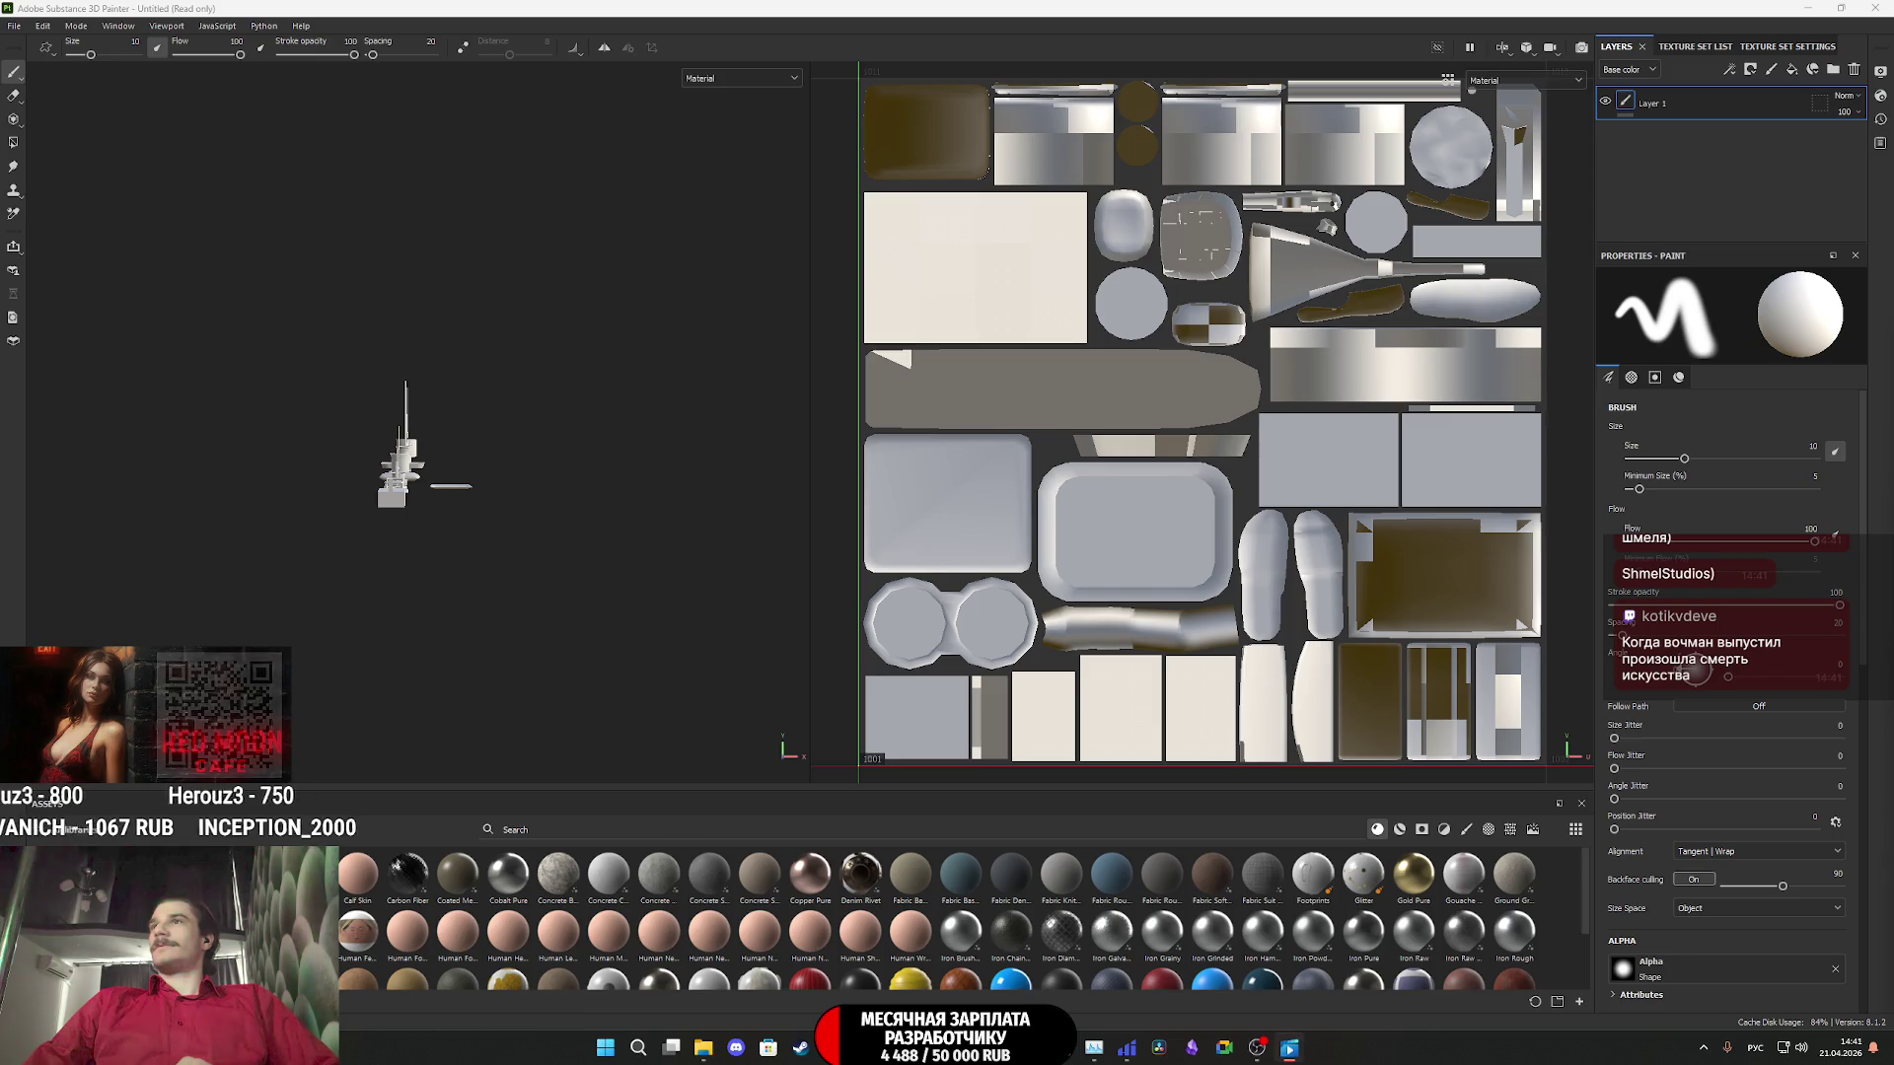
pyautogui.doubleClick(1109, 541)
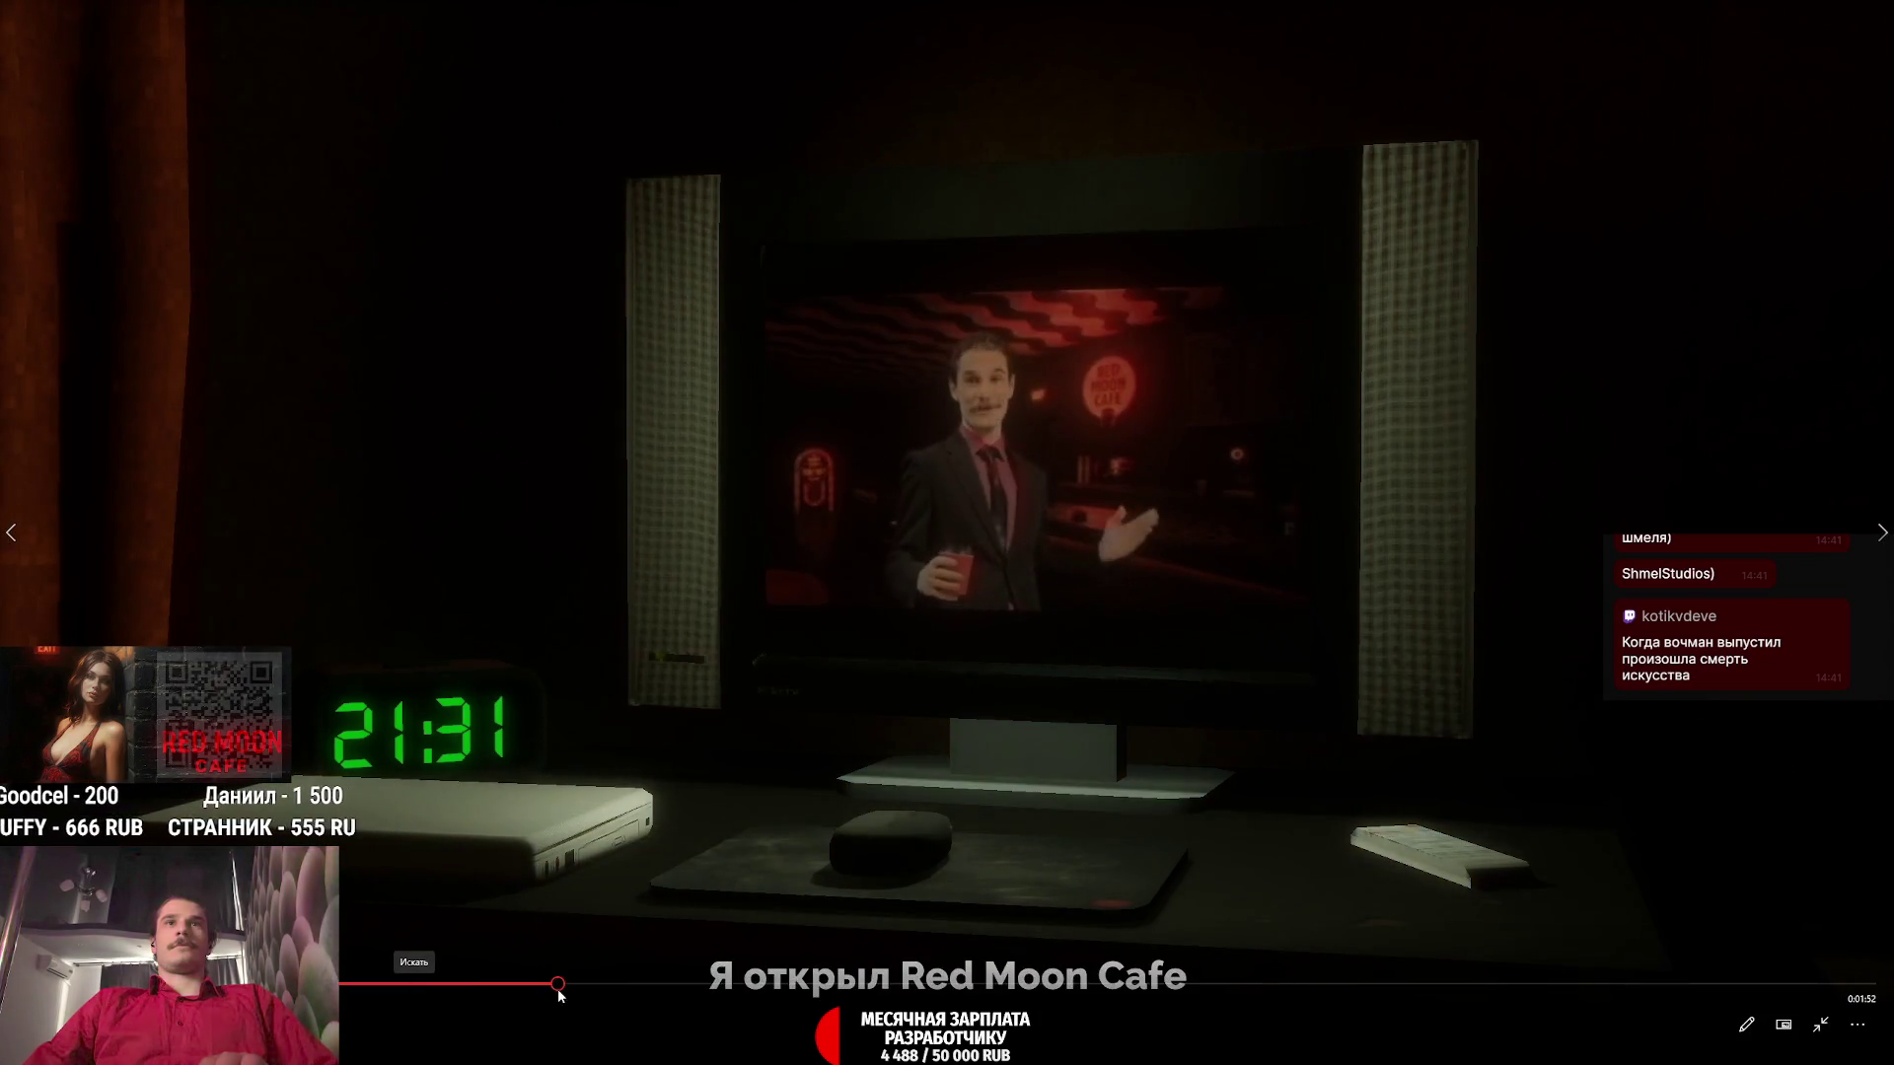
# - Skip ahead through the game trailer, exit fullscreen and close the video player
pyautogui.click(558, 985)
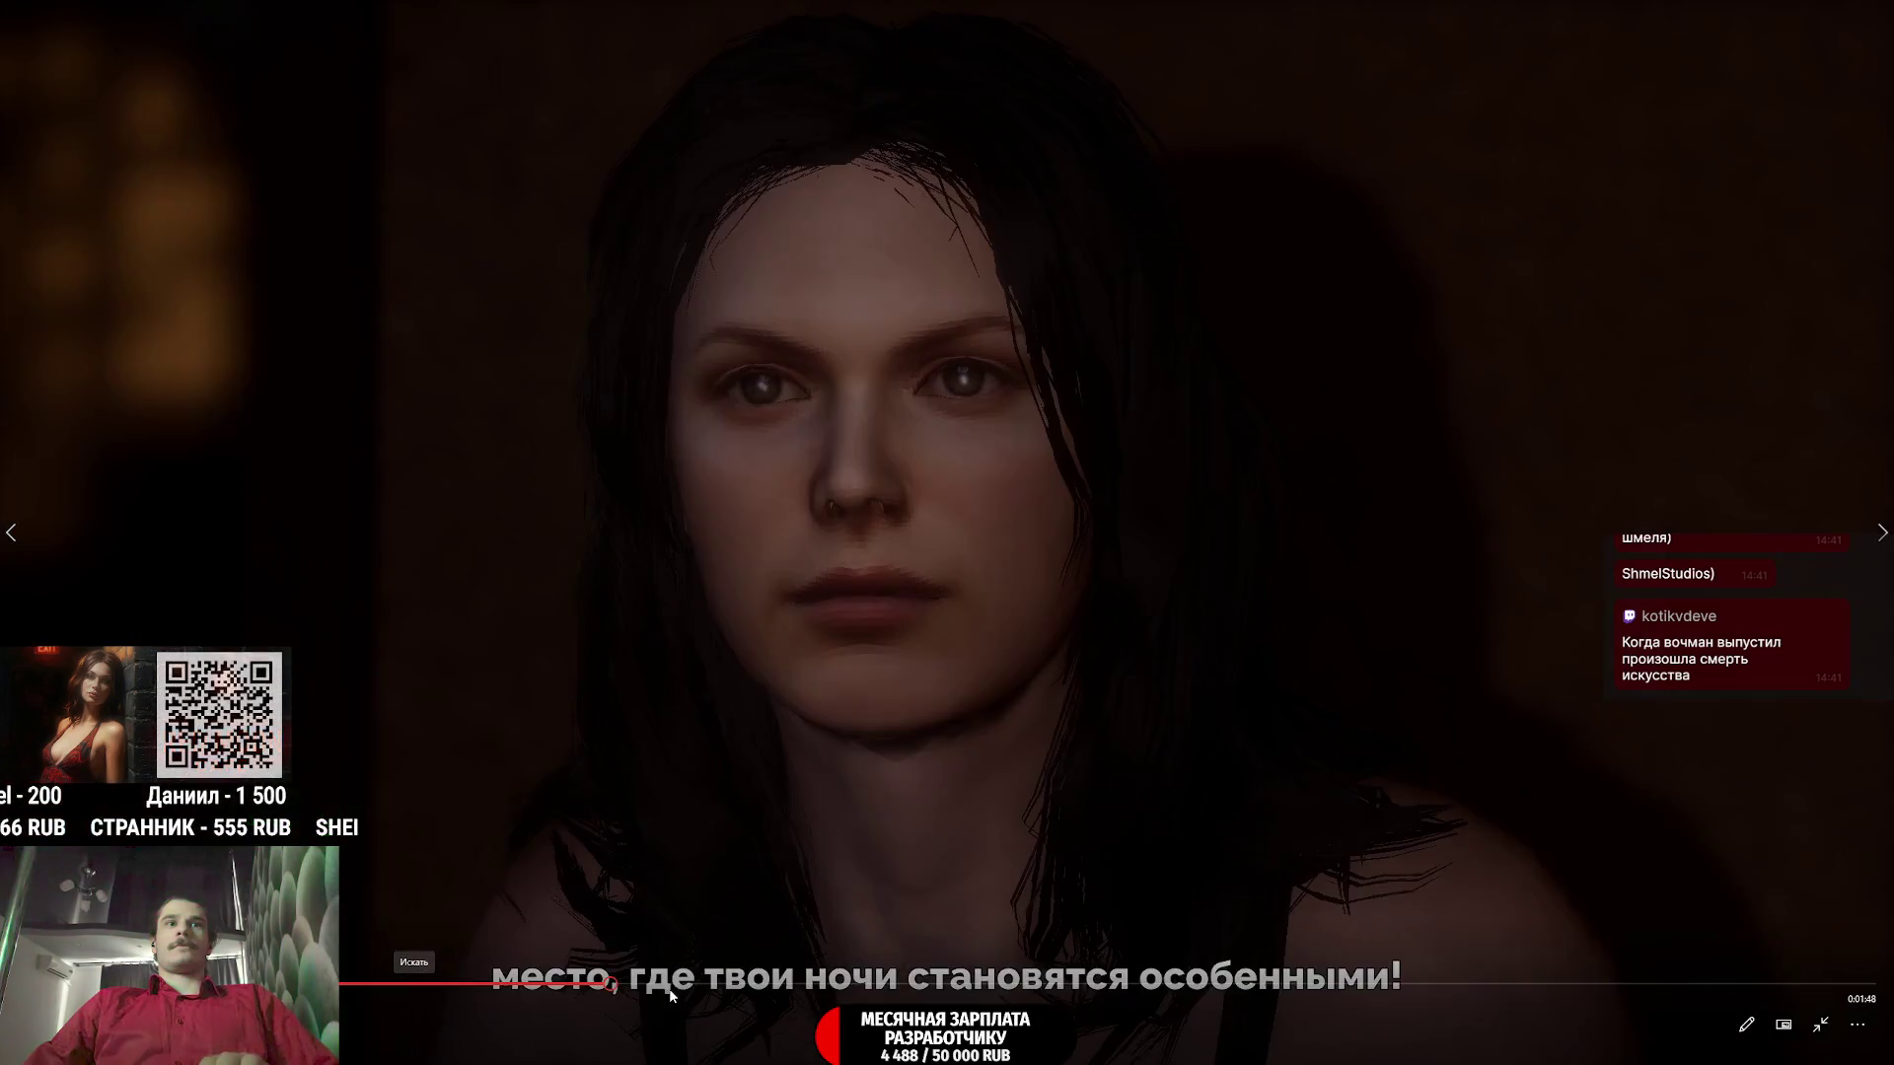
pyautogui.click(694, 985)
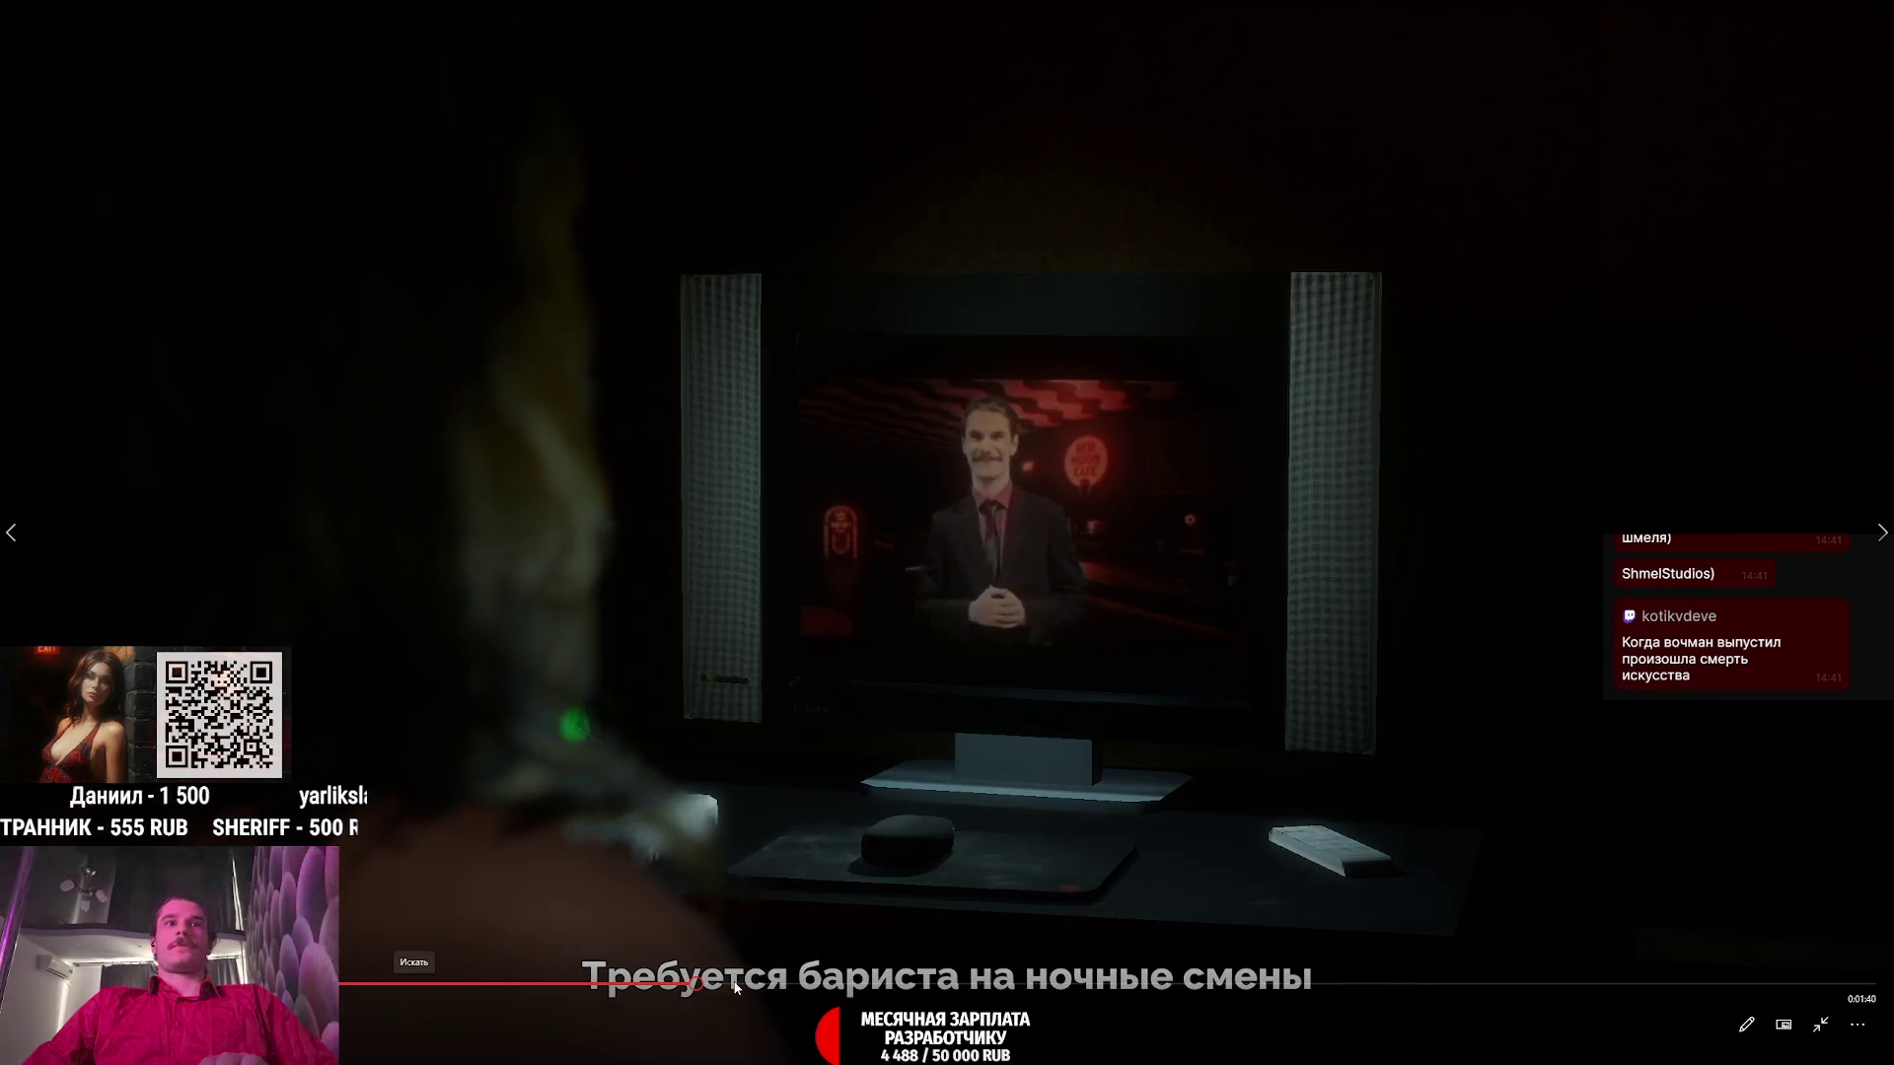
pyautogui.click(744, 984)
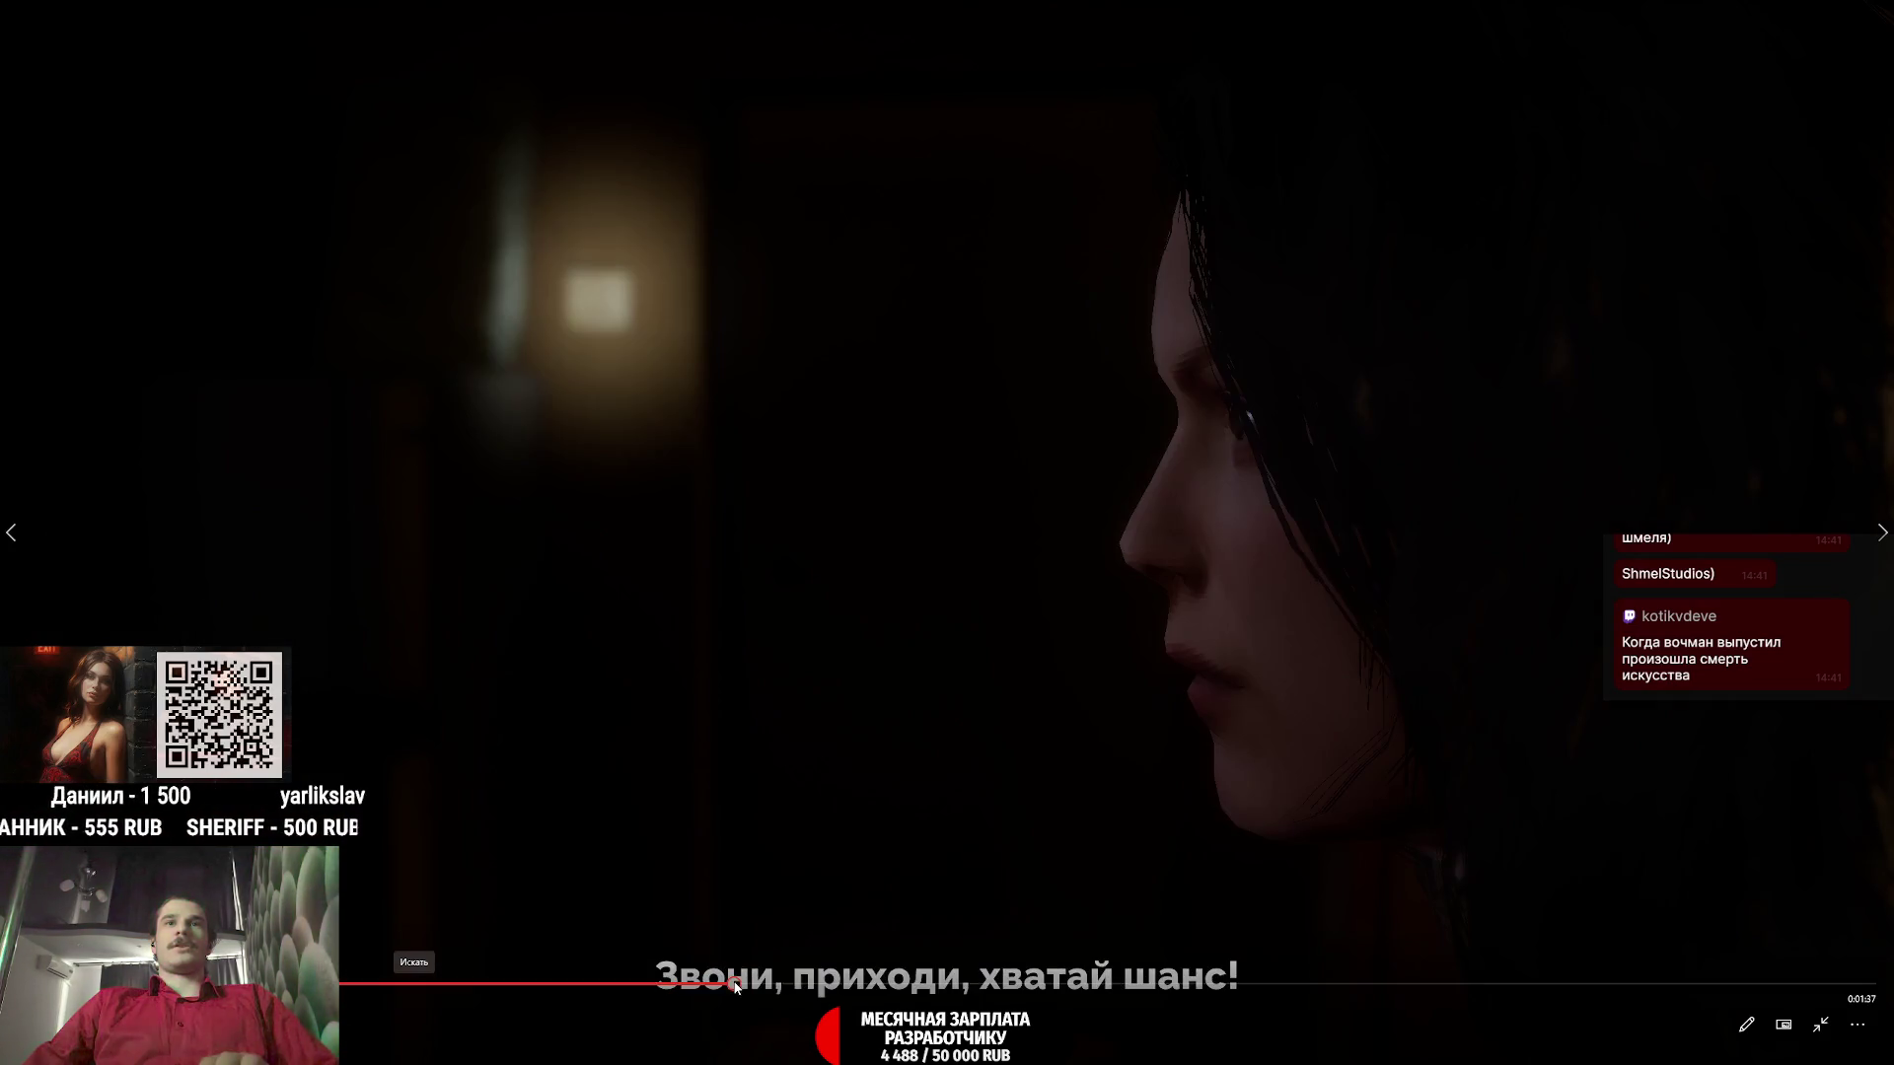
pyautogui.click(805, 985)
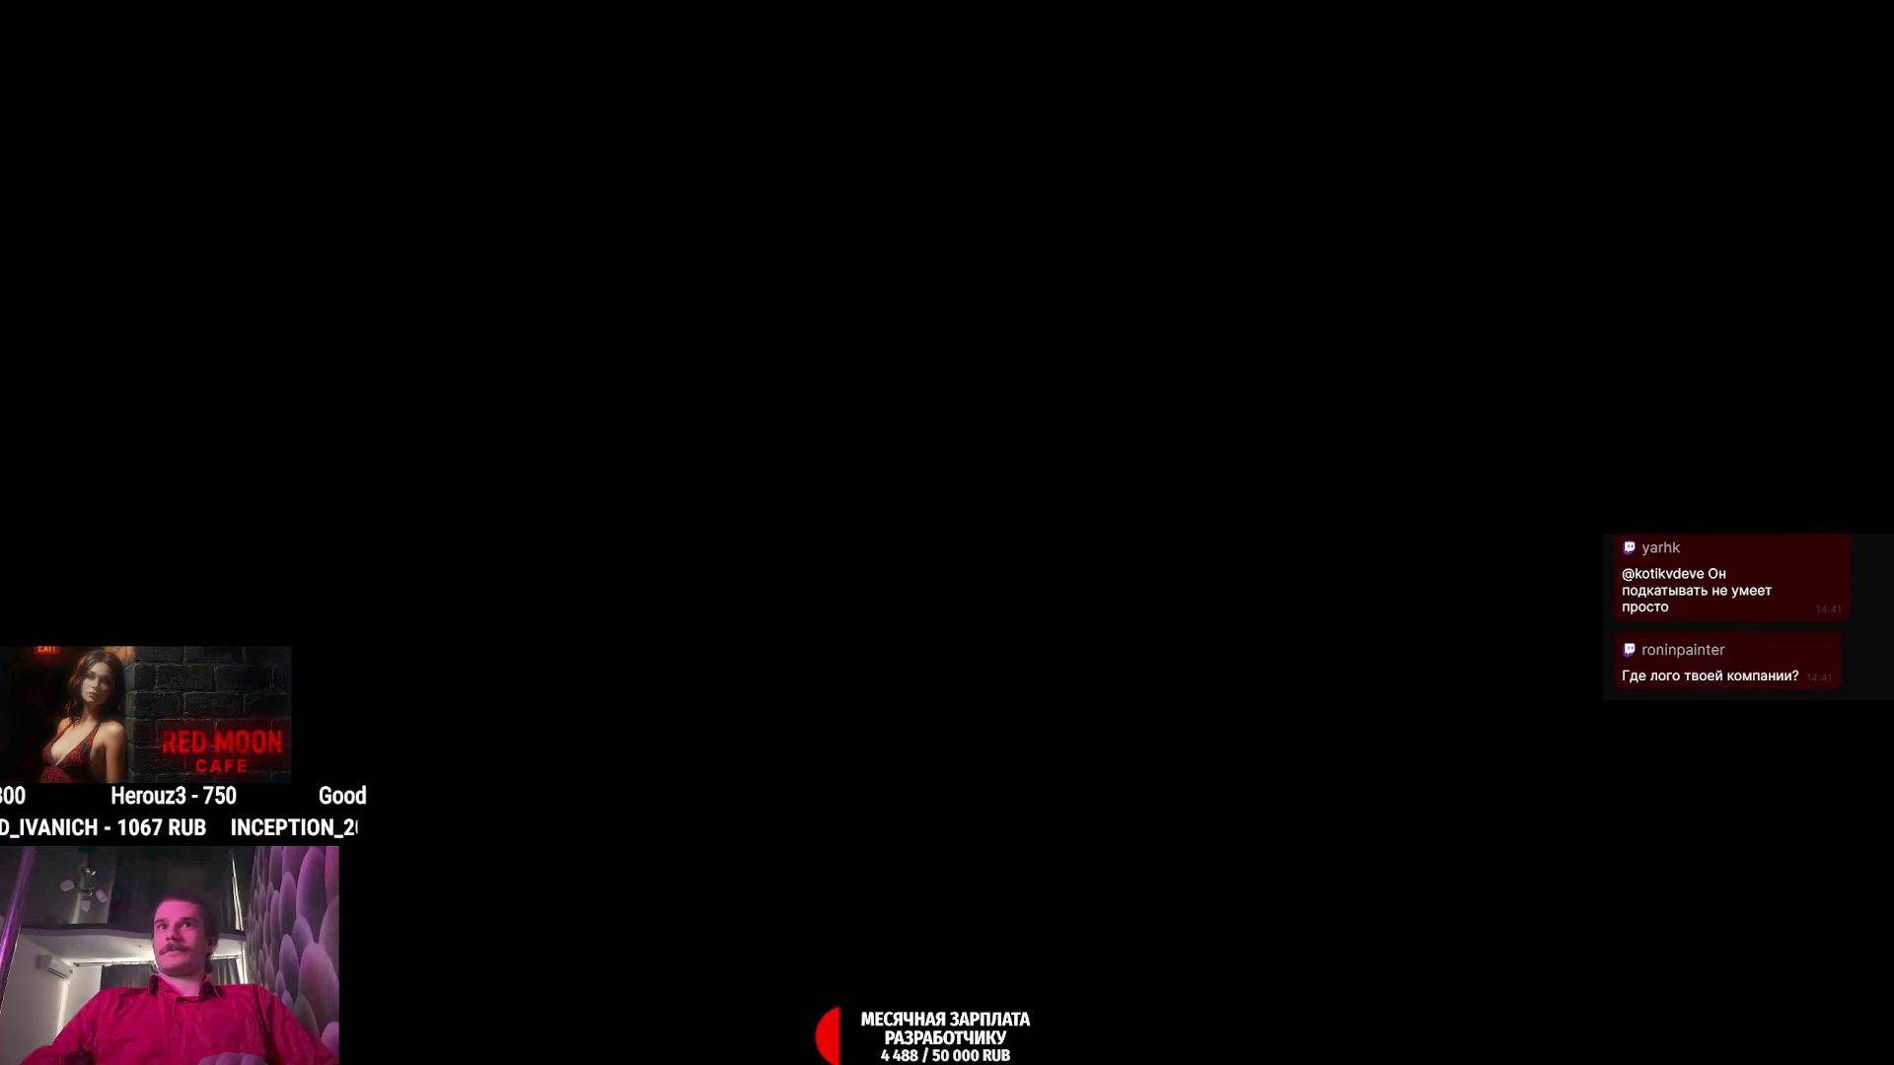
pyautogui.doubleClick(992, 742)
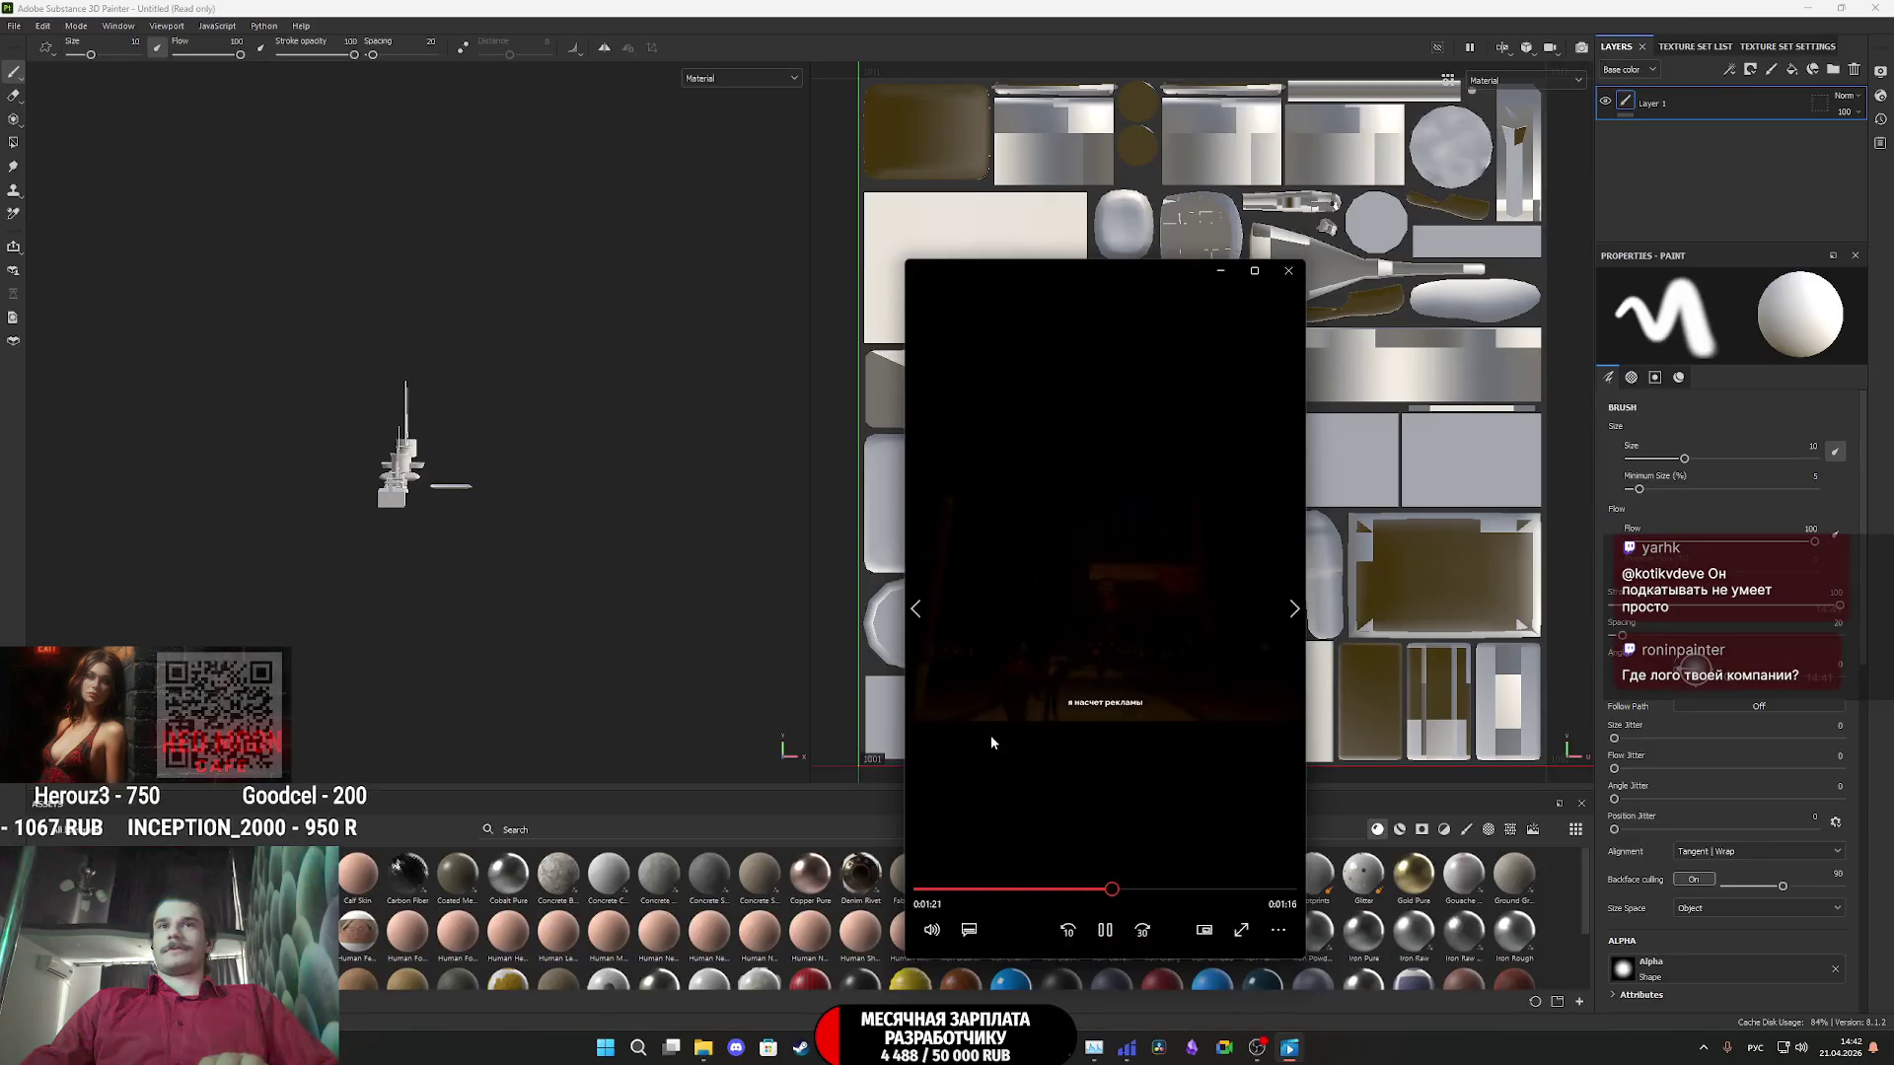
pyautogui.doubleClick(1185, 767)
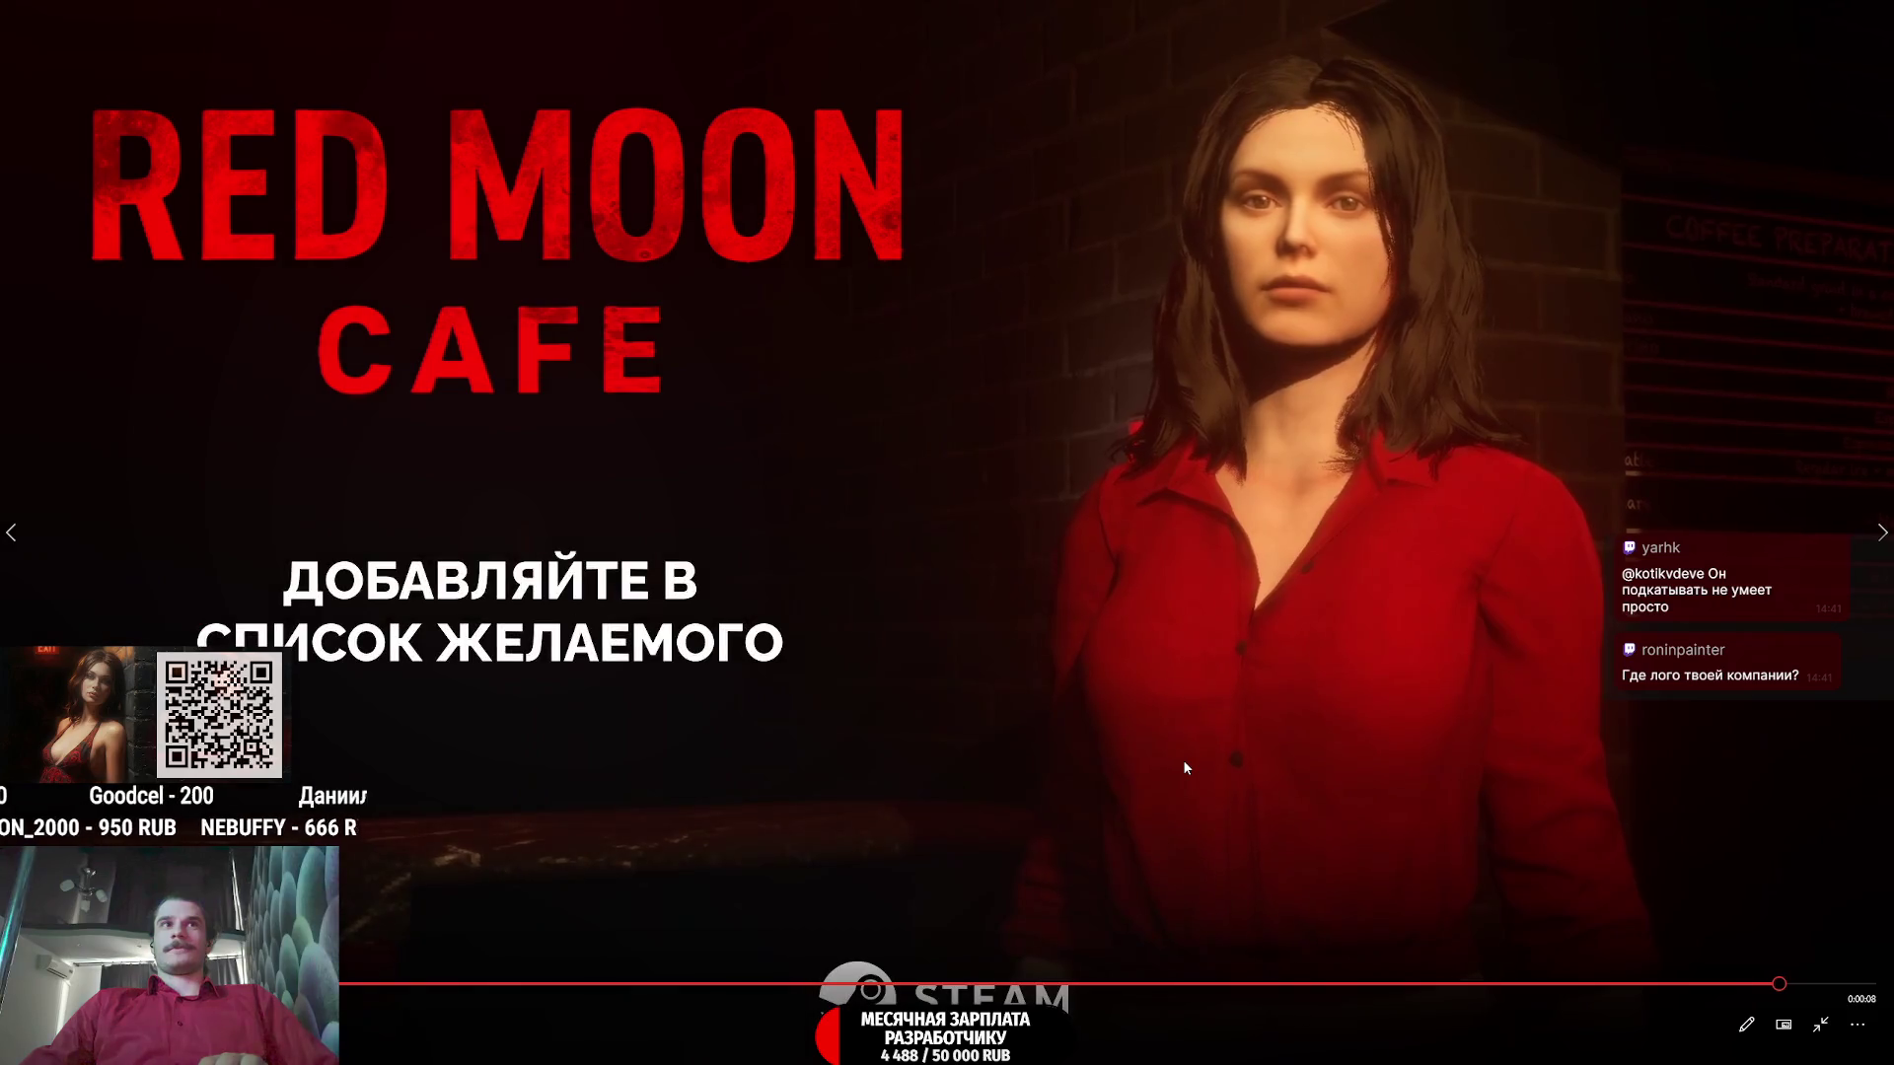
pyautogui.doubleClick(1105, 748)
pyautogui.click(1288, 271)
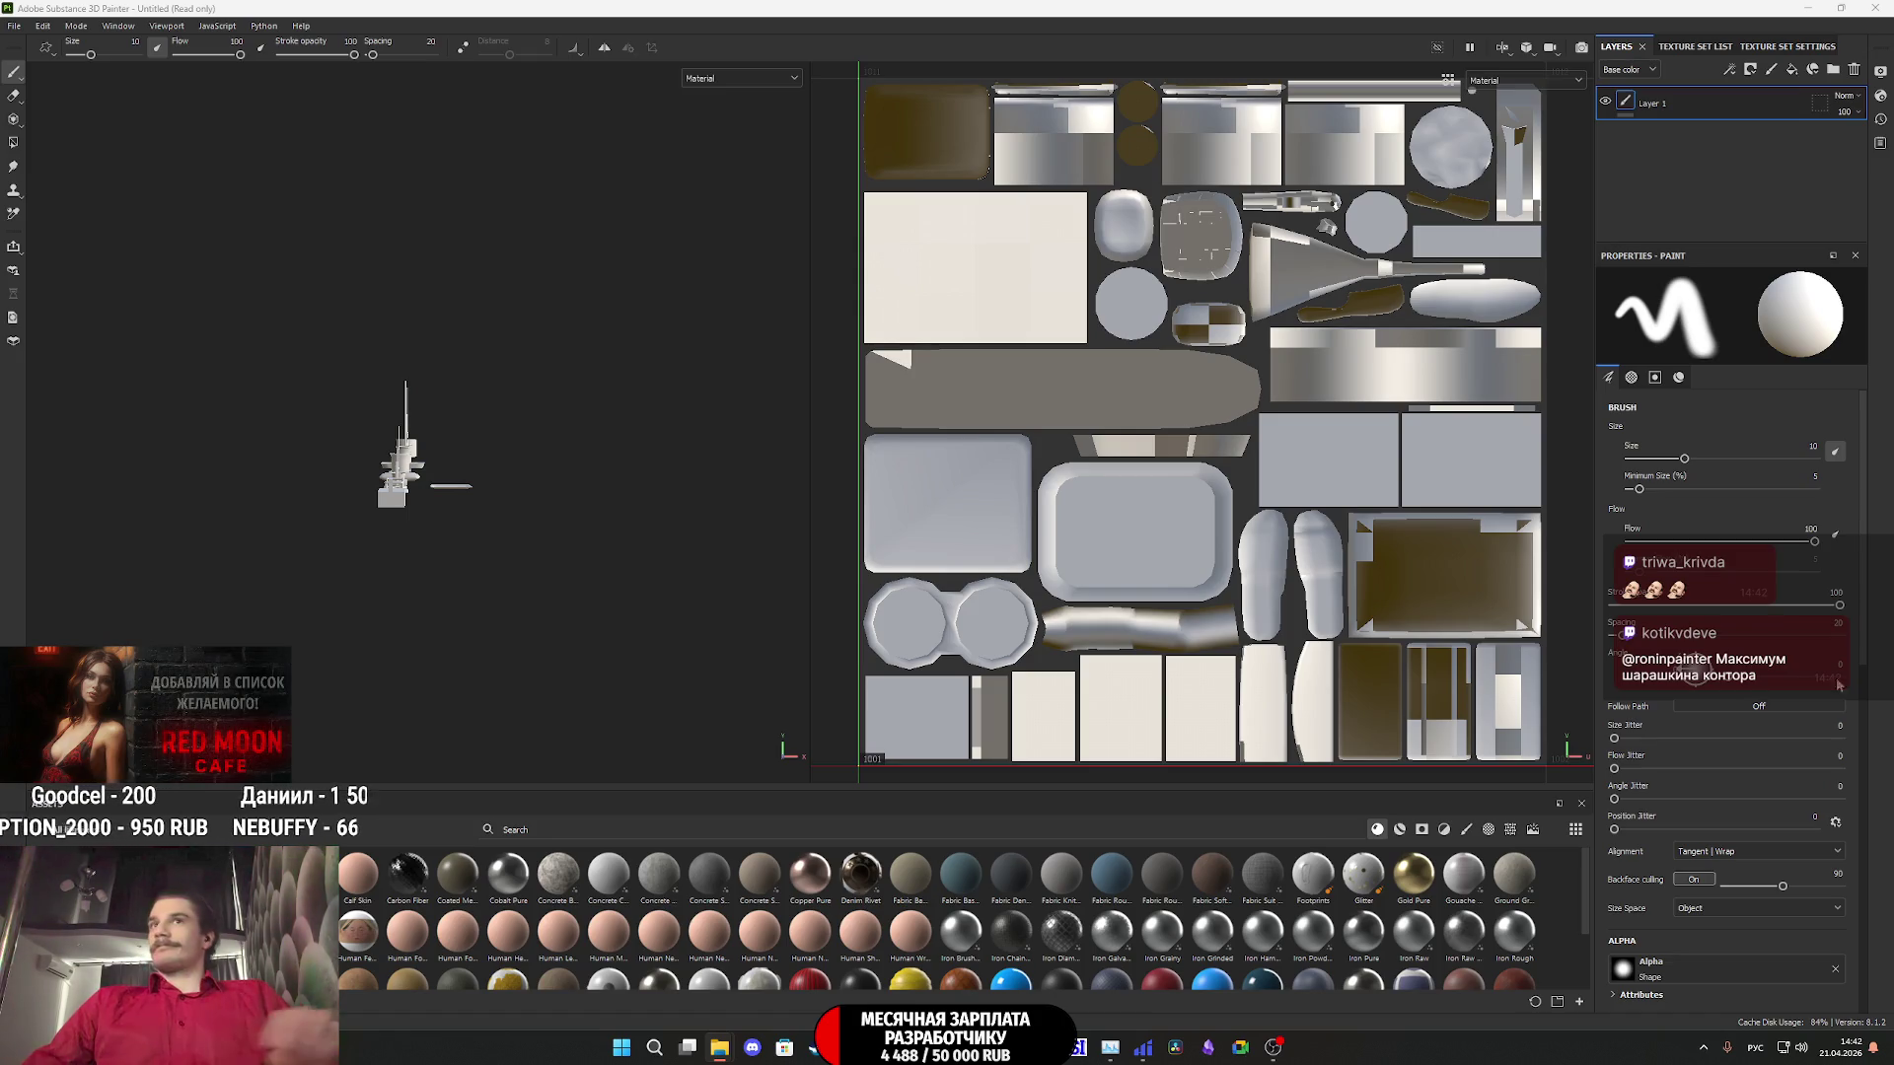
# - Bring the pot and ironing board into view and delete the default Layer 1
pyautogui.scroll(-2, 1135, 493)
pyautogui.scroll(-1, 1230, 538)
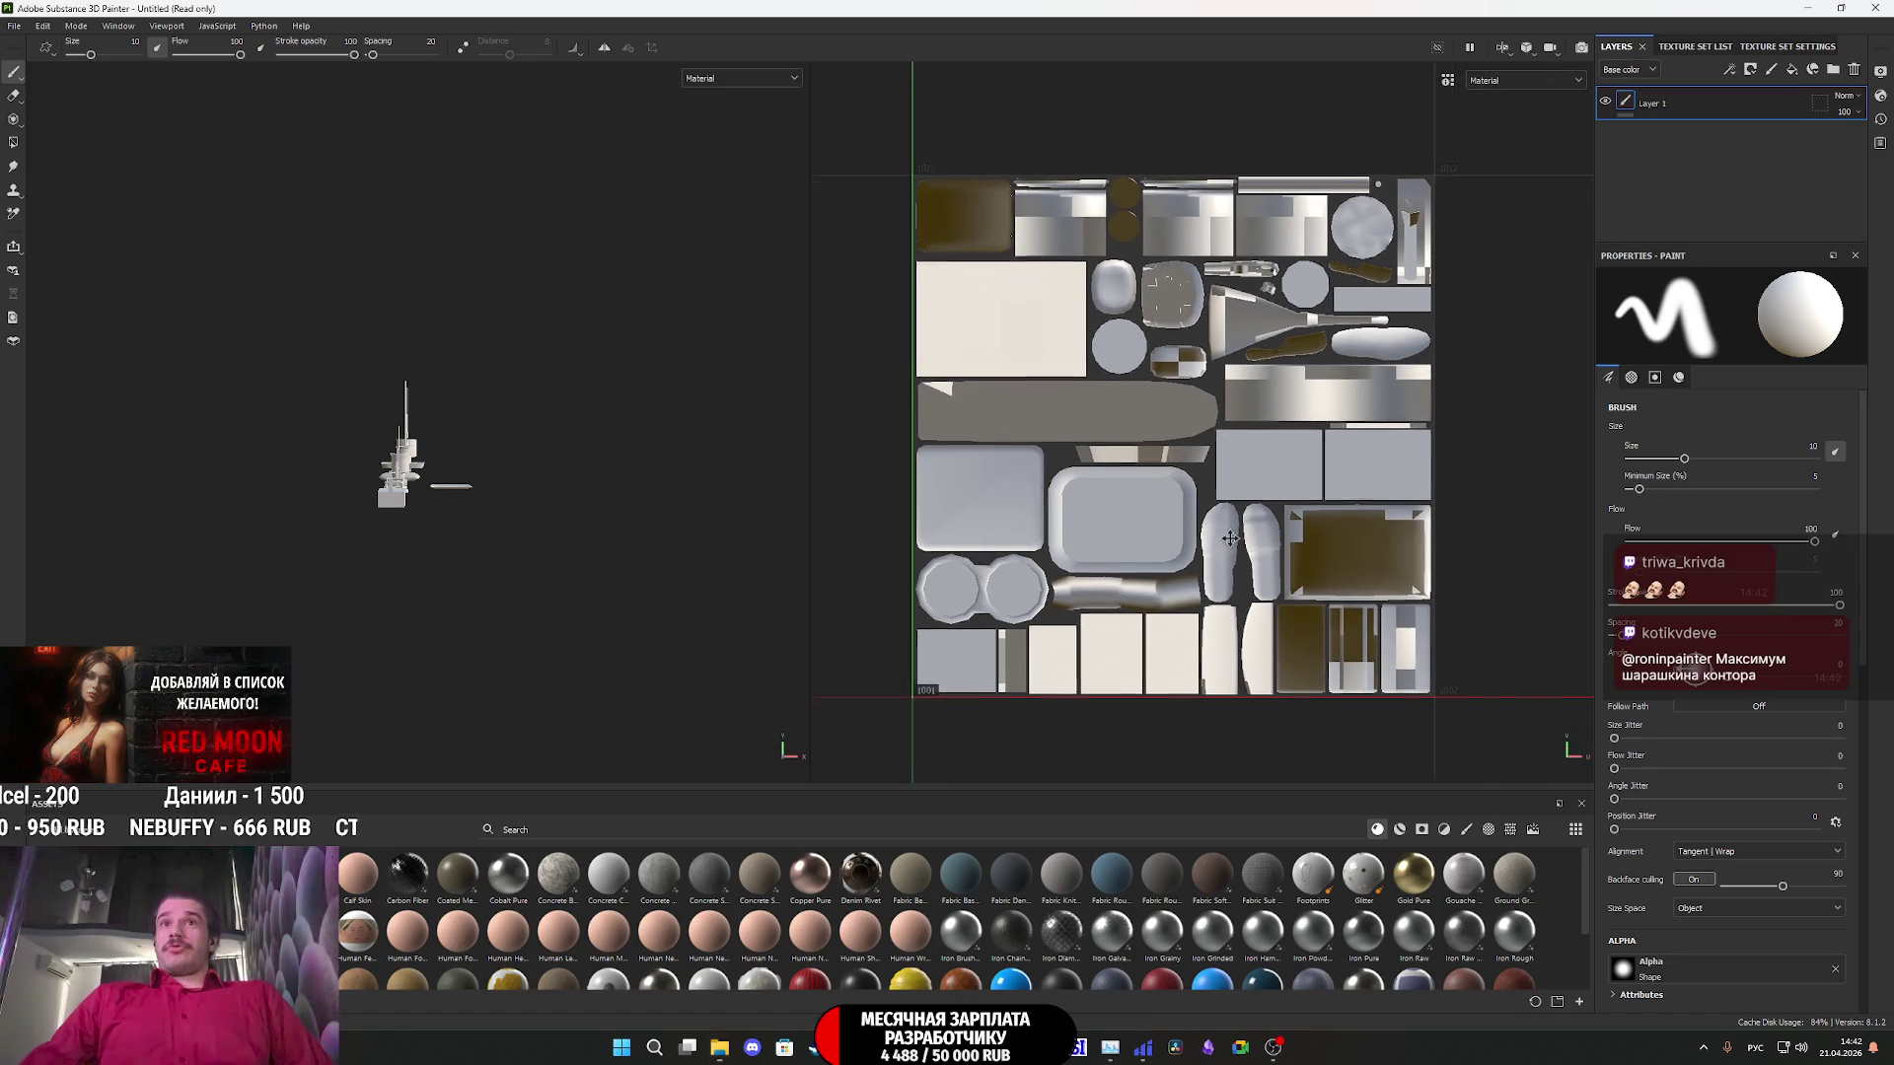
pyautogui.scroll(2, 390, 490)
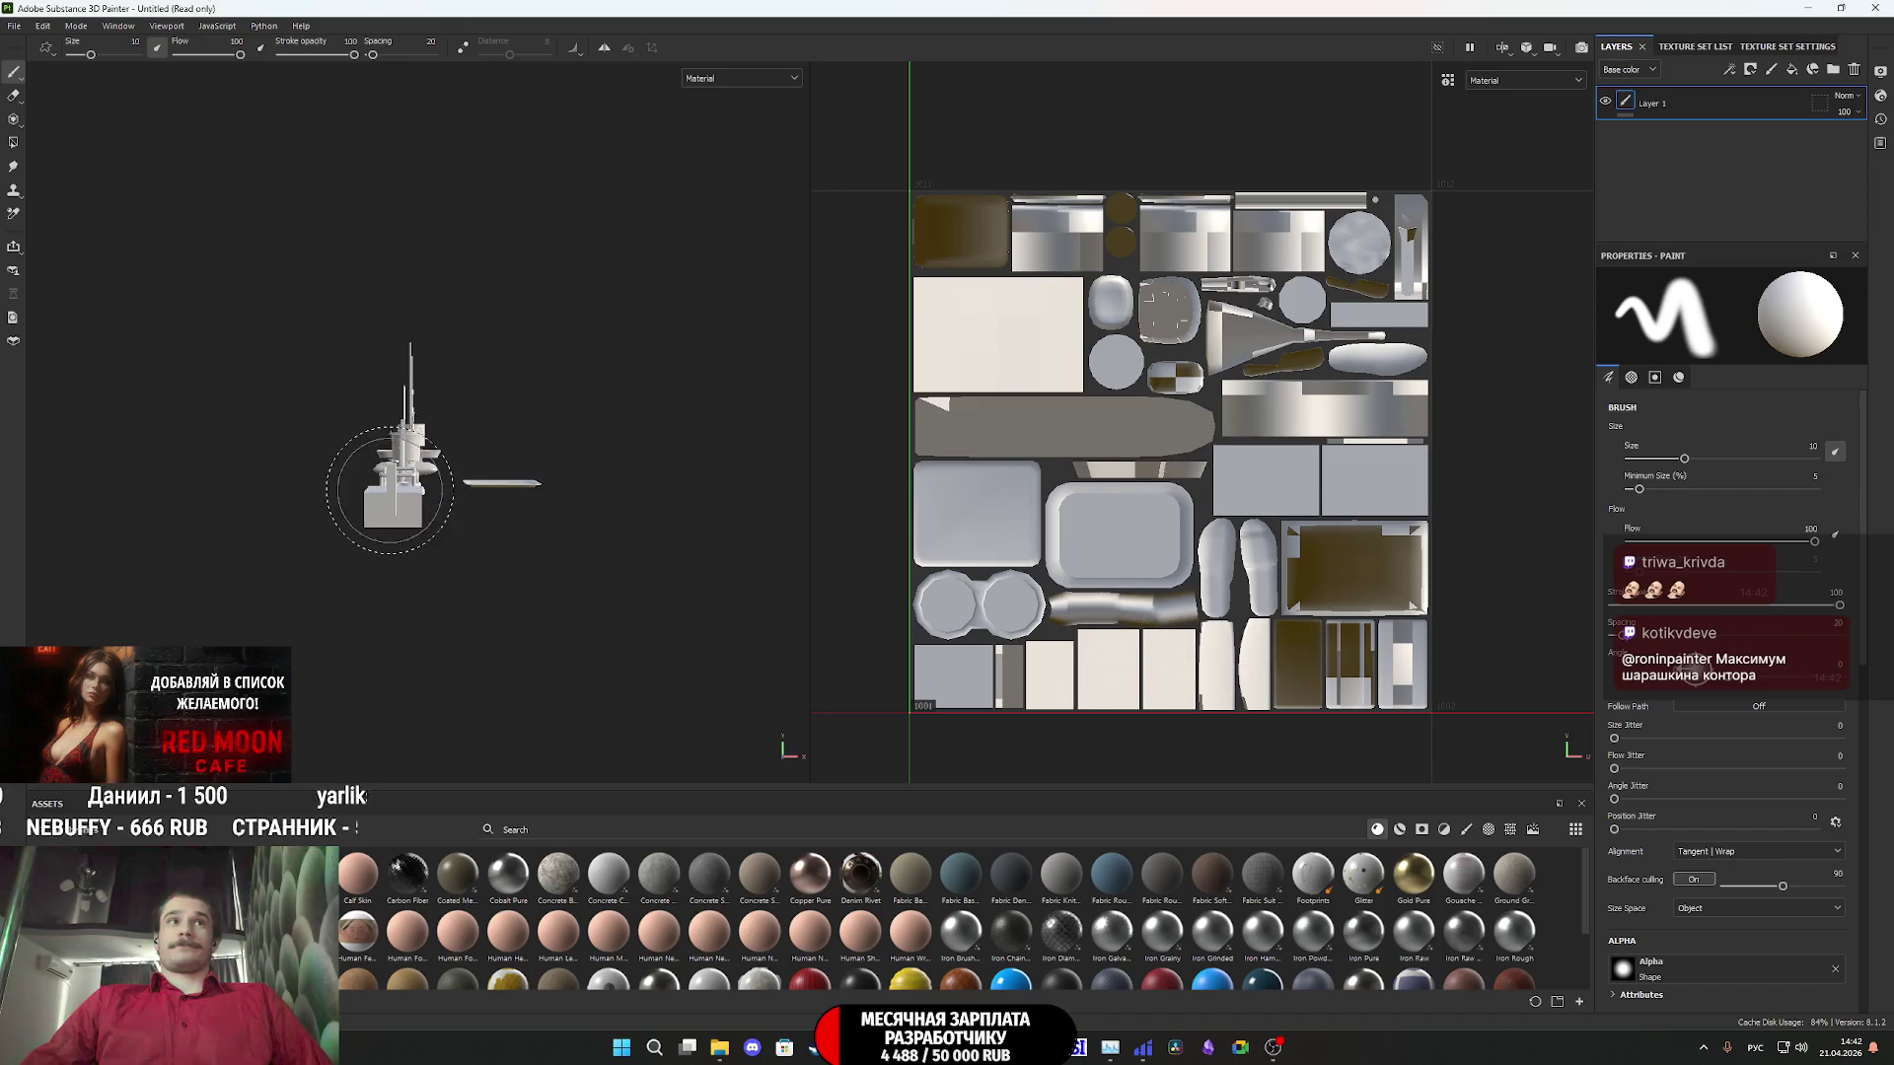
pyautogui.moveTo(372, 493)
pyautogui.keyDown('alt'); pyautogui.mouseDown()
pyautogui.moveTo(537, 529)
pyautogui.moveTo(198, 528)
pyautogui.moveTo(220, 583)
pyautogui.moveTo(275, 550)
pyautogui.moveTo(240, 592)
pyautogui.mouseUp(); pyautogui.keyUp('alt')
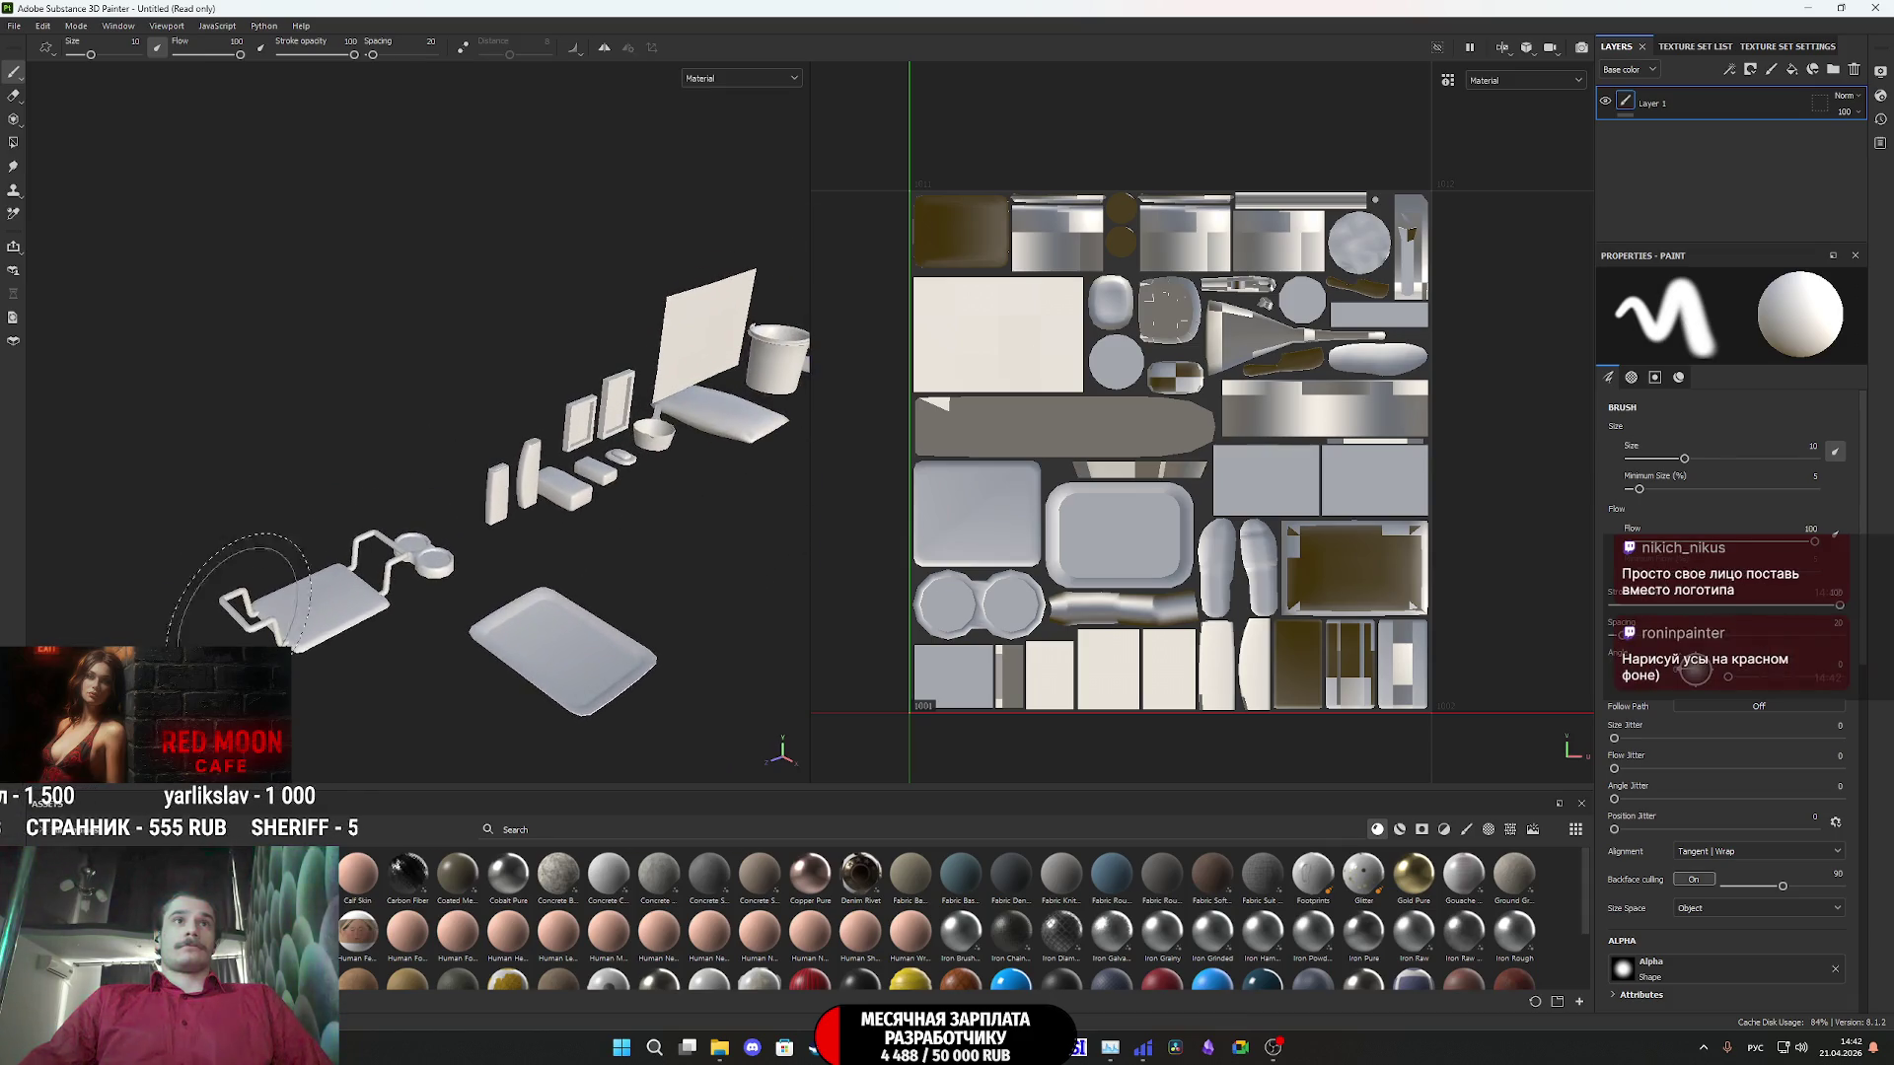
pyautogui.keyDown('alt'); pyautogui.moveTo(690, 415); pyautogui.dragTo(533, 490); pyautogui.keyUp('alt')
pyautogui.keyDown('alt'); pyautogui.moveTo(533, 489); pyautogui.dragTo(15, 587, button='middle'); pyautogui.keyUp('alt')
pyautogui.moveTo(730, 548)
pyautogui.keyDown('alt'); pyautogui.mouseDown(button='middle')
pyautogui.moveTo(324, 544)
pyautogui.moveTo(407, 541)
pyautogui.mouseUp(button='middle'); pyautogui.keyUp('alt')
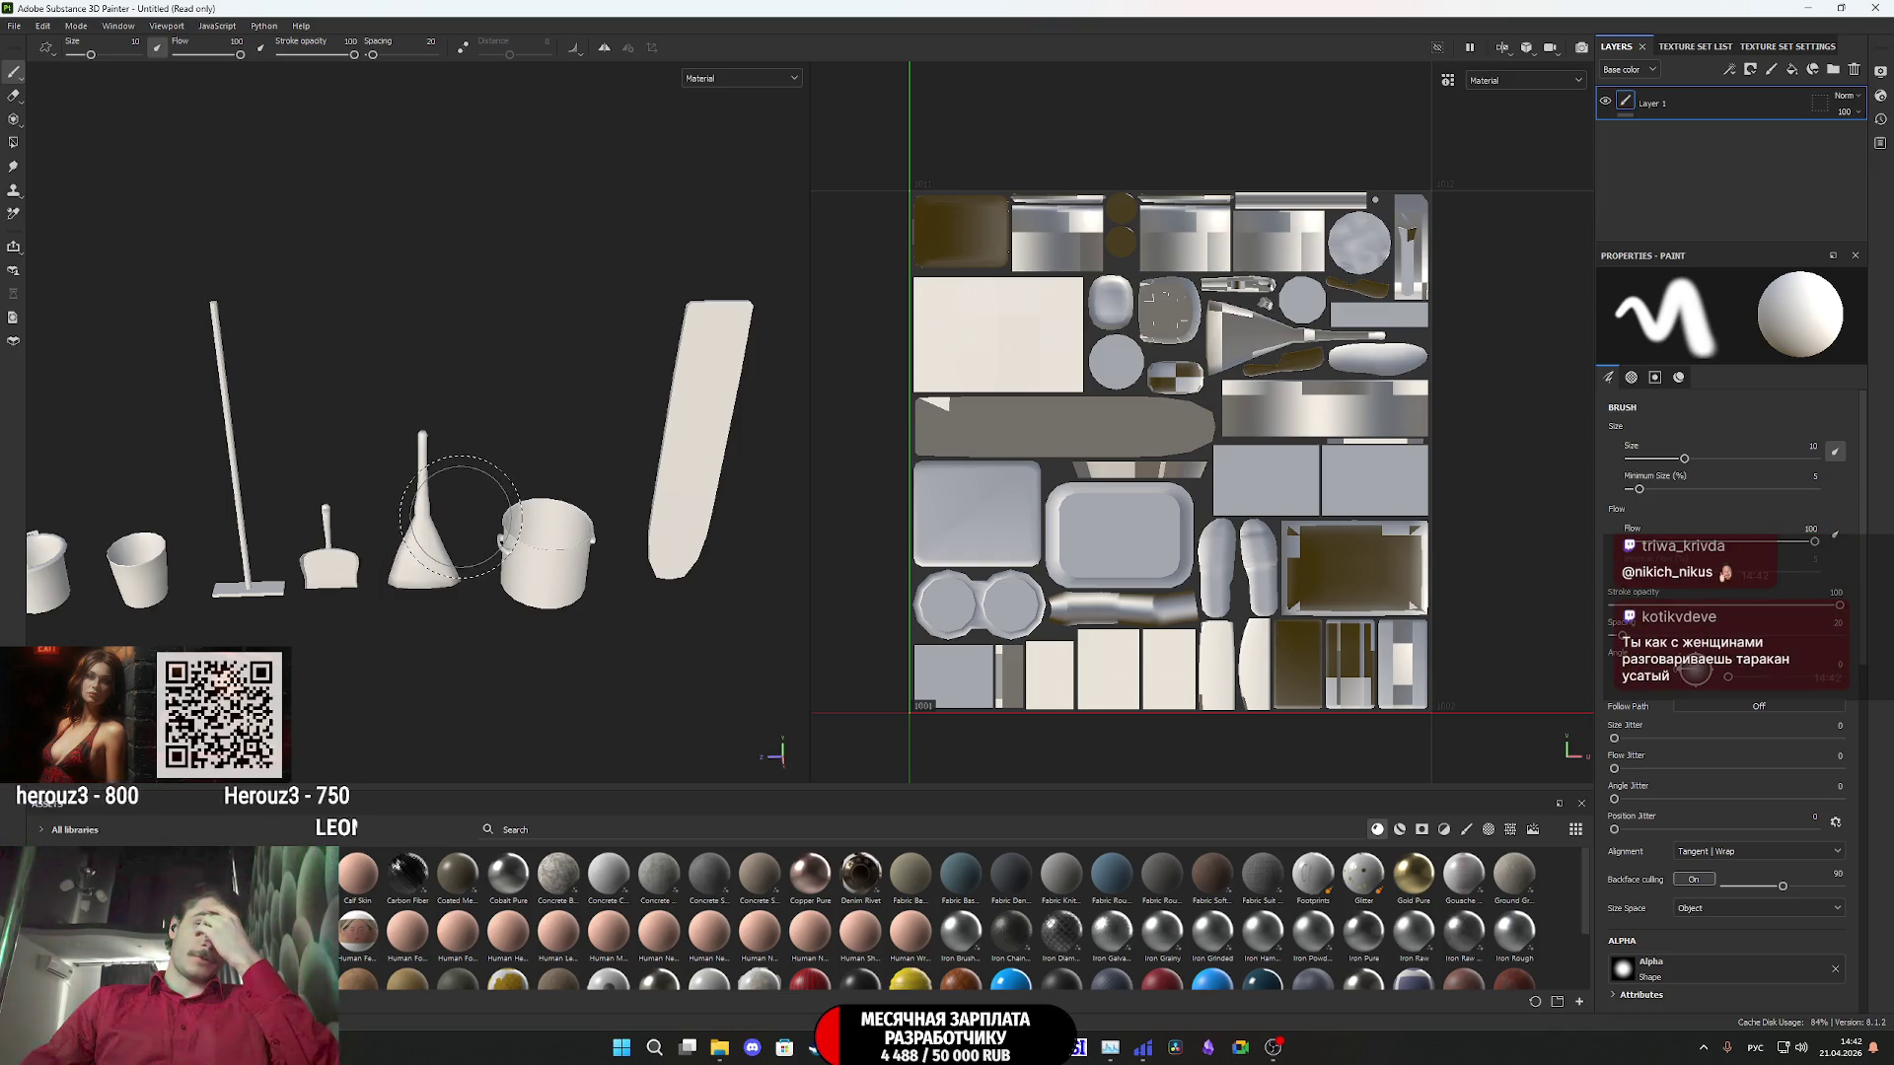
pyautogui.scroll(1, 464, 518)
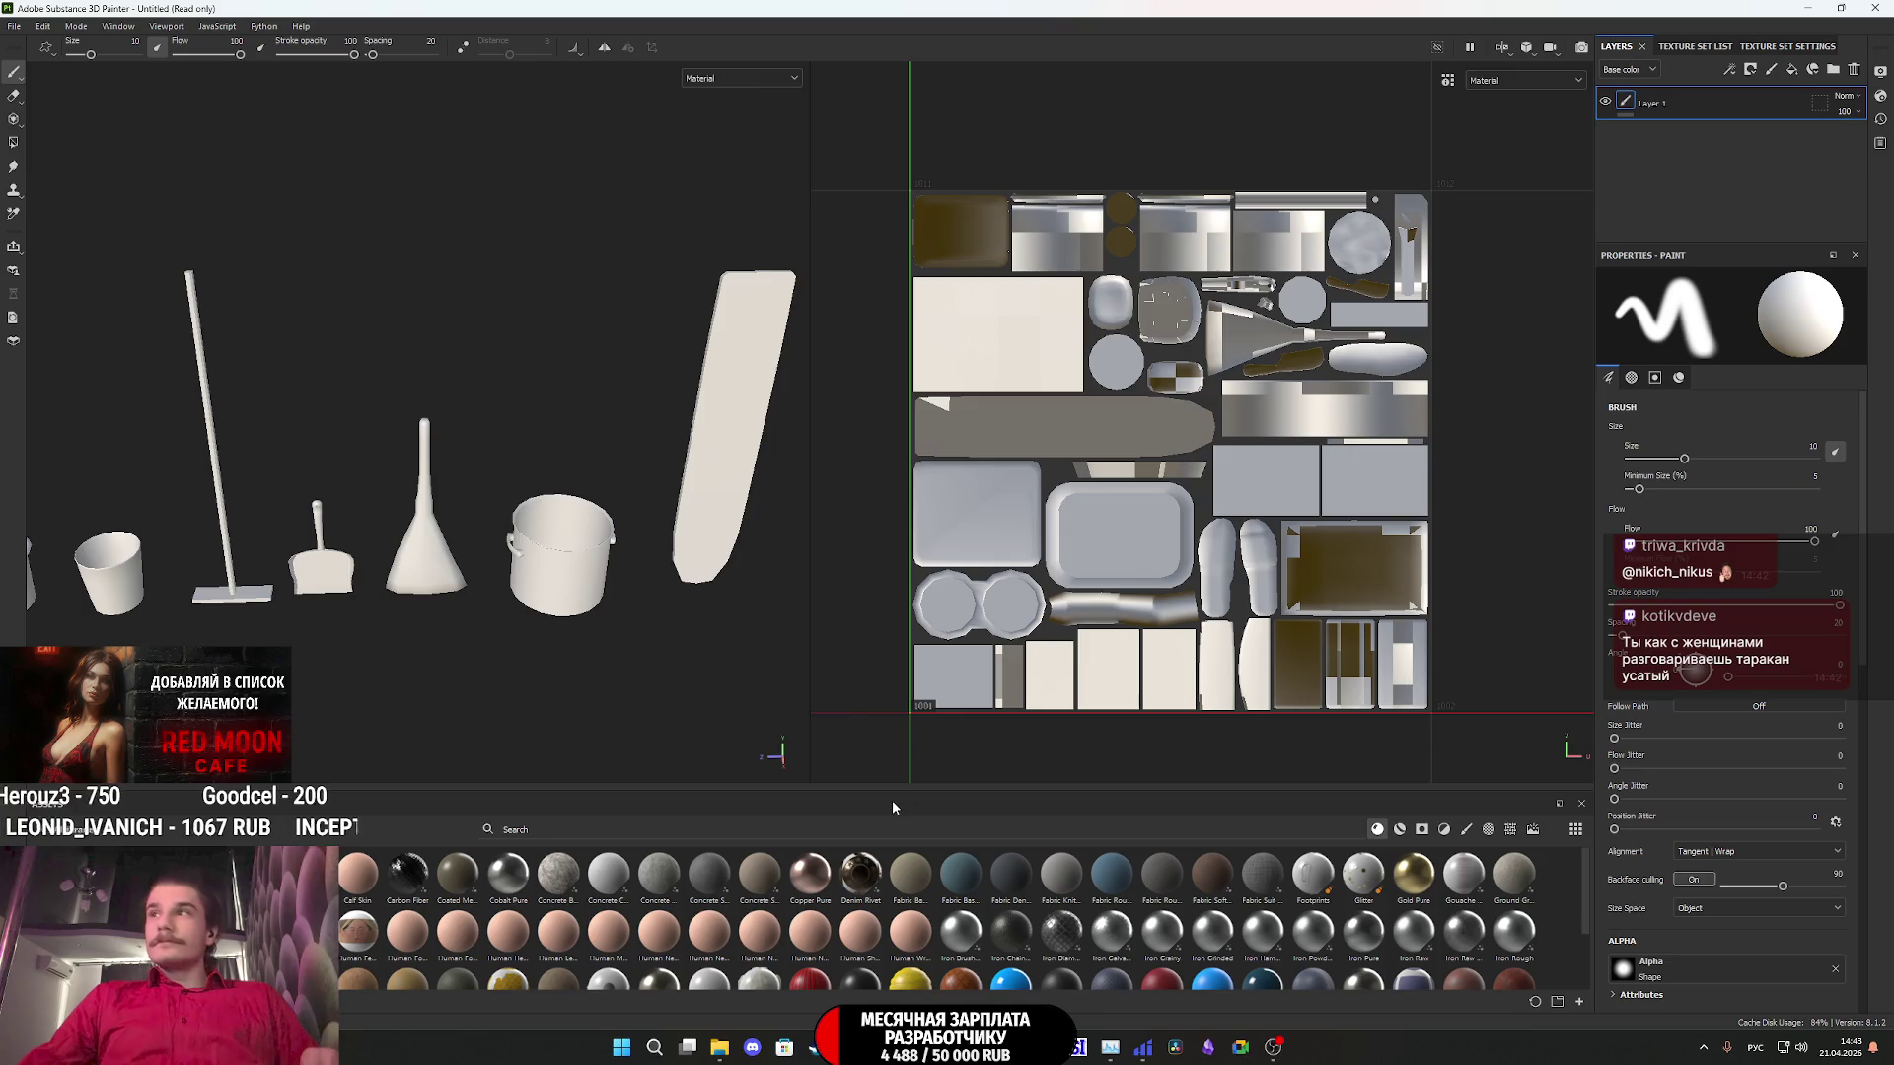
pyautogui.click(1854, 71)
pyautogui.scroll(2, 695, 546)
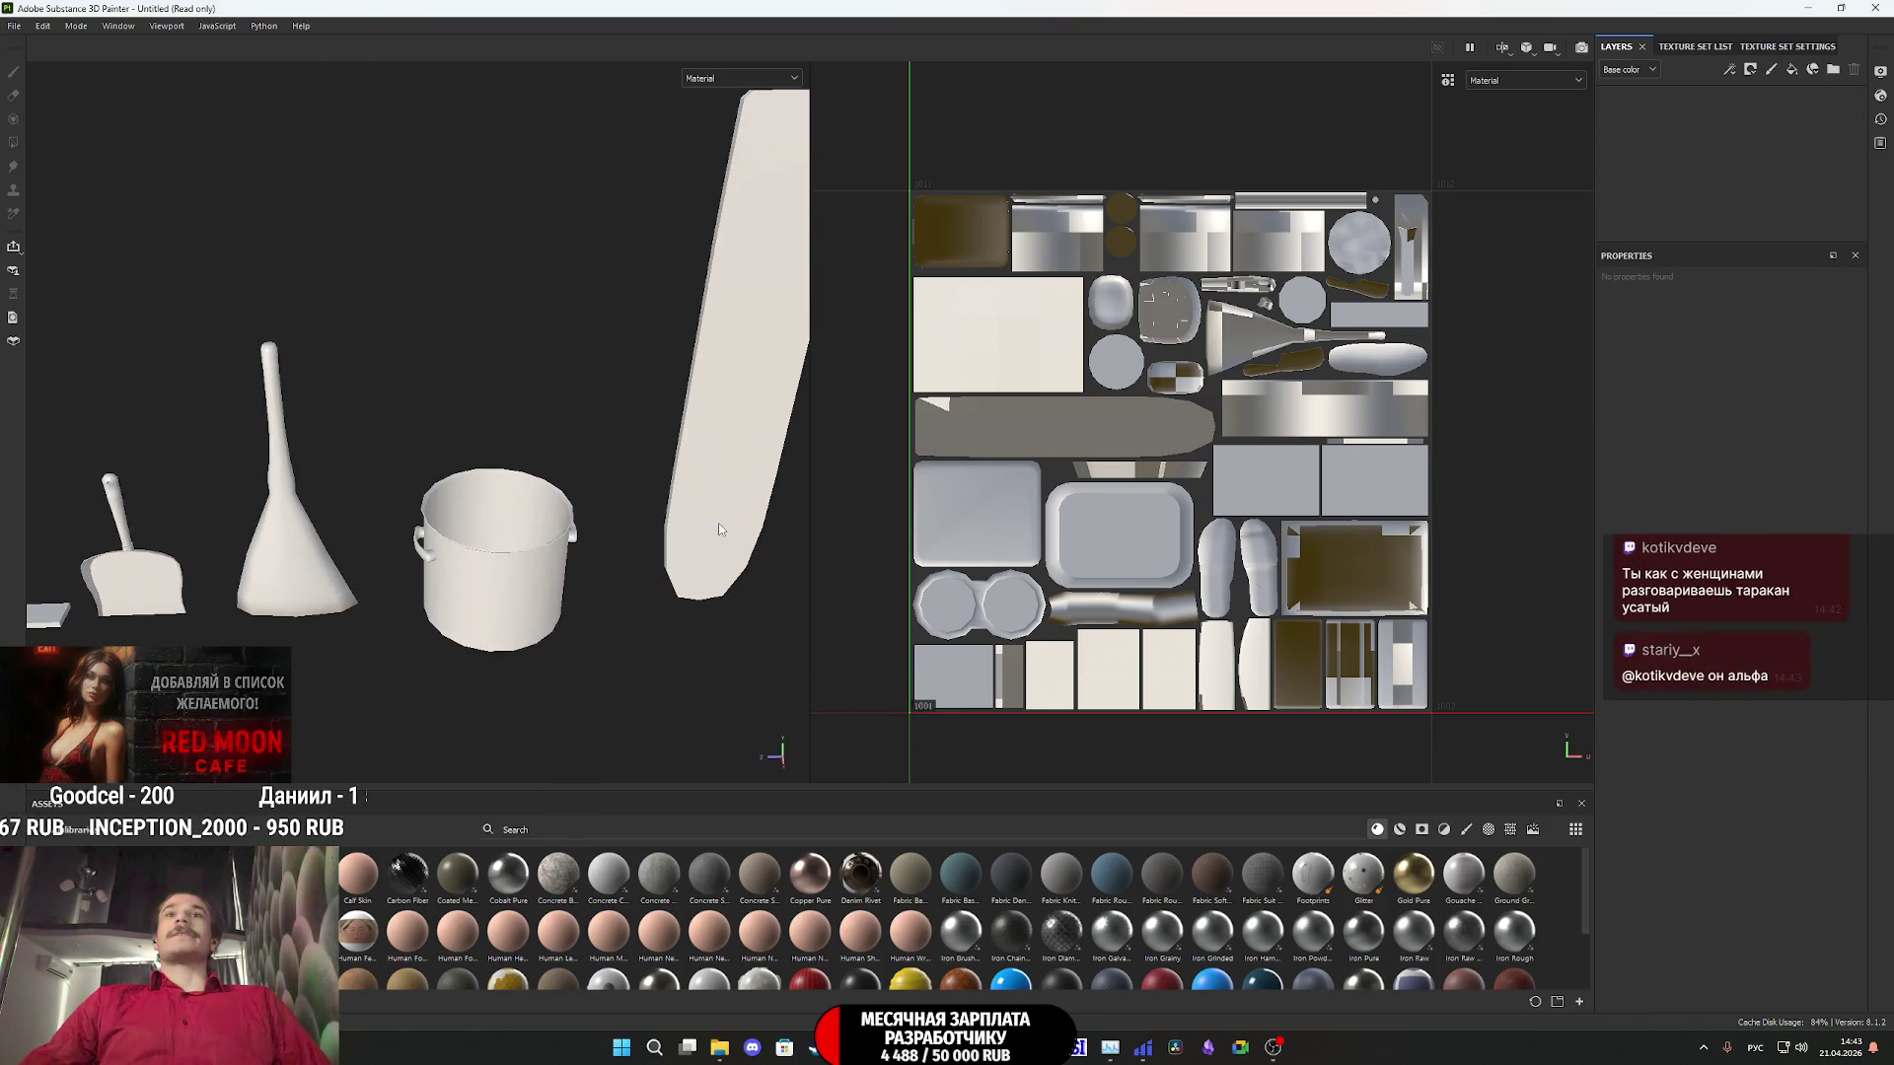
pyautogui.moveTo(718, 529)
pyautogui.mouseDown(button='middle')
pyautogui.moveTo(583, 596)
pyautogui.moveTo(545, 558)
pyautogui.mouseUp(button='middle')
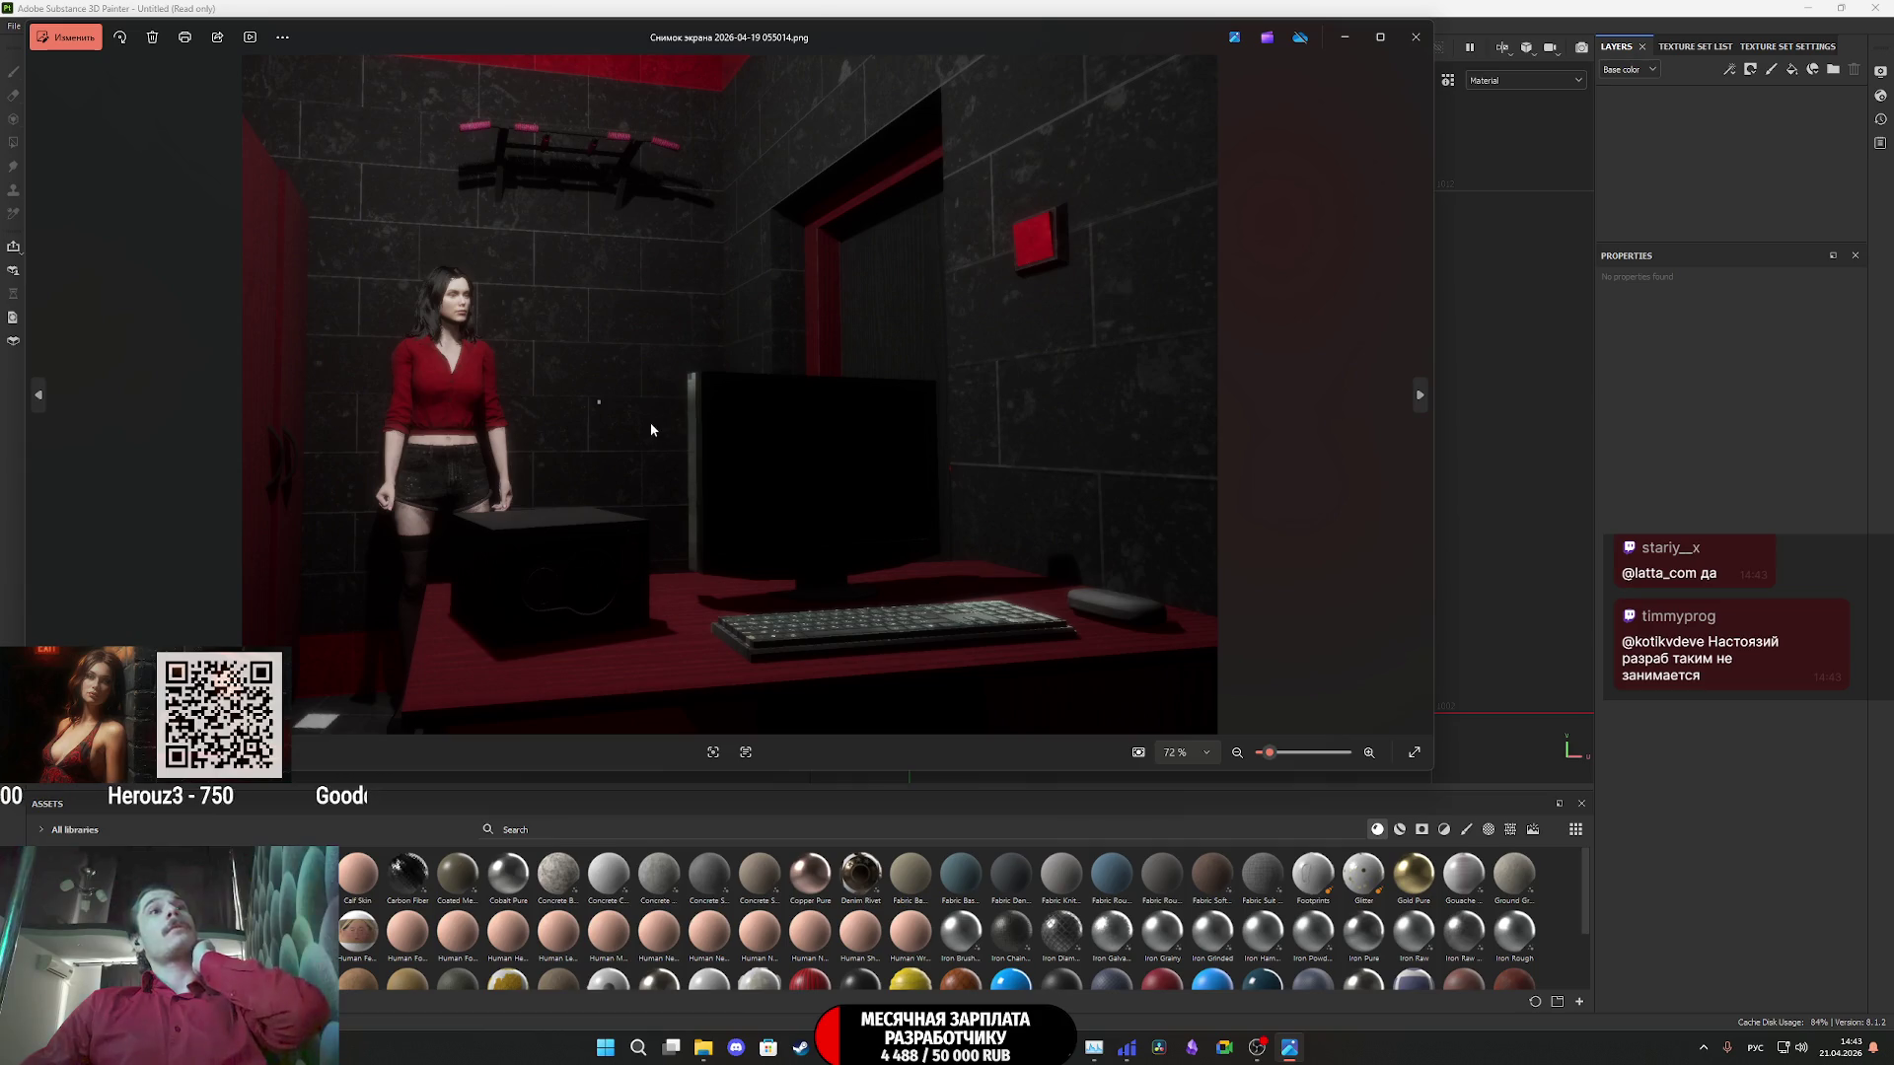
# - Zoom in on the game-scene screenshot in Photos and pan across it, then close it
pyautogui.scroll(5, 440, 391)
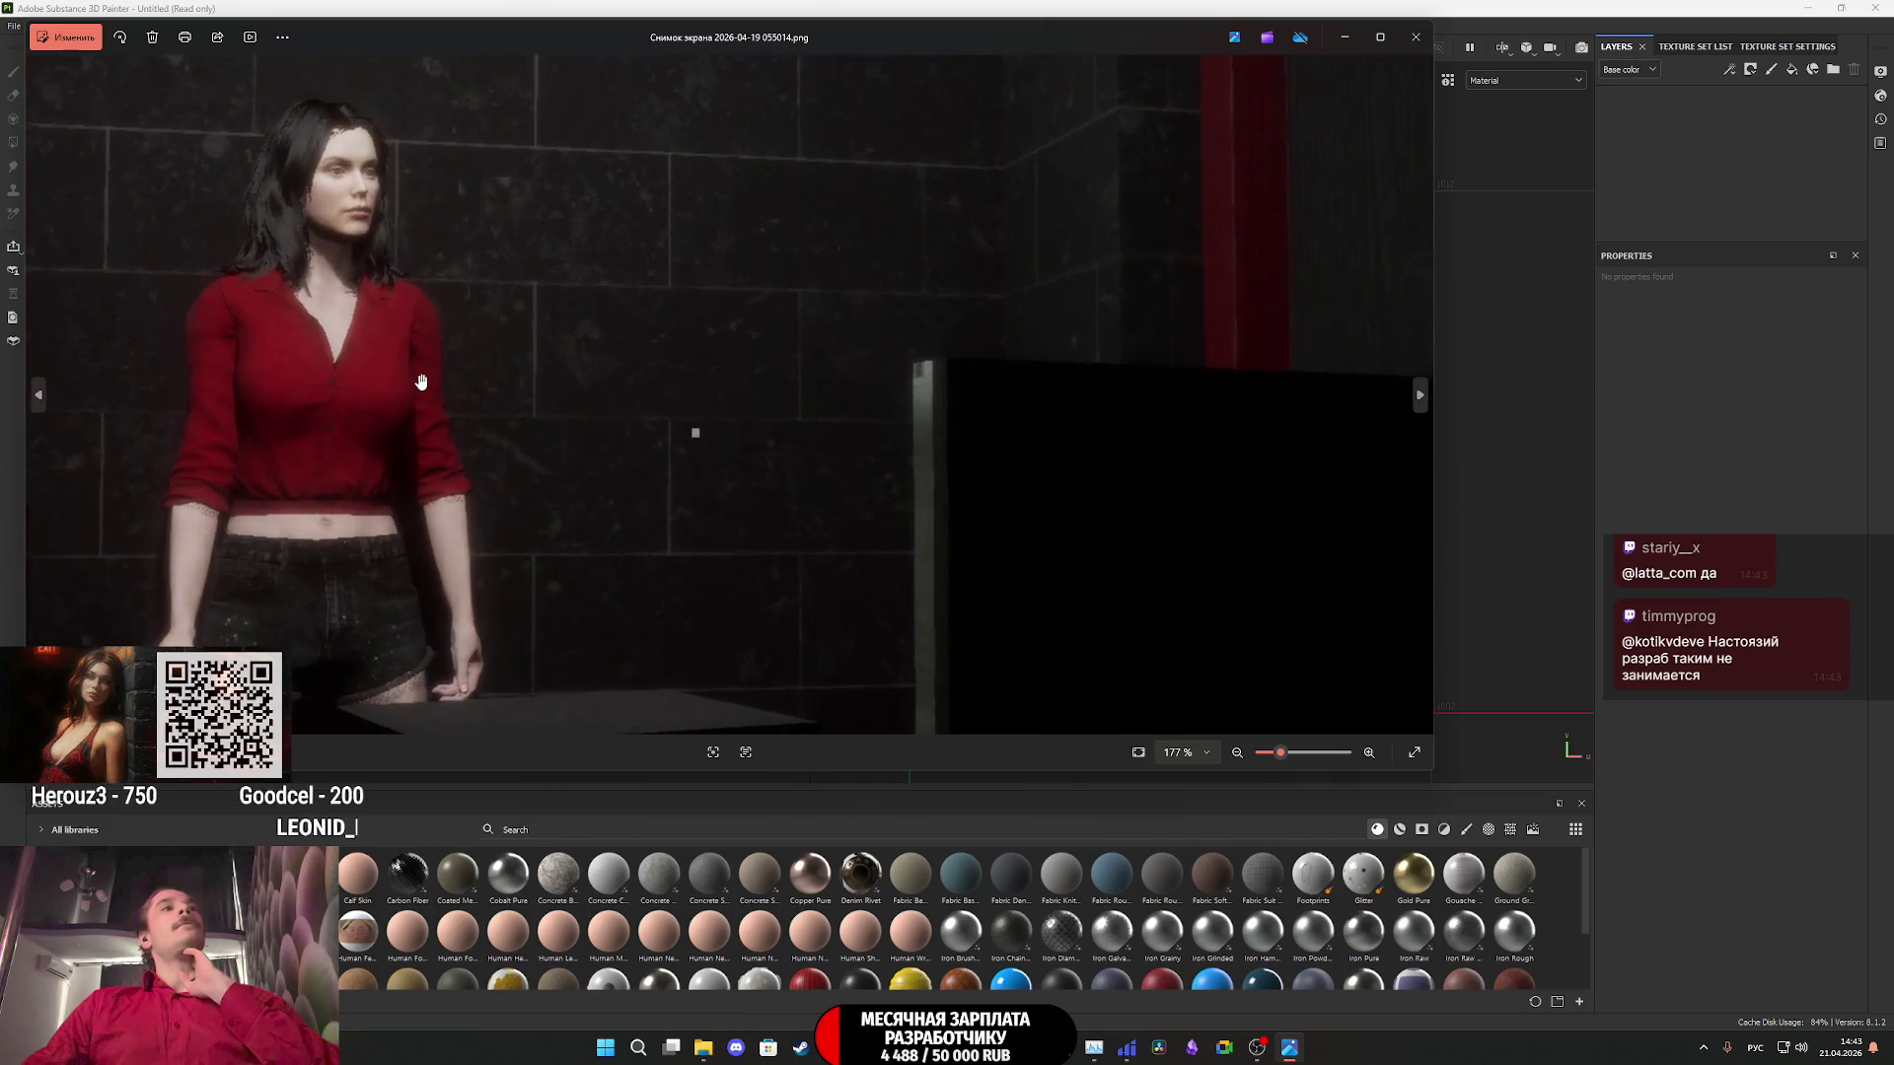
pyautogui.moveTo(735, 444)
pyautogui.mouseDown()
pyautogui.moveTo(760, 456)
pyautogui.moveTo(765, 664)
pyautogui.moveTo(930, 222)
pyautogui.mouseUp()
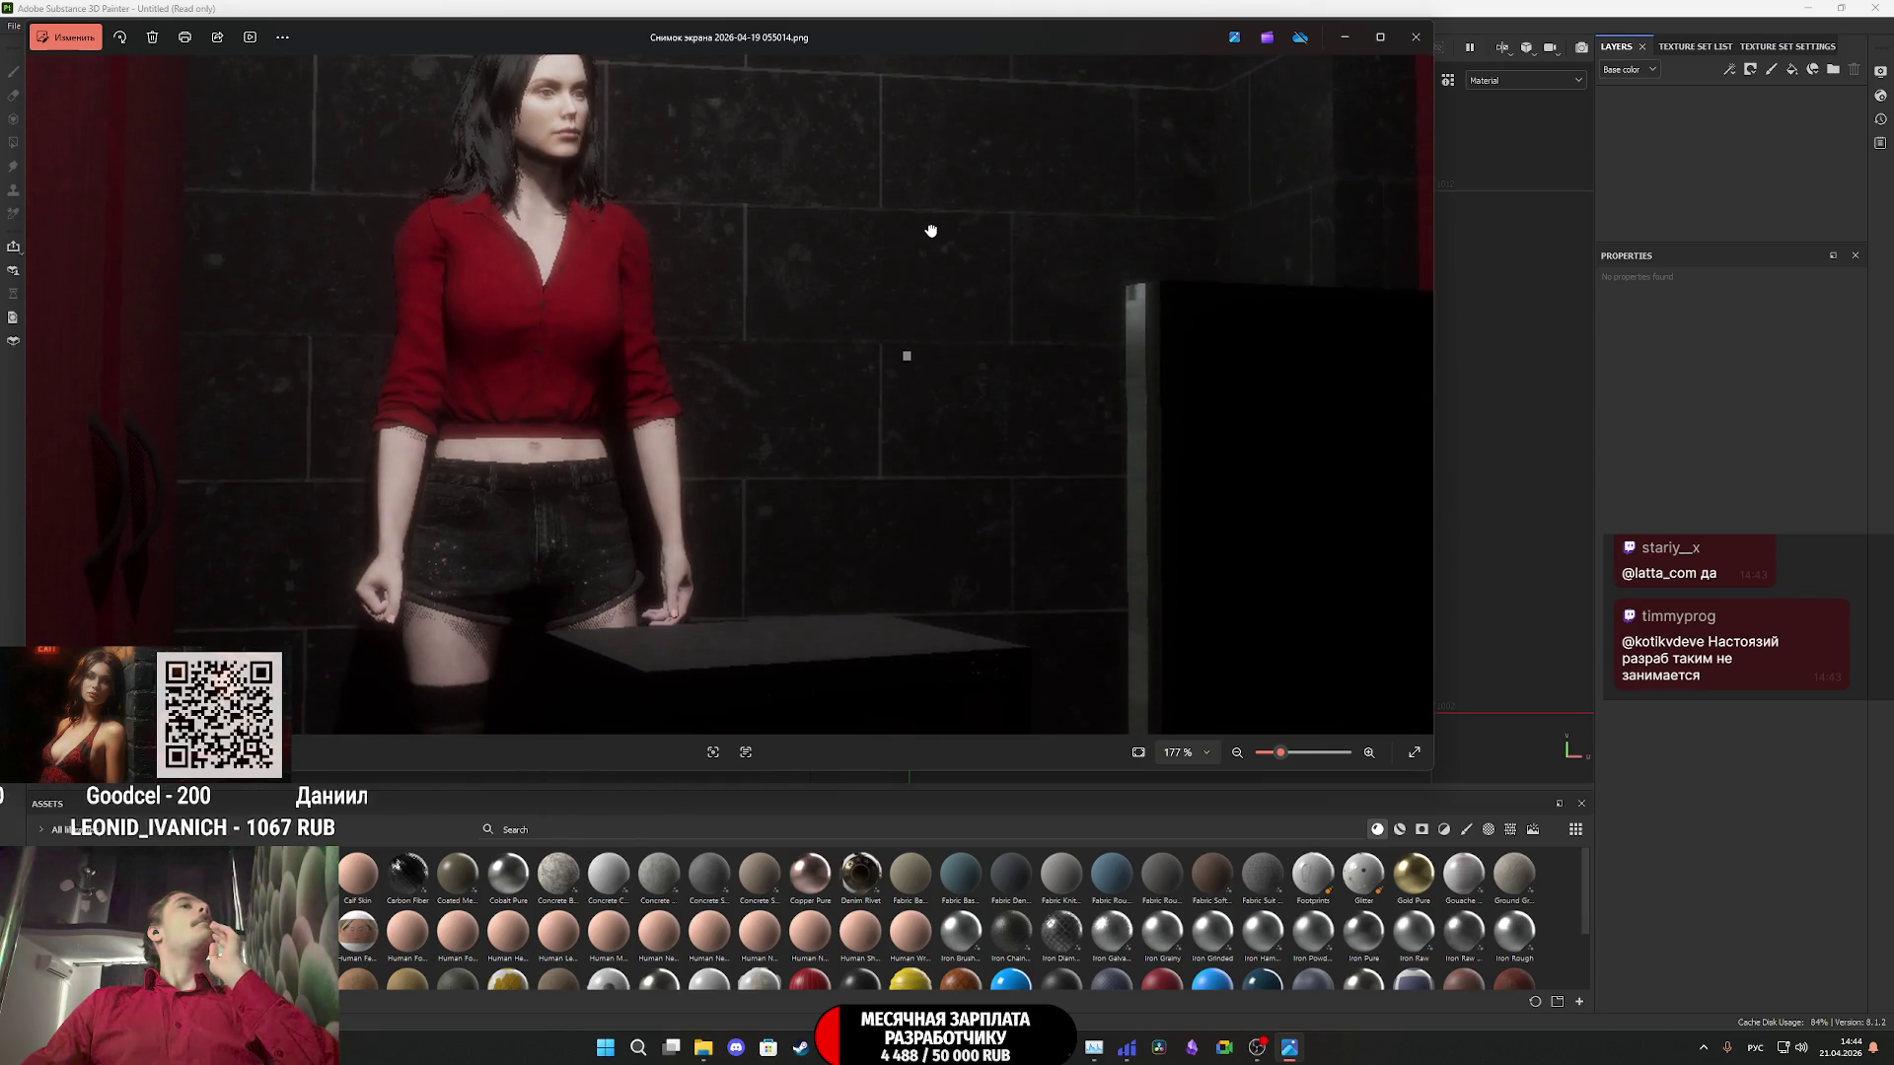
pyautogui.click(1415, 36)
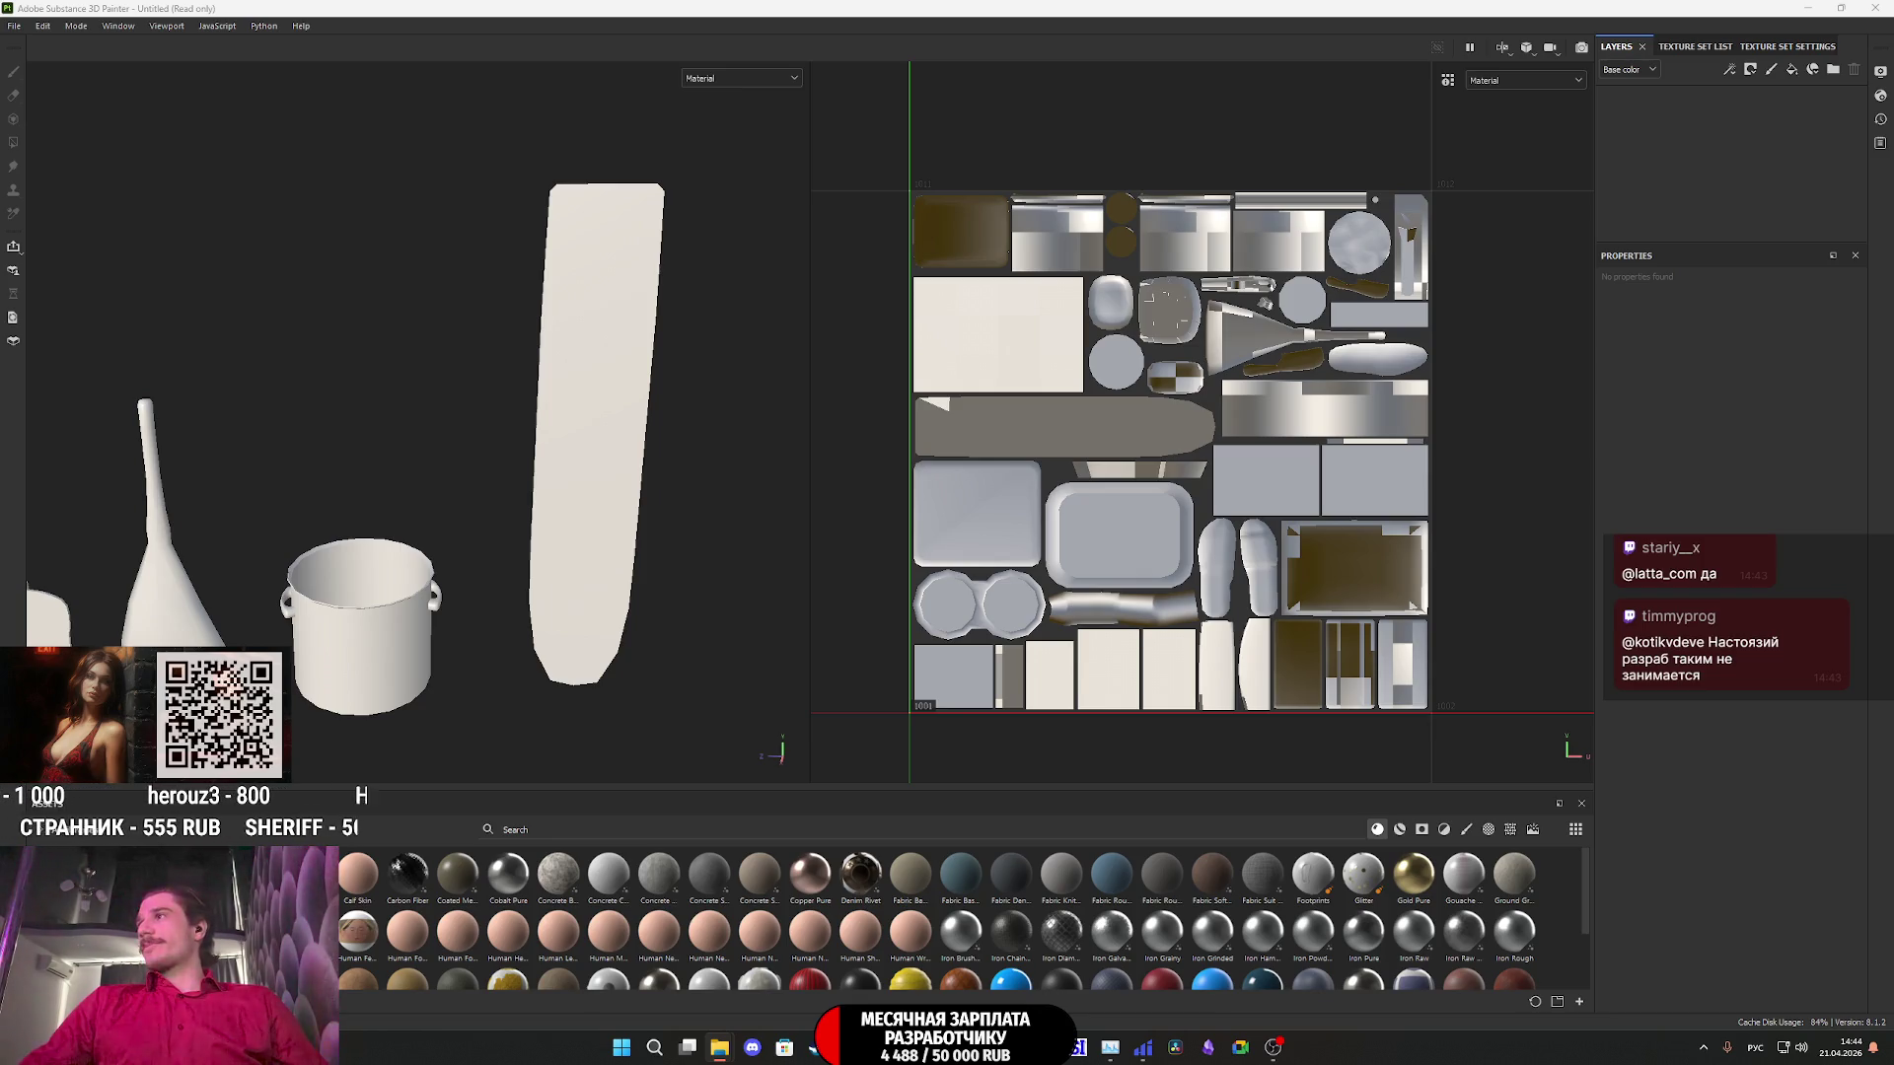
# - Import both screenshot images as textures into the Untitled project, then add a fill layer
pyautogui.moveTo(1480, 789)
pyautogui.mouseDown()
pyautogui.moveTo(1450, 853)
pyautogui.moveTo(1316, 915)
pyautogui.moveTo(1317, 885)
pyautogui.mouseUp()
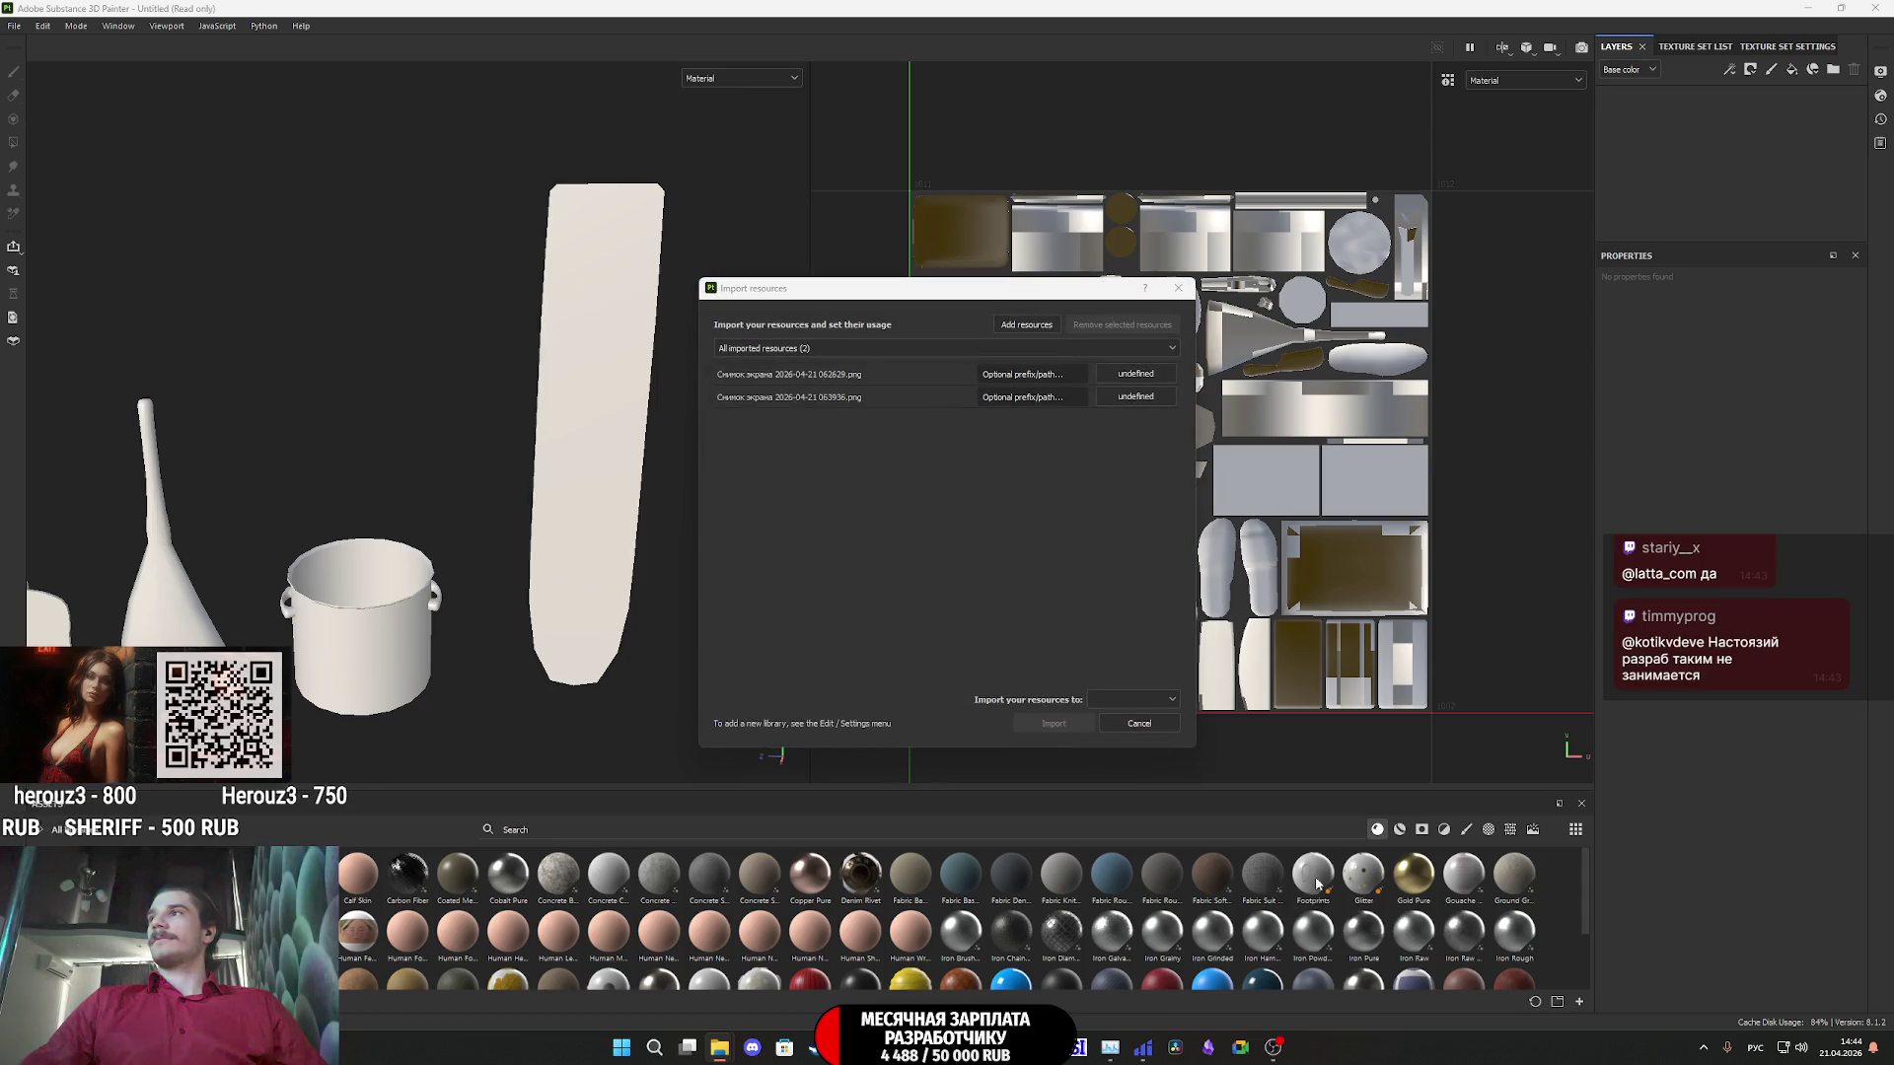
pyautogui.click(1140, 379)
pyautogui.click(1170, 427)
pyautogui.click(1135, 396)
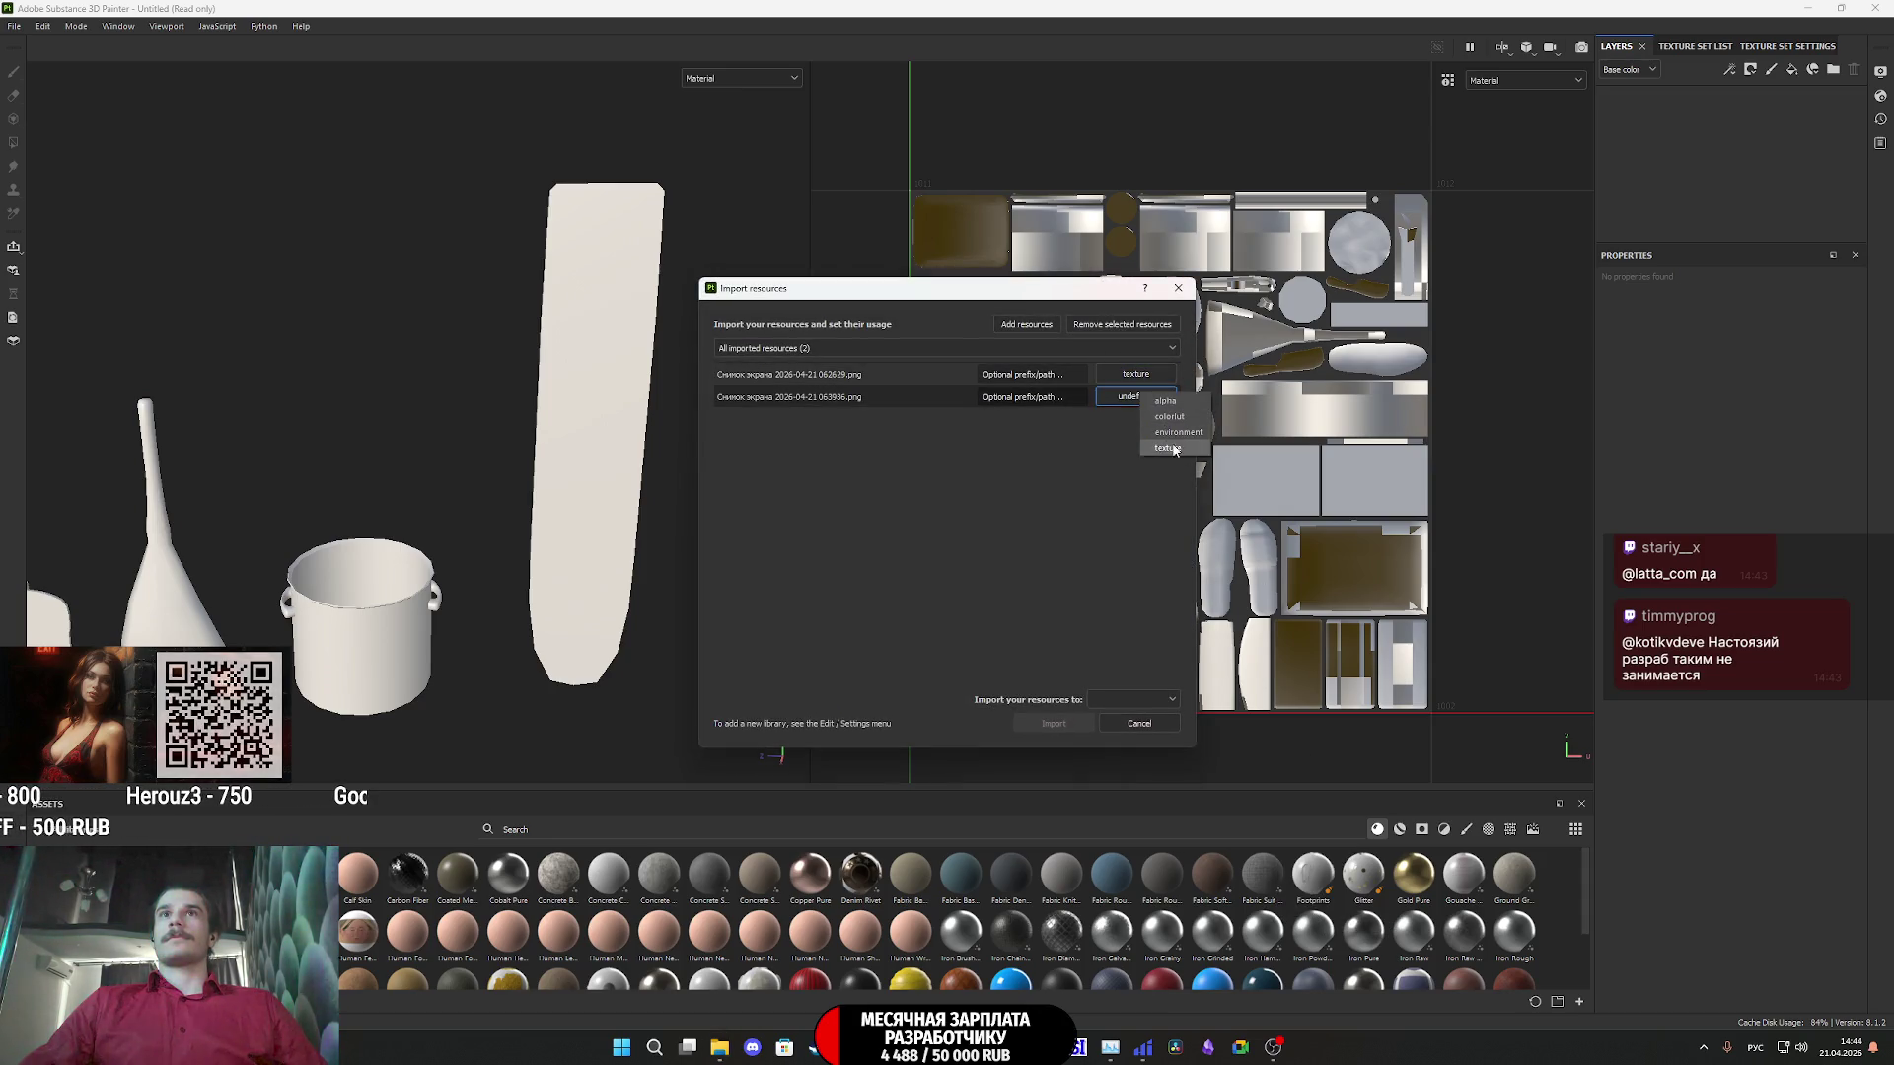
pyautogui.click(1173, 450)
pyautogui.click(1133, 701)
pyautogui.click(1133, 715)
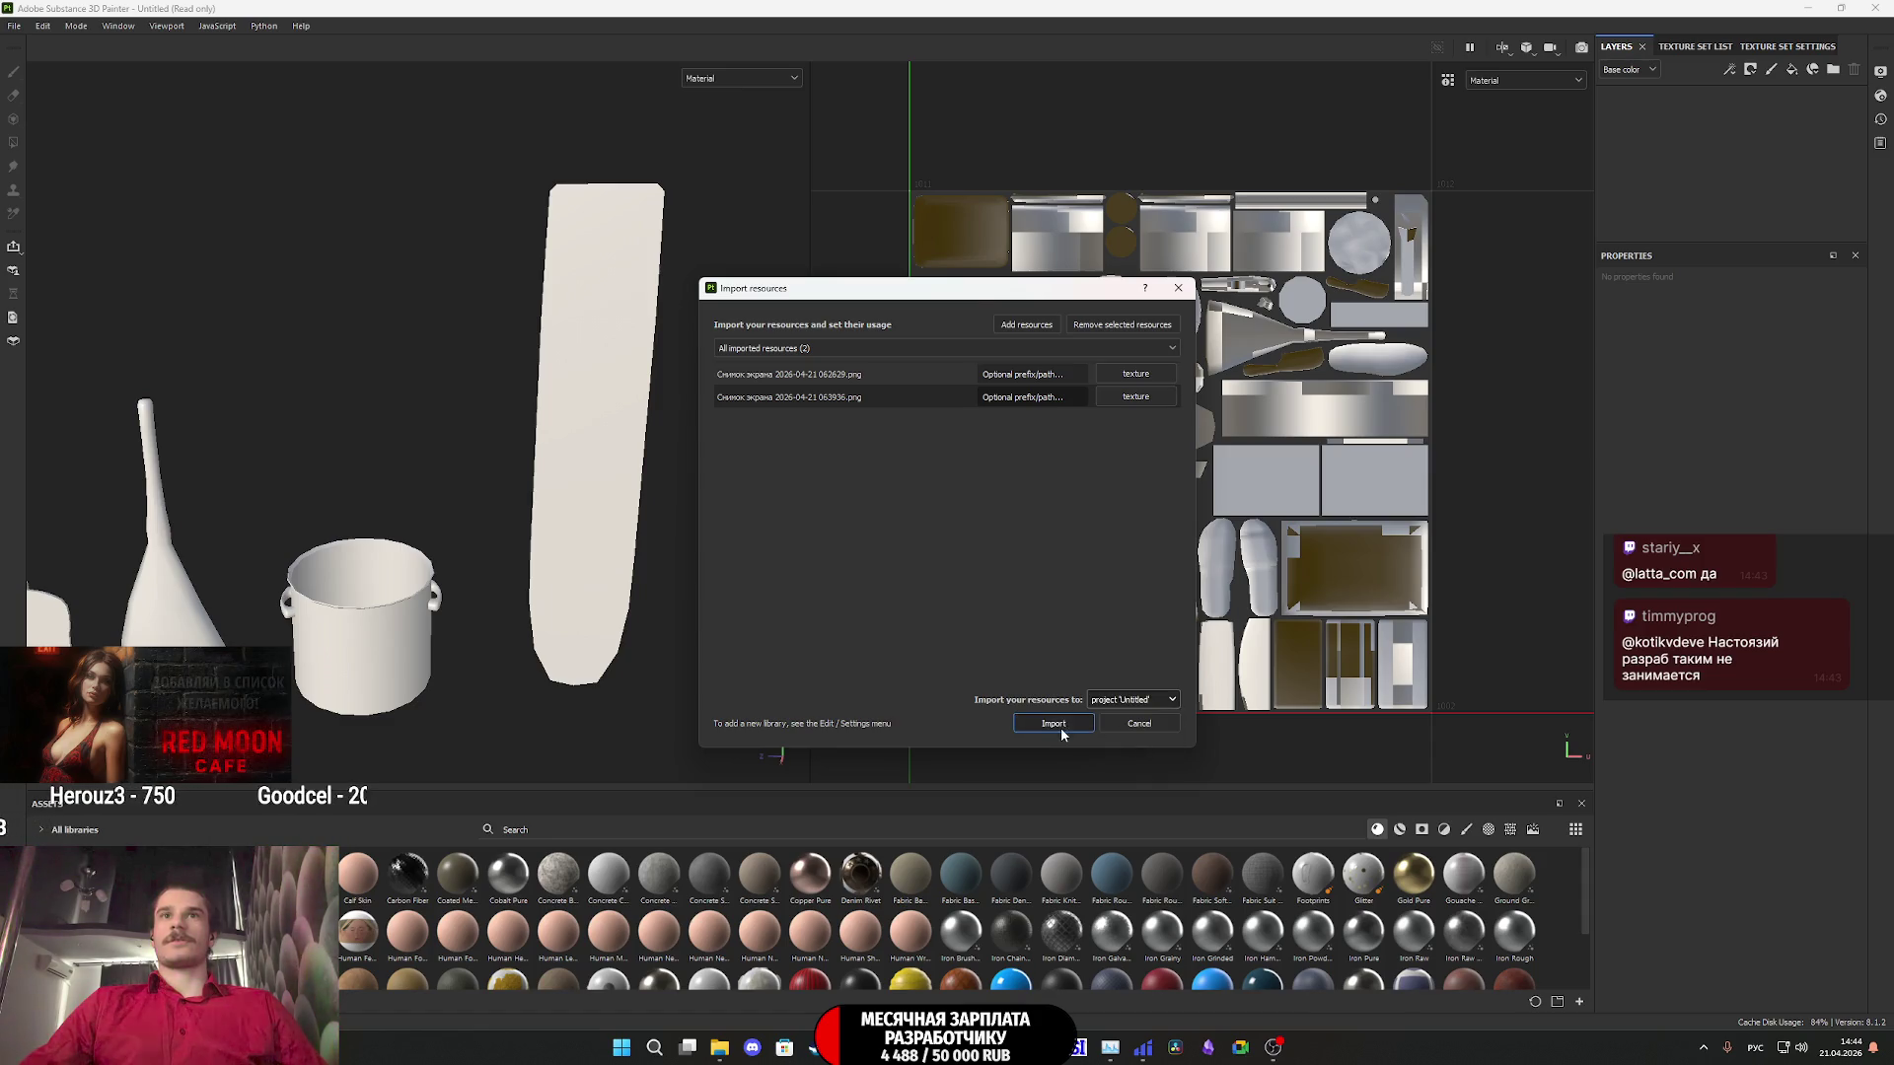
pyautogui.click(1054, 723)
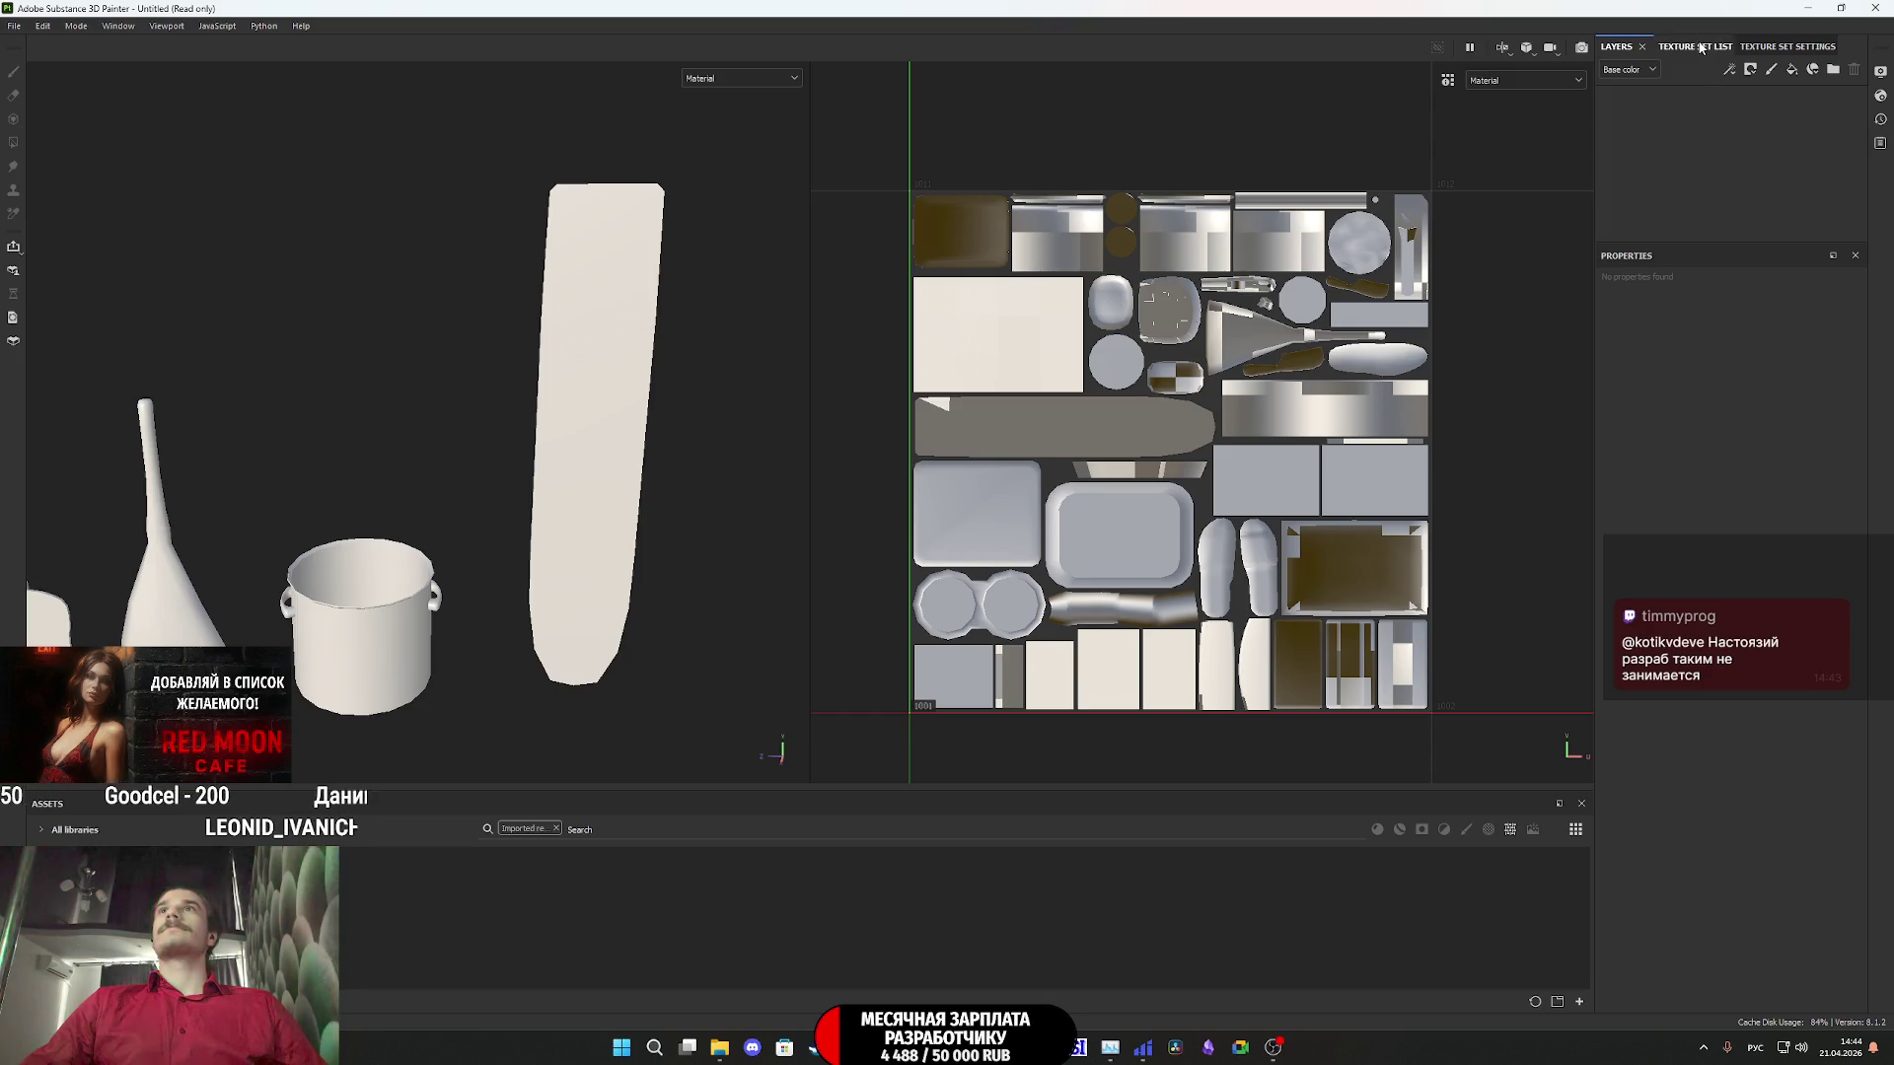
pyautogui.click(1793, 71)
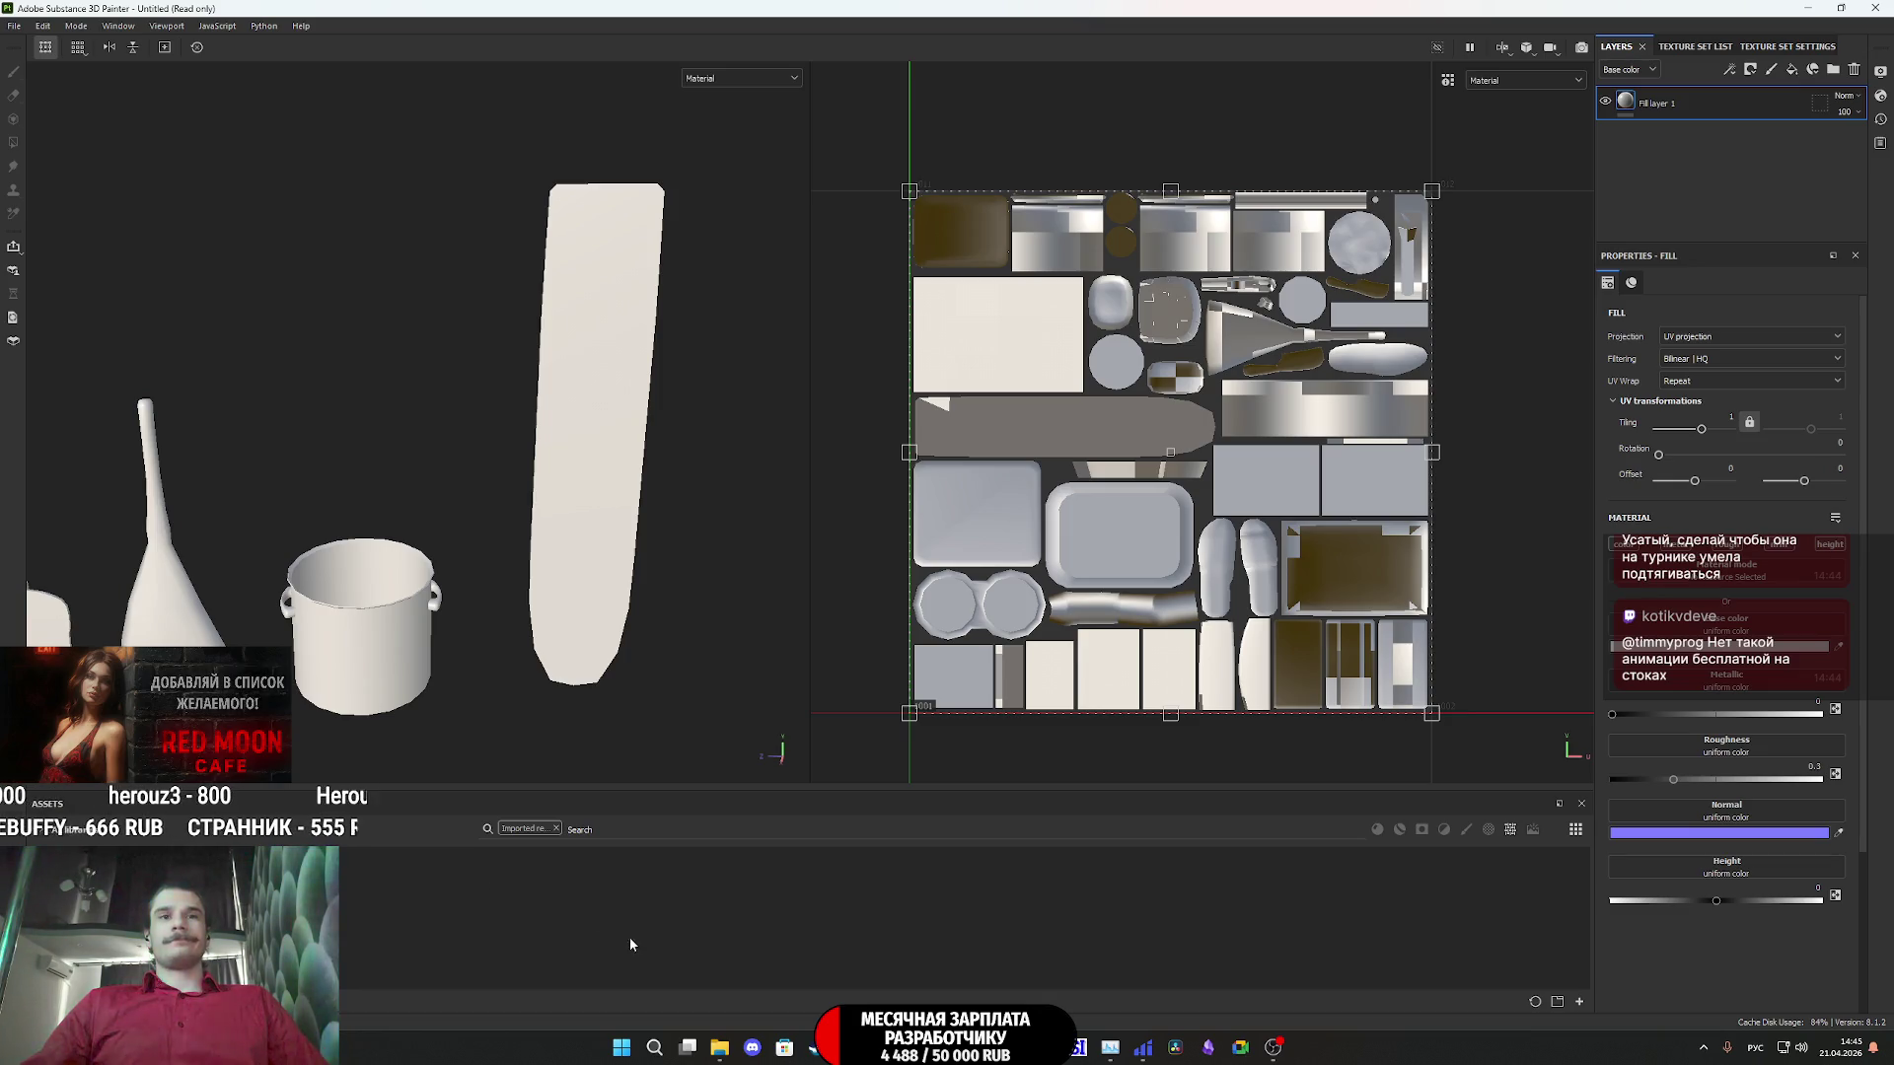
# - Add Fill layer 1 to the layer stack, using UV projection with Repeat wrap
pyautogui.moveTo(720, 1047)
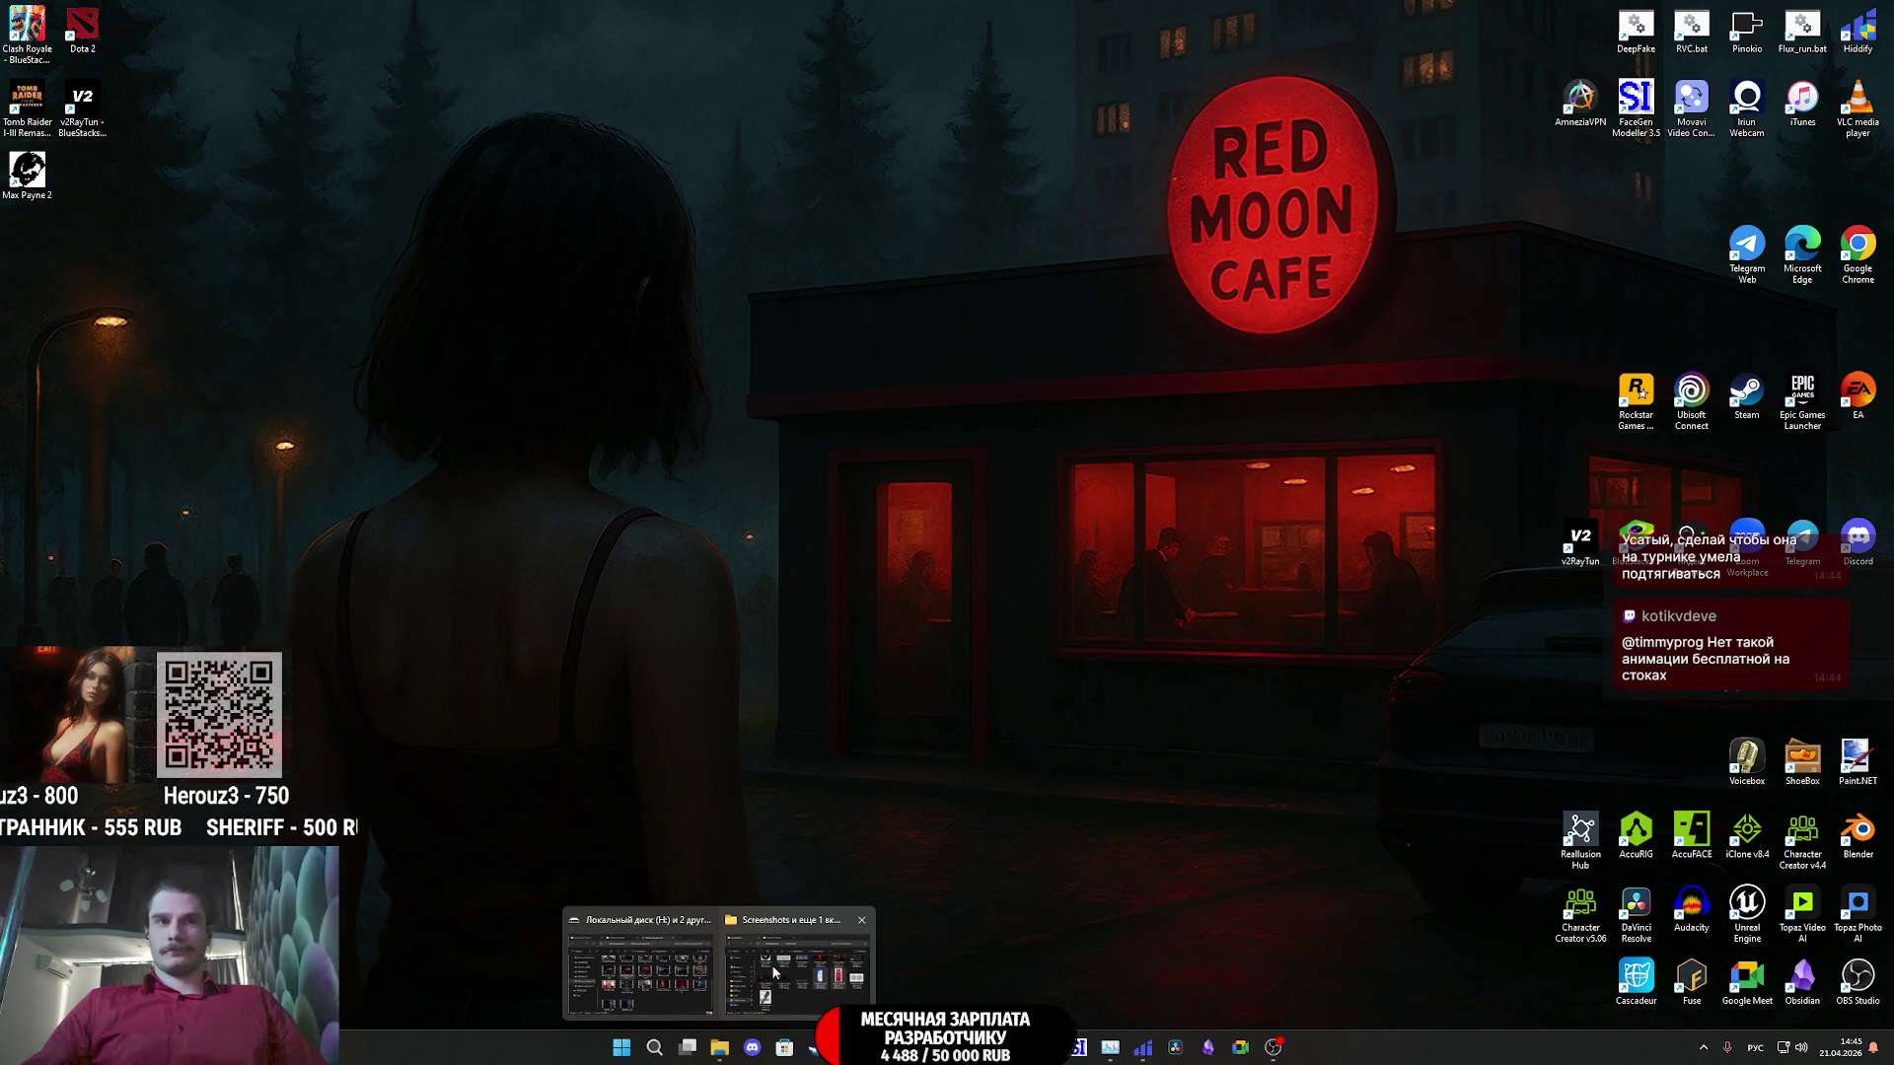
# - Switch to File Explorer and play the TikTok video in the media player
pyautogui.click(773, 973)
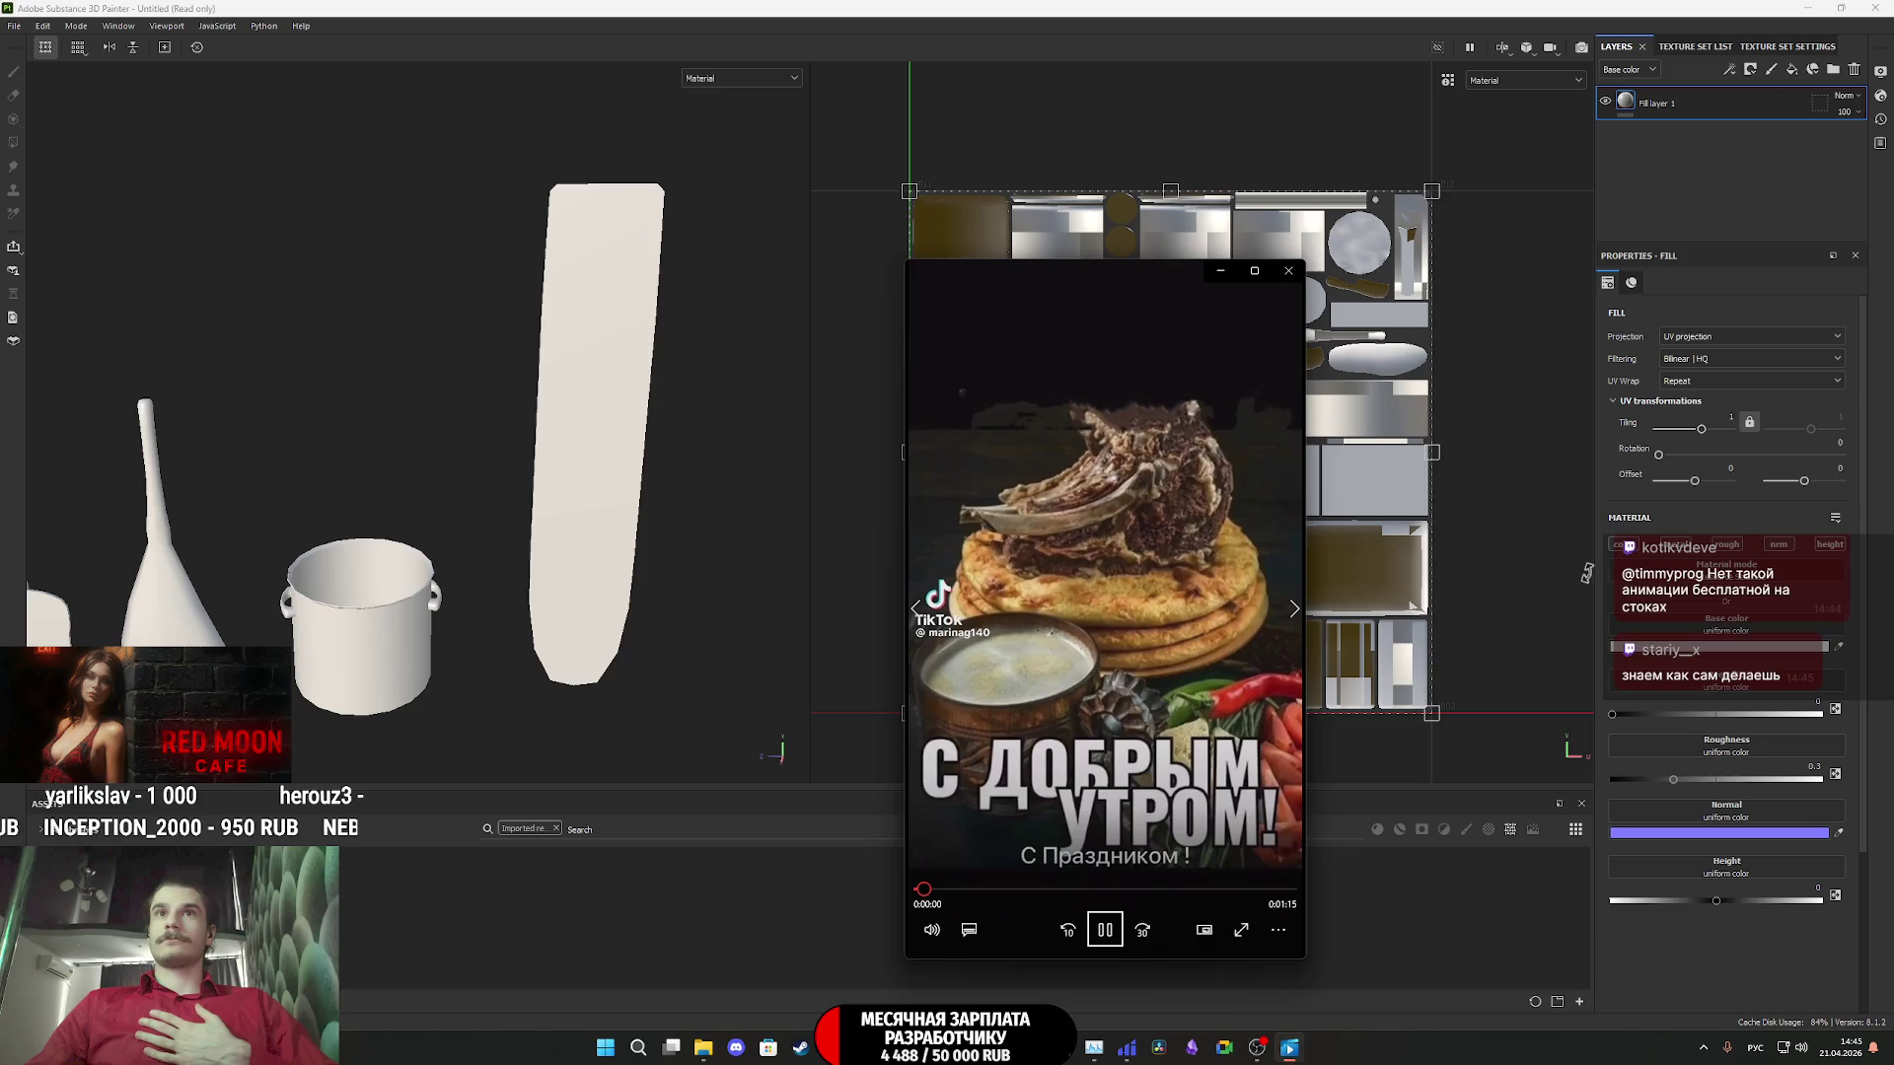
# - Lower the Media Player volume and skip ahead to the next TikTok clip
pyautogui.click(931, 929)
pyautogui.click(971, 882)
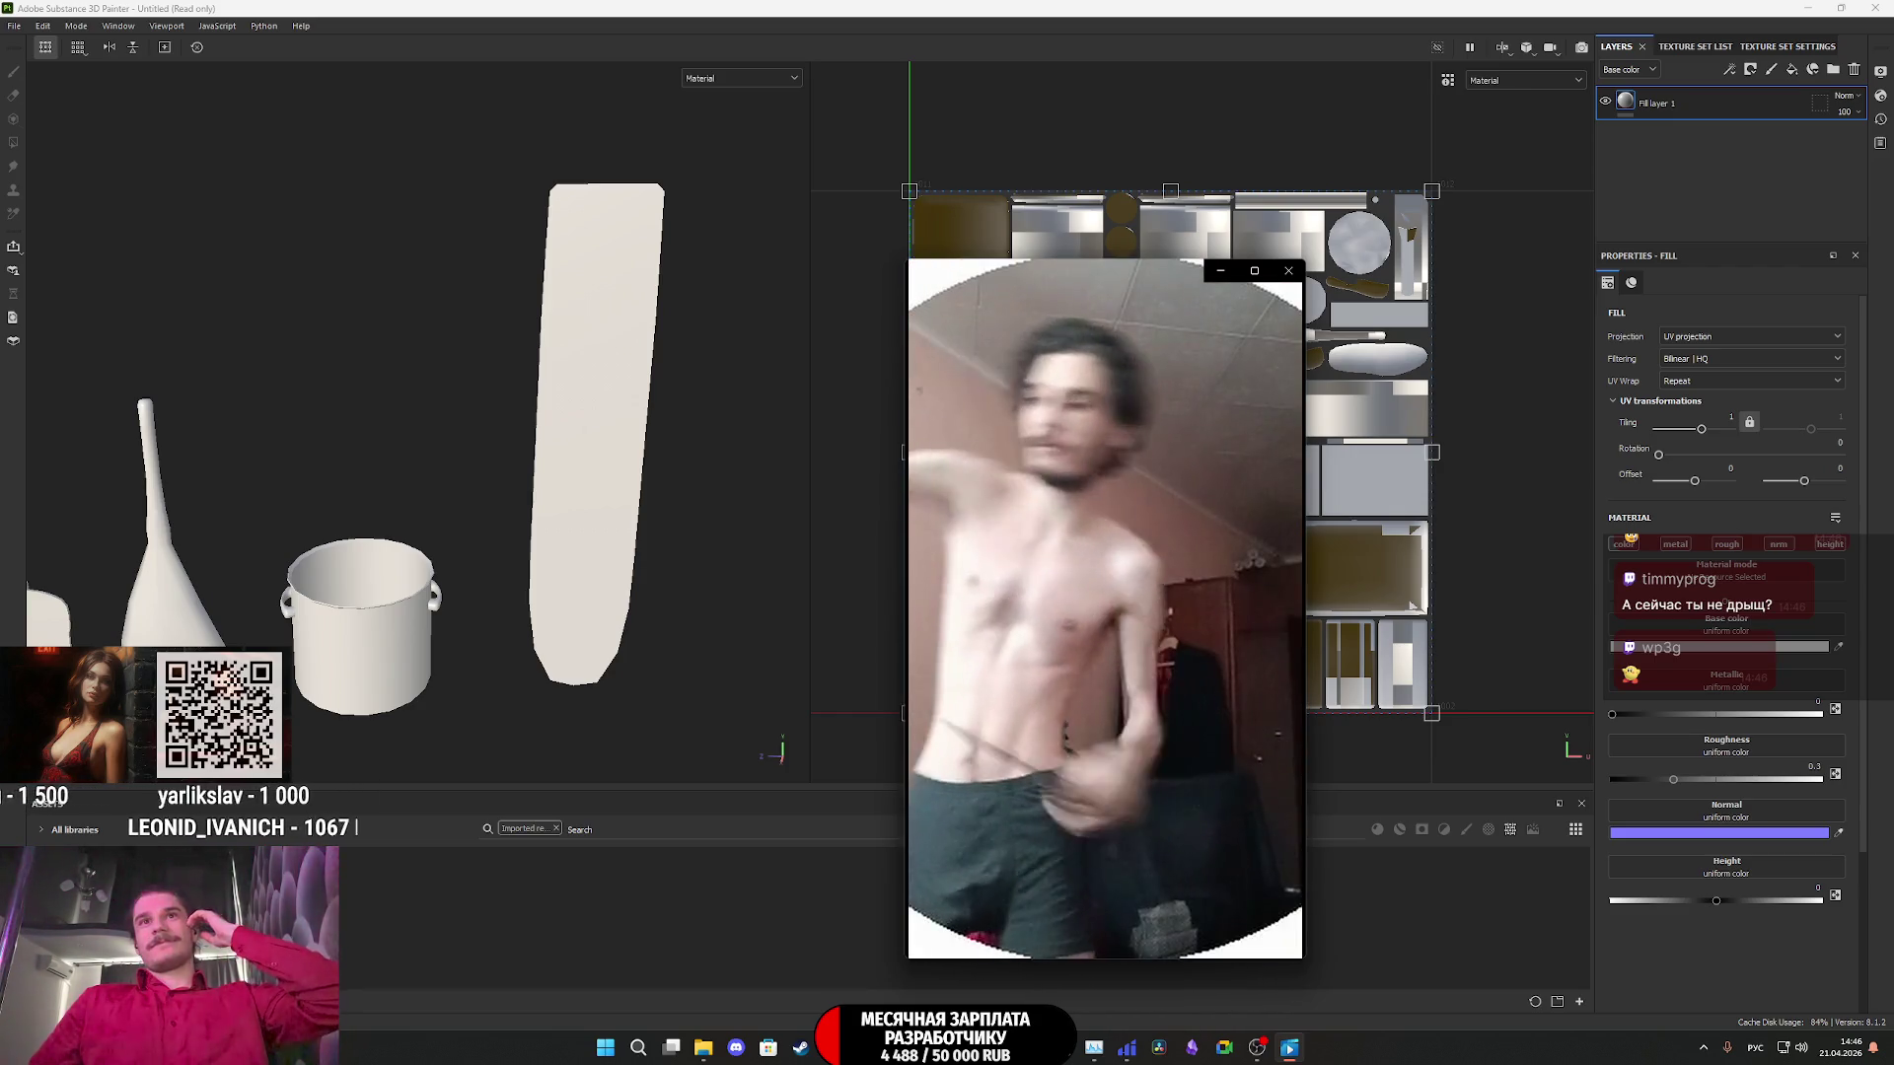
pyautogui.moveTo(1289, 827)
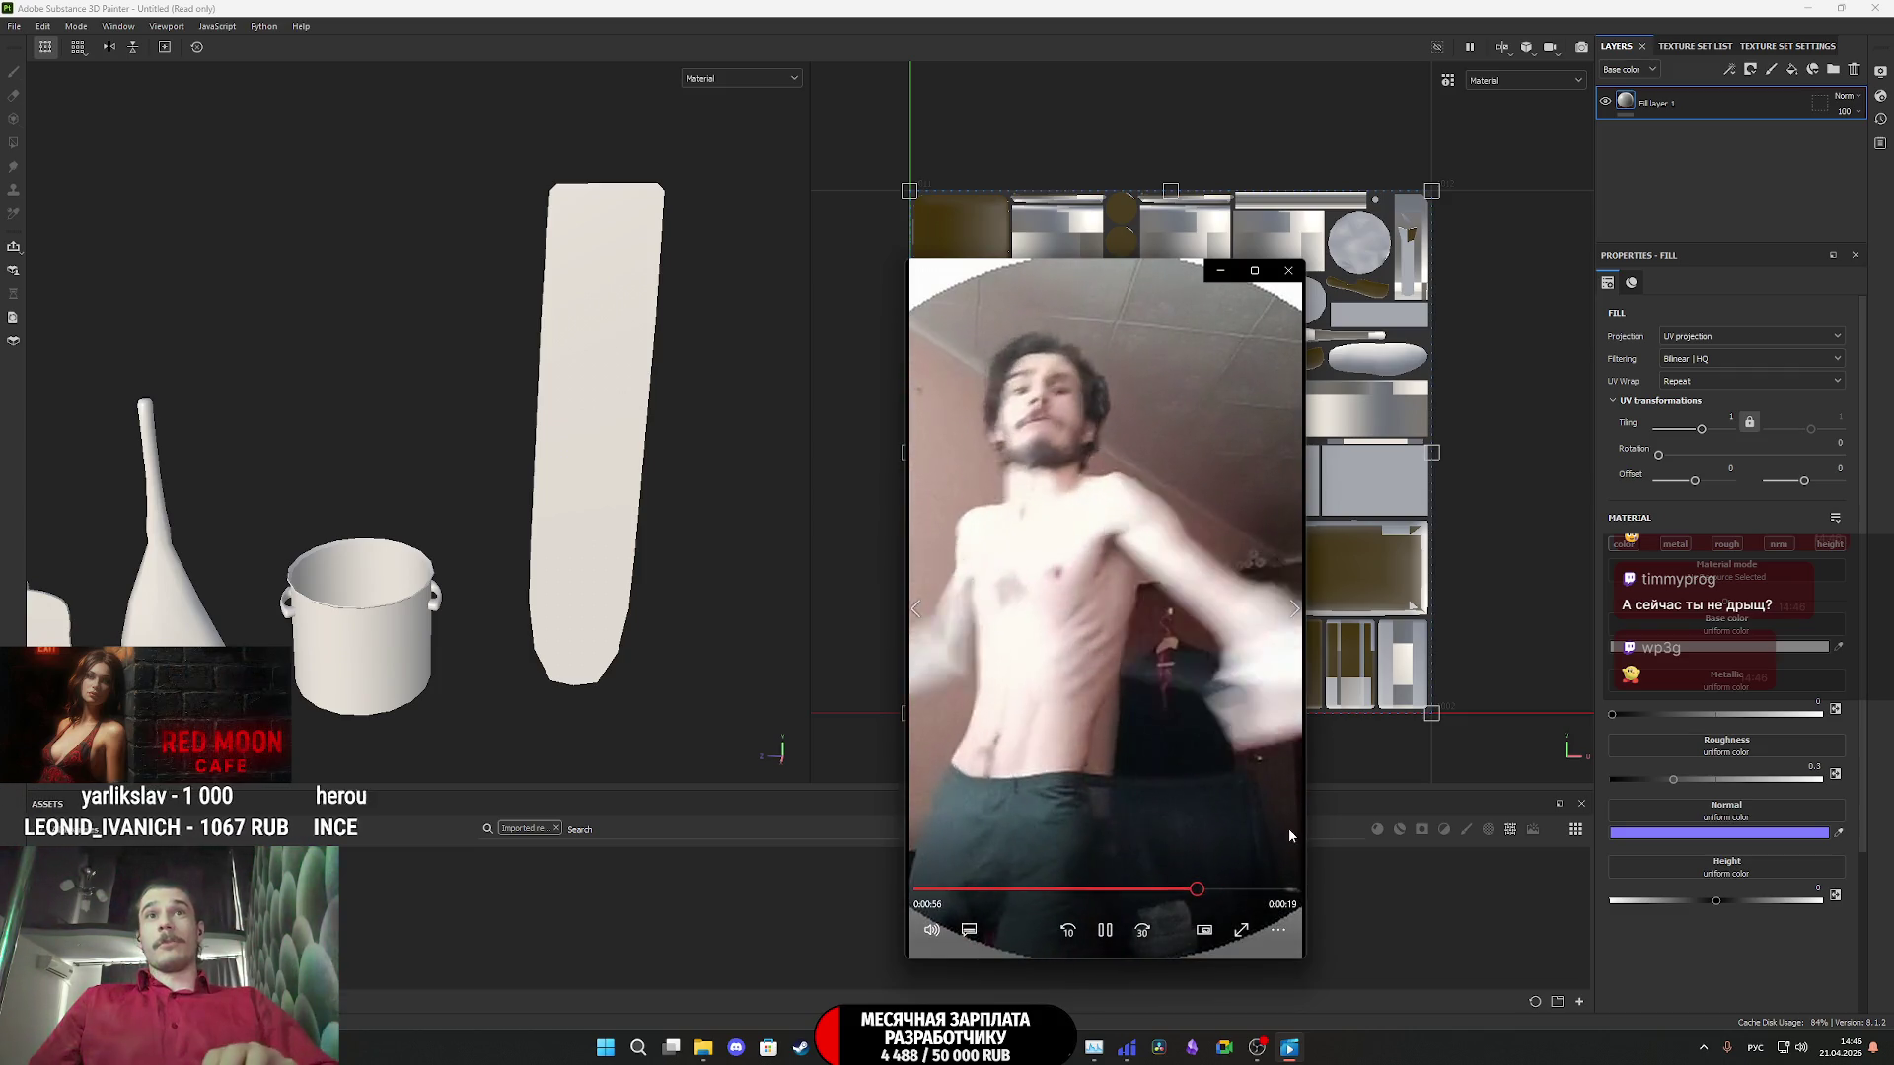
pyautogui.click(1292, 610)
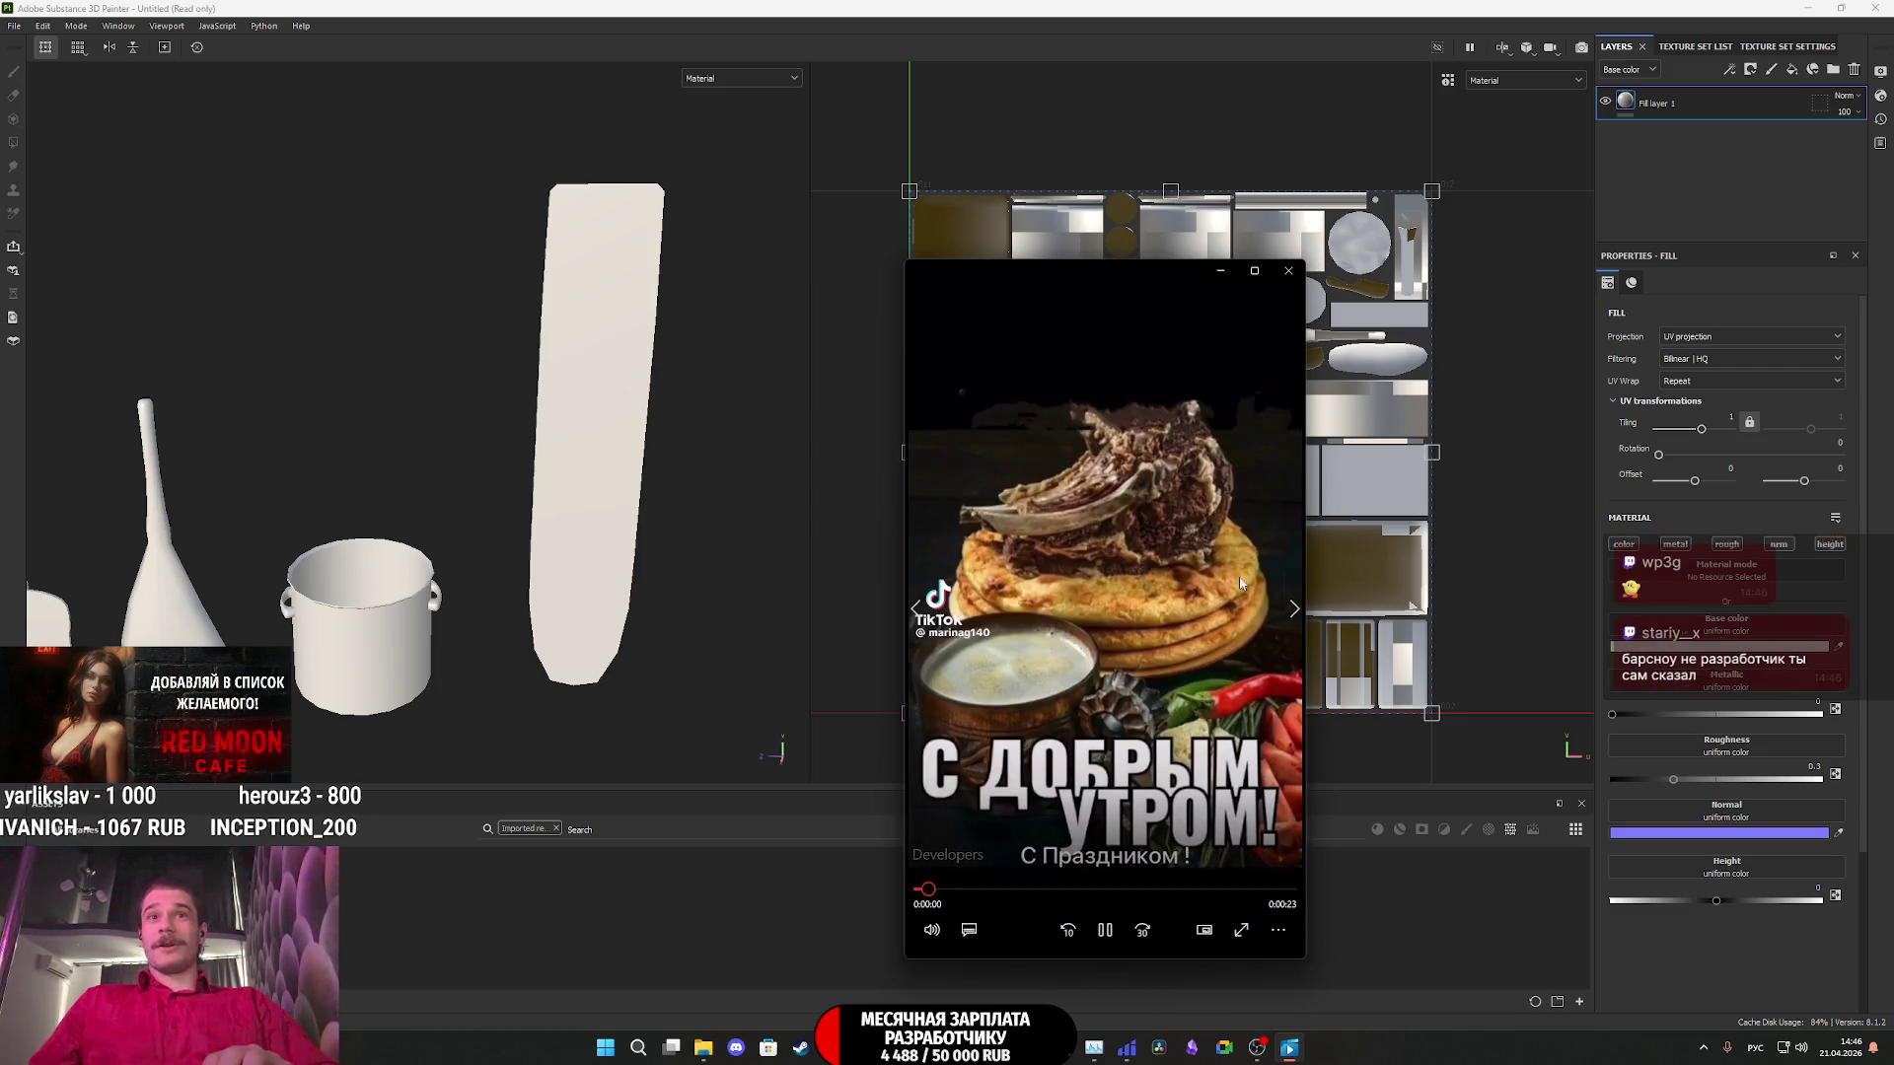
# - Close the floating media player and bring up Photoshop's home screen
pyautogui.click(1292, 271)
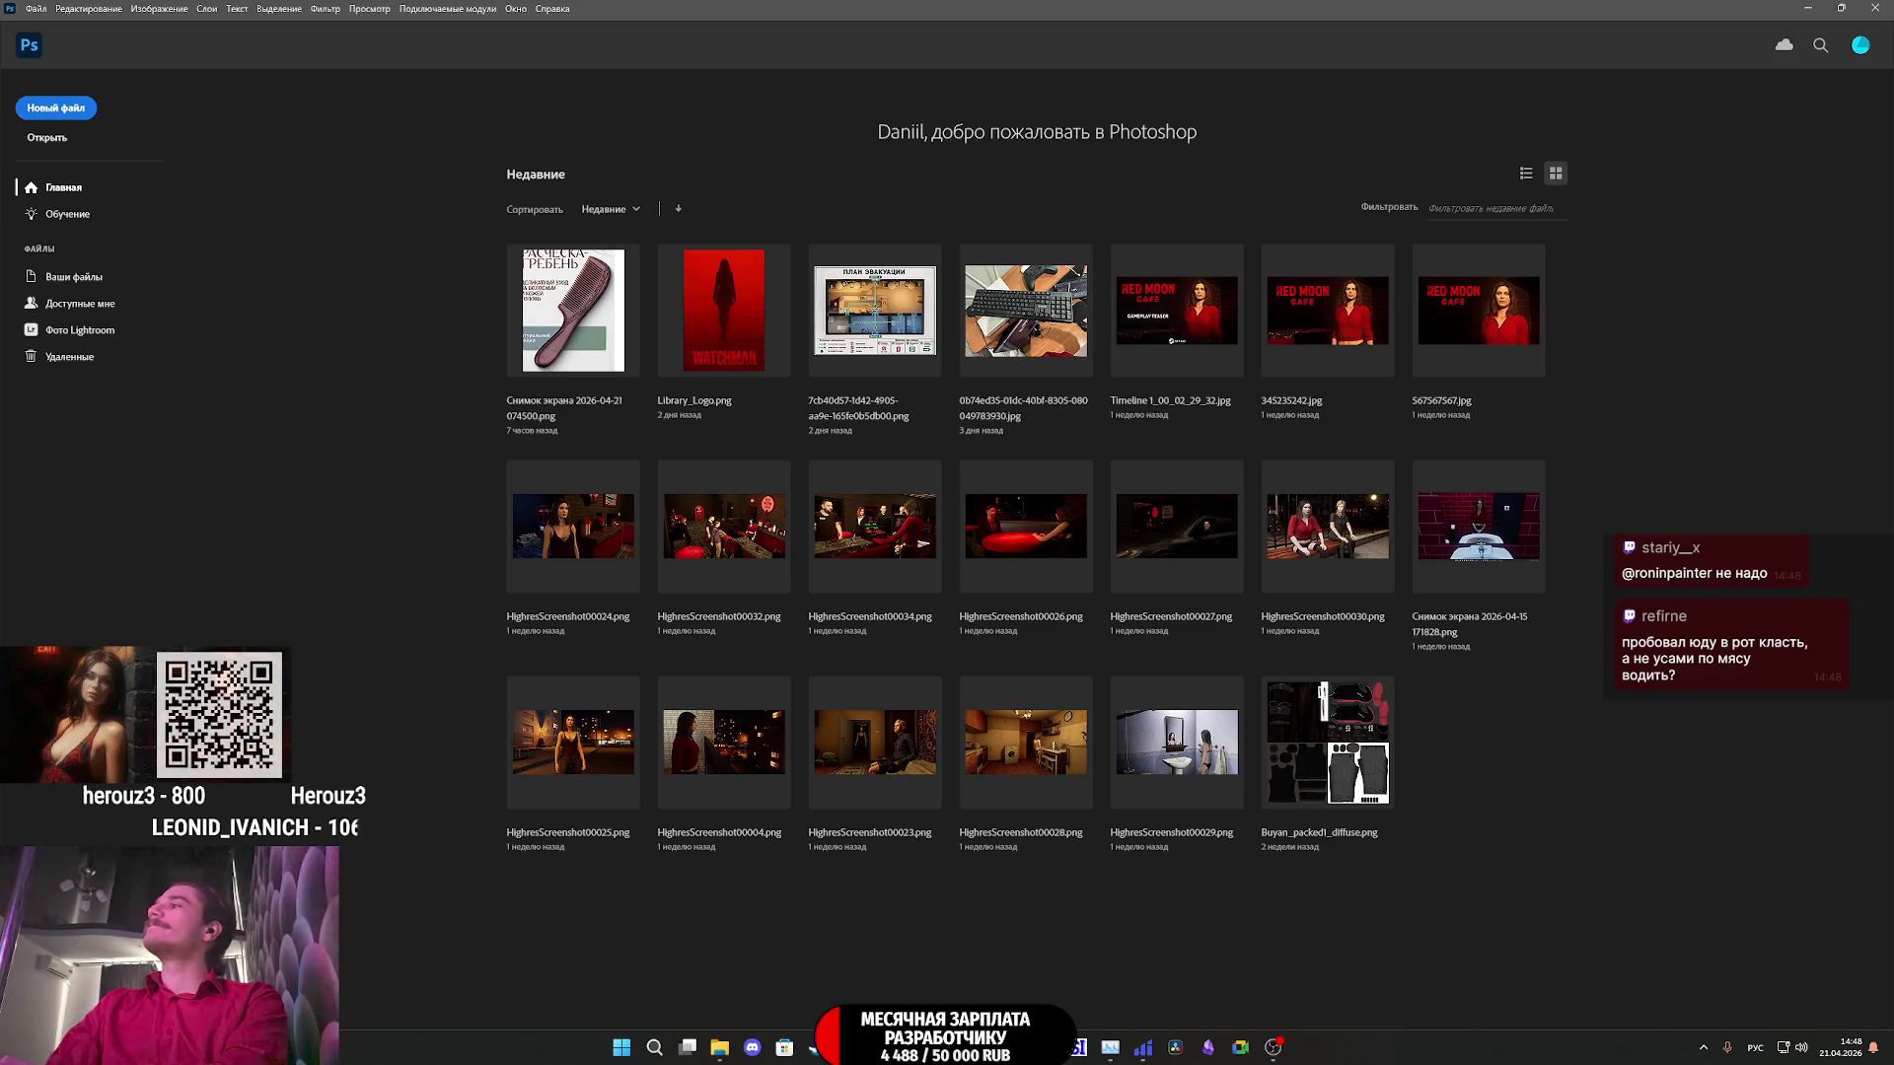
# - Open IMG_1169 (2).JPG keeping its embedded colour profile, and unlock the background layer
pyautogui.moveTo(1479, 691); pyautogui.dragTo(1085, 601)
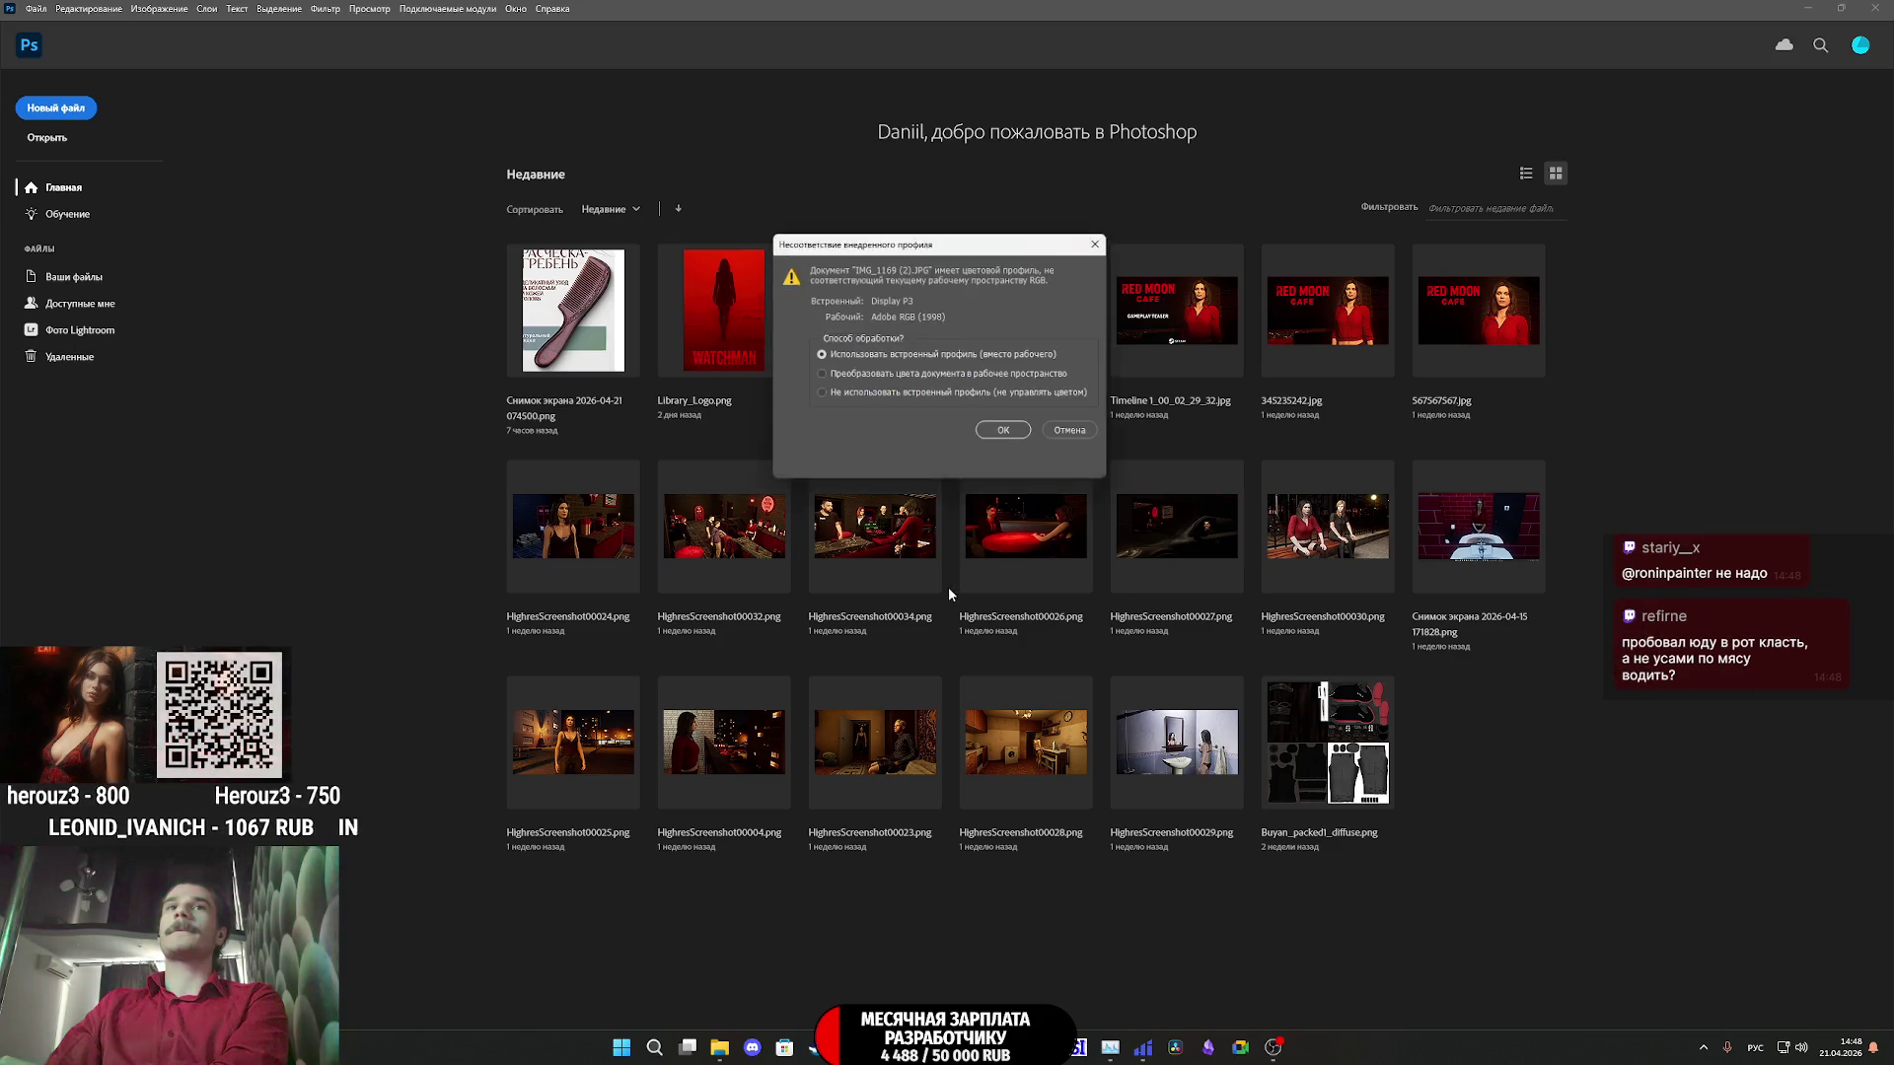
pyautogui.click(1003, 436)
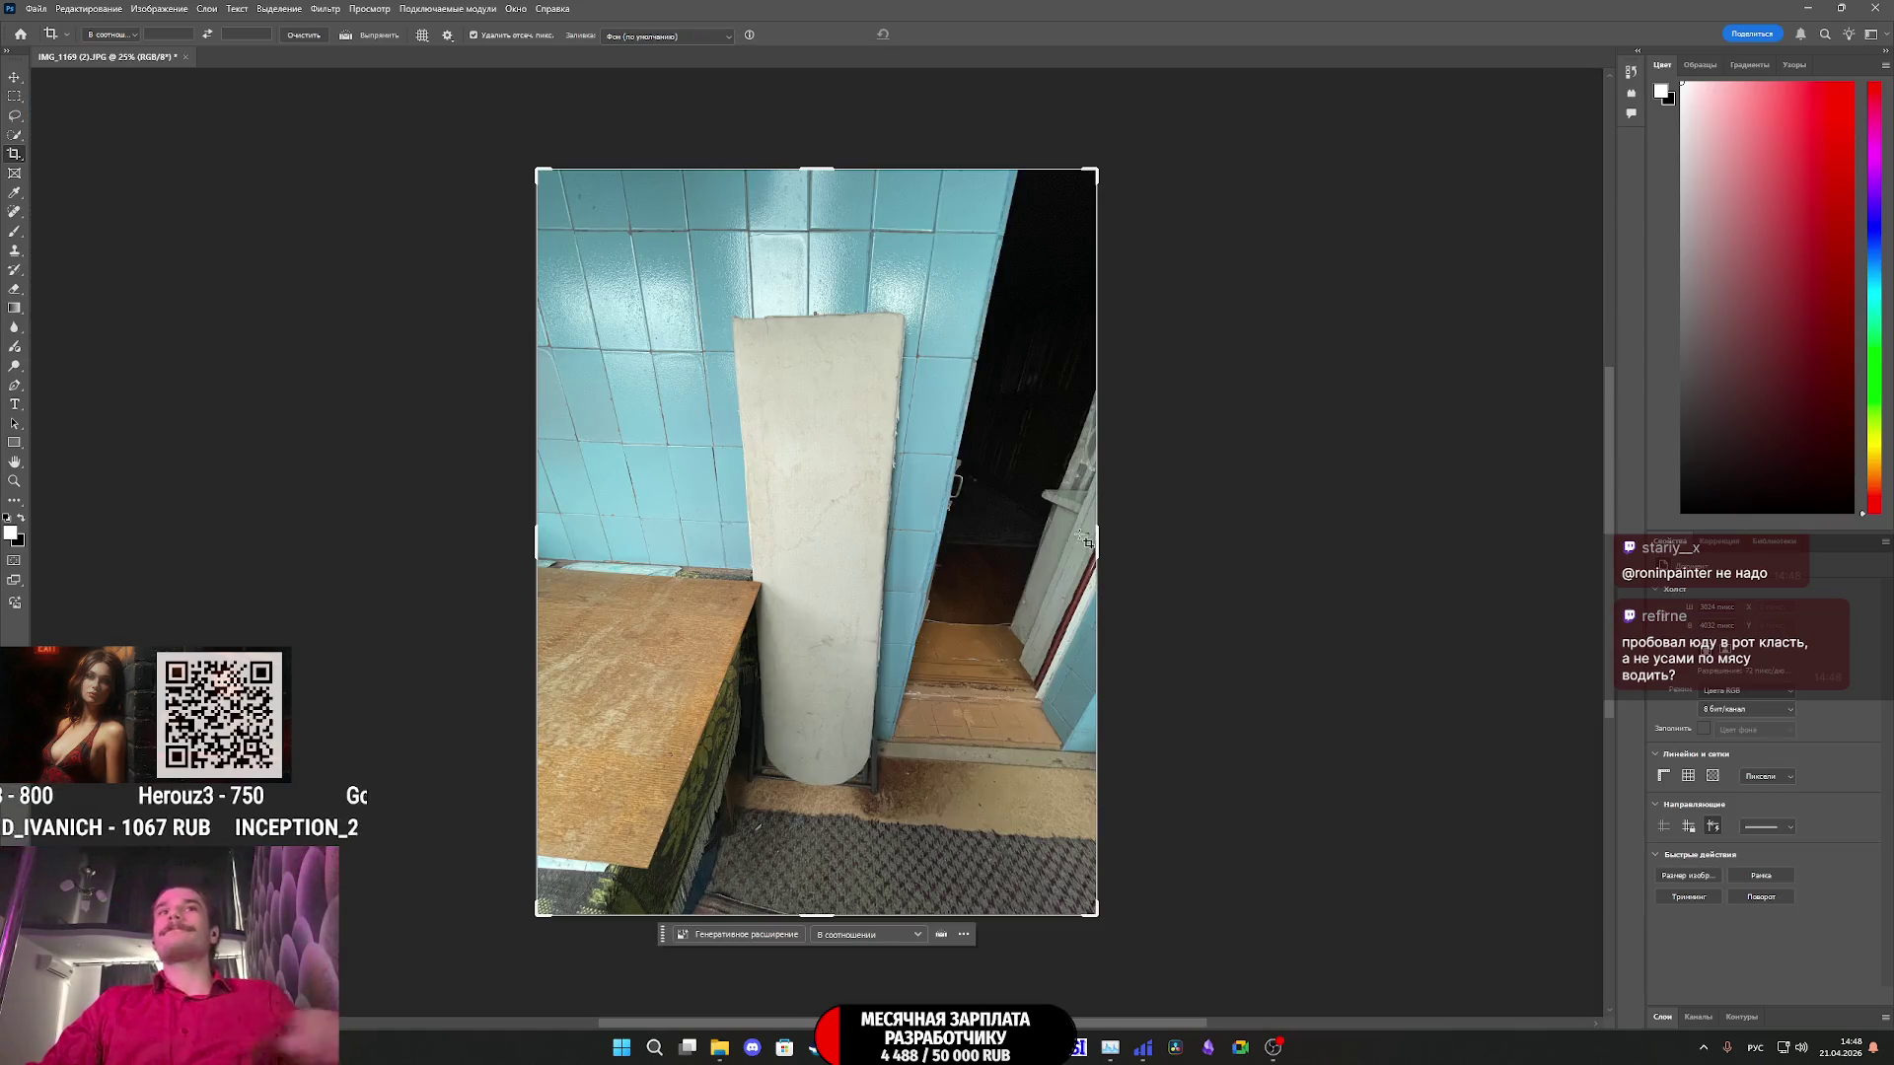
pyautogui.click(1696, 1020)
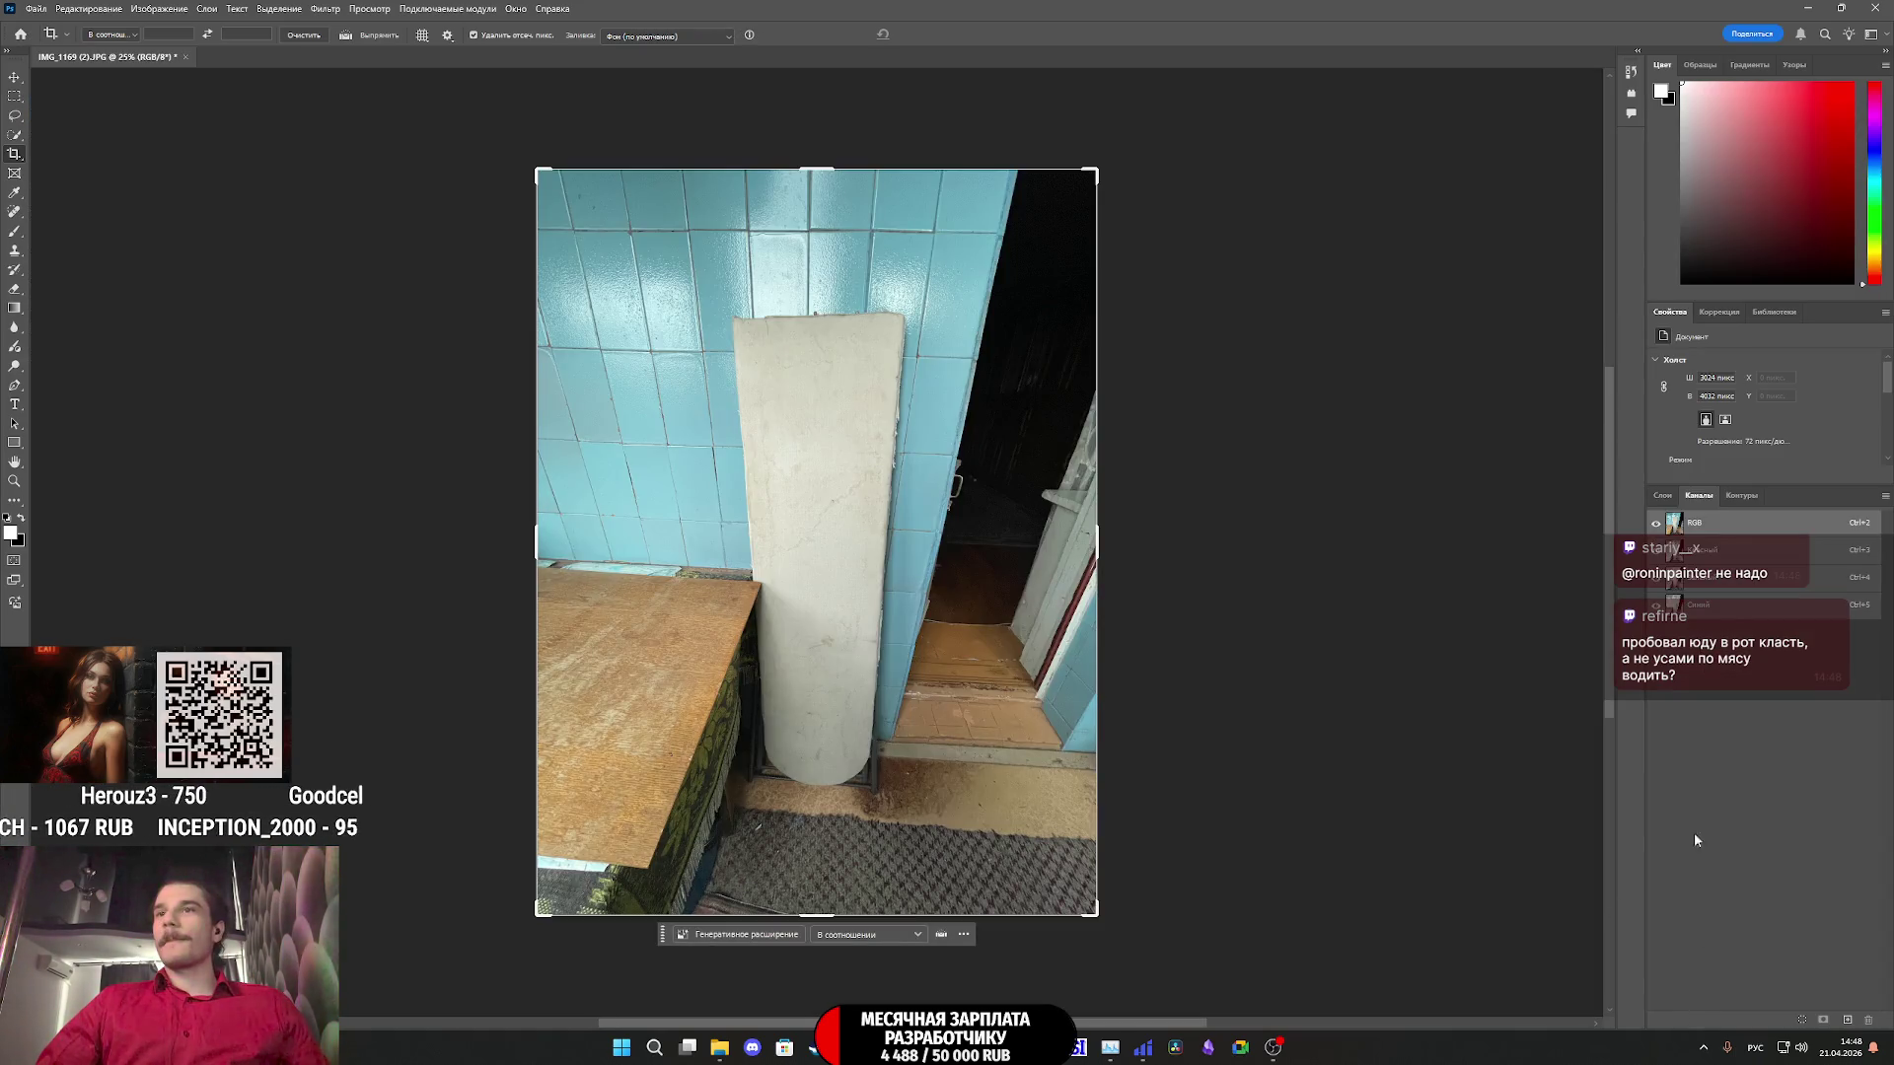
pyautogui.click(1674, 499)
pyautogui.click(1864, 593)
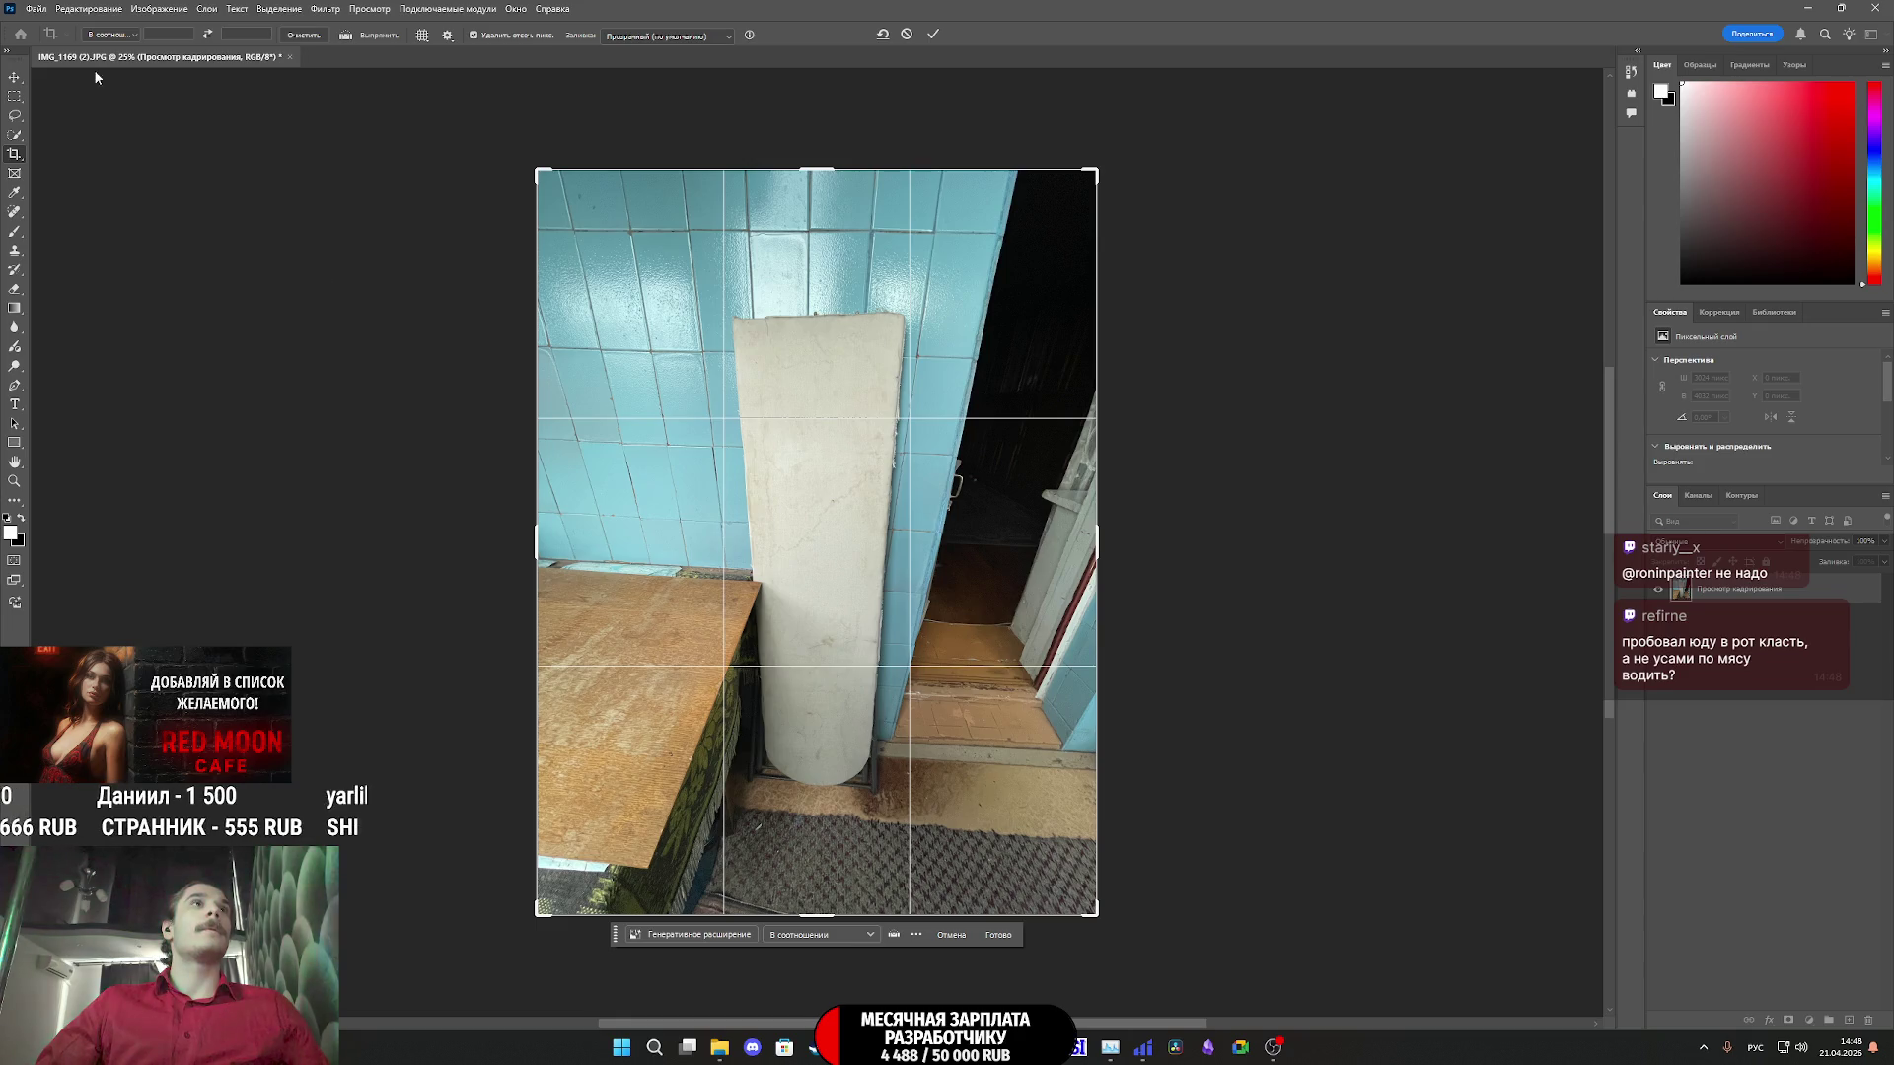
# - Cancel the pending crop with Edit > Undo, keeping the full uncropped image
pyautogui.click(71, 10)
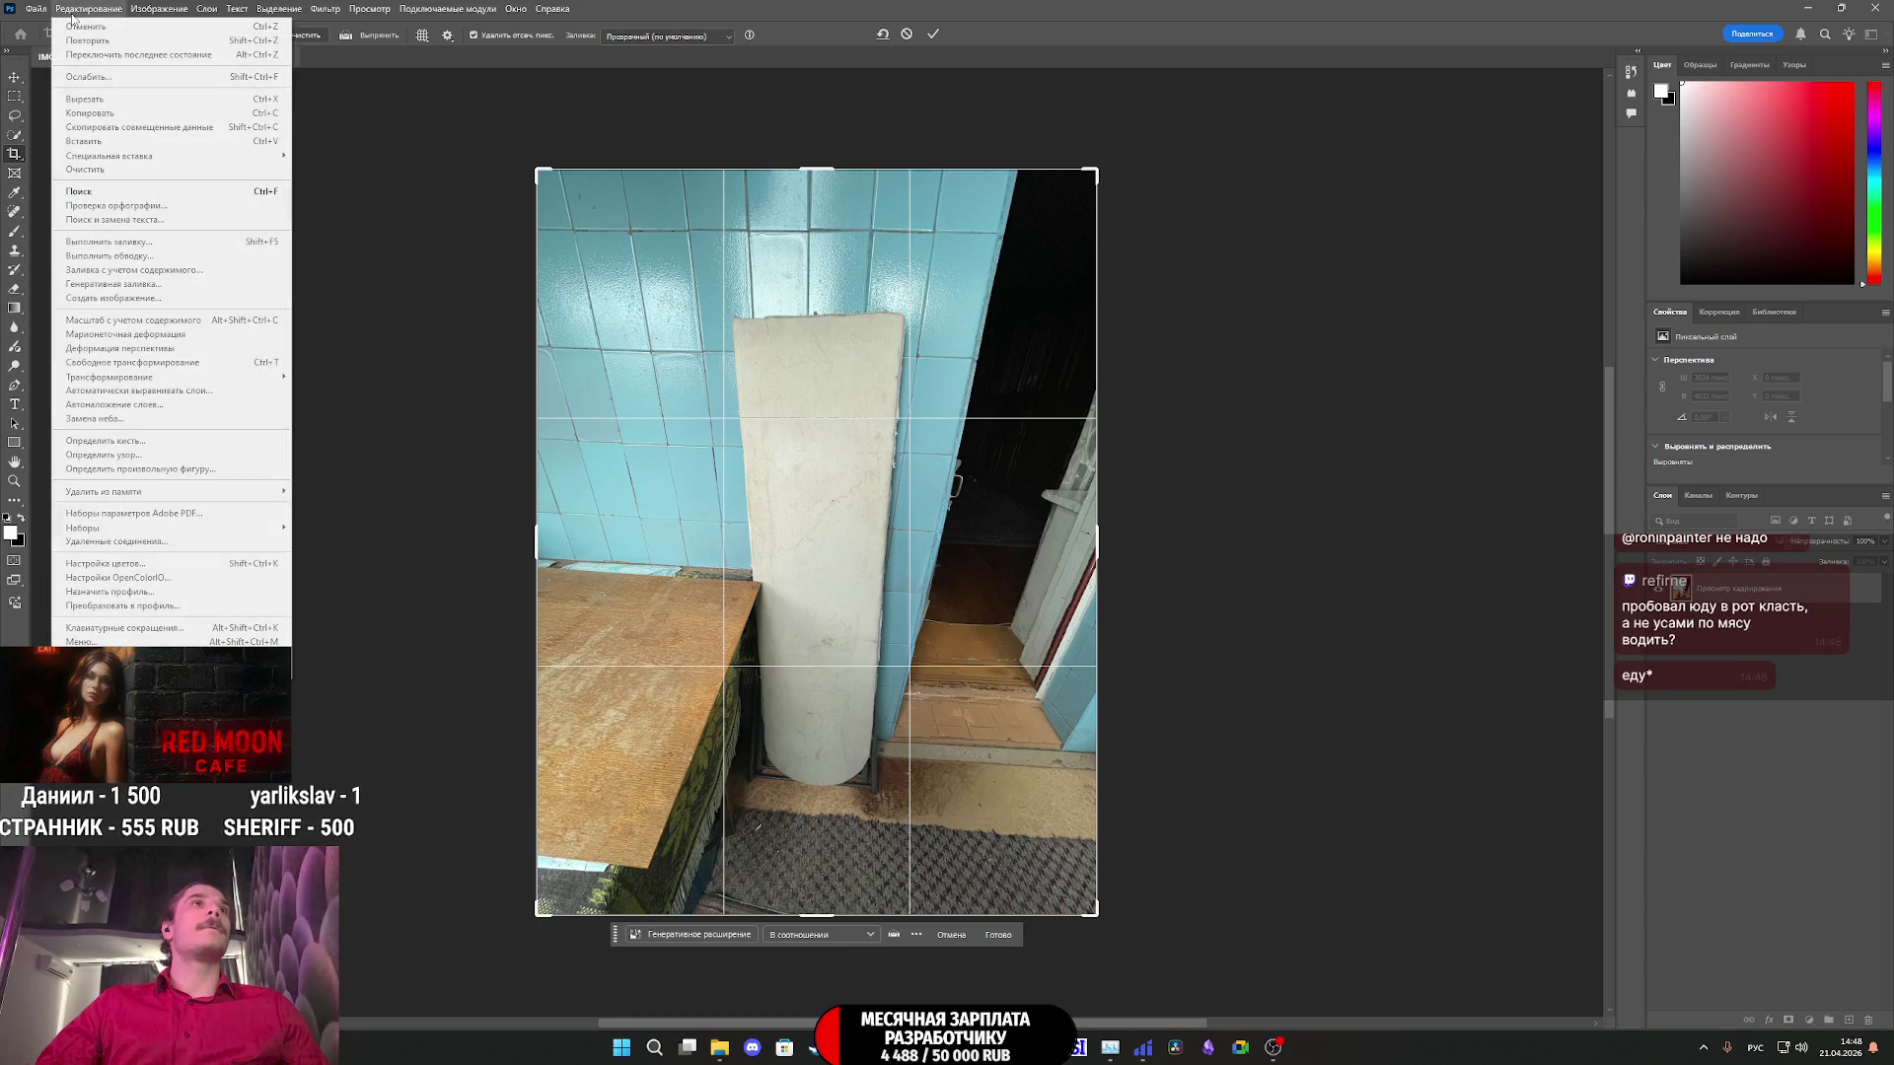
pyautogui.click(408, 244)
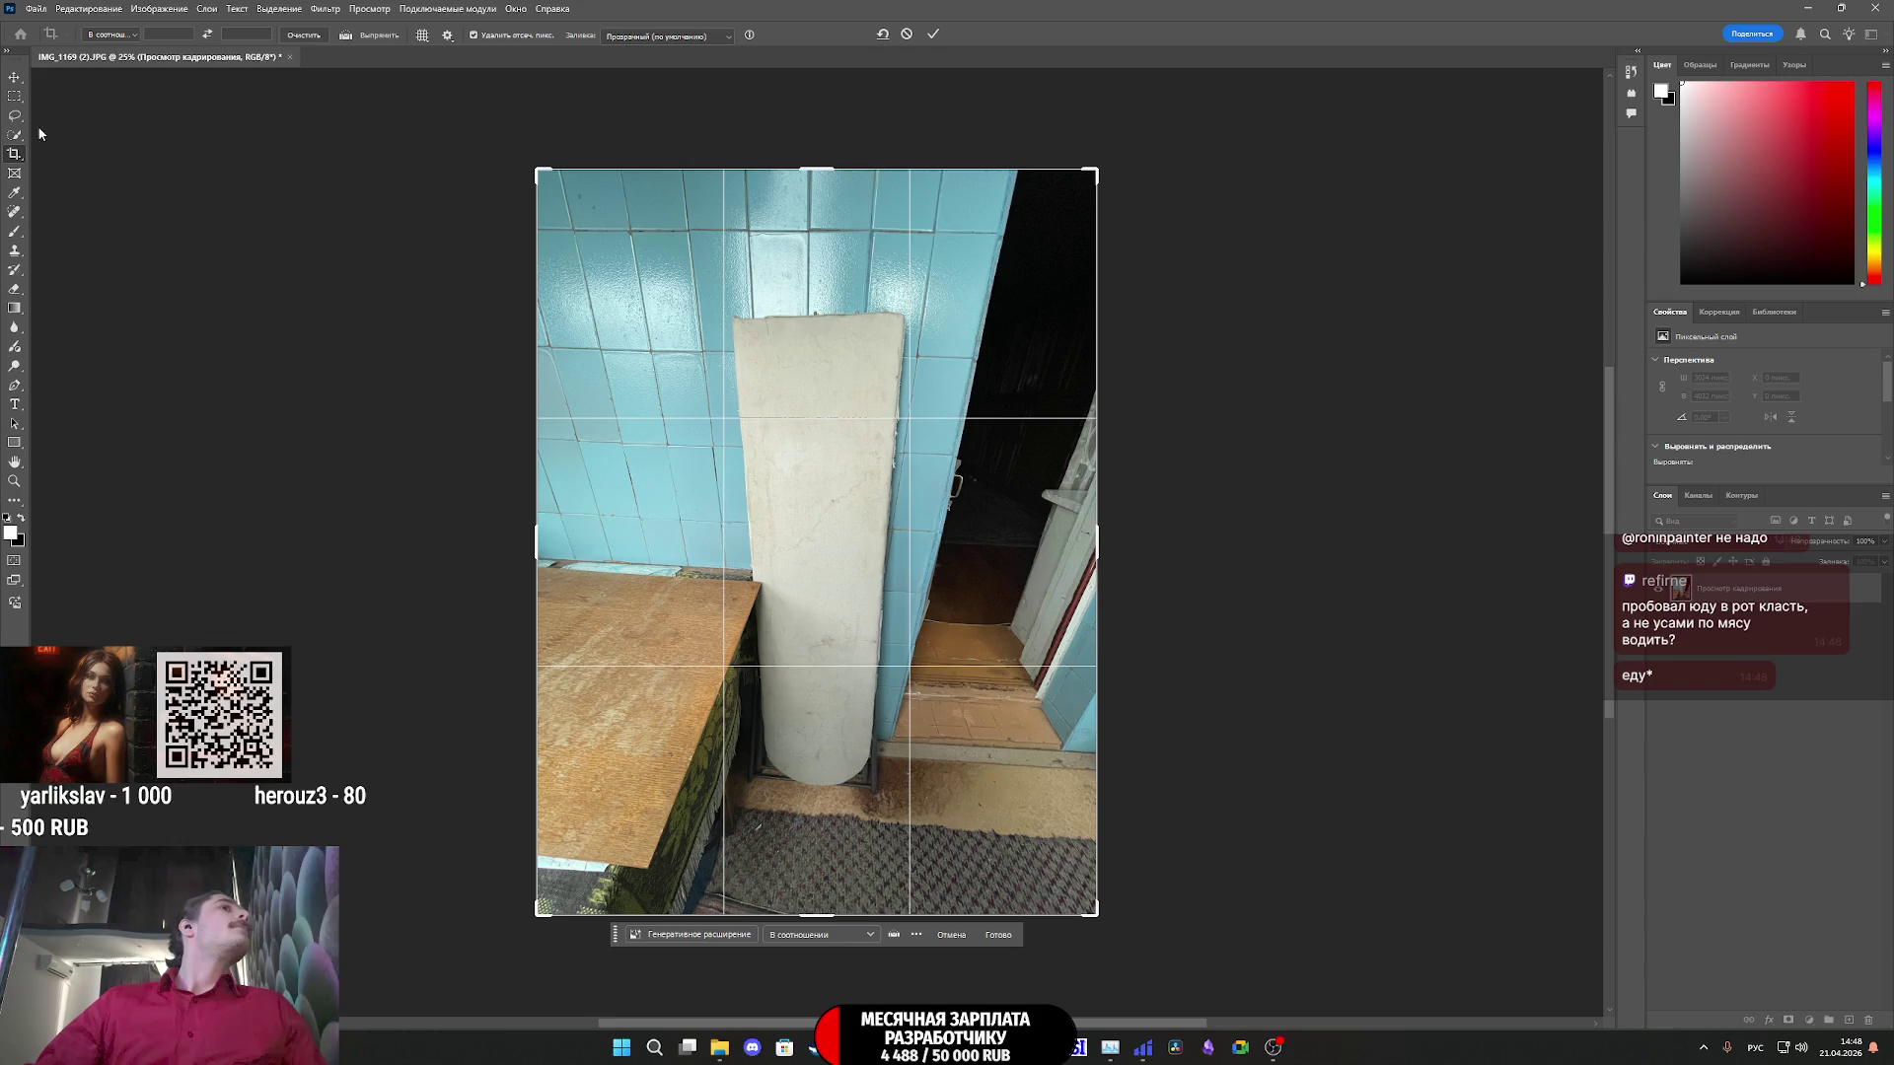
pyautogui.click(148, 8)
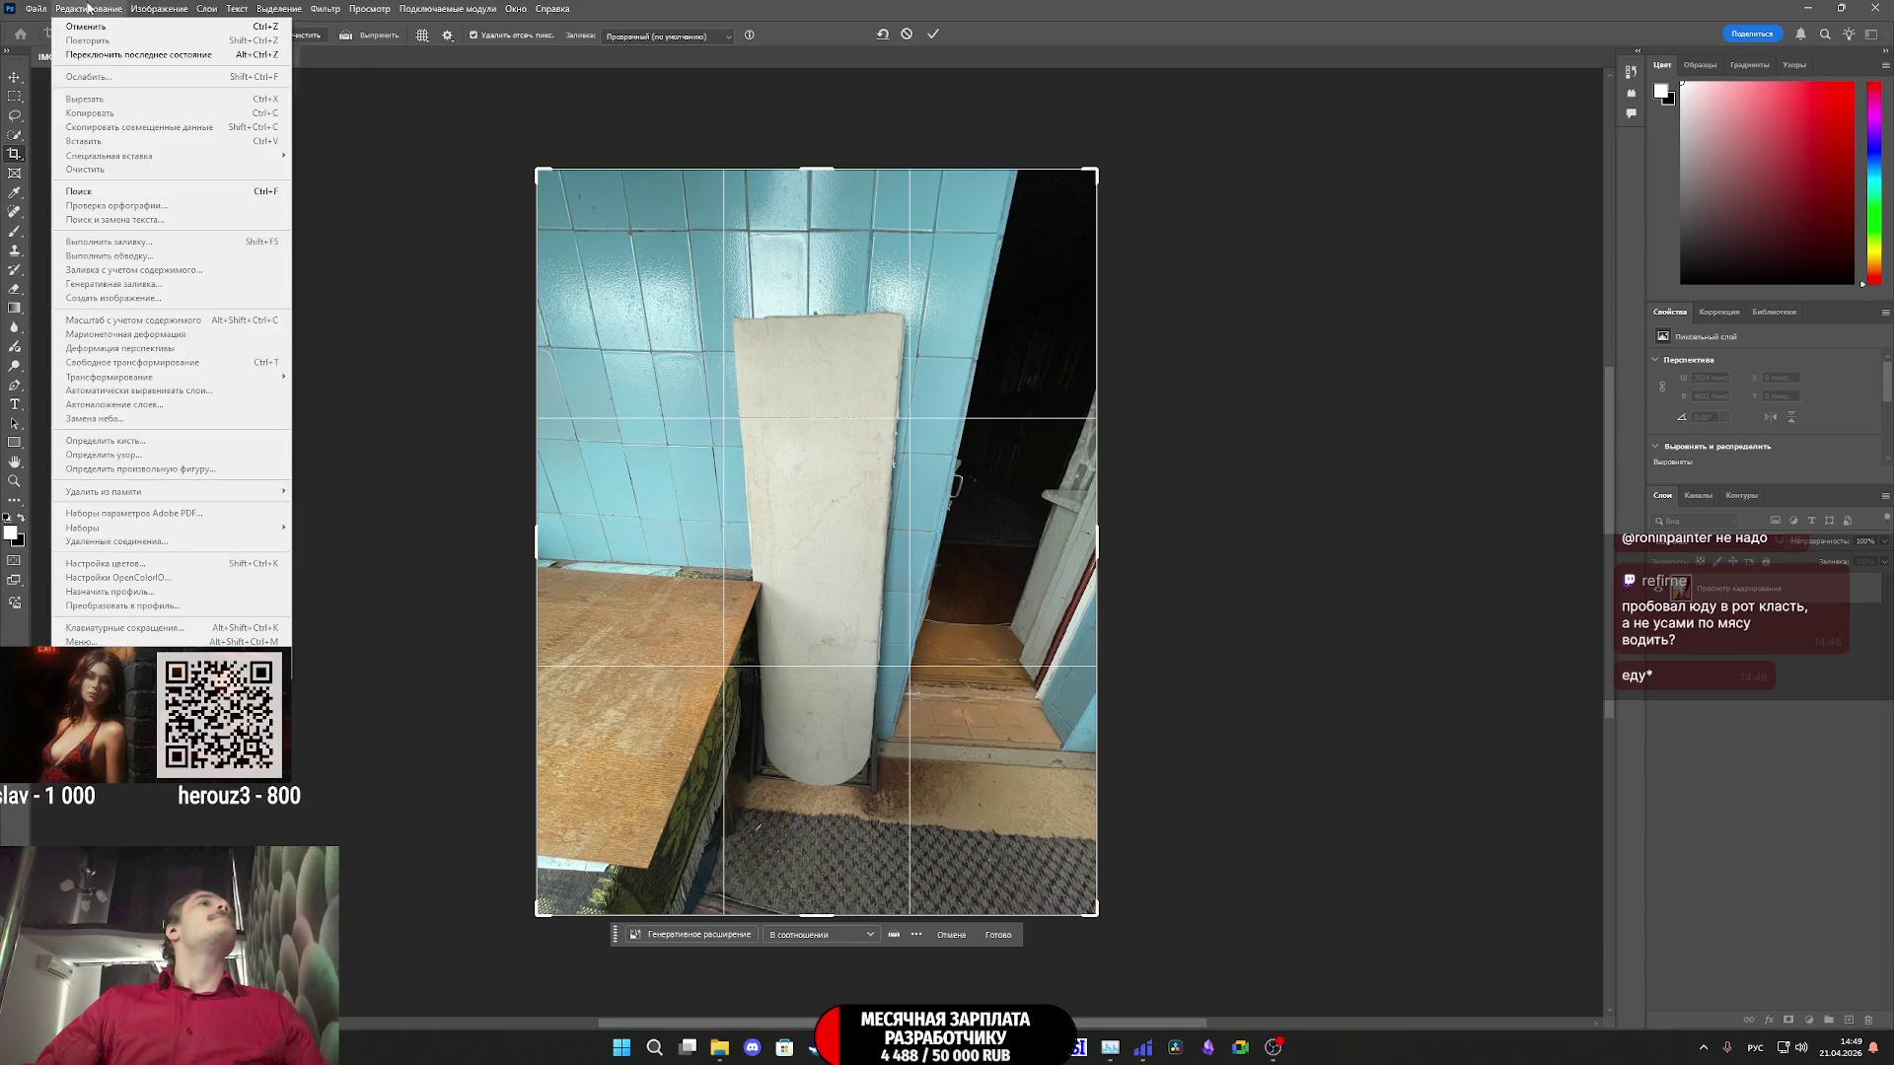
pyautogui.click(86, 26)
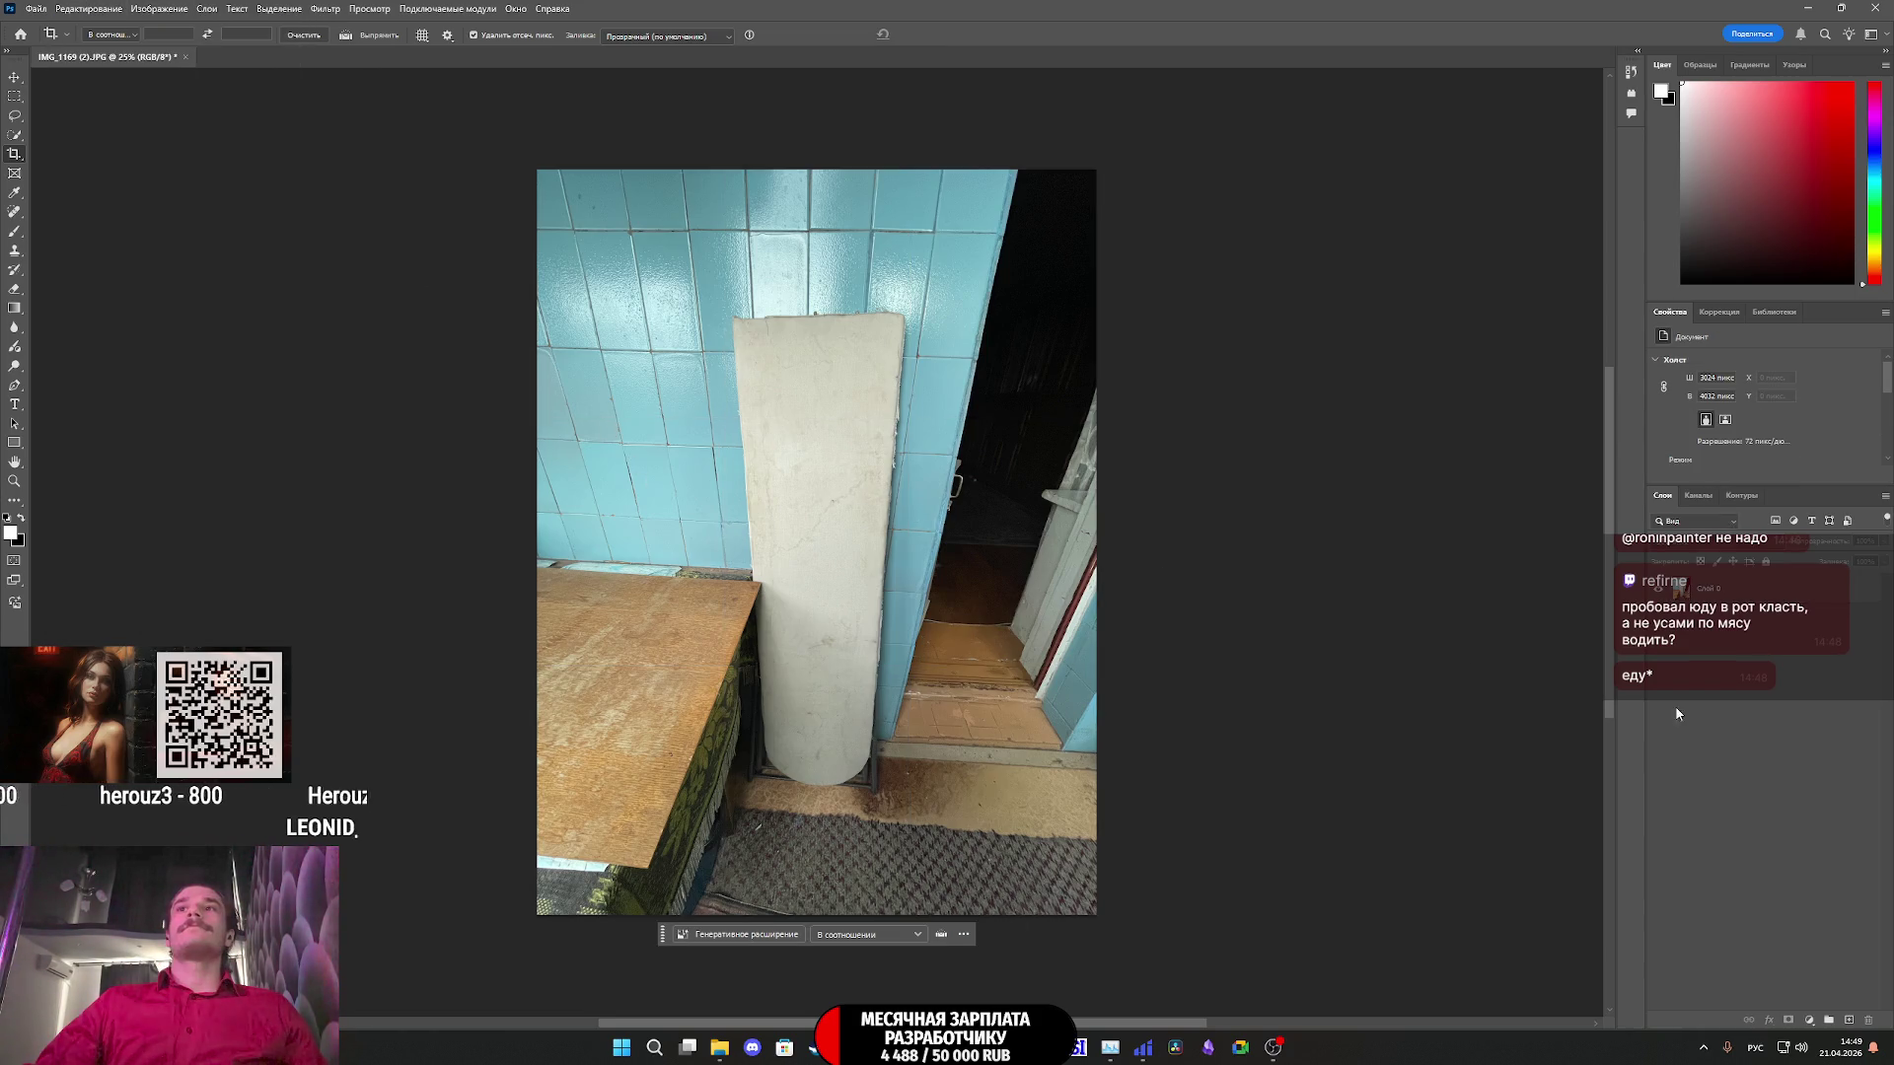
pyautogui.click(106, 8)
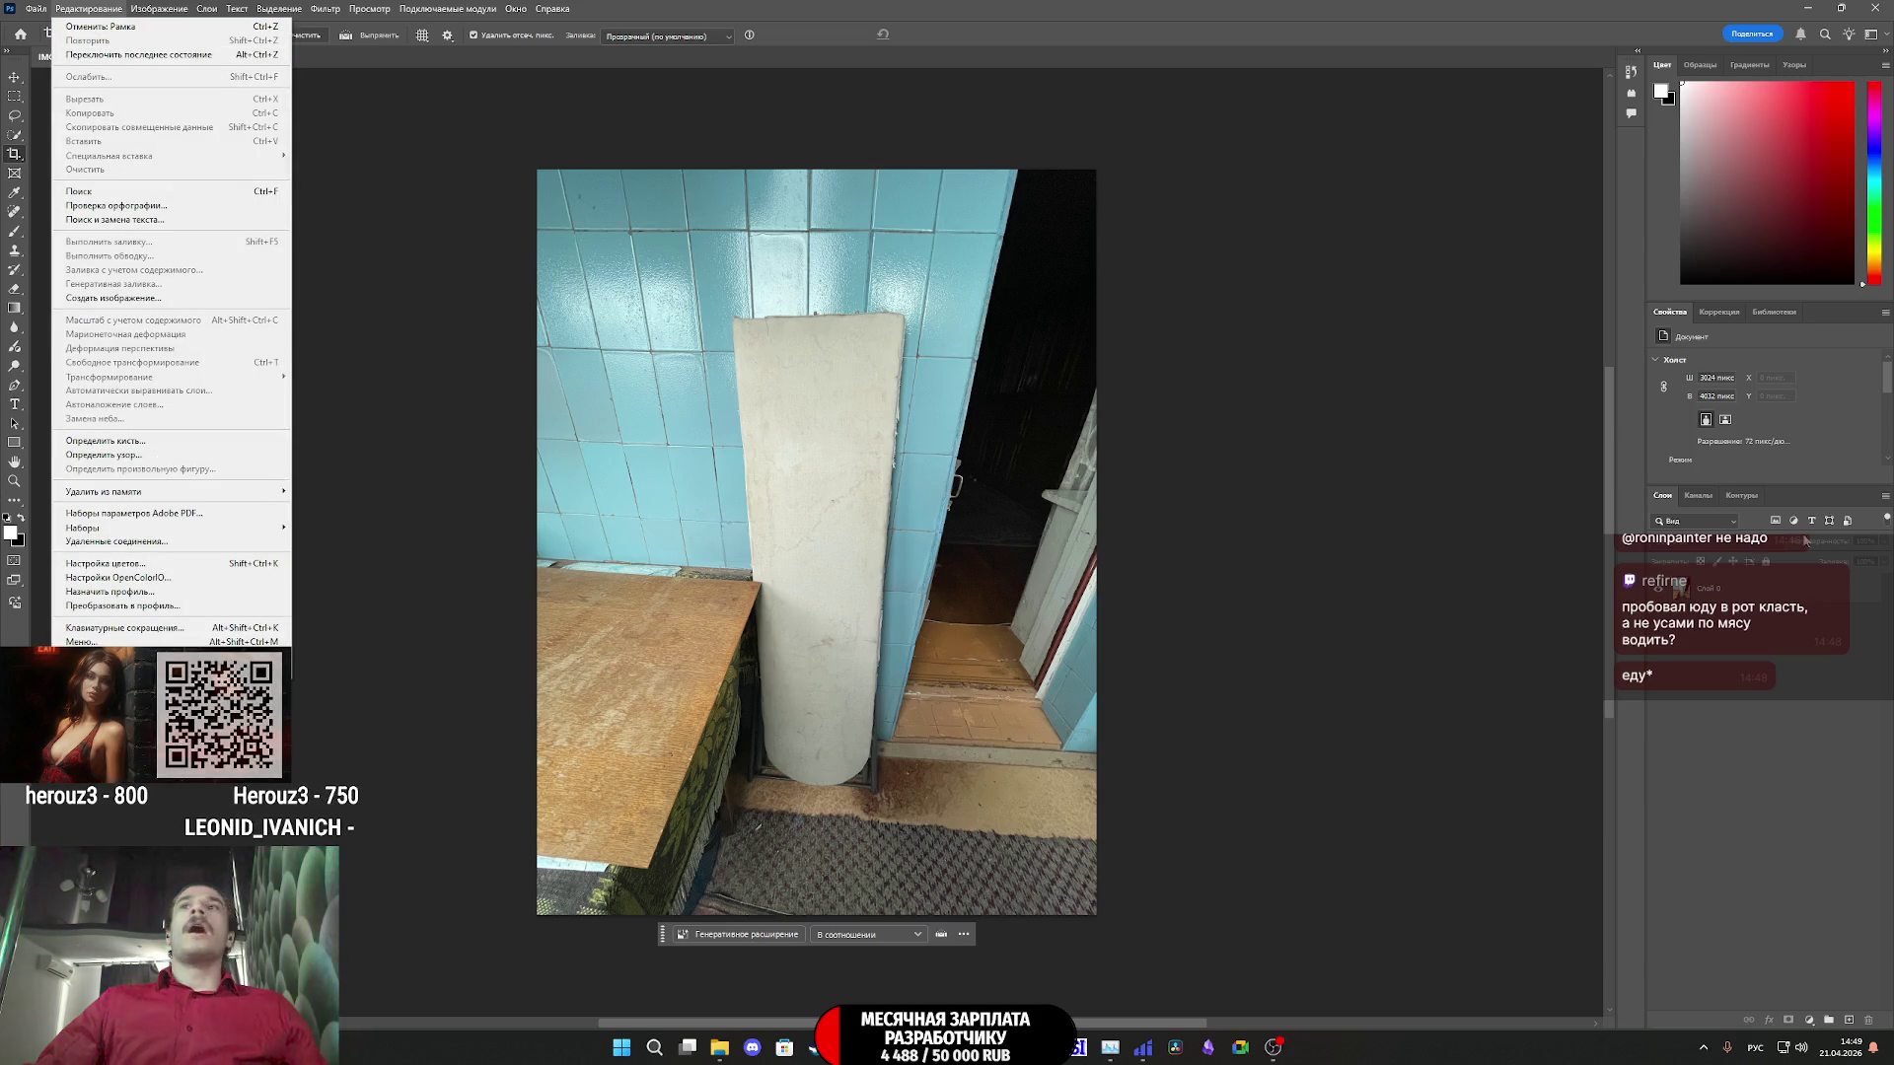
pyautogui.click(99, 424)
pyautogui.click(89, 8)
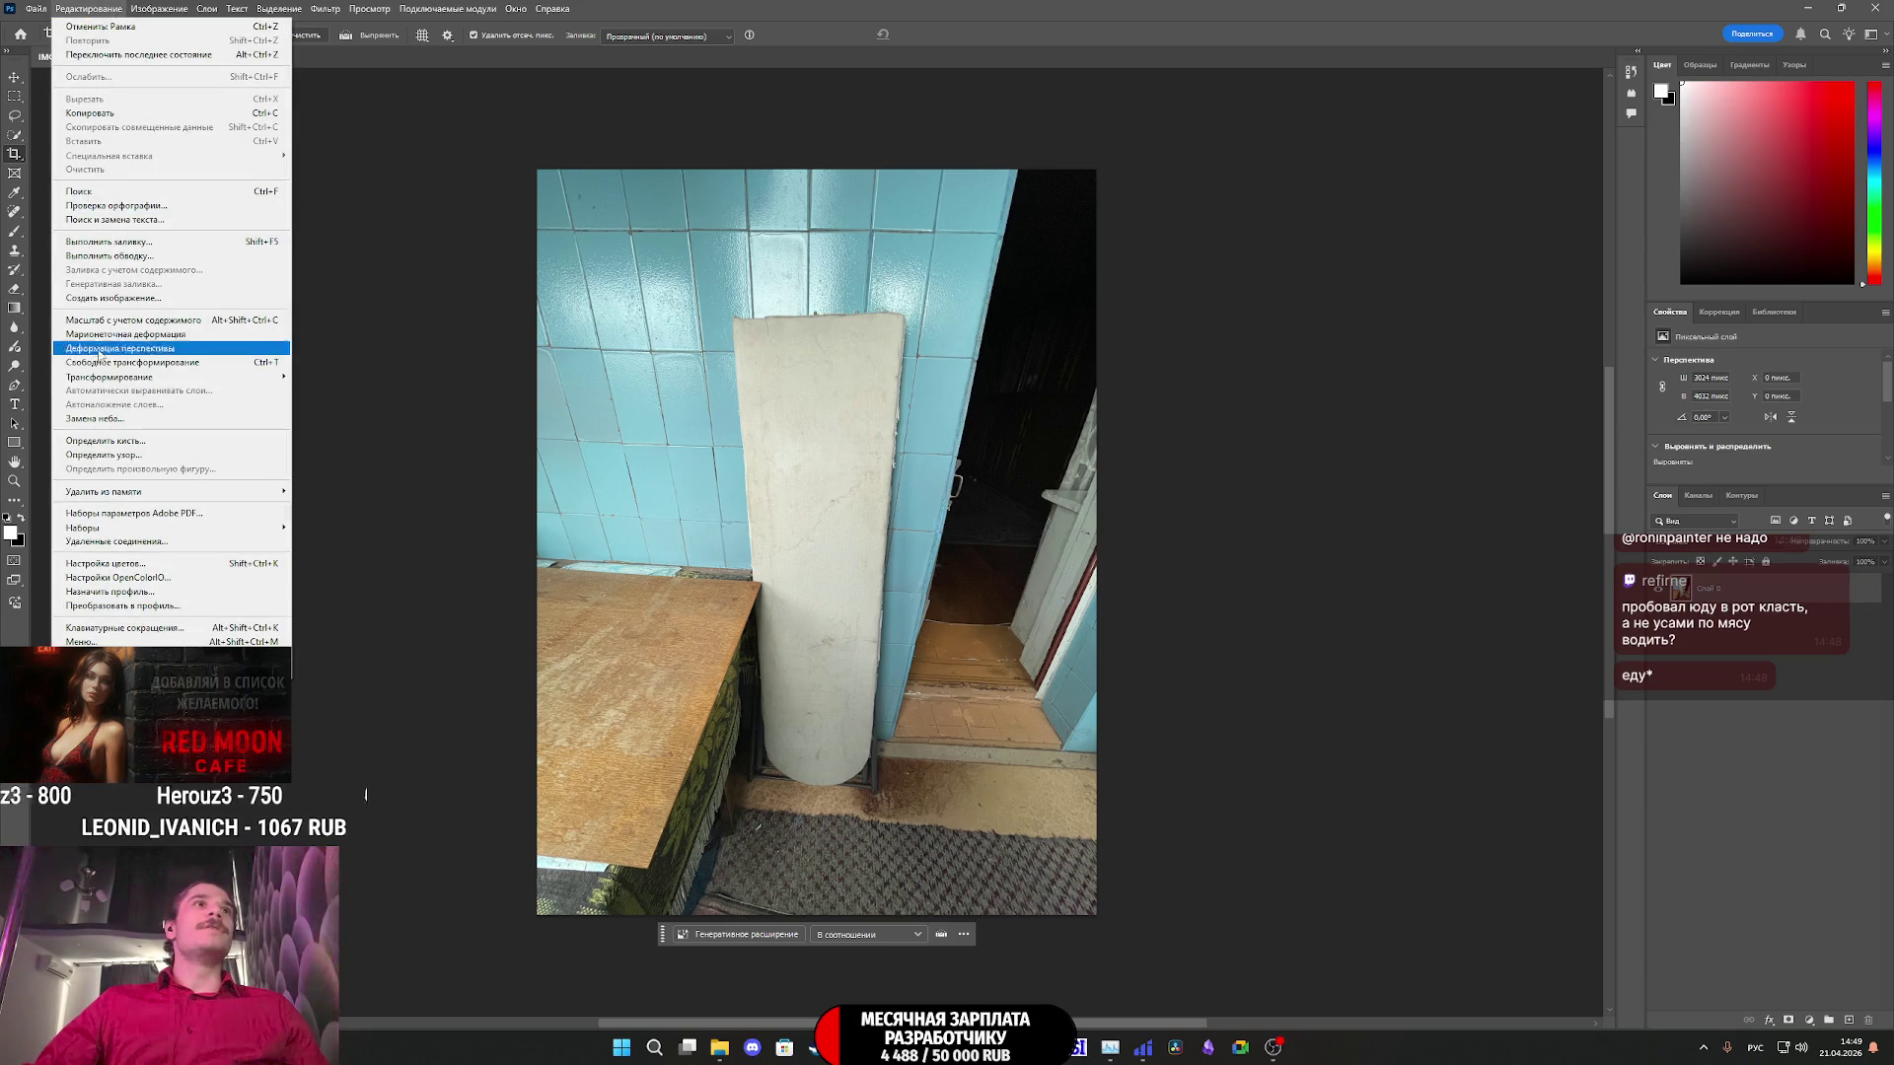
# - Draw a Perspective Warp quad over the ironing board and snap its top-right, top-left and bottom-left corners to it
pyautogui.click(119, 352)
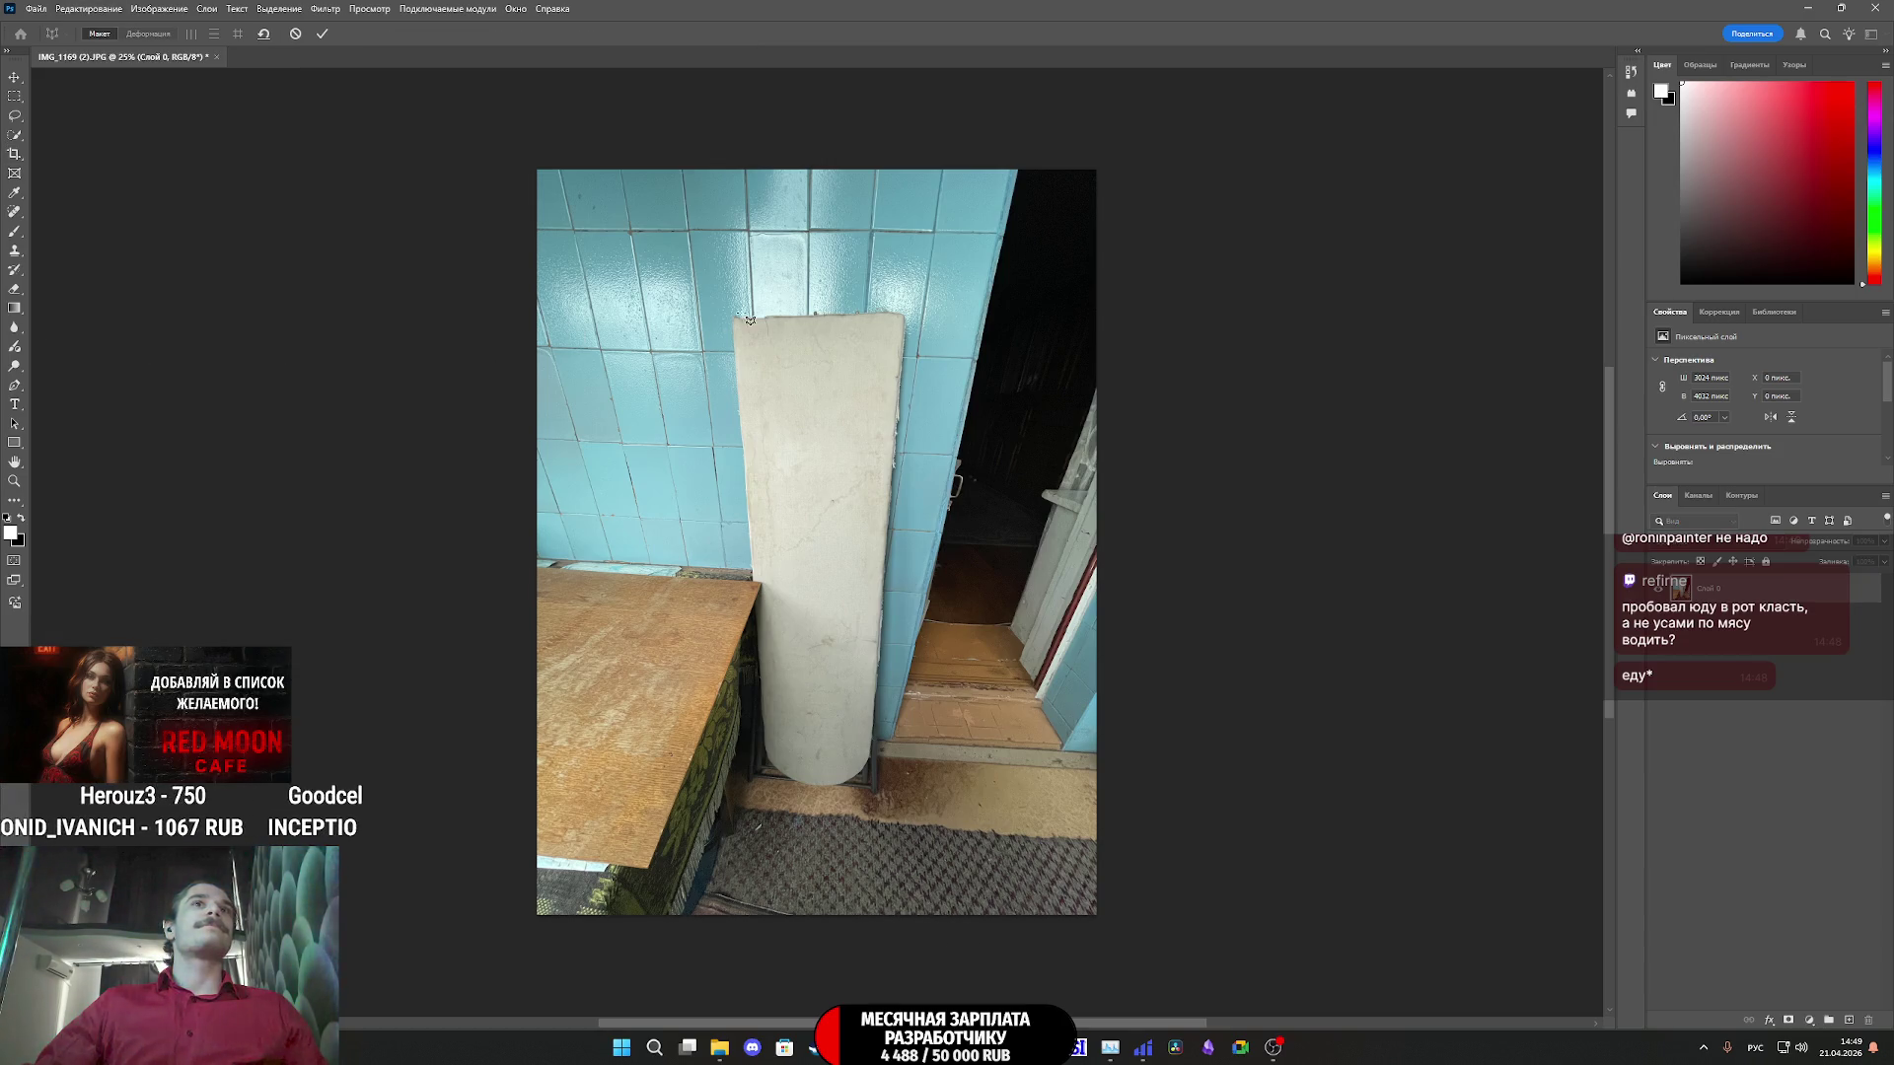
pyautogui.moveTo(736, 318); pyautogui.dragTo(879, 793)
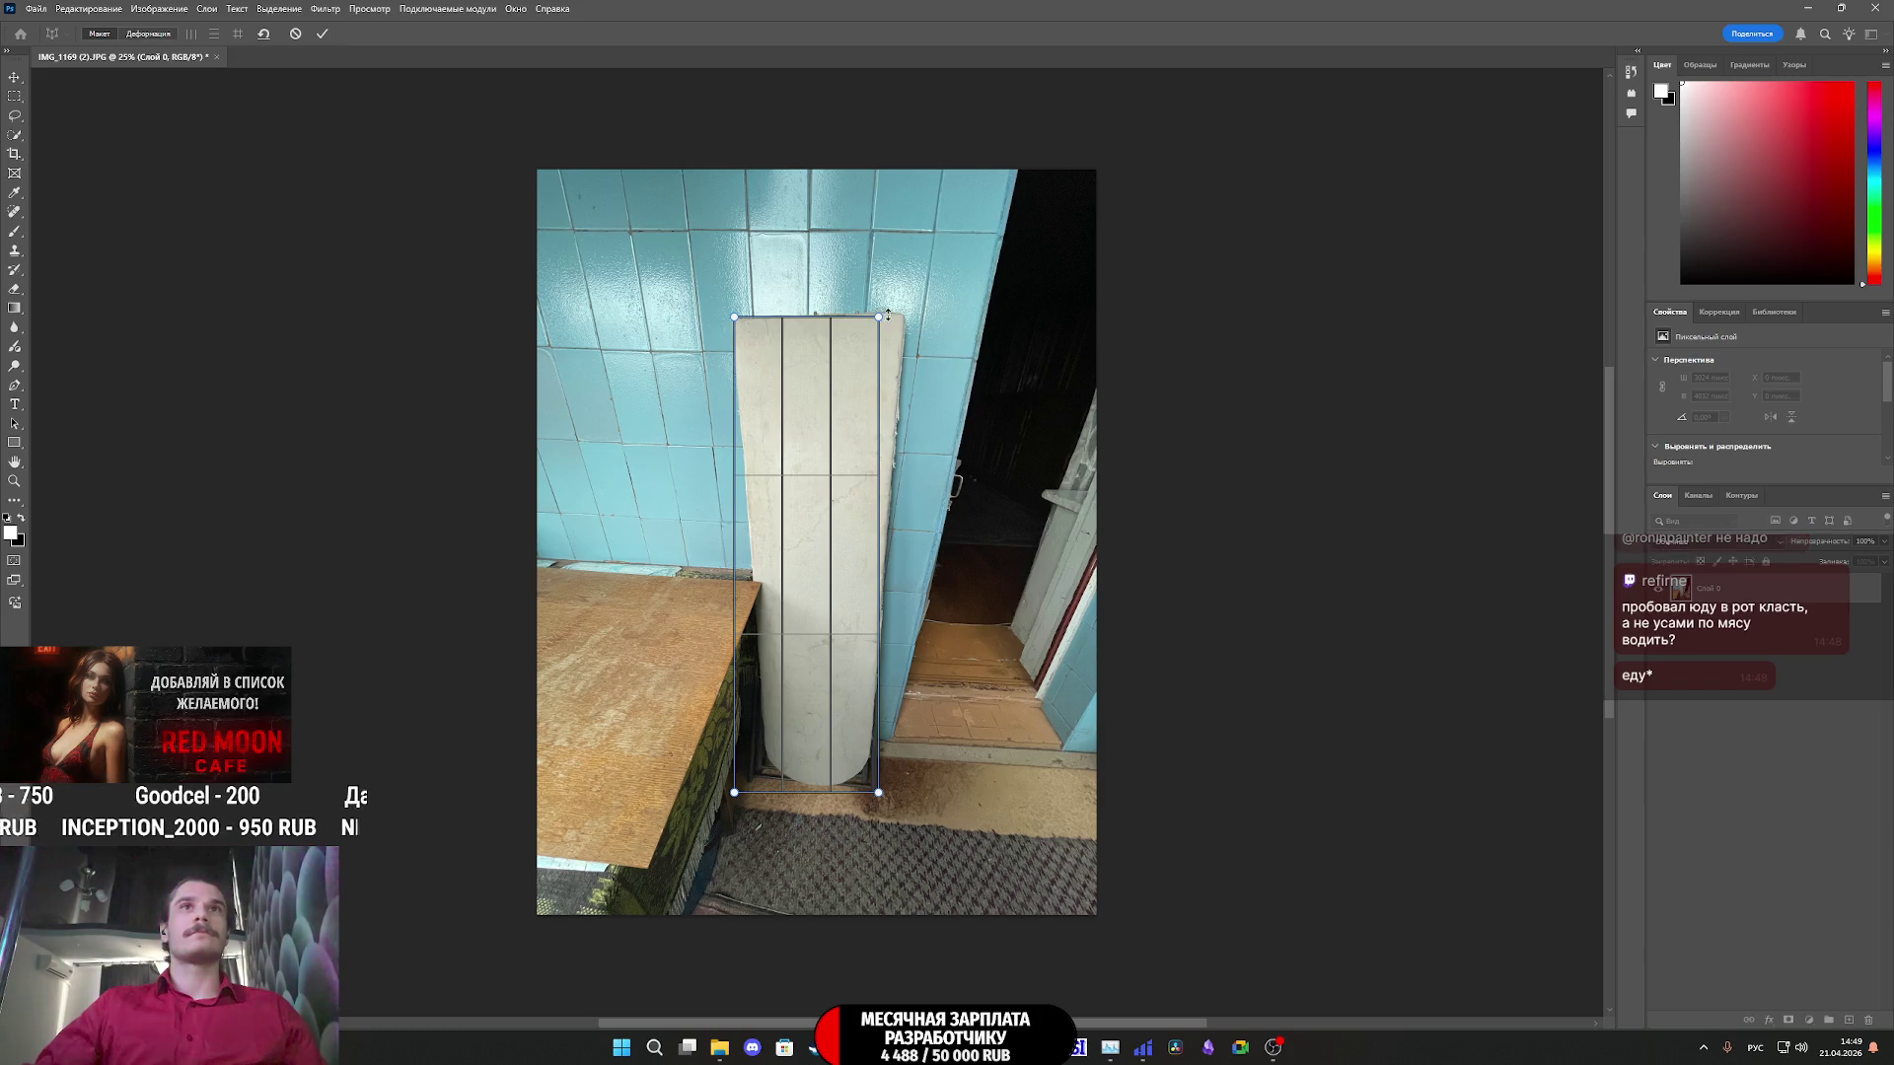
pyautogui.moveTo(878, 318); pyautogui.dragTo(913, 318)
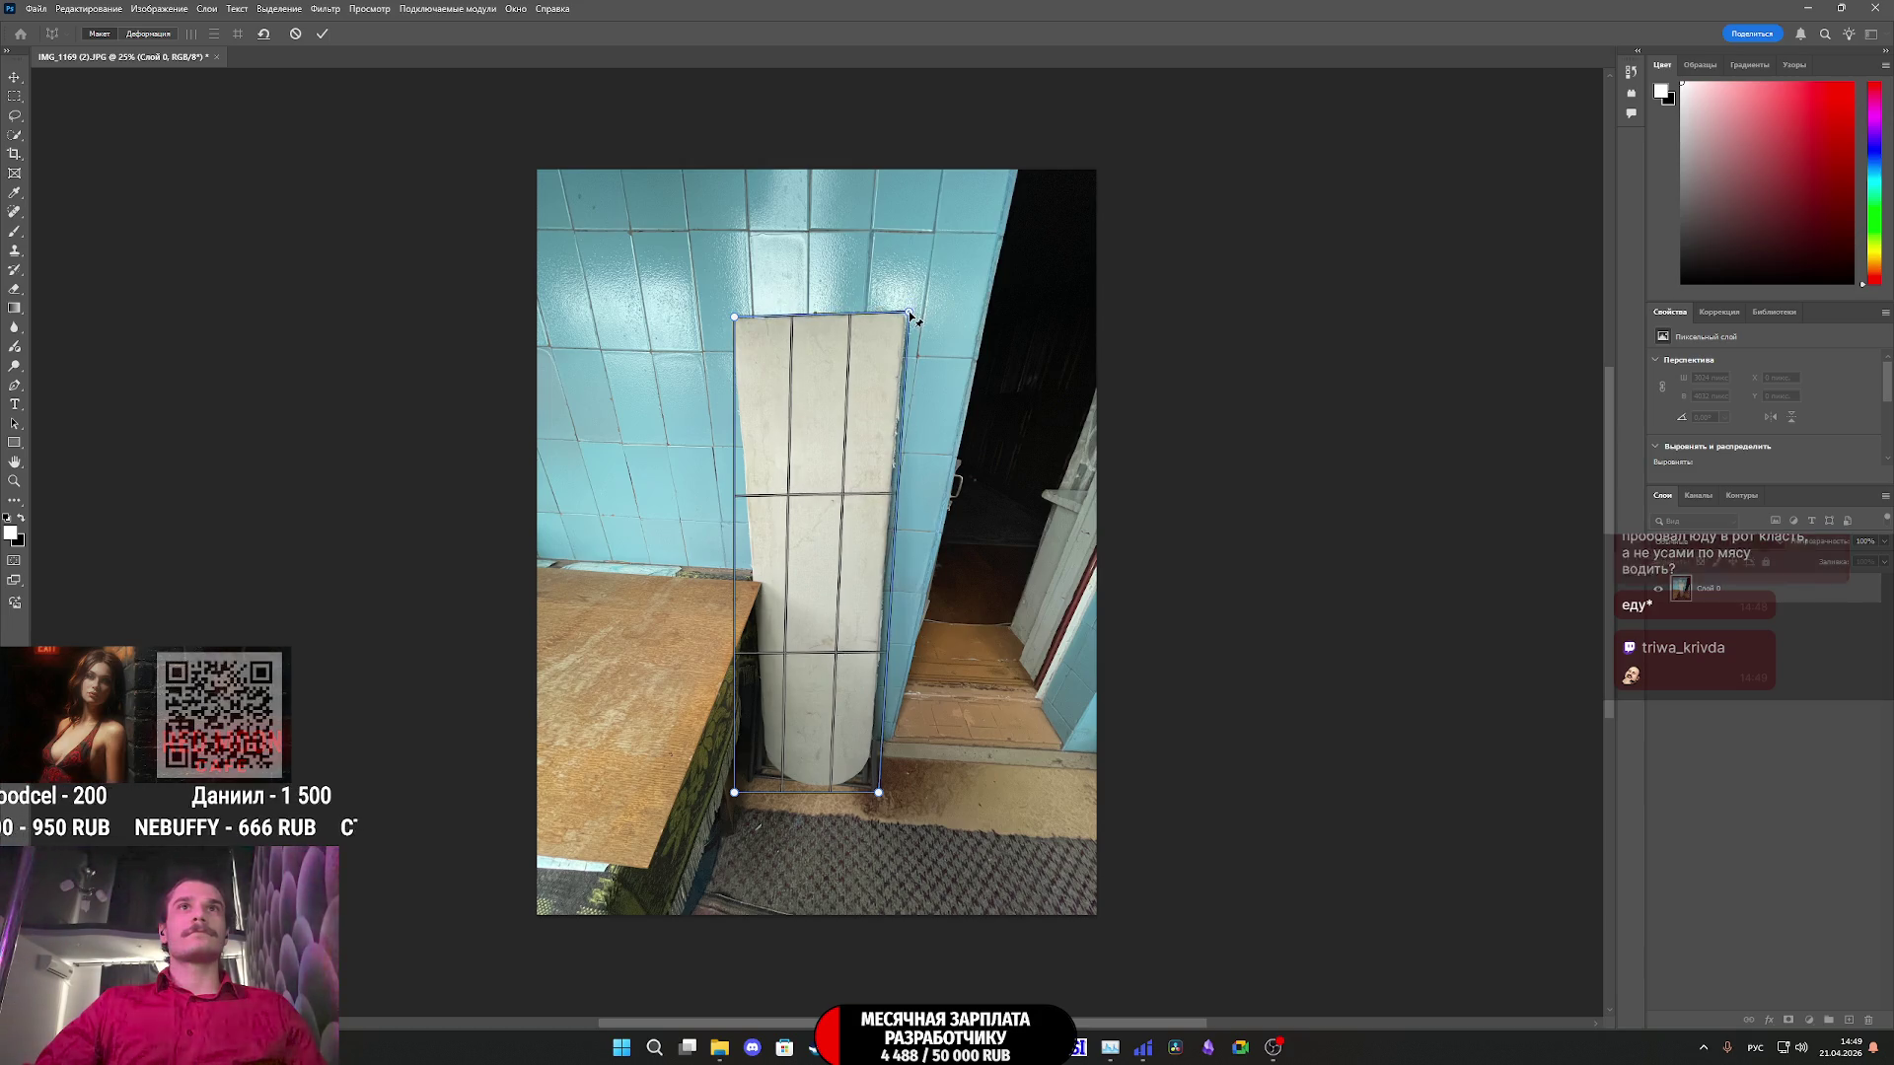
pyautogui.scroll(2, 910, 316)
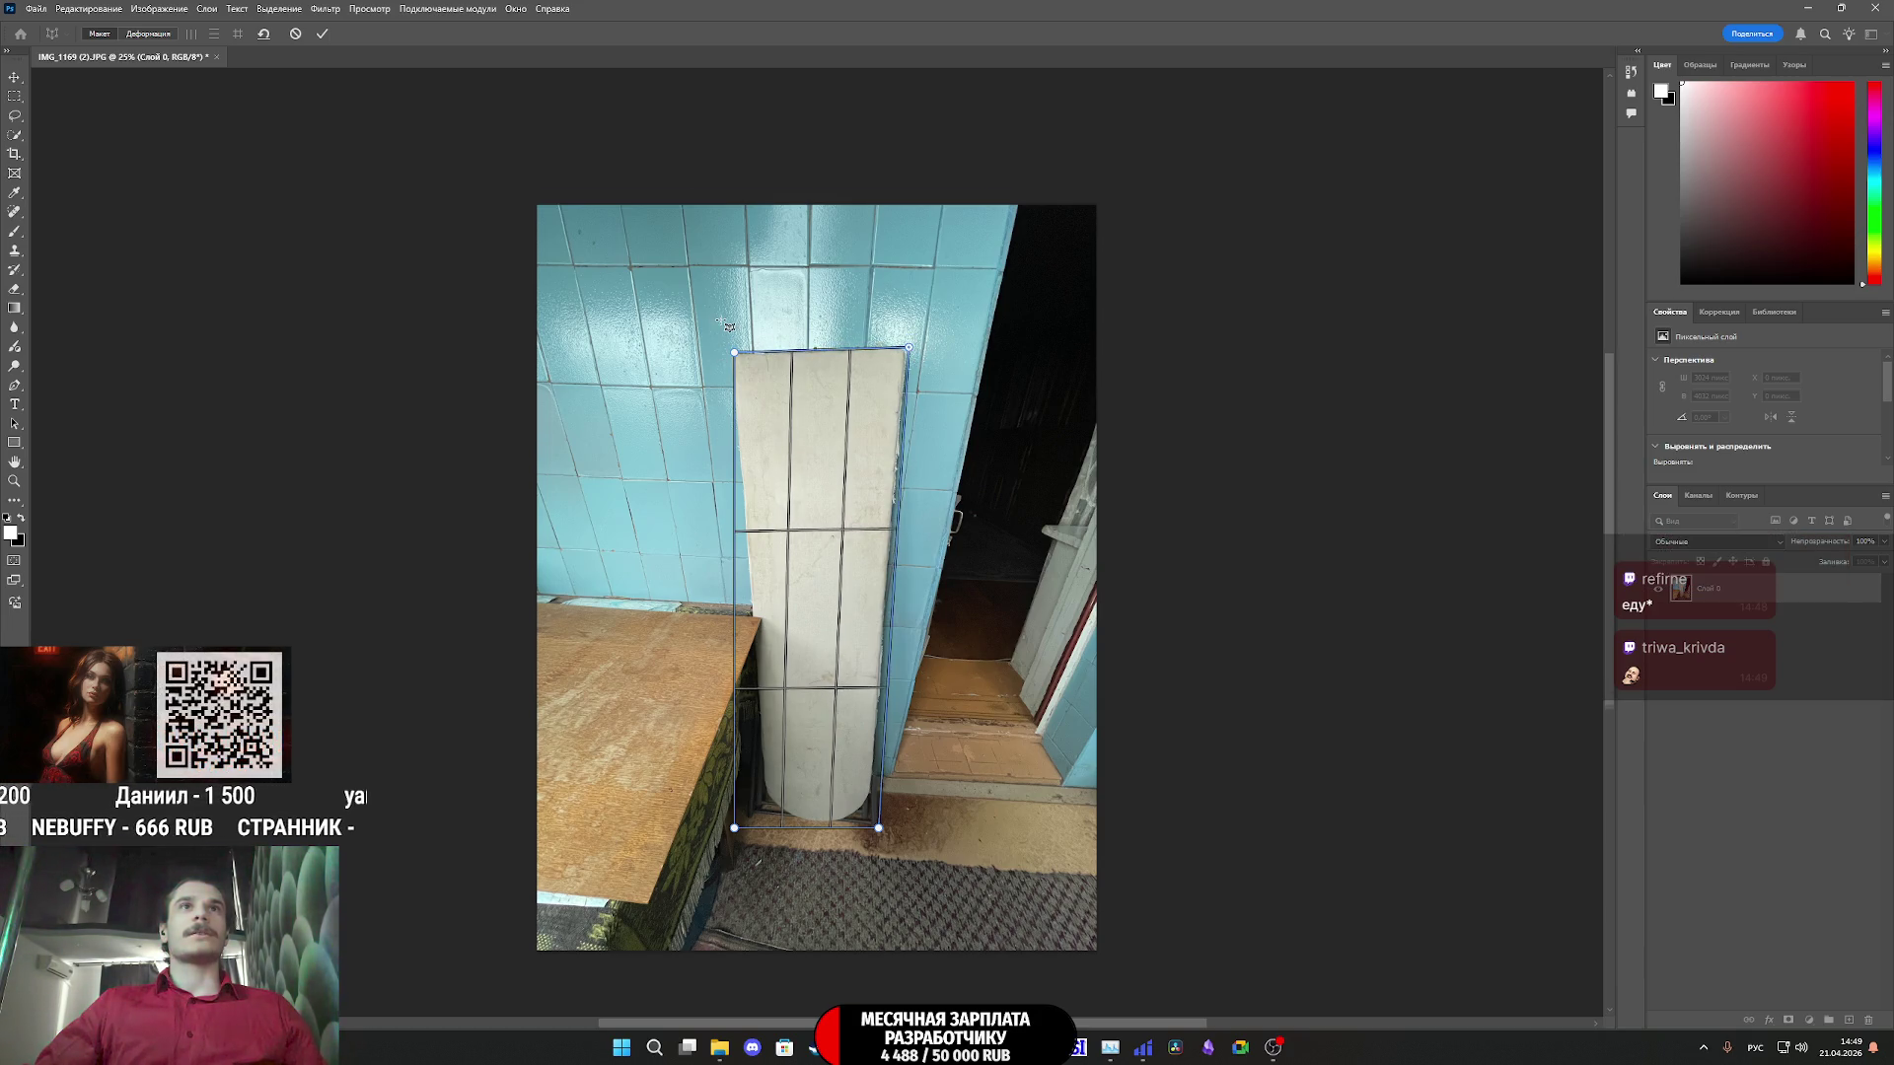
pyautogui.keyDown('ctrl'); pyautogui.hscroll(-2, 811, 405); pyautogui.keyUp('ctrl')
pyautogui.keyDown('alt'); pyautogui.scroll(5, 811, 404); pyautogui.keyUp('alt')
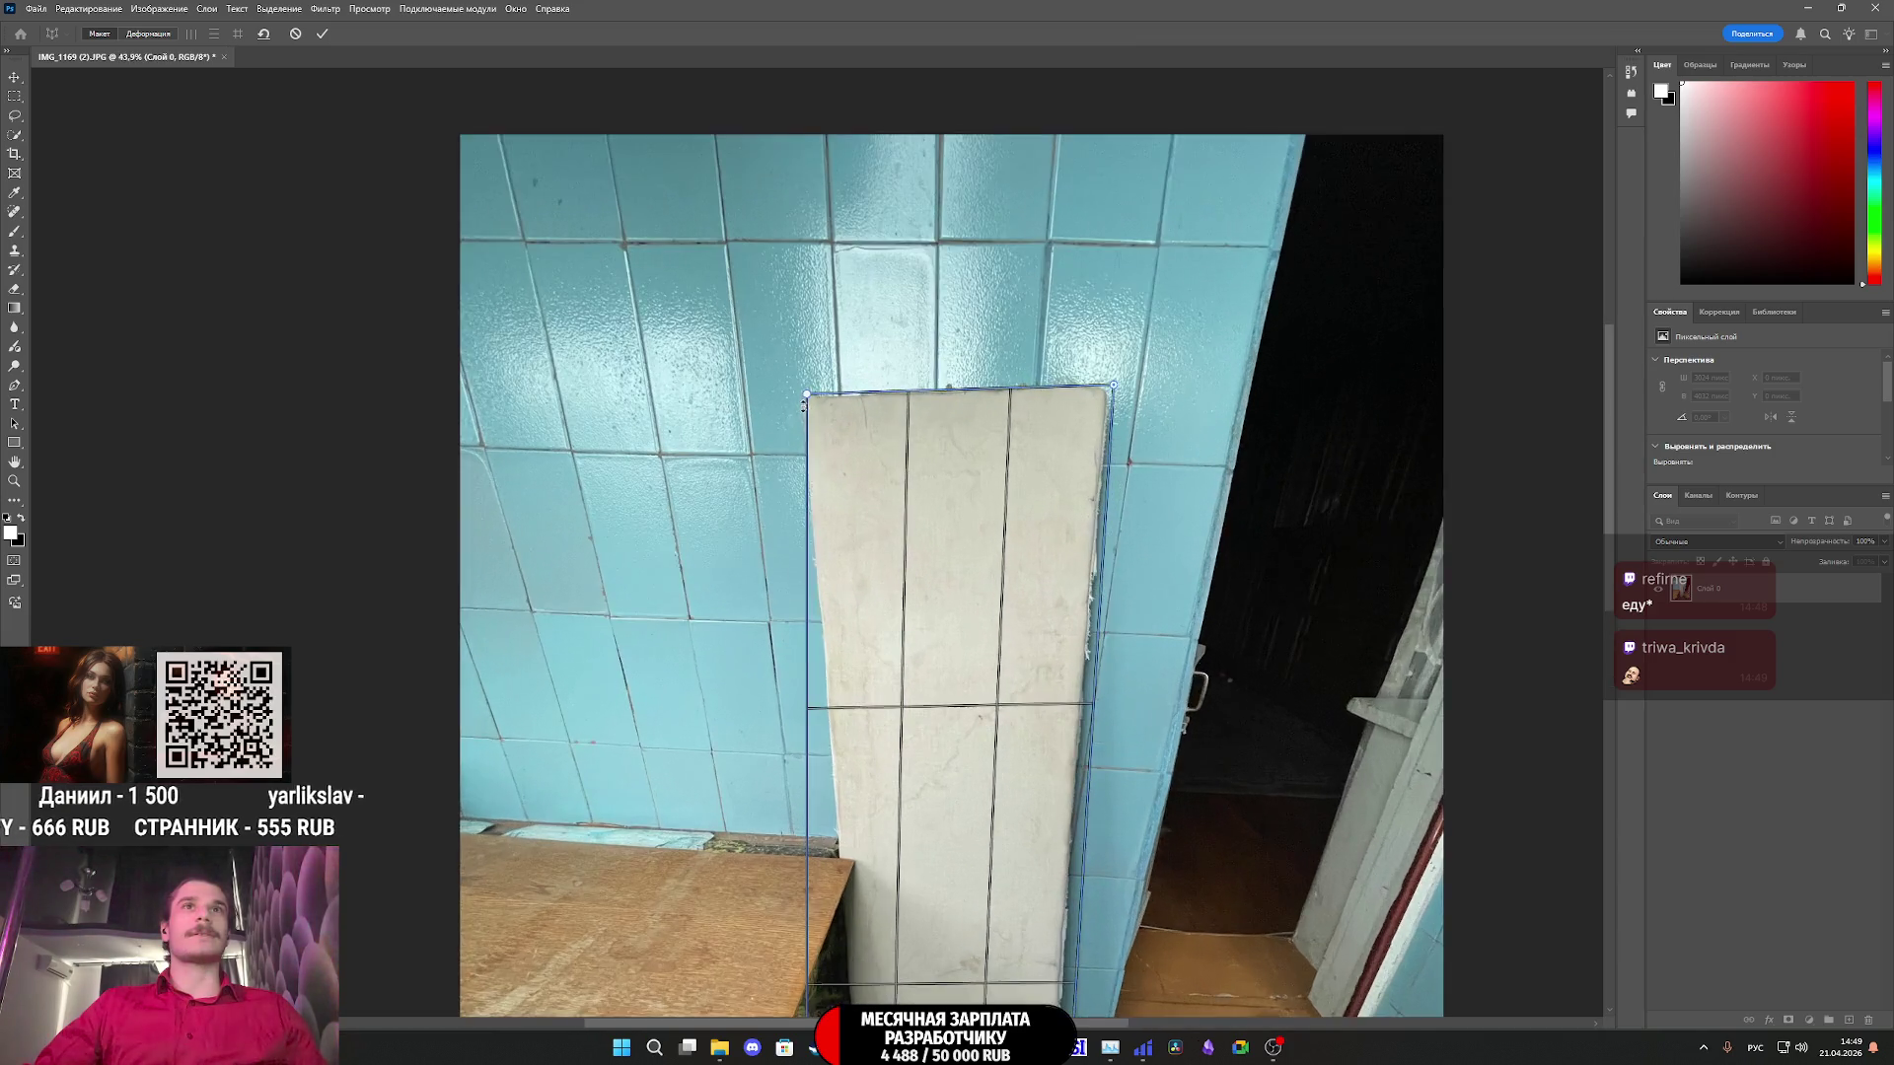
pyautogui.moveTo(810, 388); pyautogui.dragTo(803, 390)
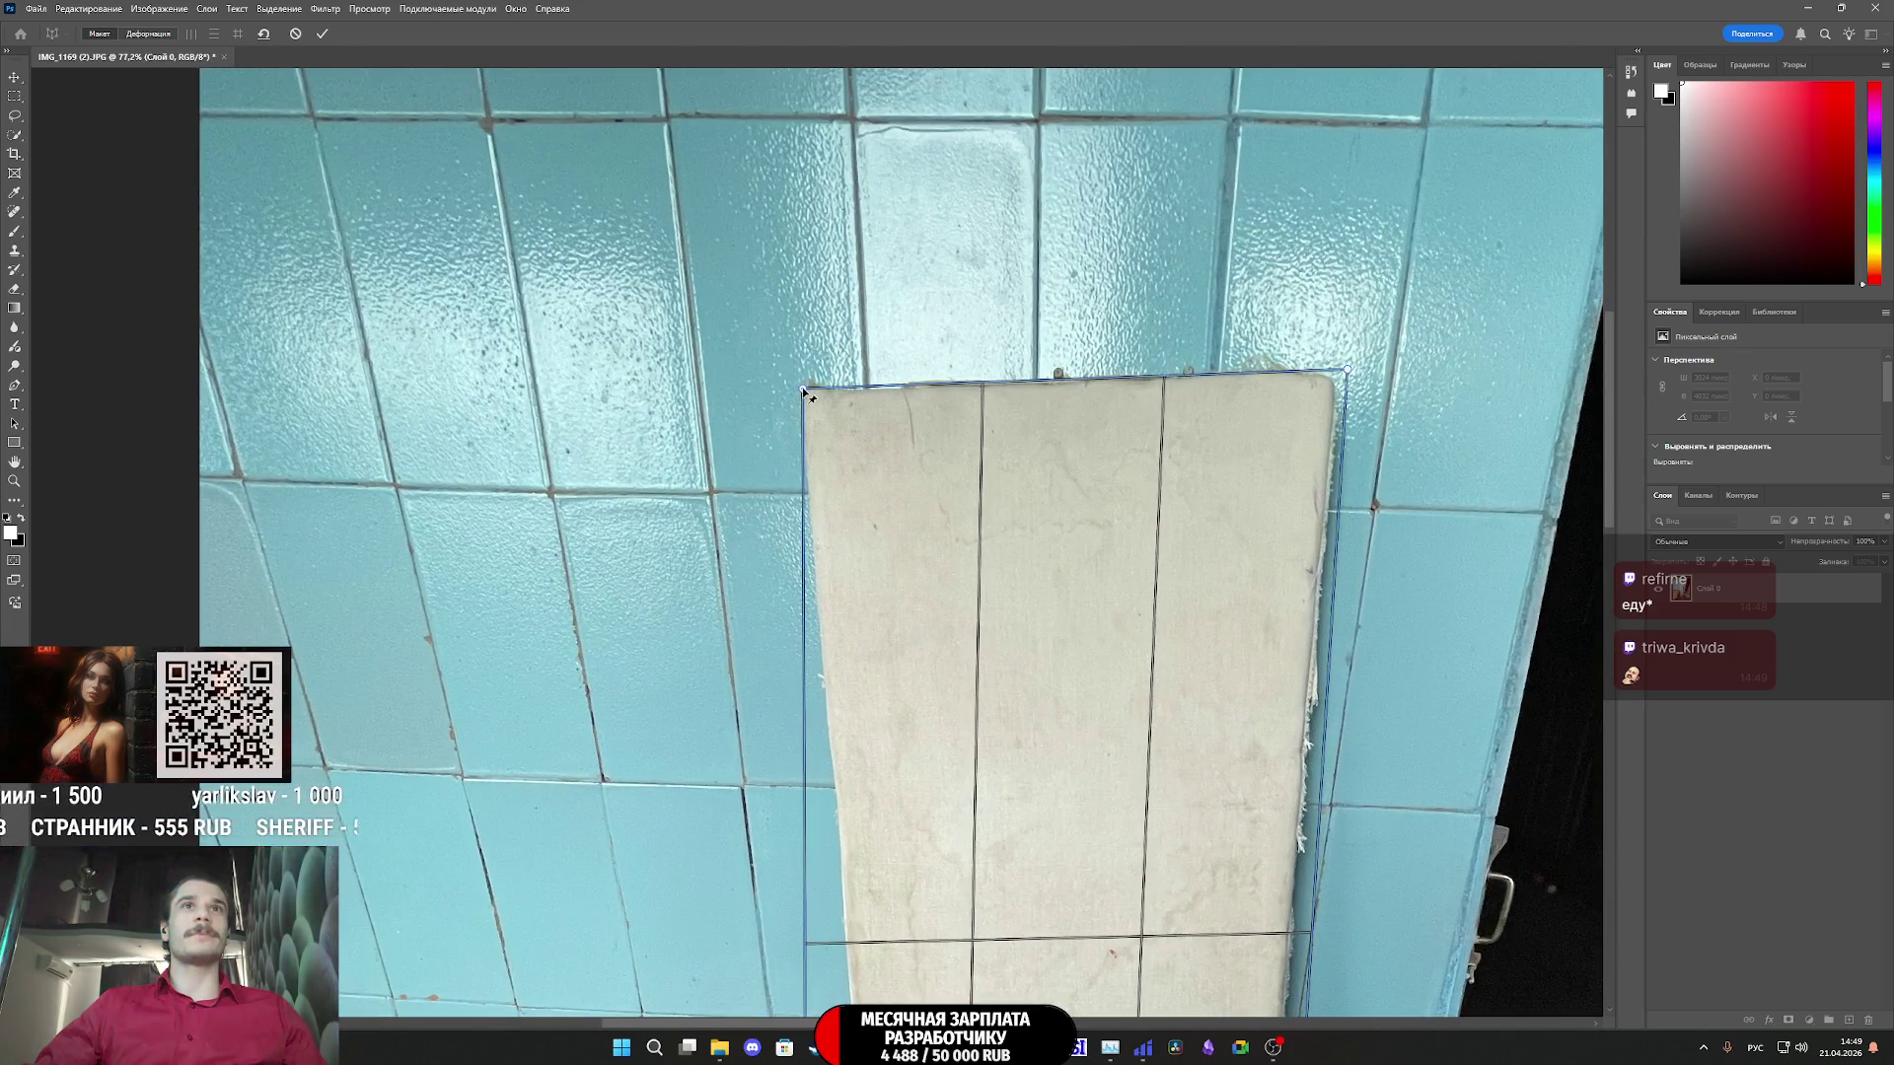
pyautogui.scroll(-6, 984, 601)
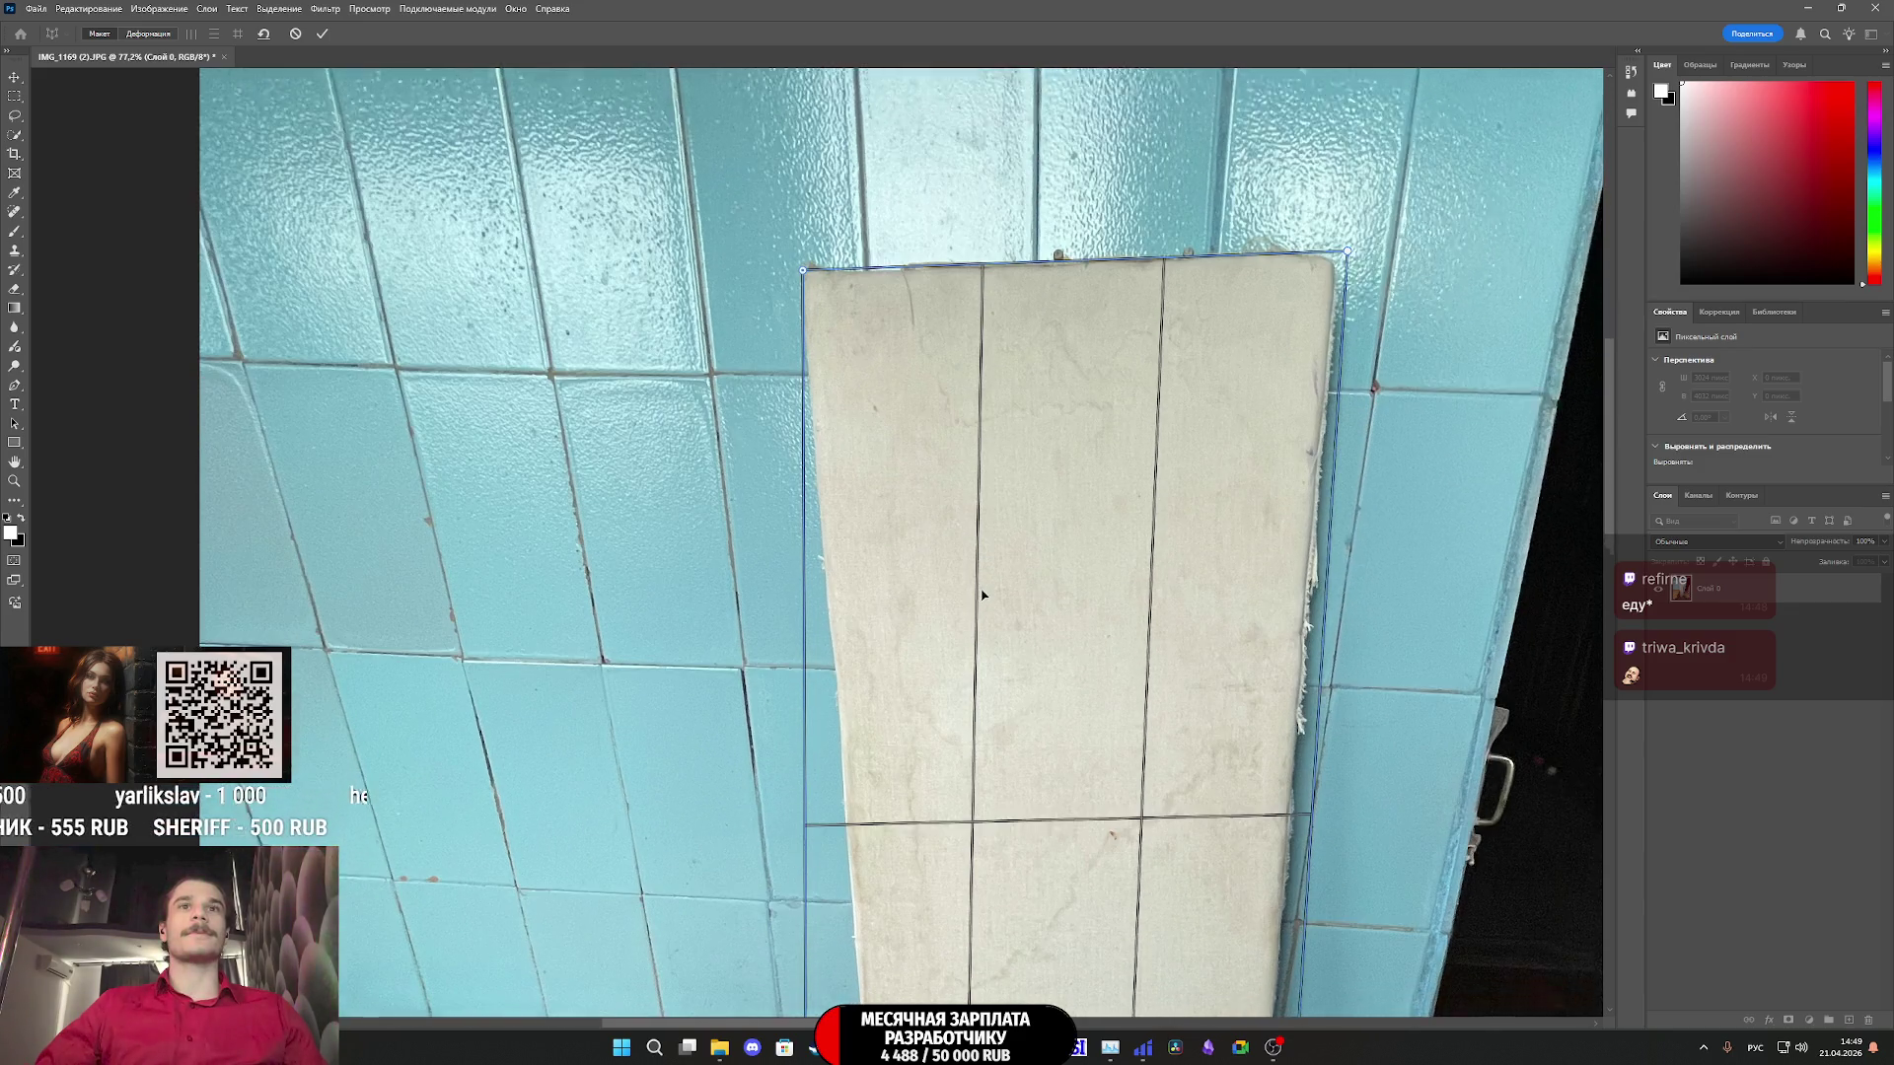
pyautogui.scroll(-14, 984, 600)
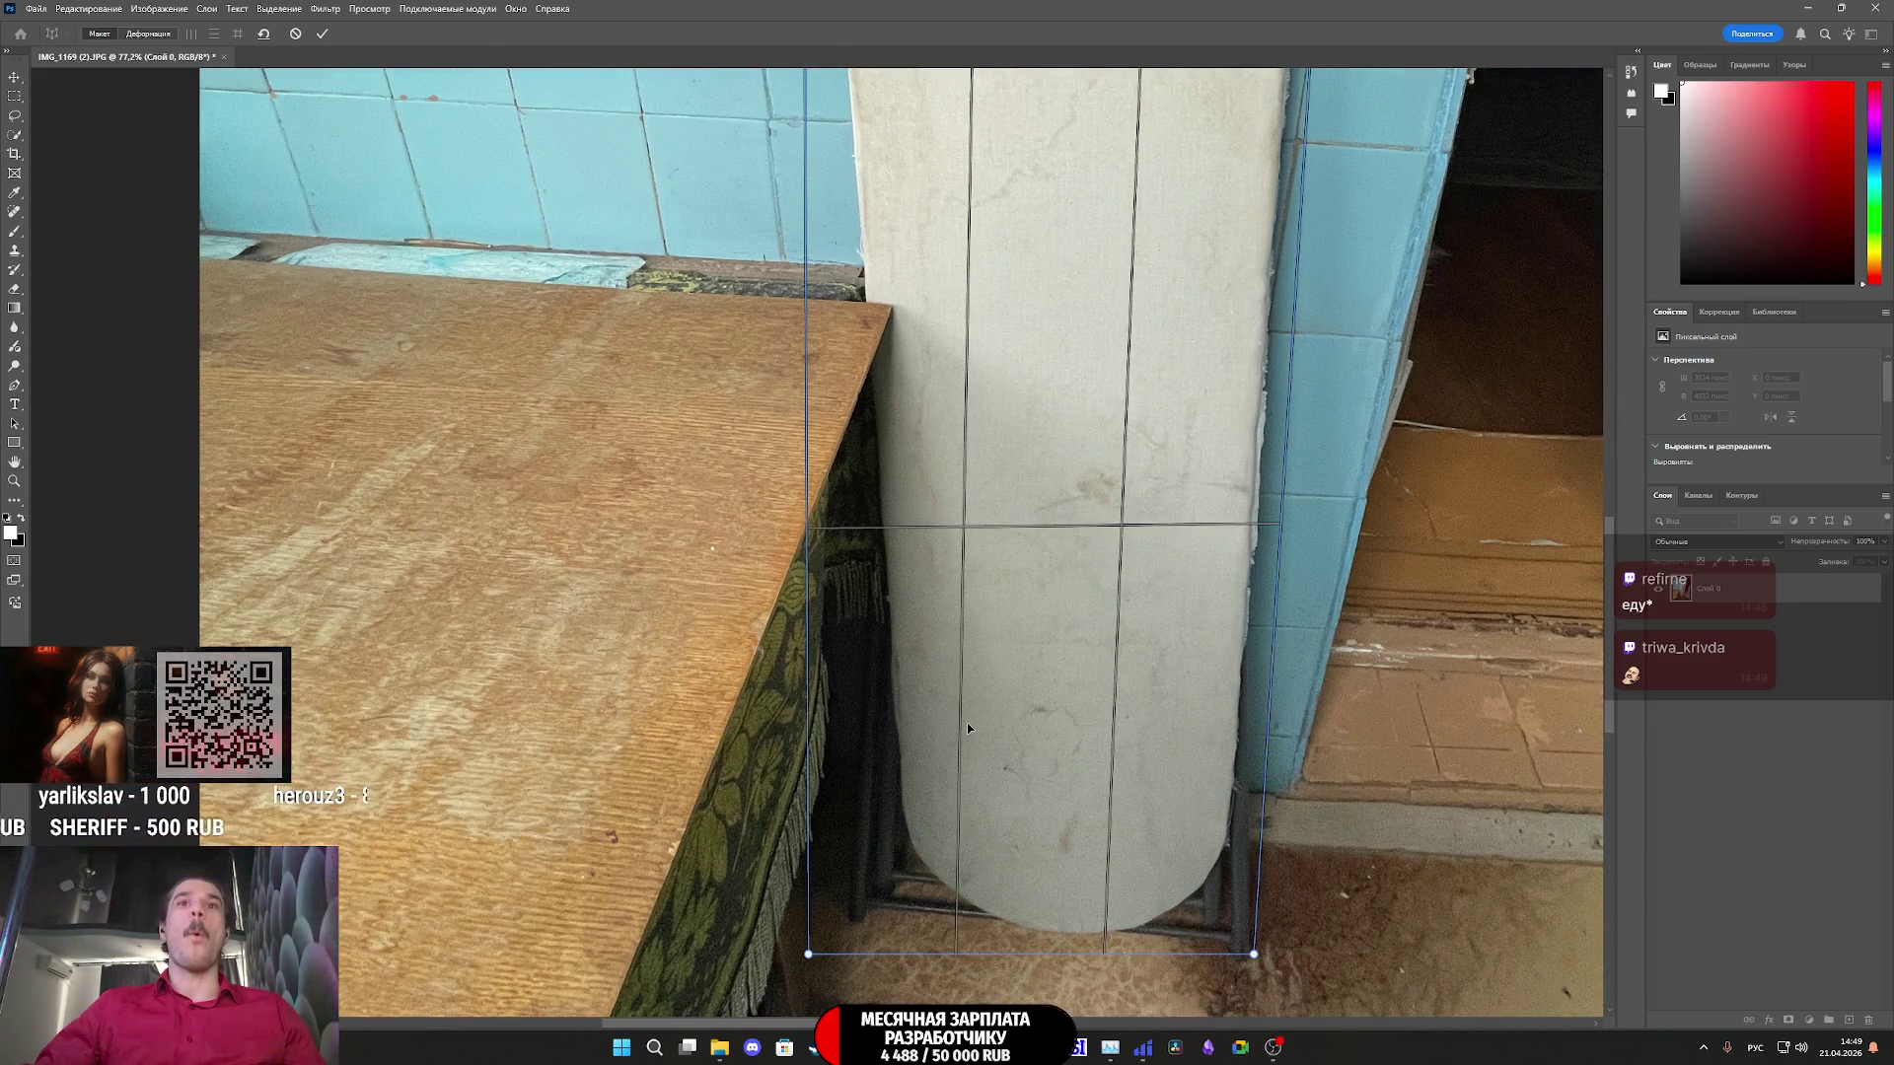
pyautogui.moveTo(808, 954)
pyautogui.mouseDown()
pyautogui.moveTo(842, 922)
pyautogui.moveTo(909, 912)
pyautogui.mouseUp()
pyautogui.scroll(1, 1049, 735)
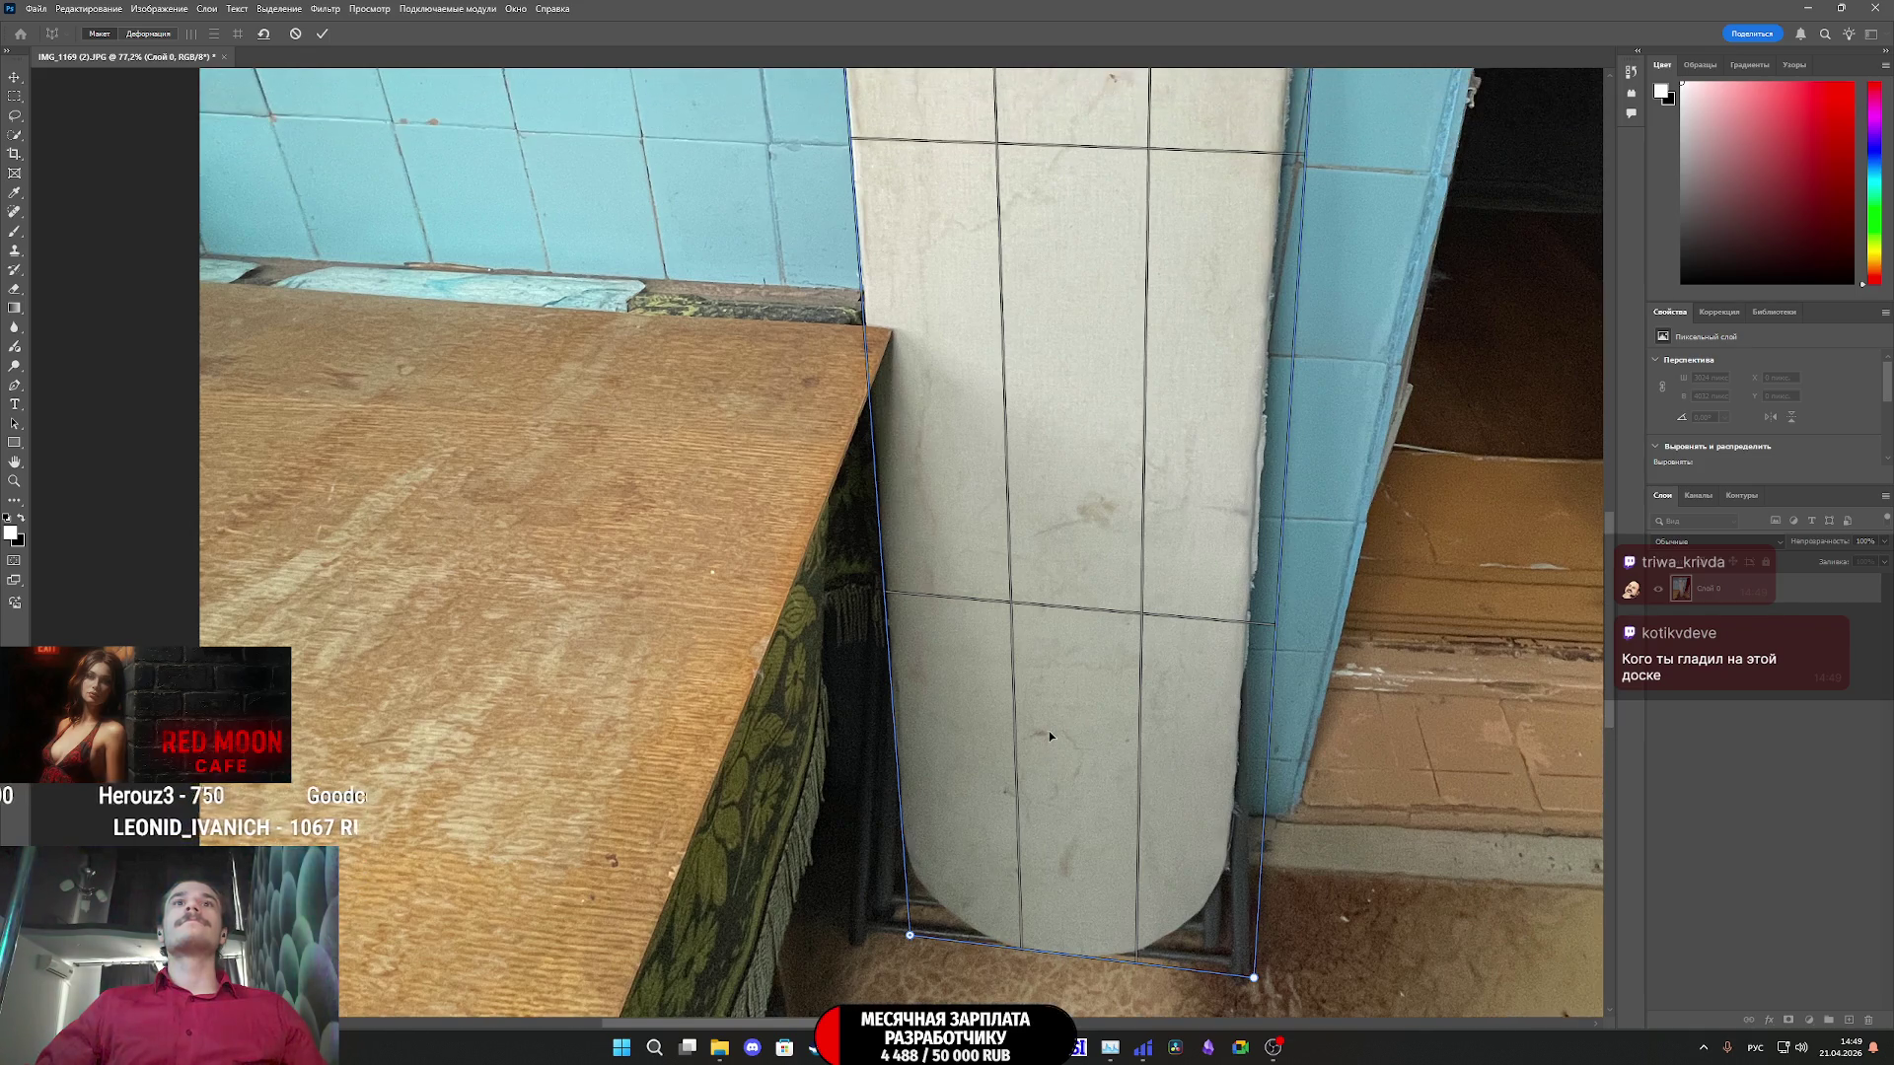
pyautogui.keyDown('alt'); pyautogui.scroll(-3, 1047, 732); pyautogui.keyUp('alt')
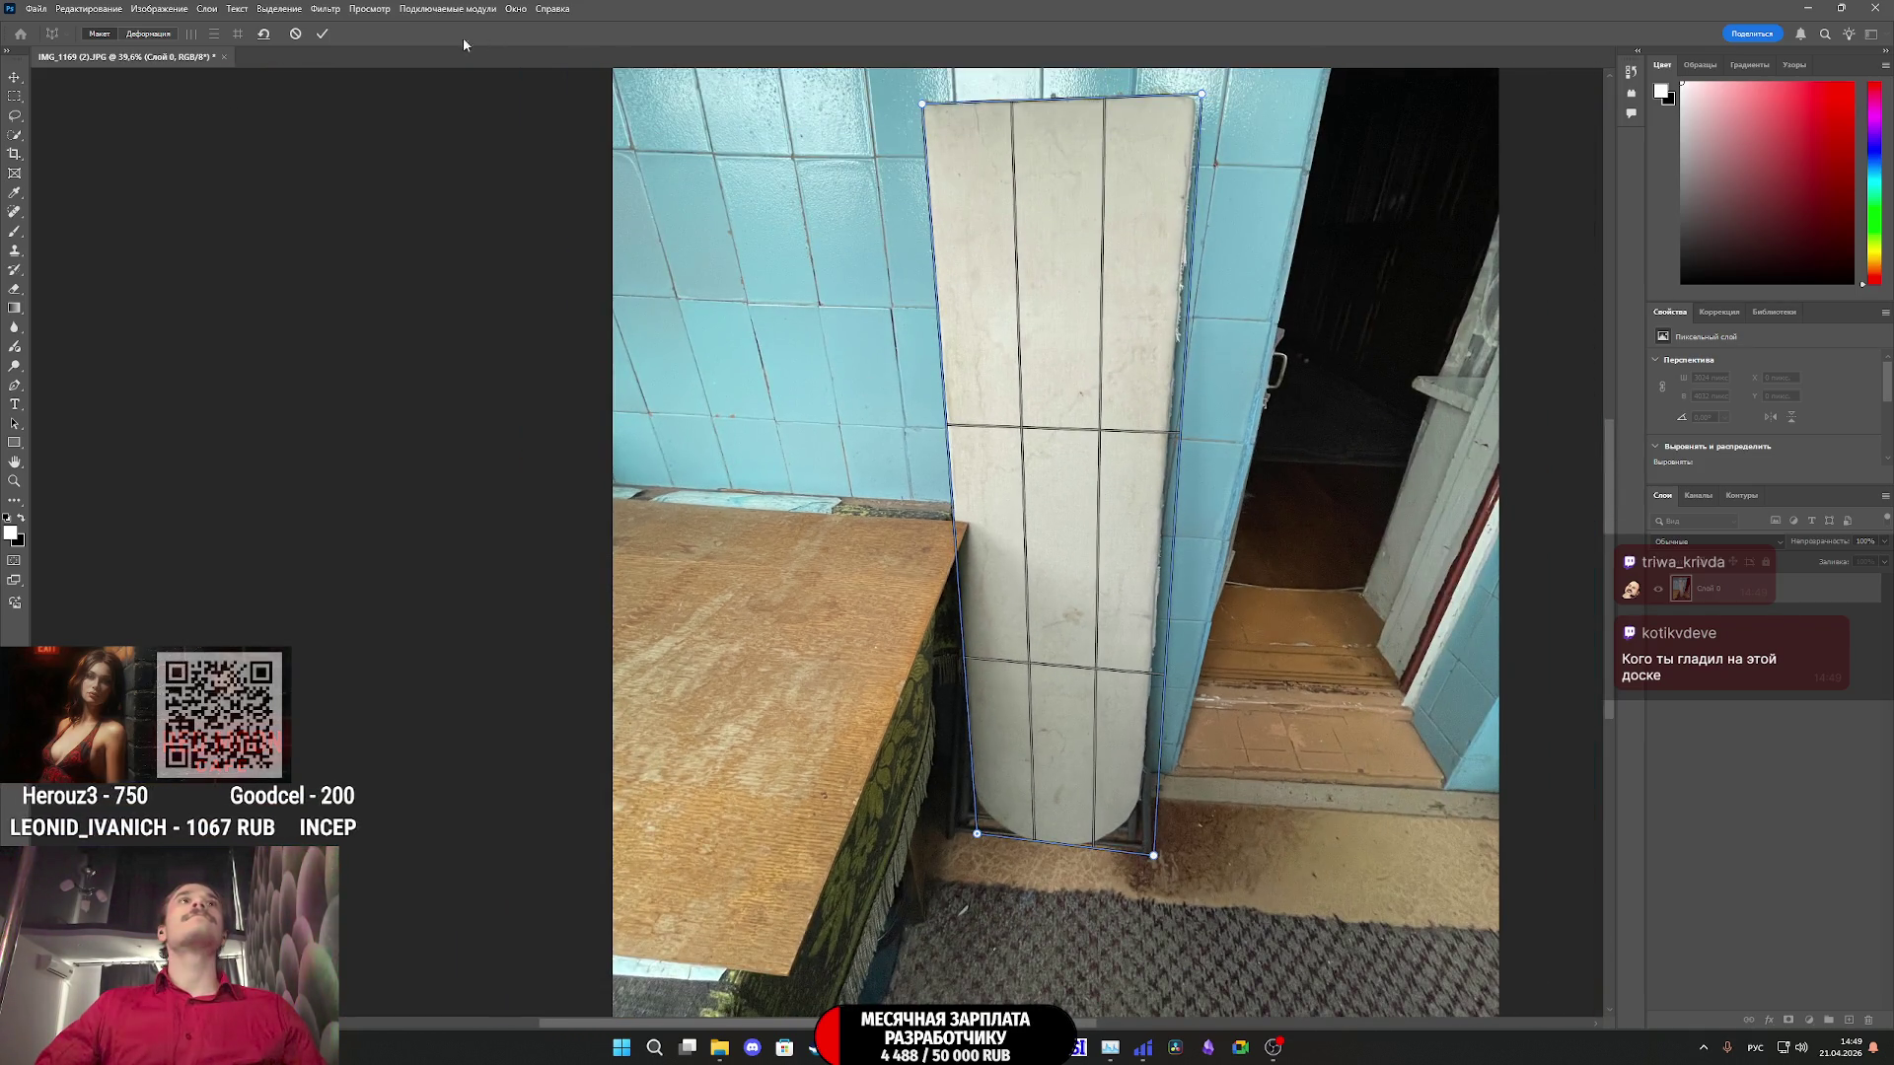
# - Straighten the warped board, then try a right-side crop and reset it to full width
pyautogui.click(238, 36)
pyautogui.press('c')
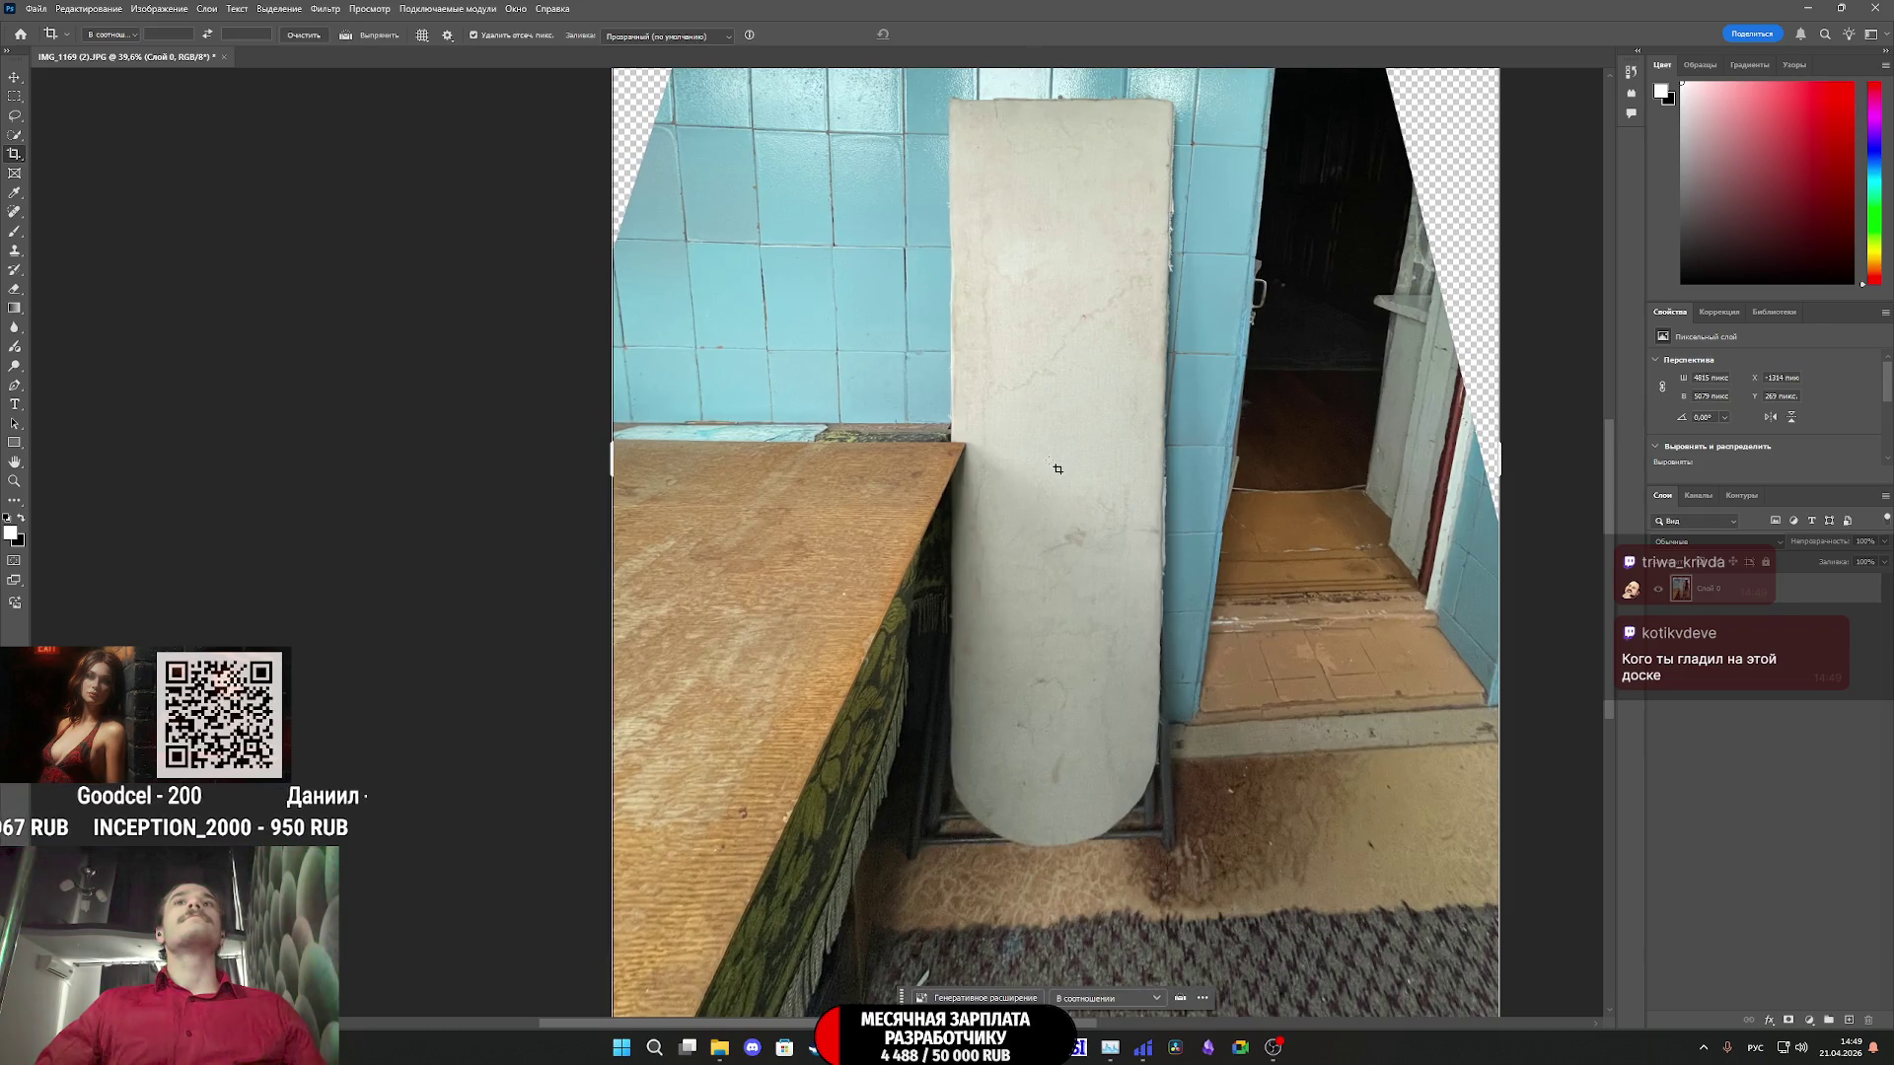
pyautogui.click(1049, 464)
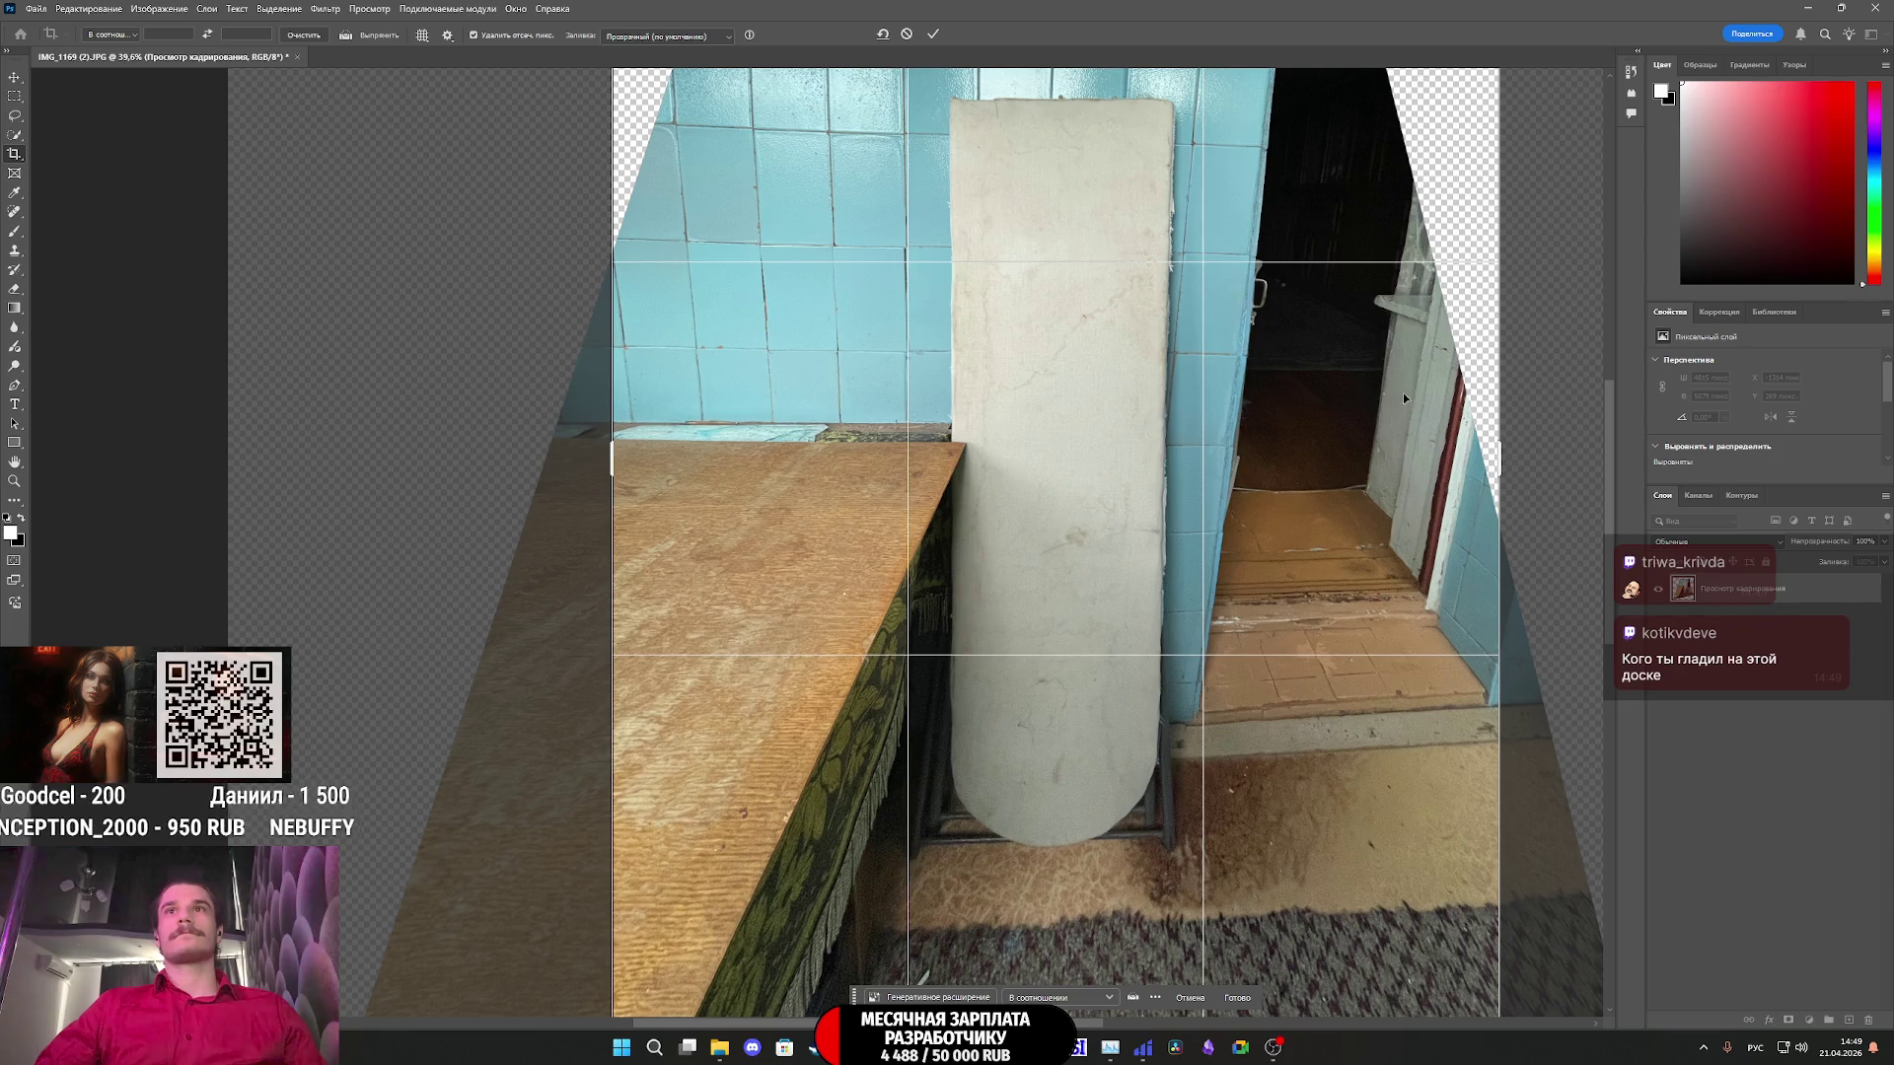
pyautogui.moveTo(1515, 477)
pyautogui.mouseDown()
pyautogui.moveTo(1508, 462)
pyautogui.moveTo(1327, 484)
pyautogui.moveTo(1345, 488)
pyautogui.mouseUp()
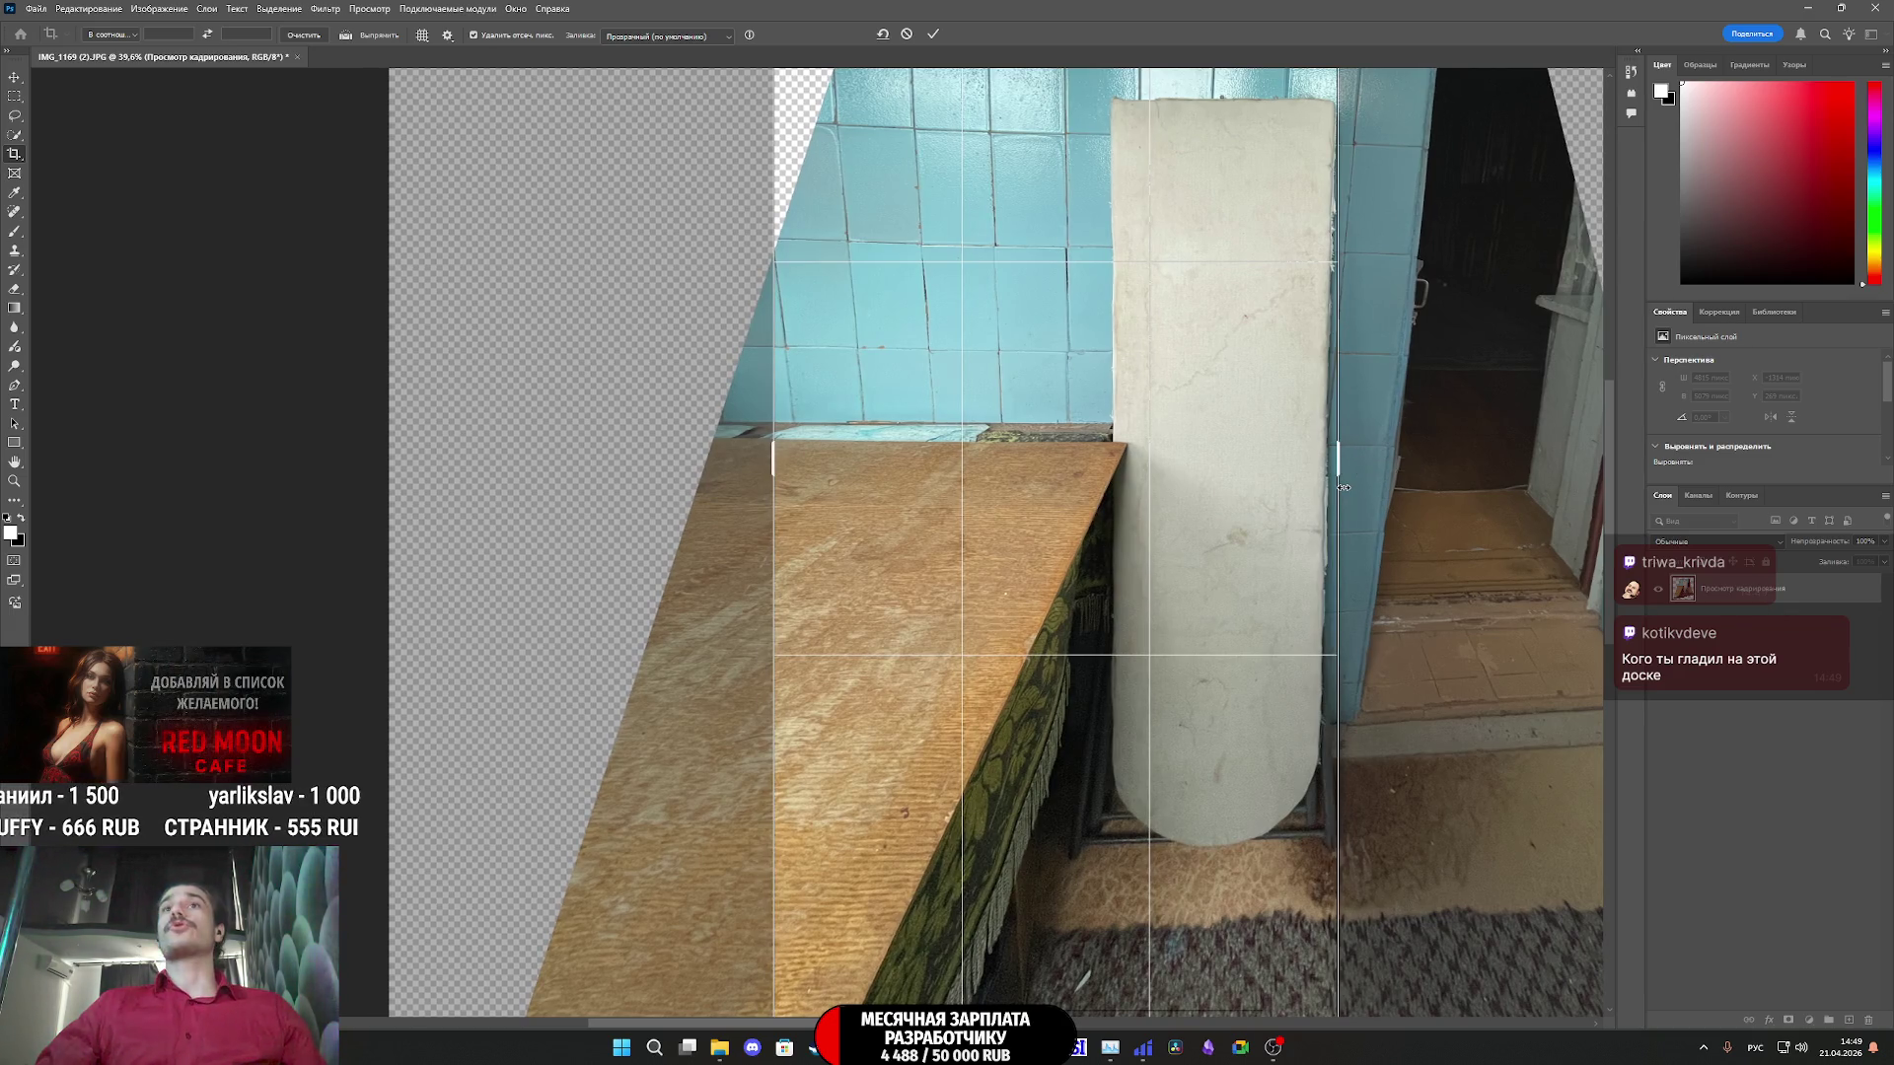
pyautogui.hotkey('ctrl', 'z')
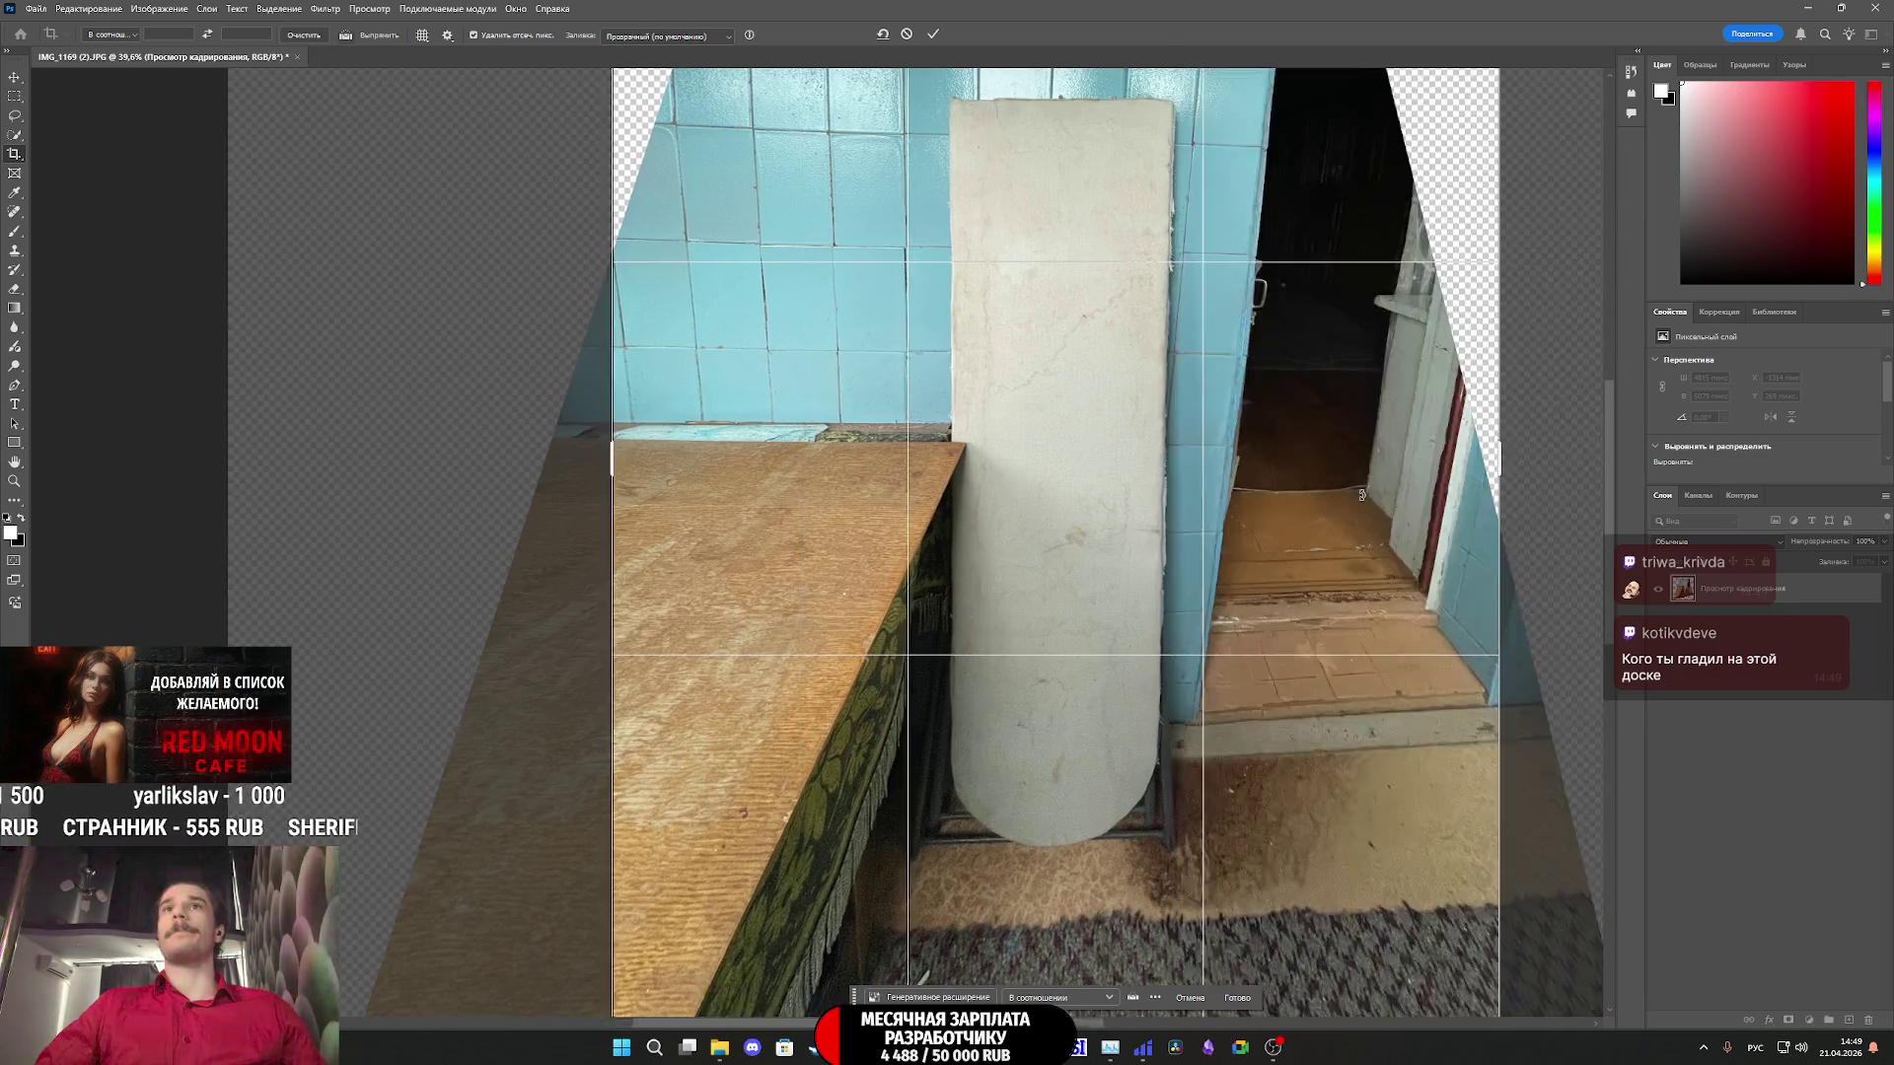
pyautogui.press('Return')
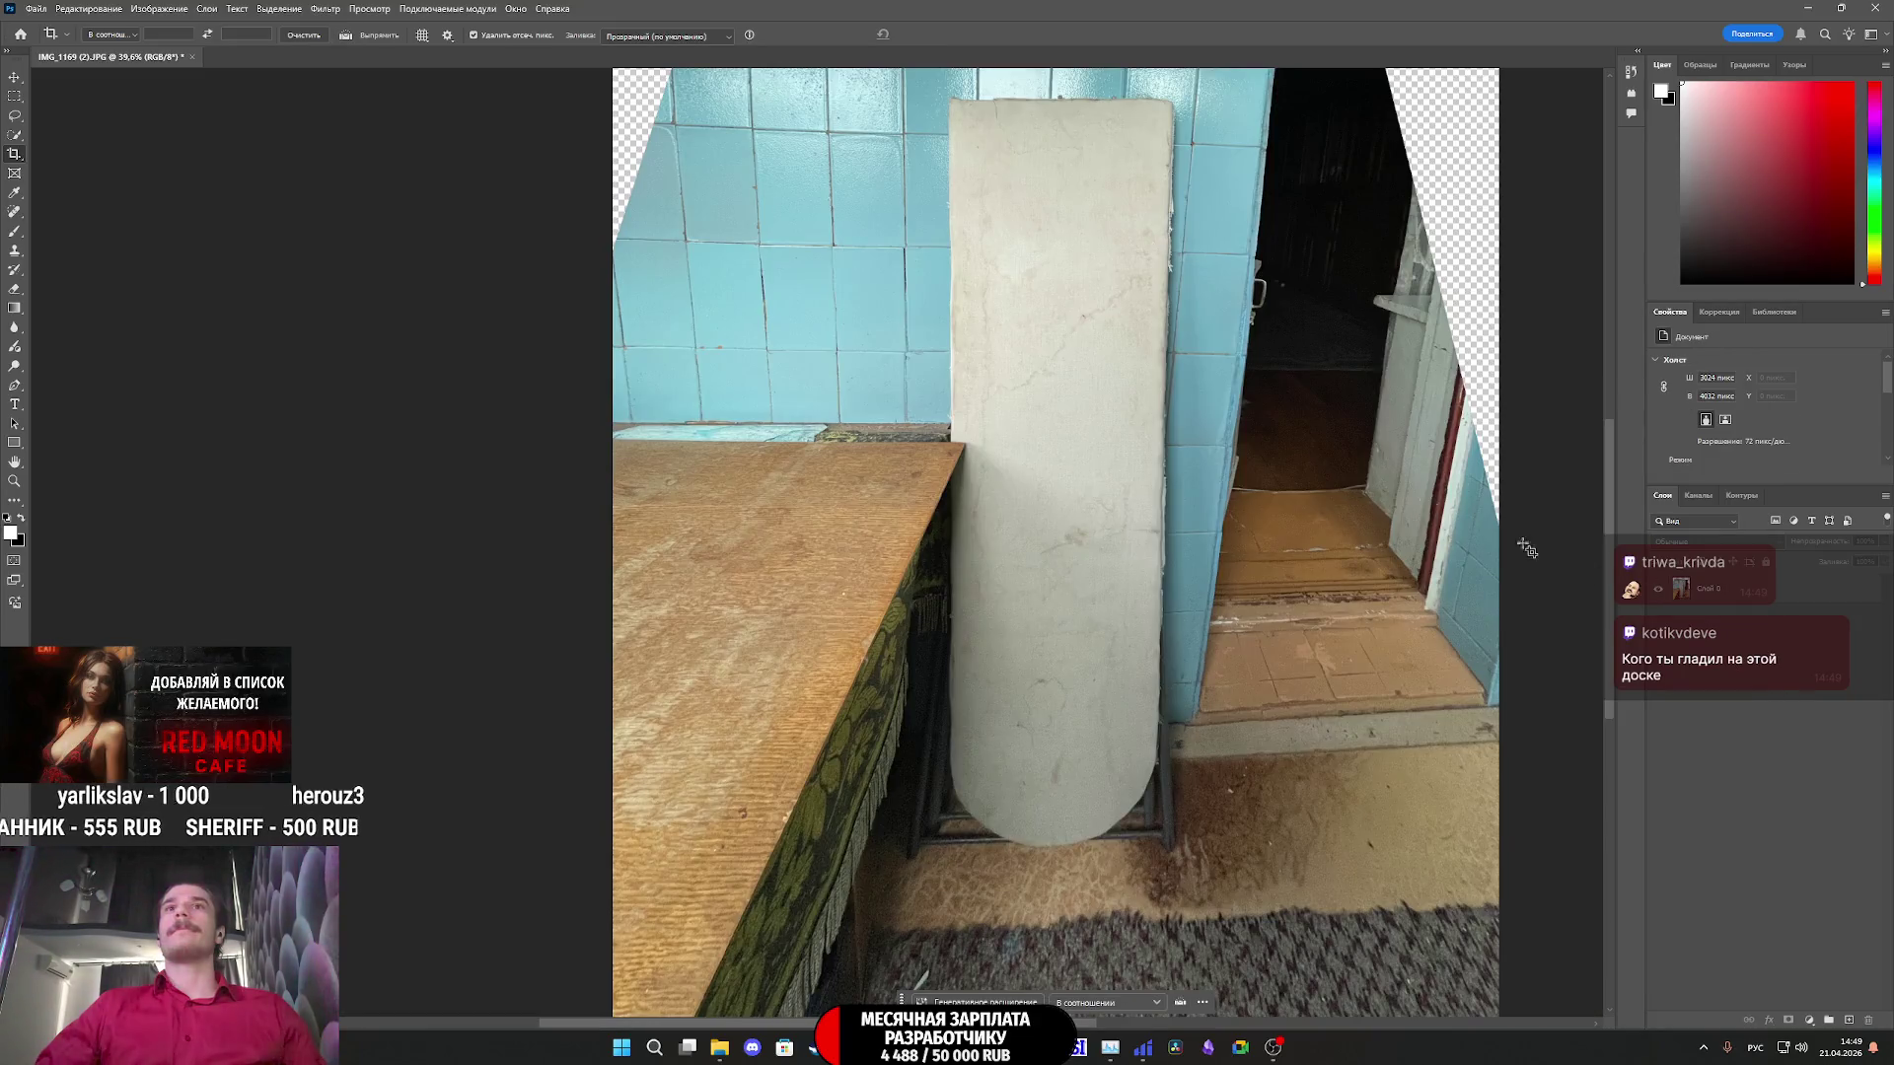
# - Start a Free Transform of the layer from the Edit menu, then cancel it
pyautogui.click(88, 8)
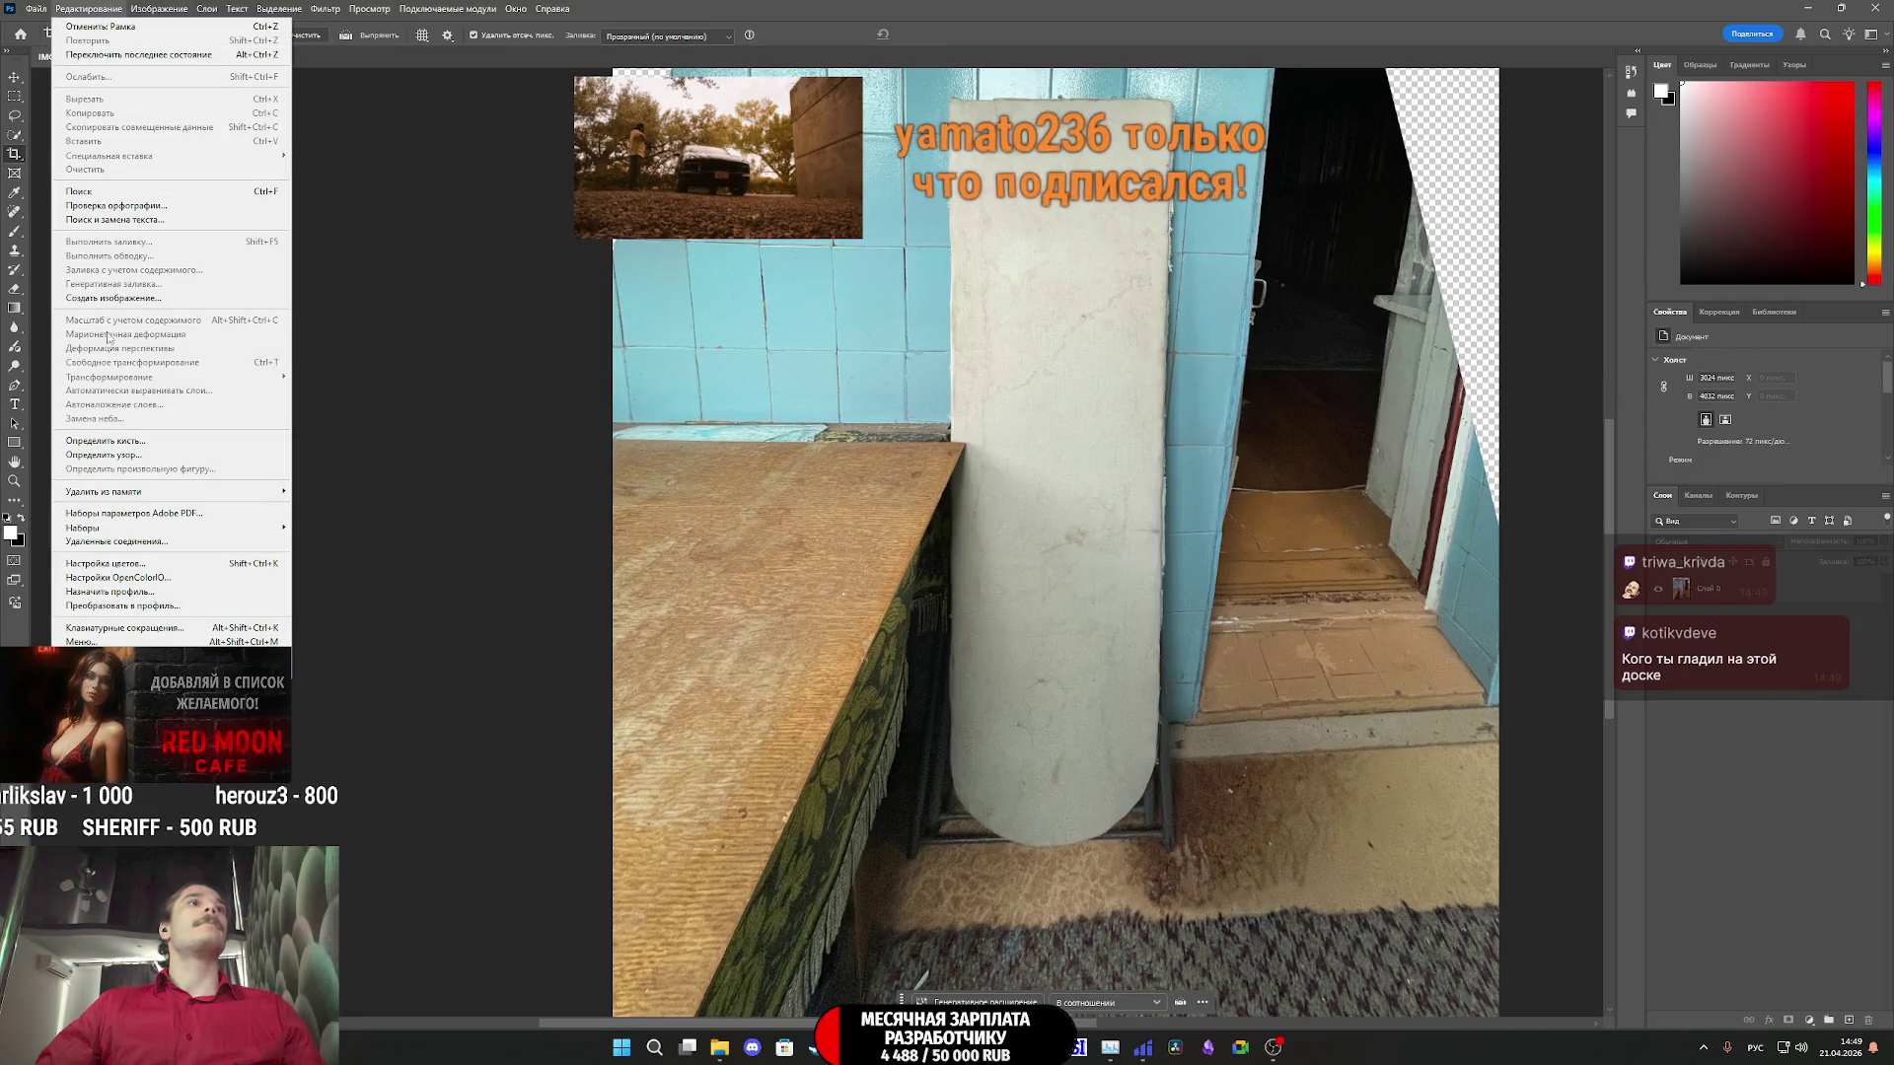
pyautogui.click(781, 313)
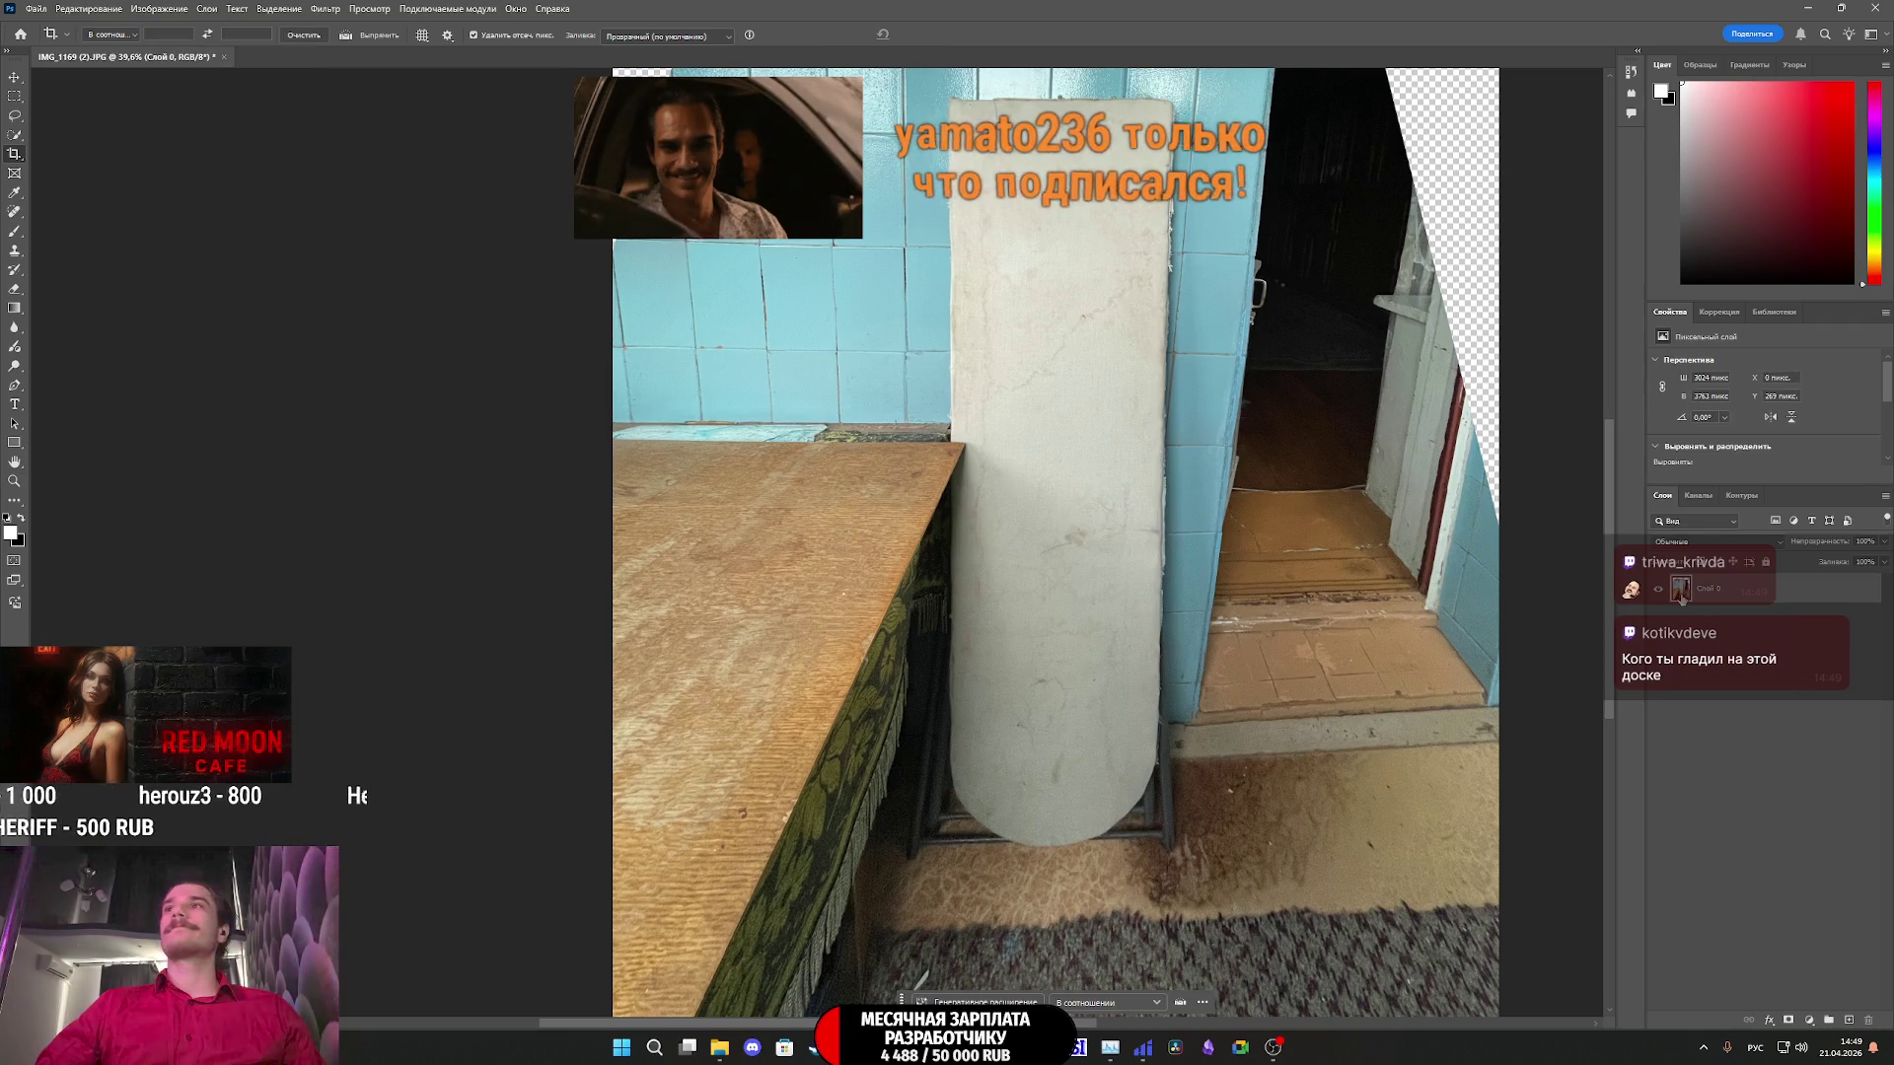
pyautogui.click(89, 8)
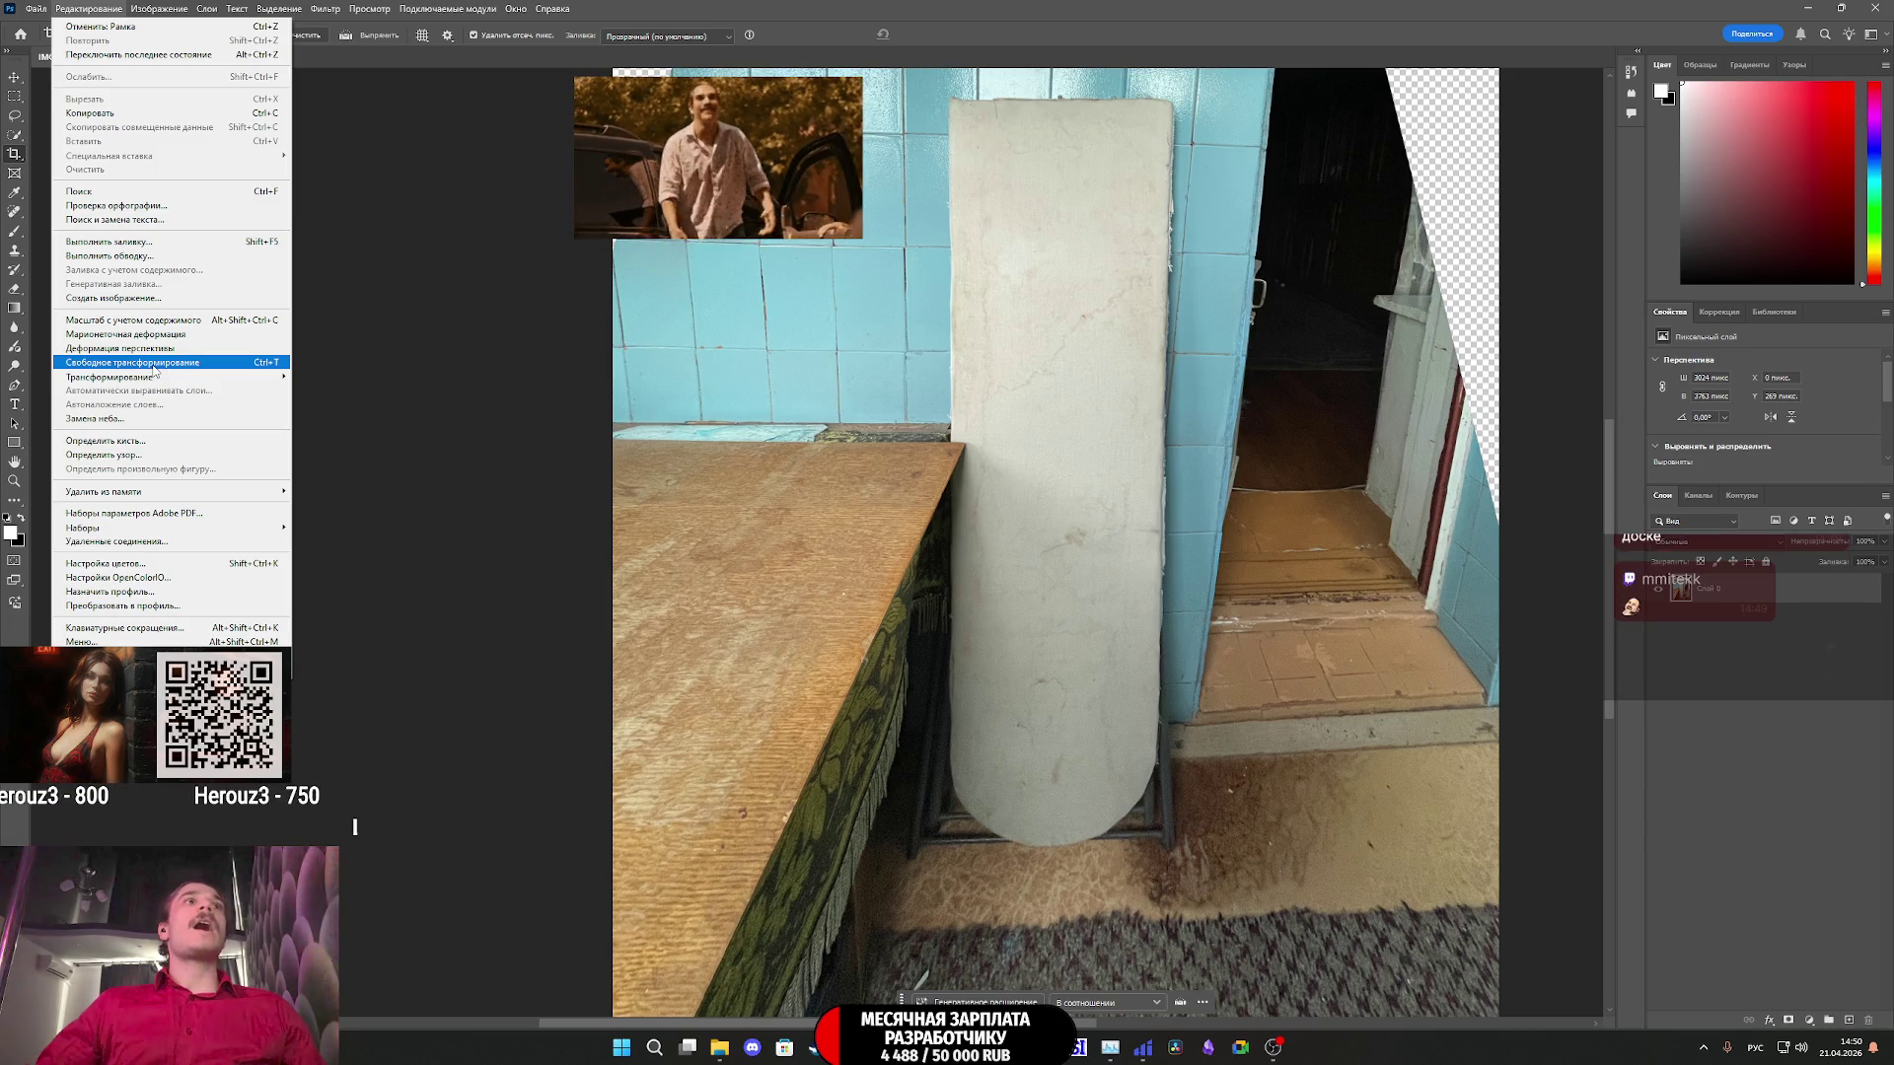
pyautogui.click(153, 365)
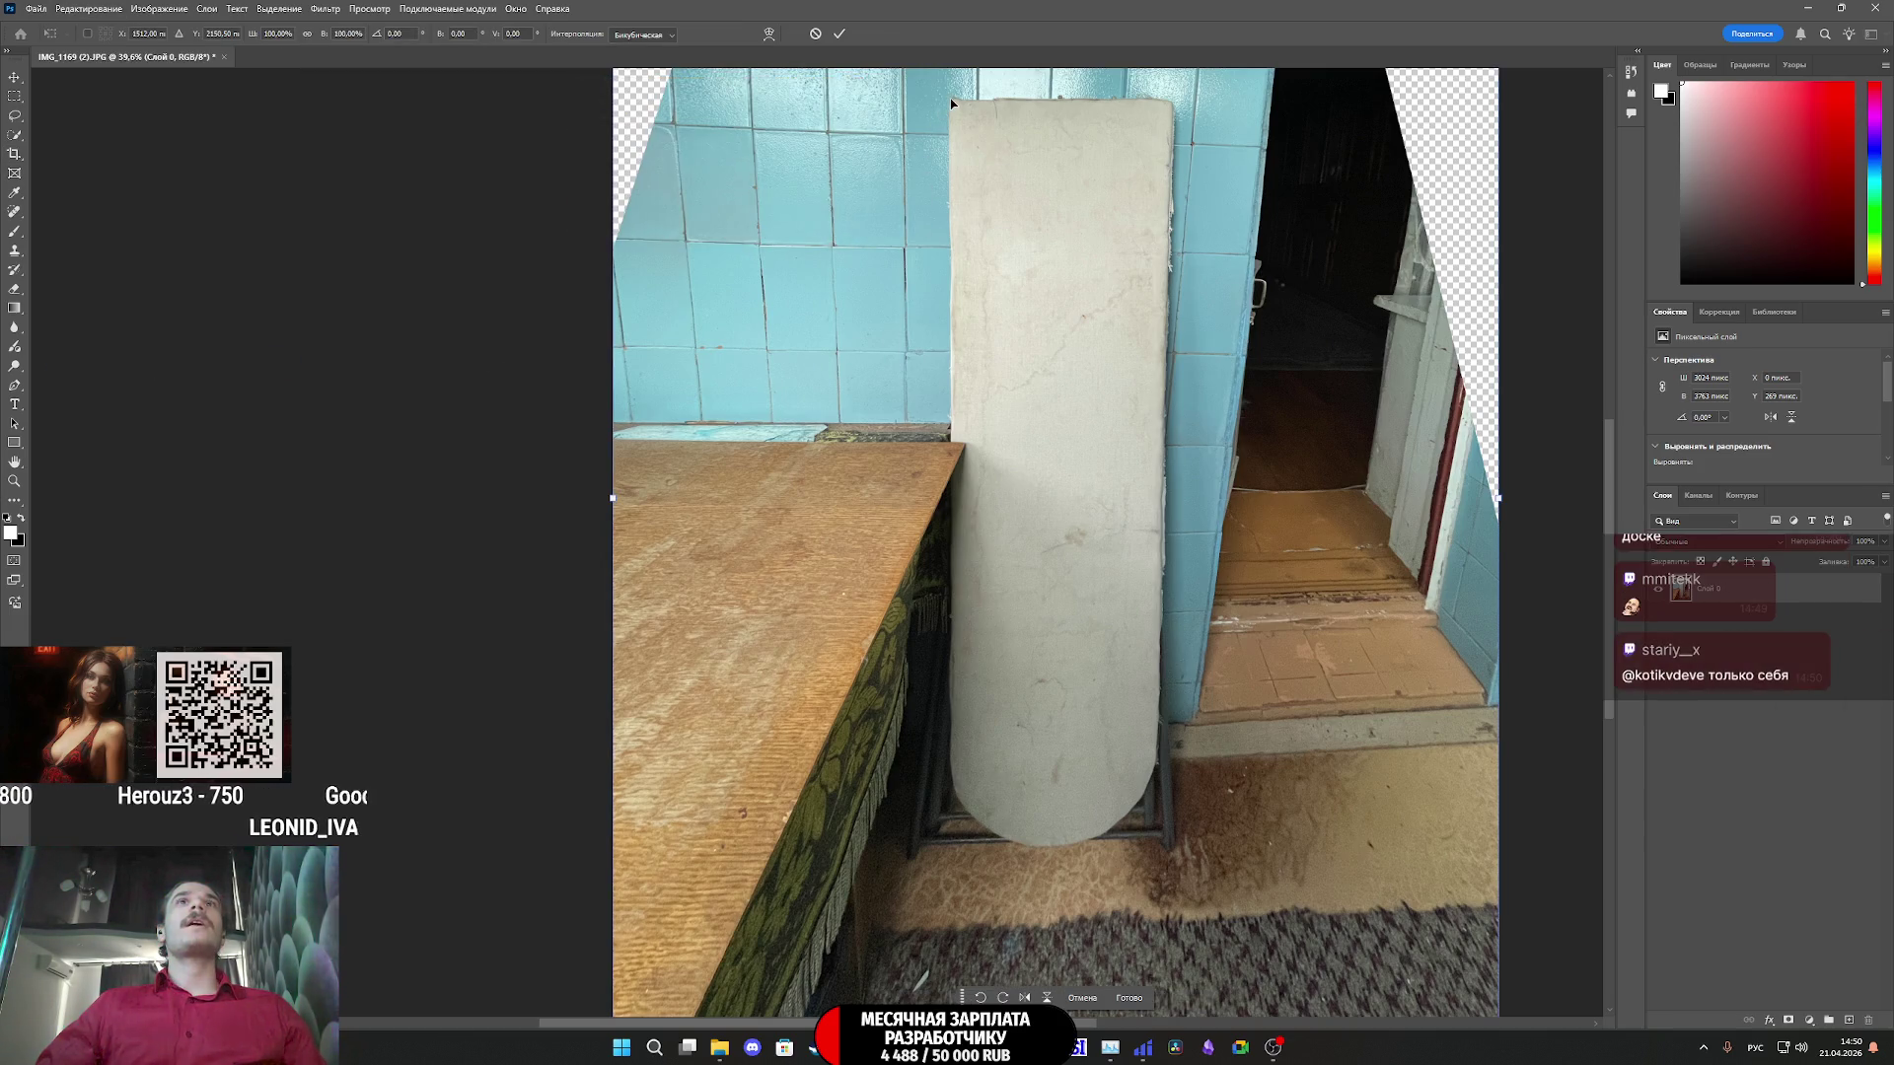
pyautogui.click(111, 8)
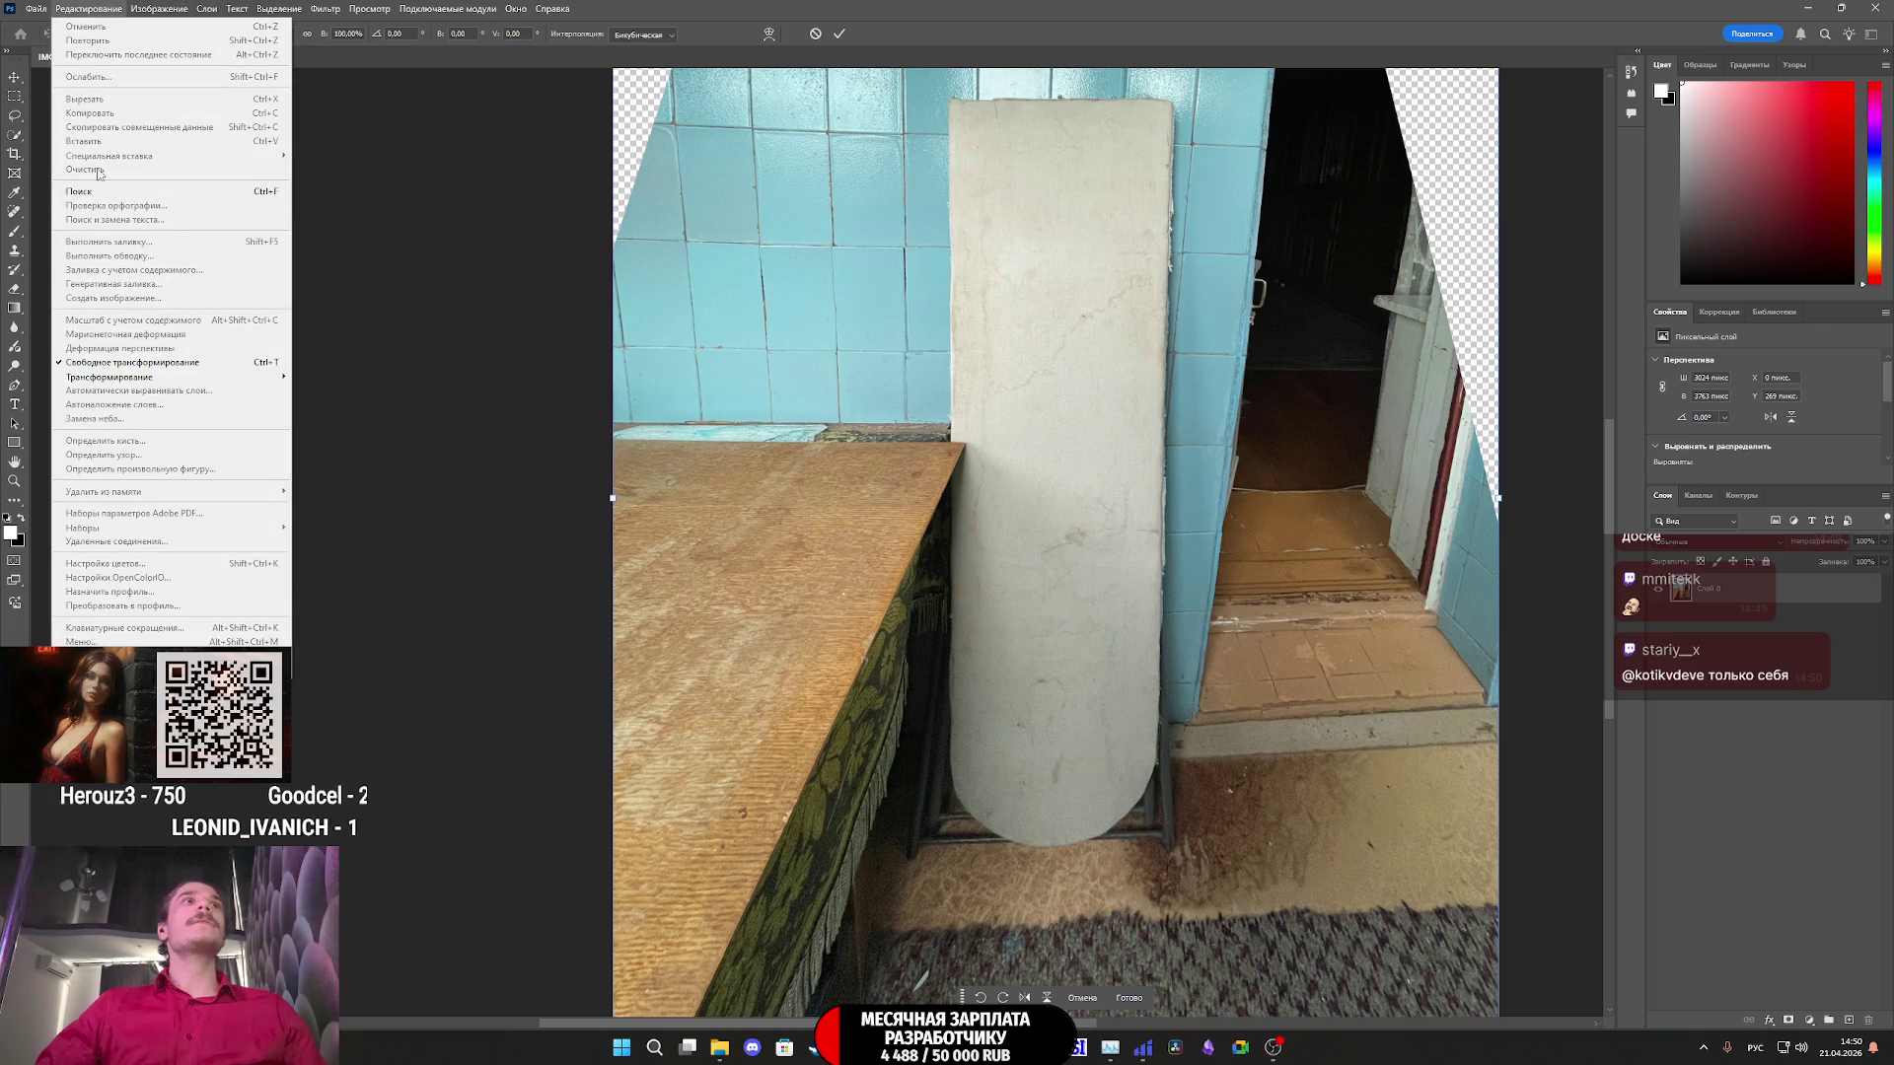
pyautogui.click(119, 372)
pyautogui.click(118, 10)
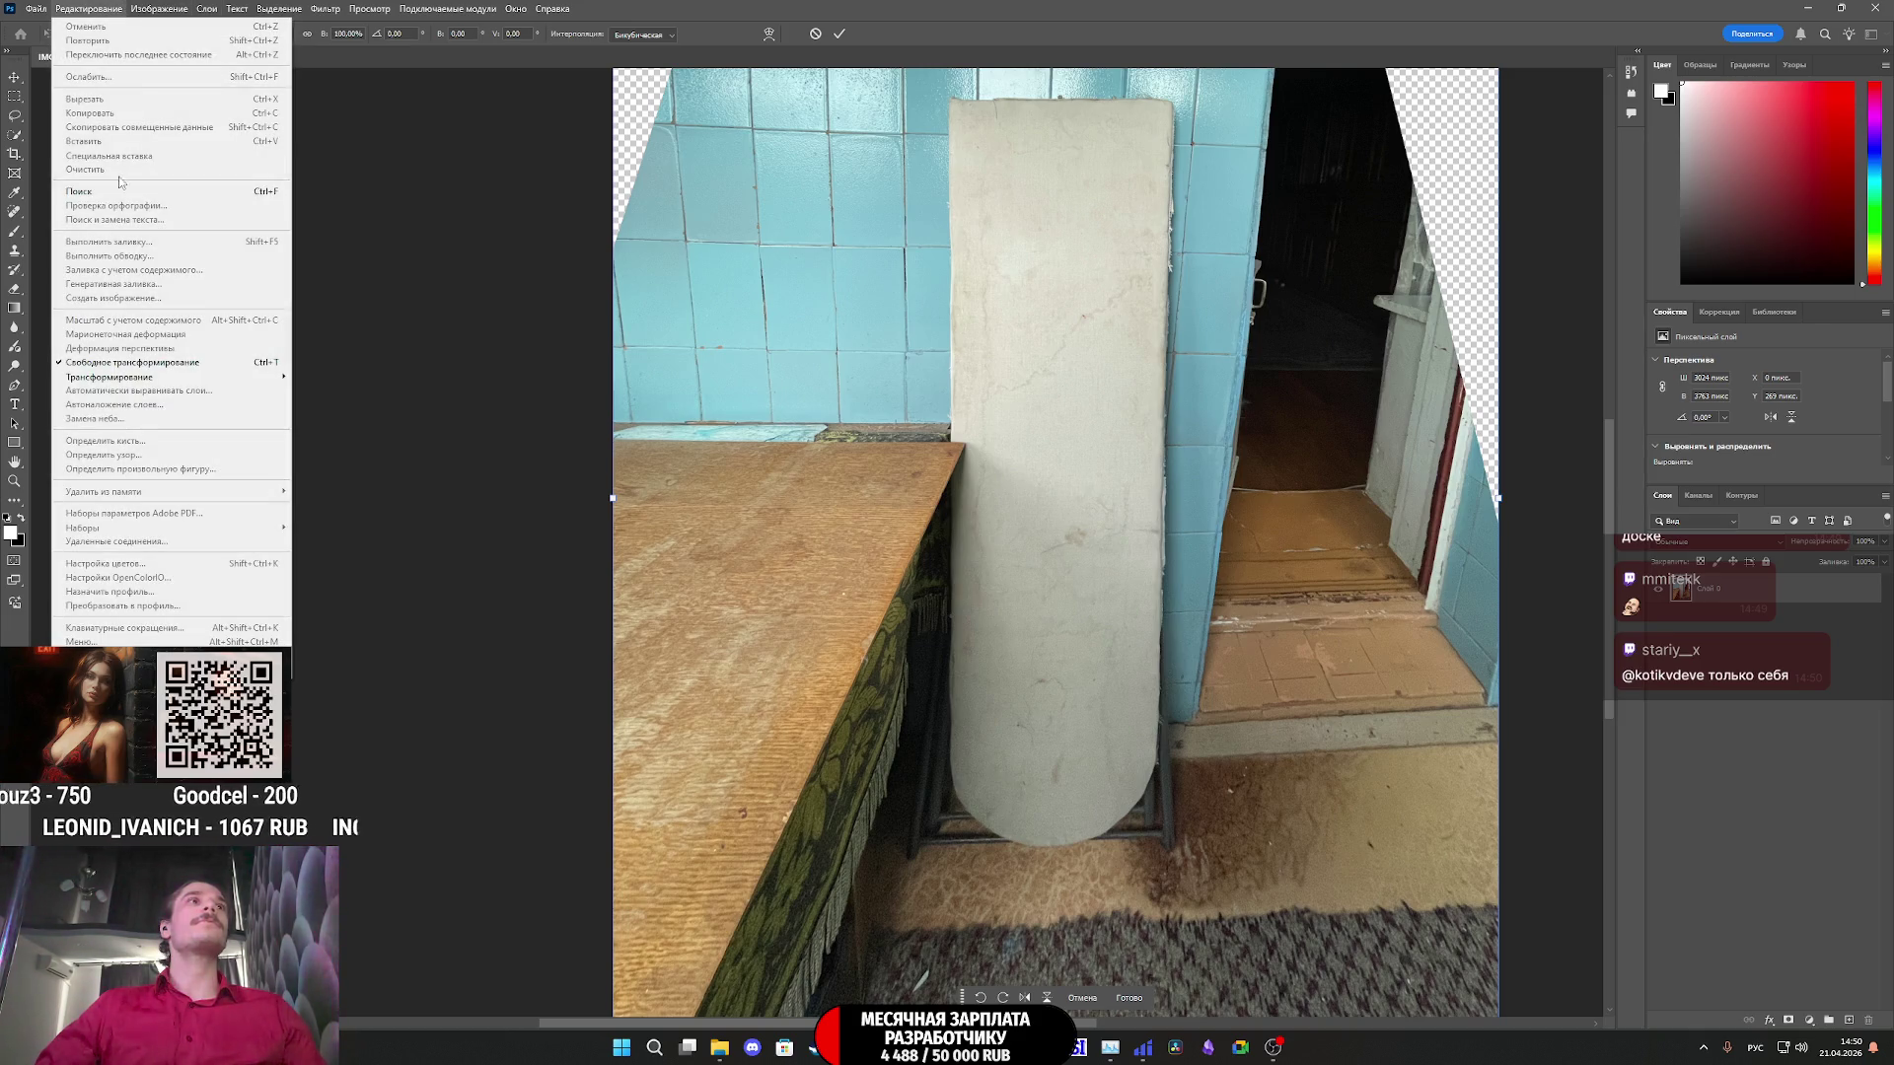
pyautogui.press('Escape')
pyautogui.press('Escape')
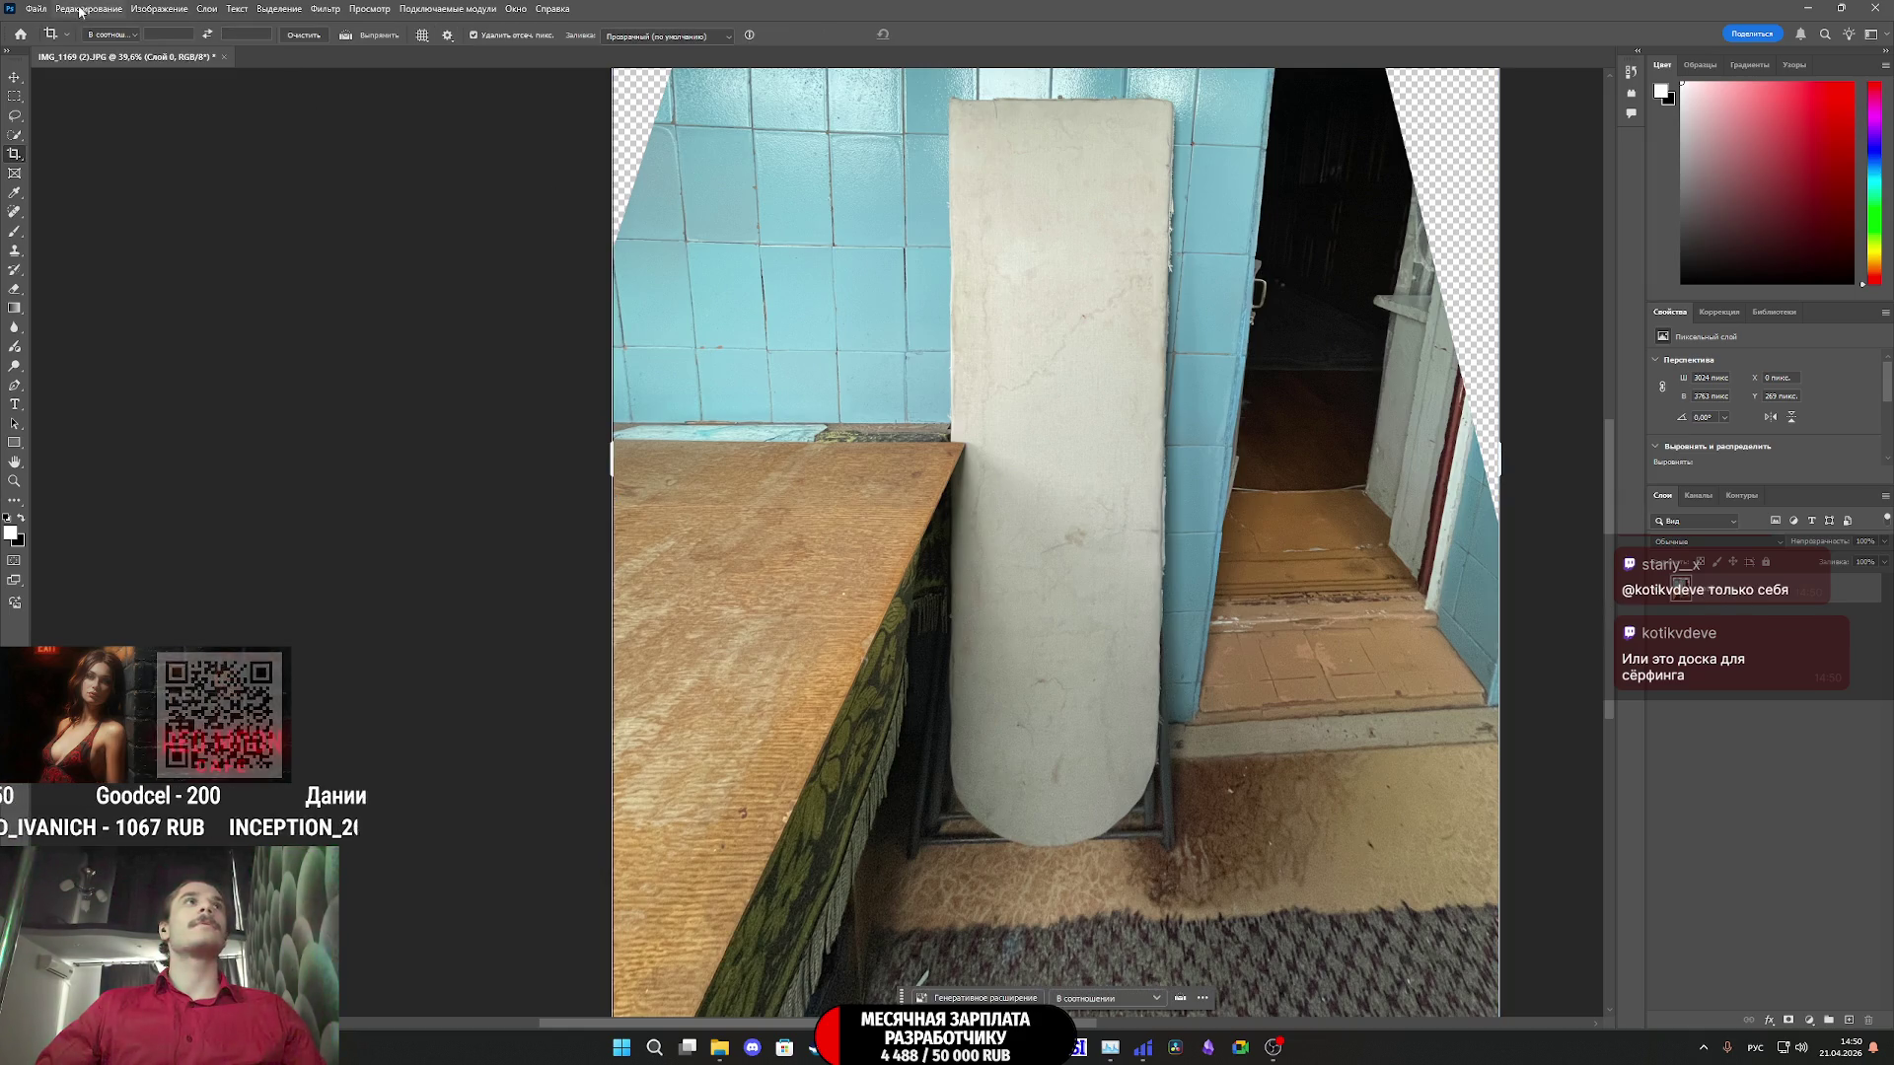
# - Redo Perspective Warp with a plane around the ironing board, straighten it vertically and commit
pyautogui.click(104, 9)
pyautogui.click(119, 362)
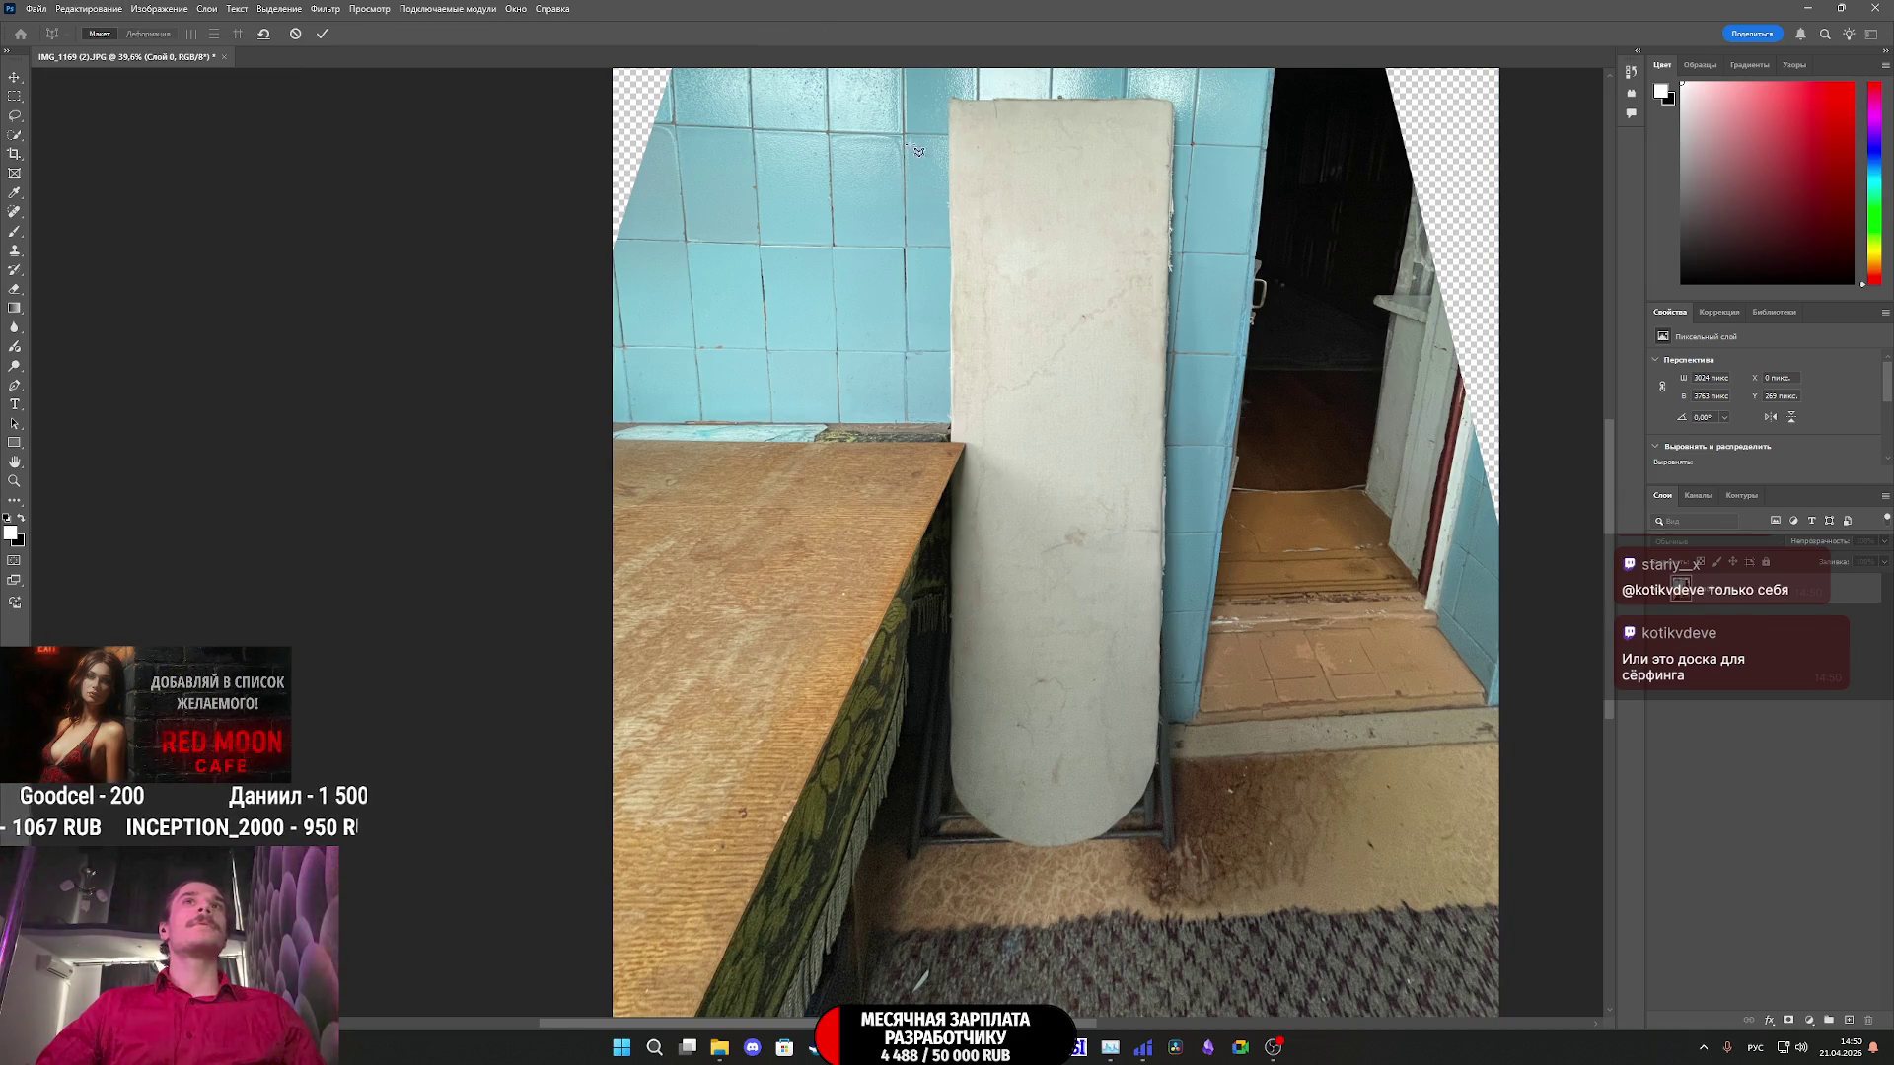
pyautogui.moveTo(949, 99)
pyautogui.mouseDown()
pyautogui.moveTo(1045, 254)
pyautogui.moveTo(1164, 641)
pyautogui.moveTo(1190, 773)
pyautogui.moveTo(1160, 846)
pyautogui.mouseUp()
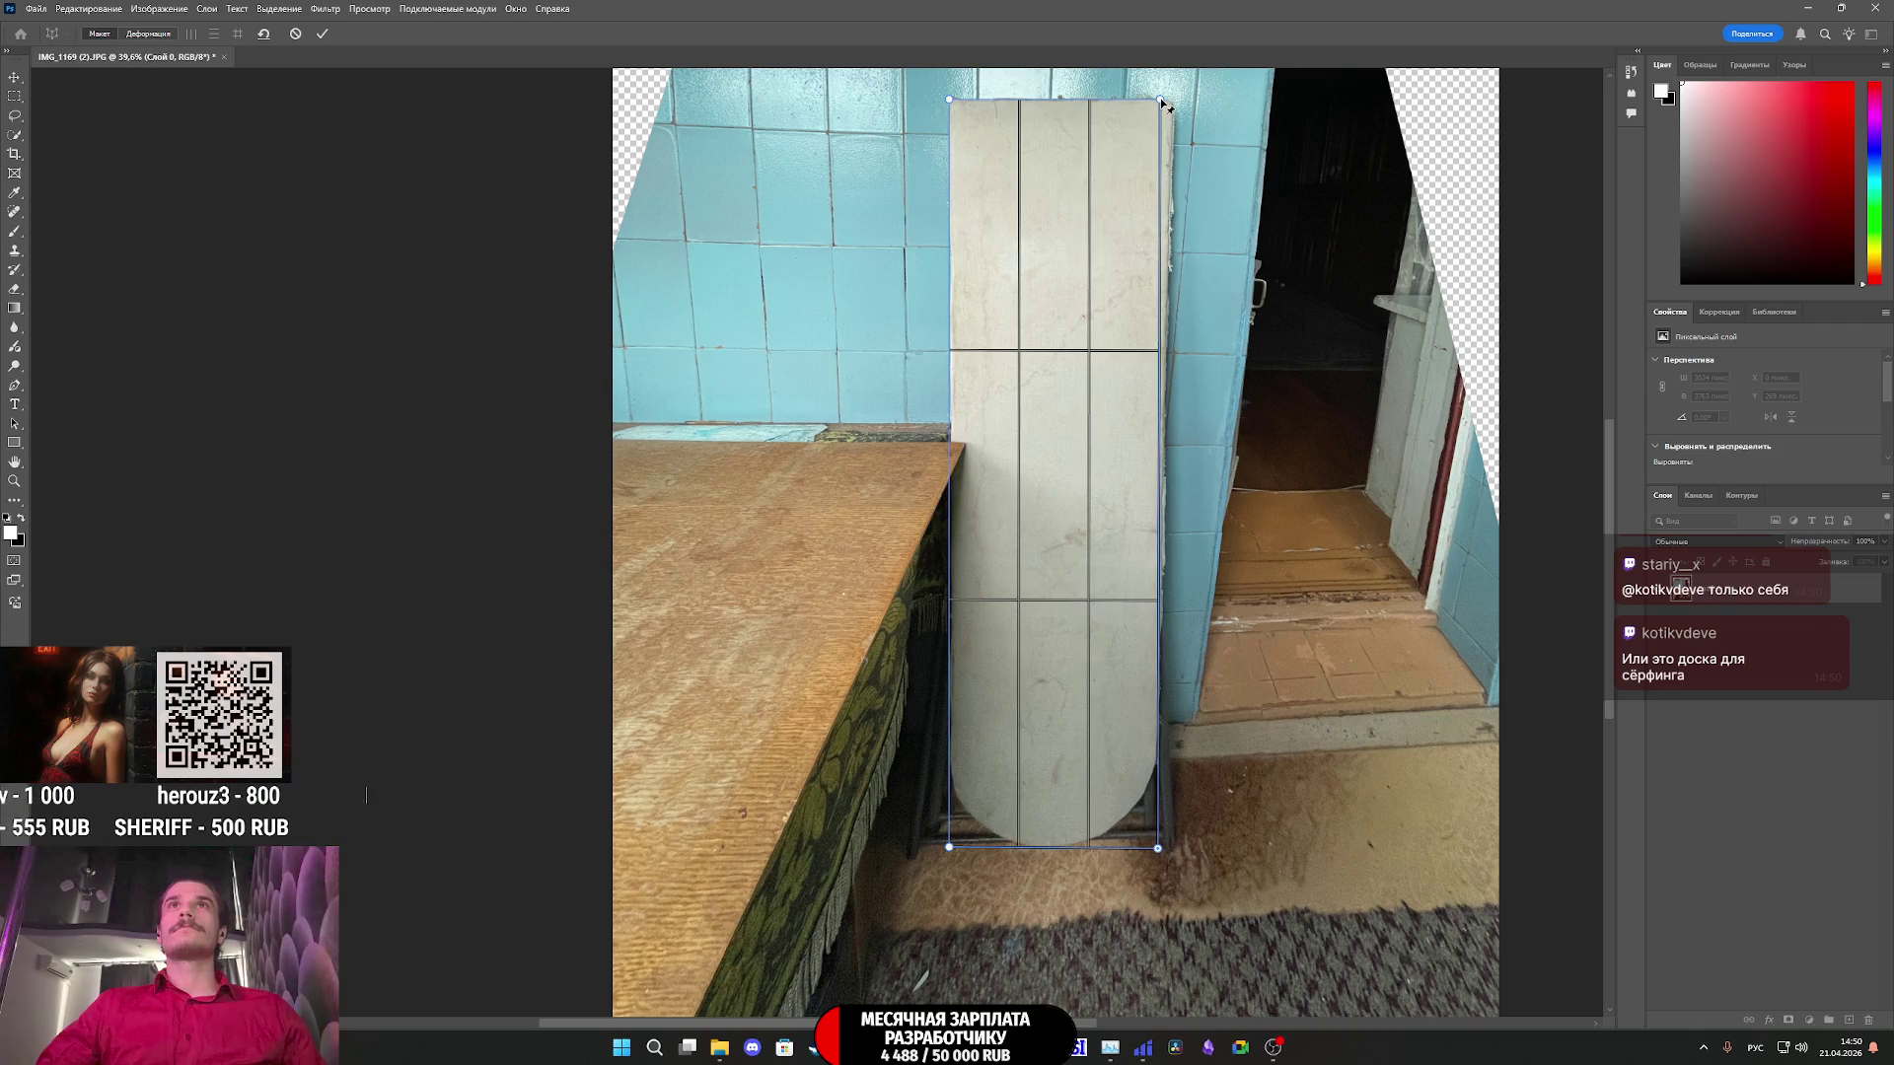
pyautogui.moveTo(1161, 102); pyautogui.dragTo(1177, 105)
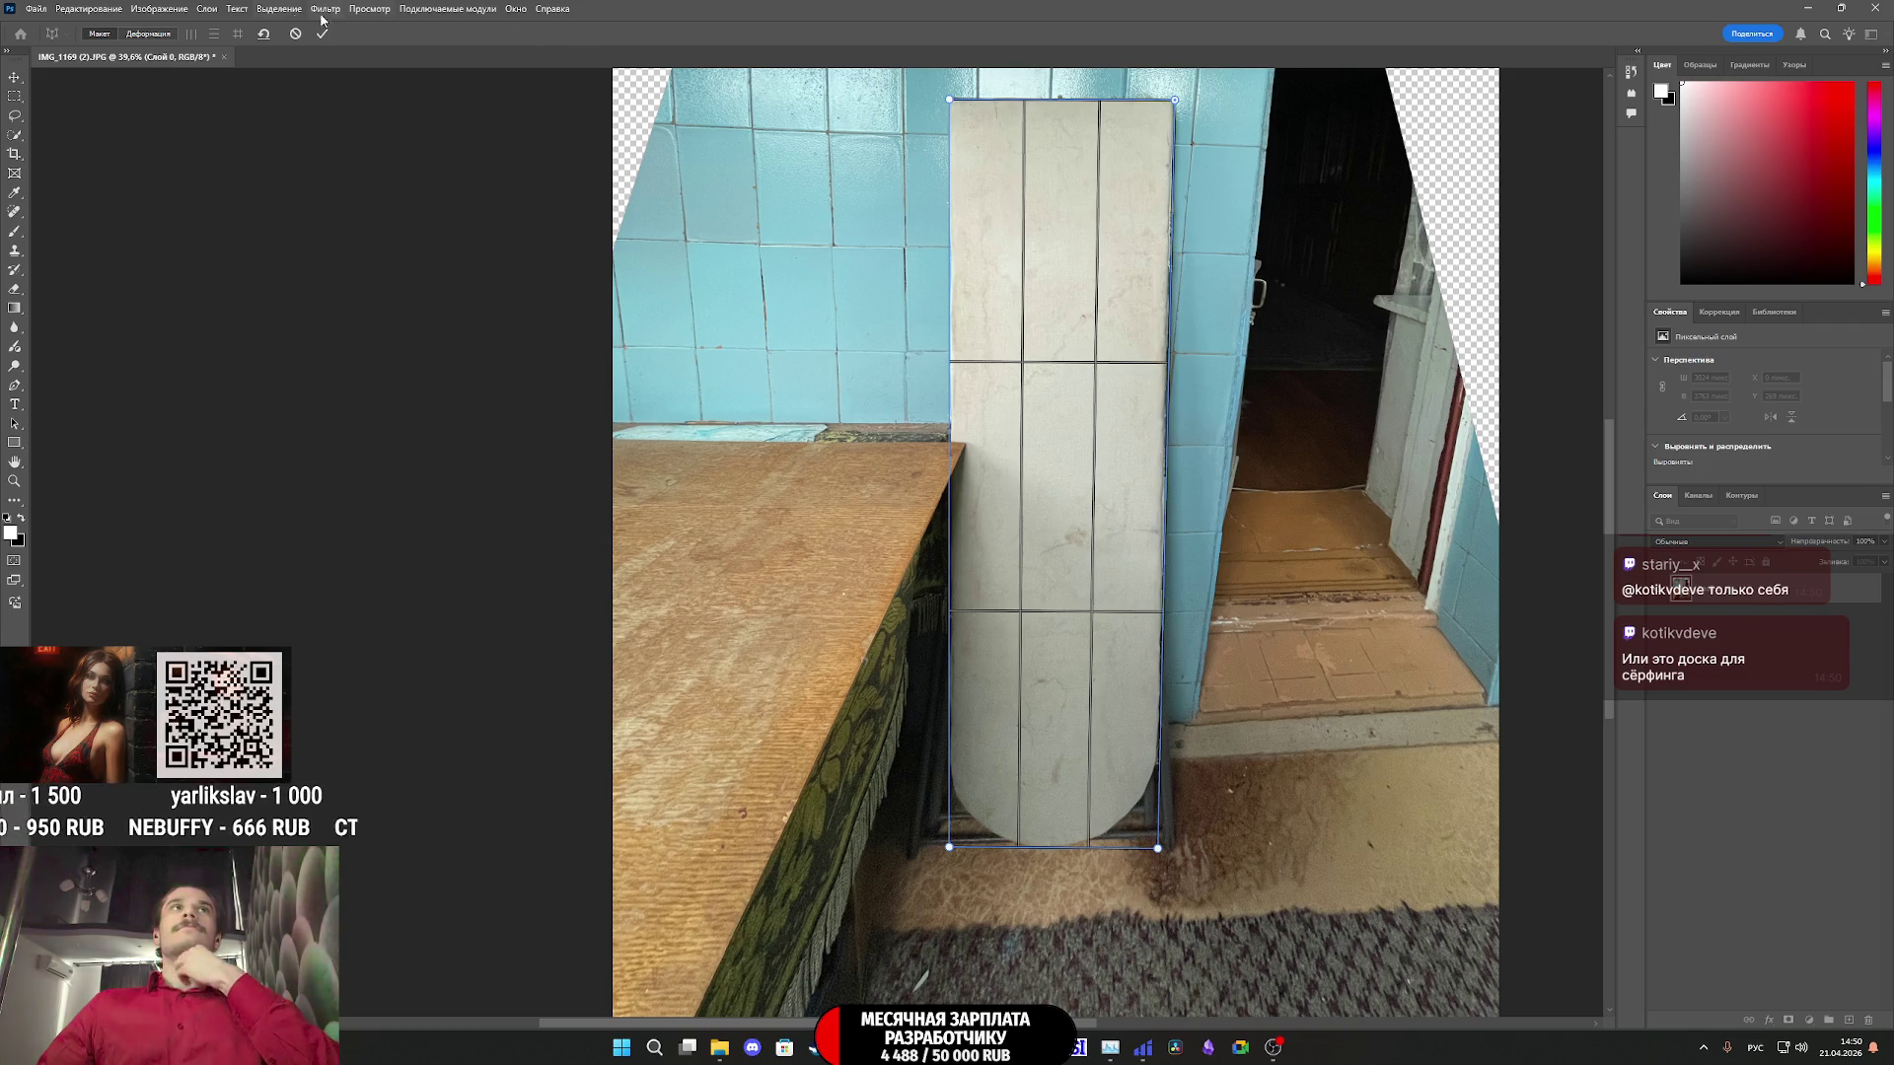
pyautogui.click(237, 35)
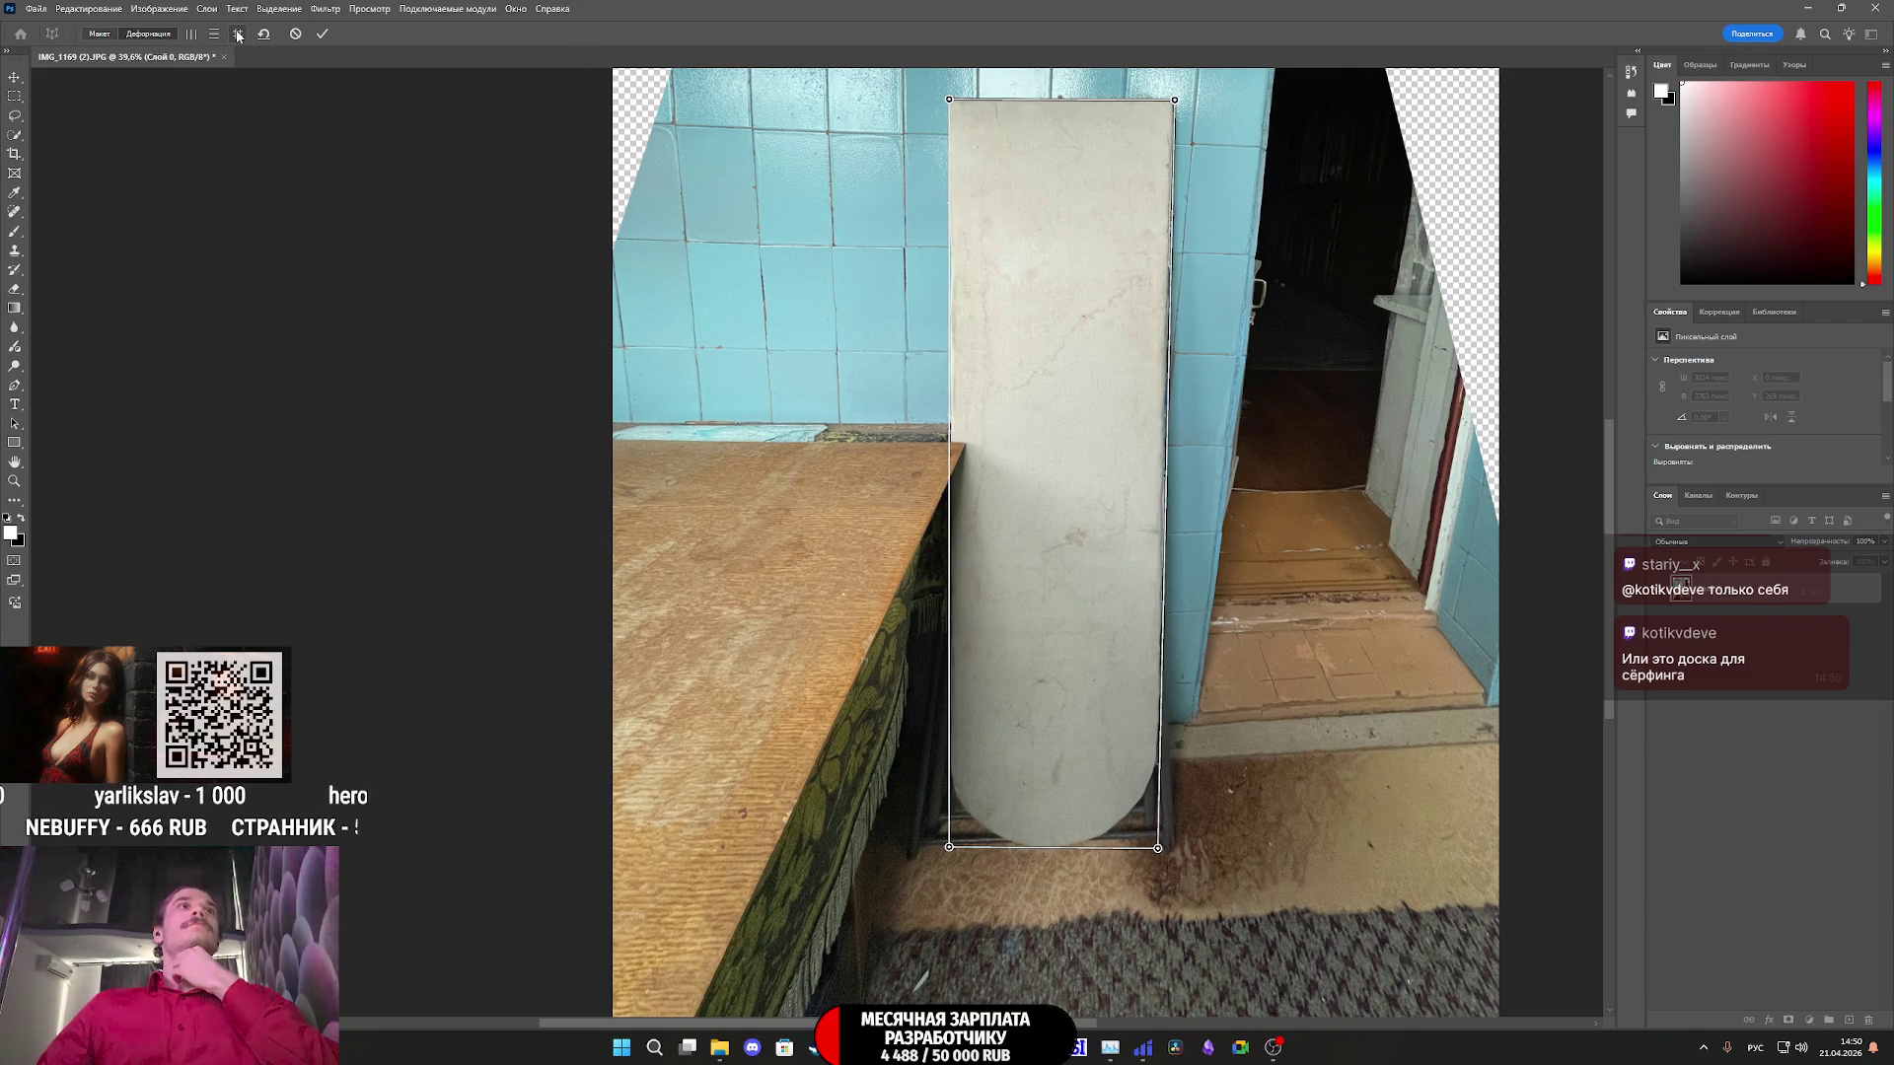
pyautogui.click(239, 35)
pyautogui.click(322, 36)
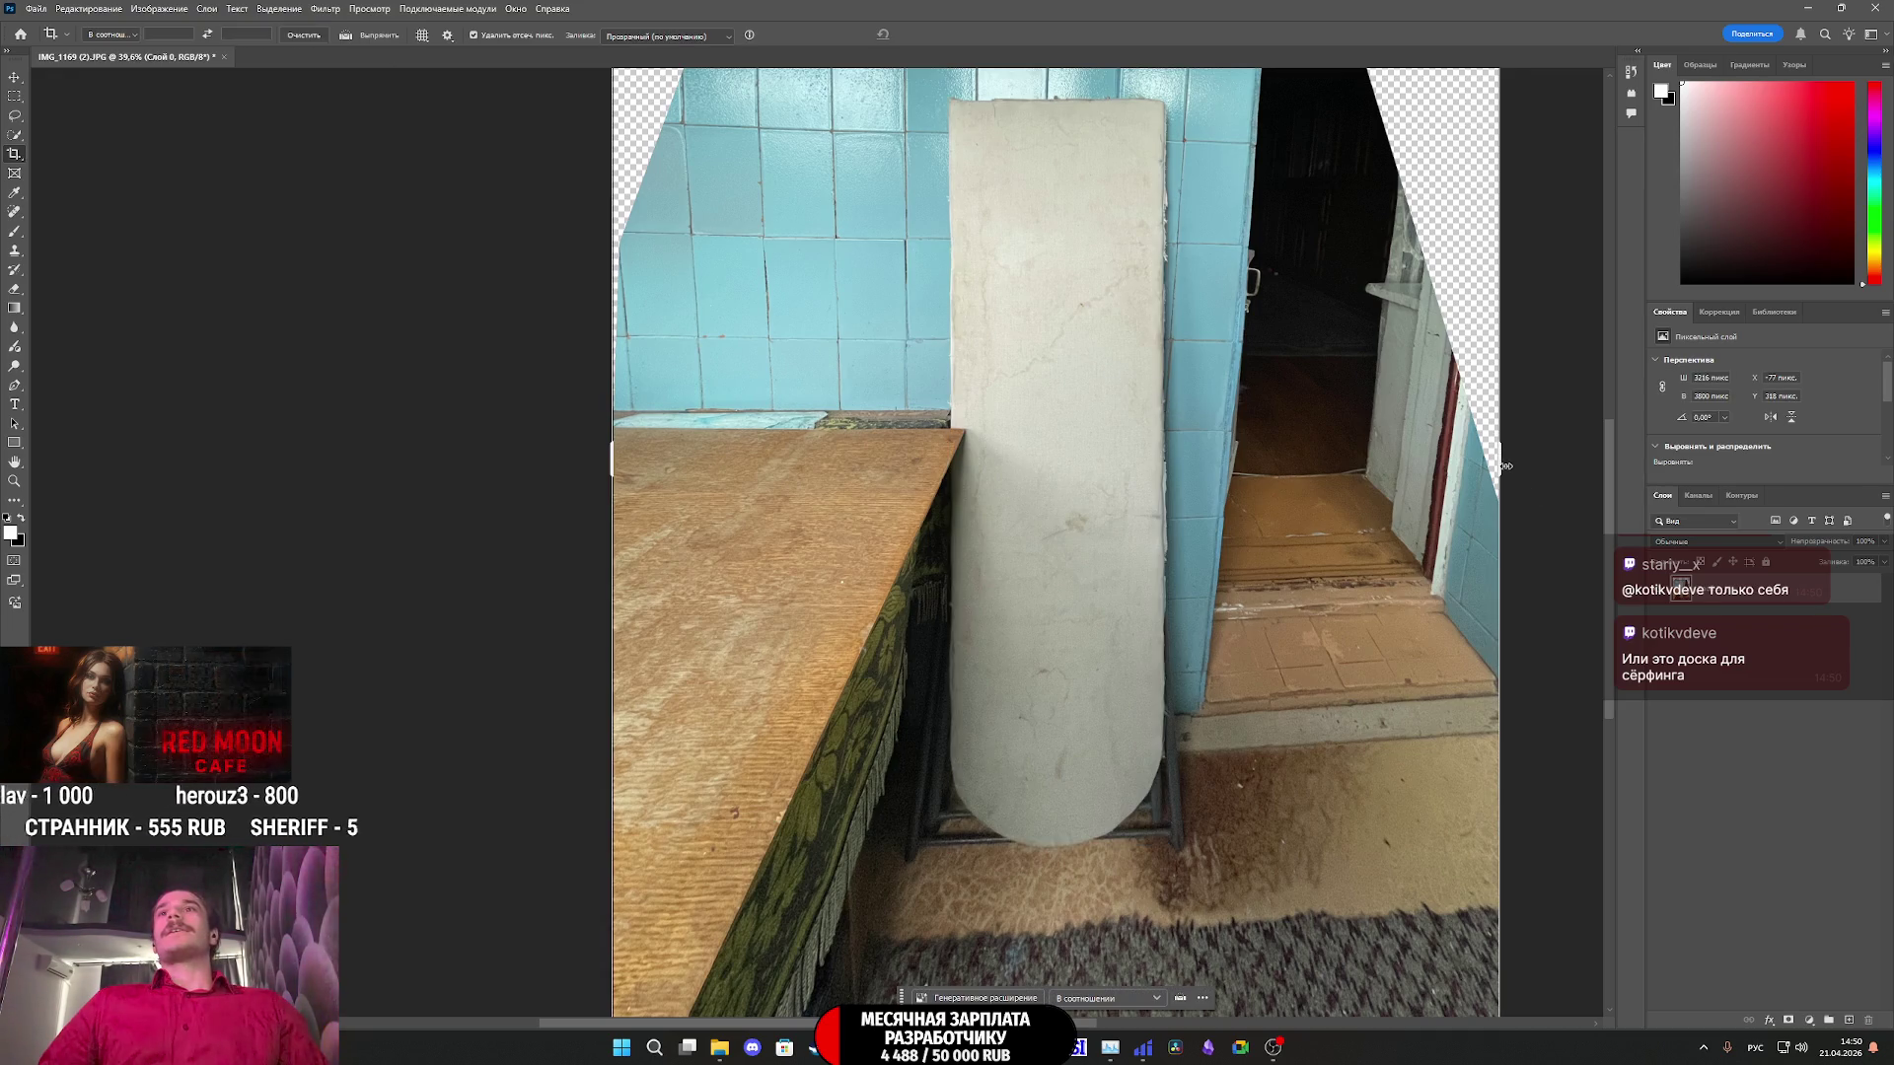
# - Trim the crop's left, right, top and bottom edges tightly around the upright ironing board
pyautogui.moveTo(1500, 463); pyautogui.dragTo(1339, 486)
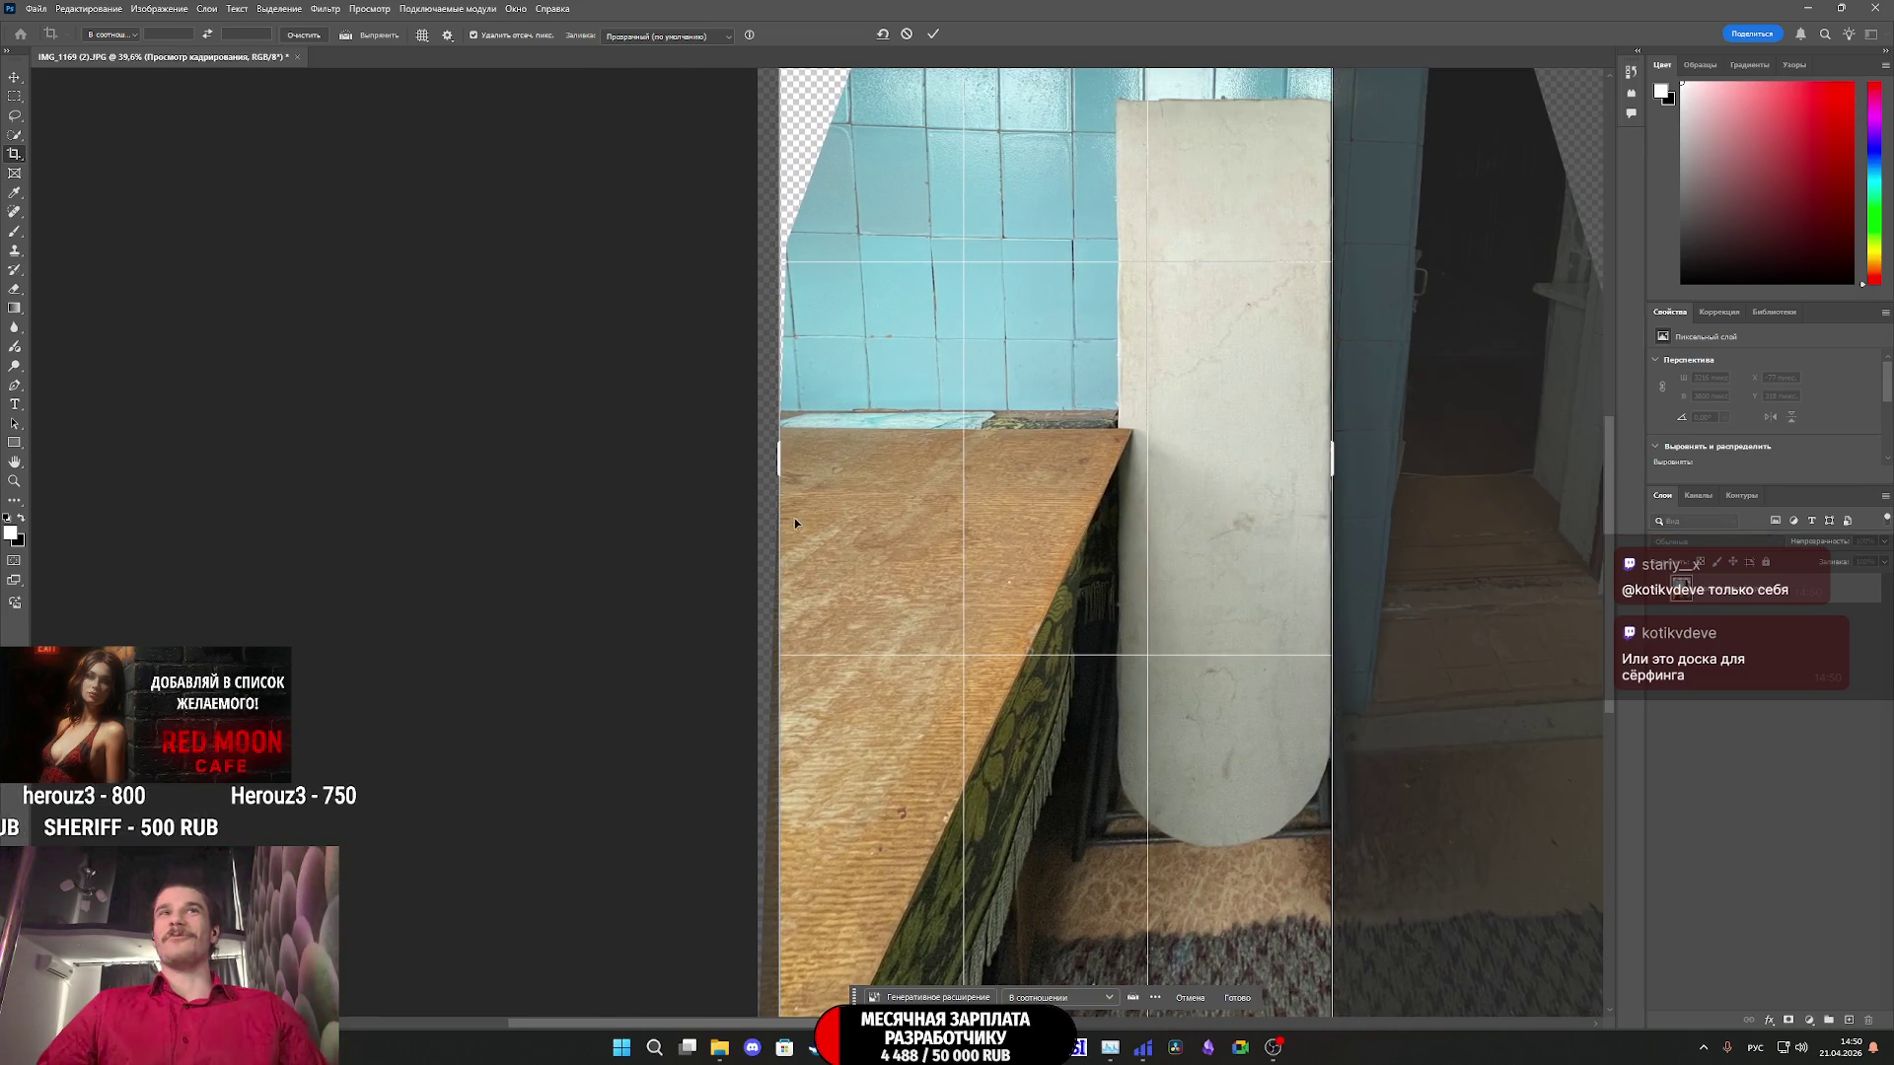
pyautogui.moveTo(779, 470); pyautogui.dragTo(949, 486)
pyautogui.scroll(5, 1032, 469)
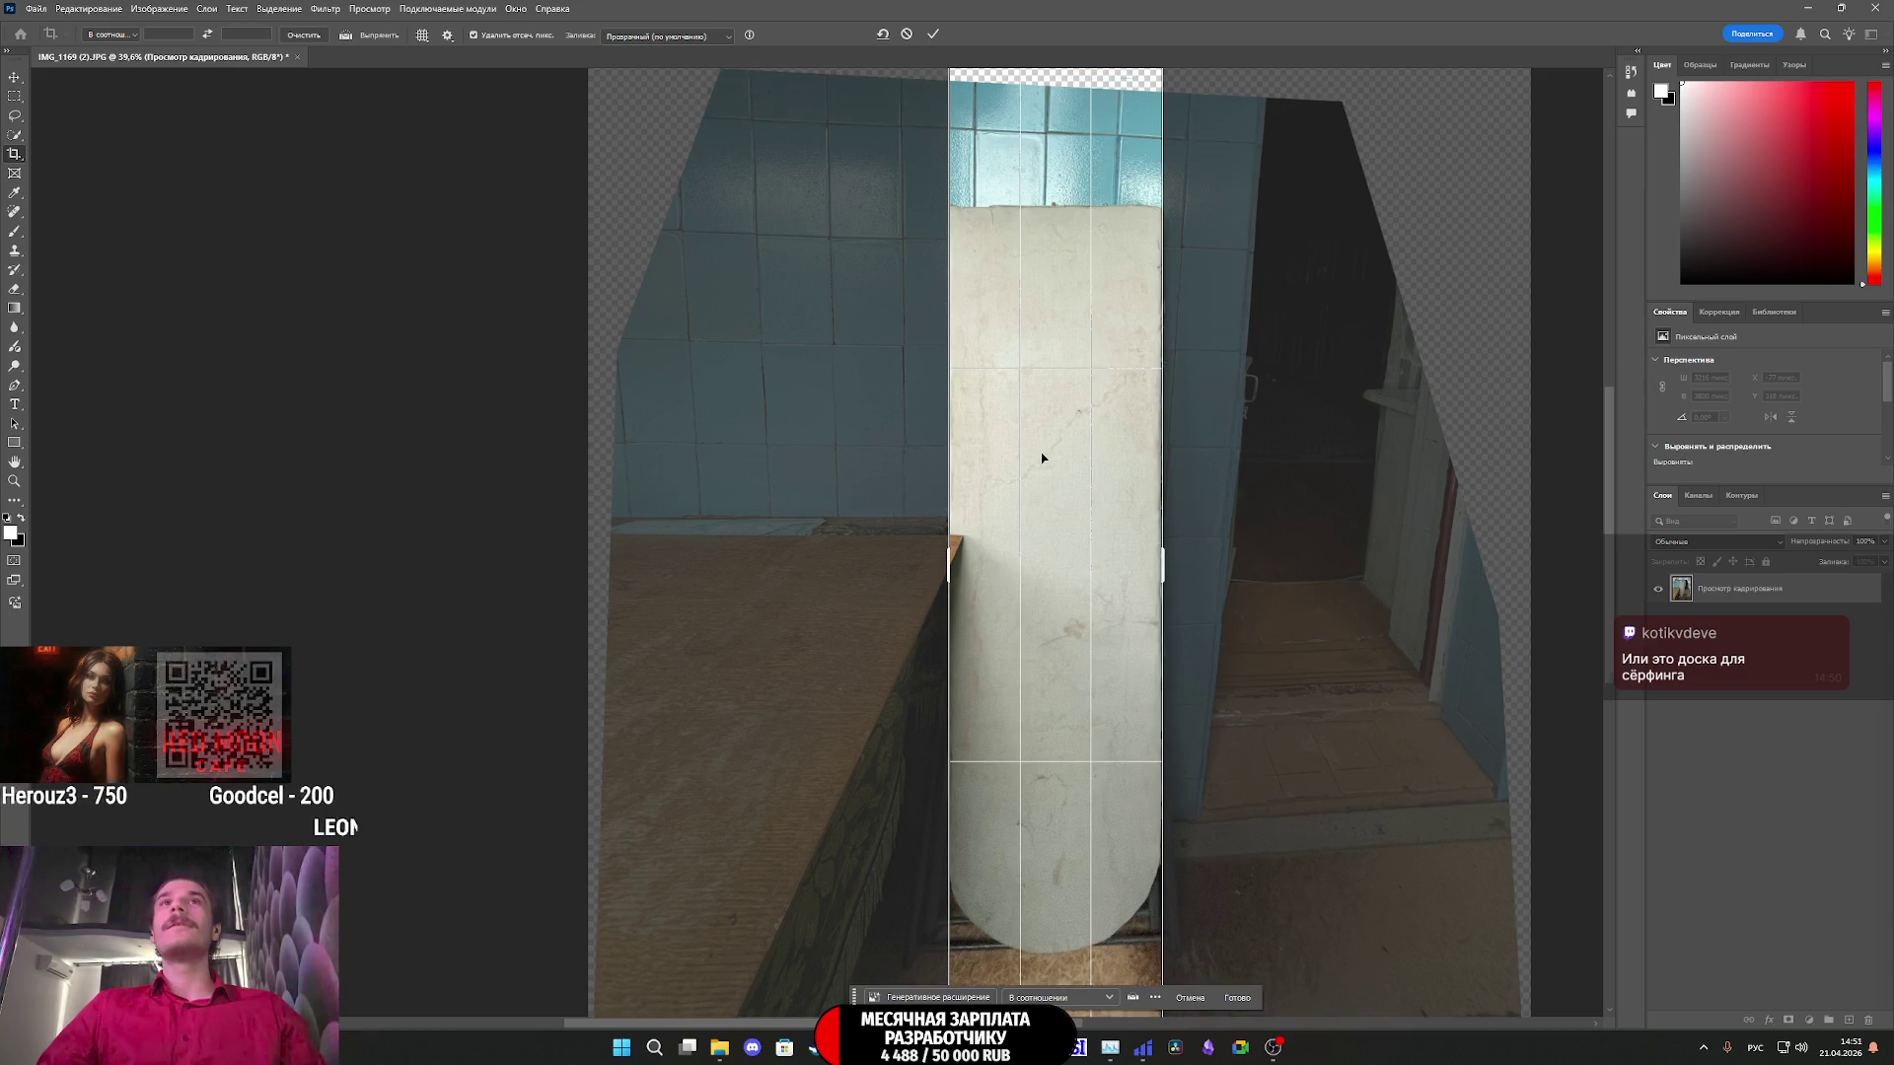
pyautogui.moveTo(1056, 119); pyautogui.dragTo(1052, 233)
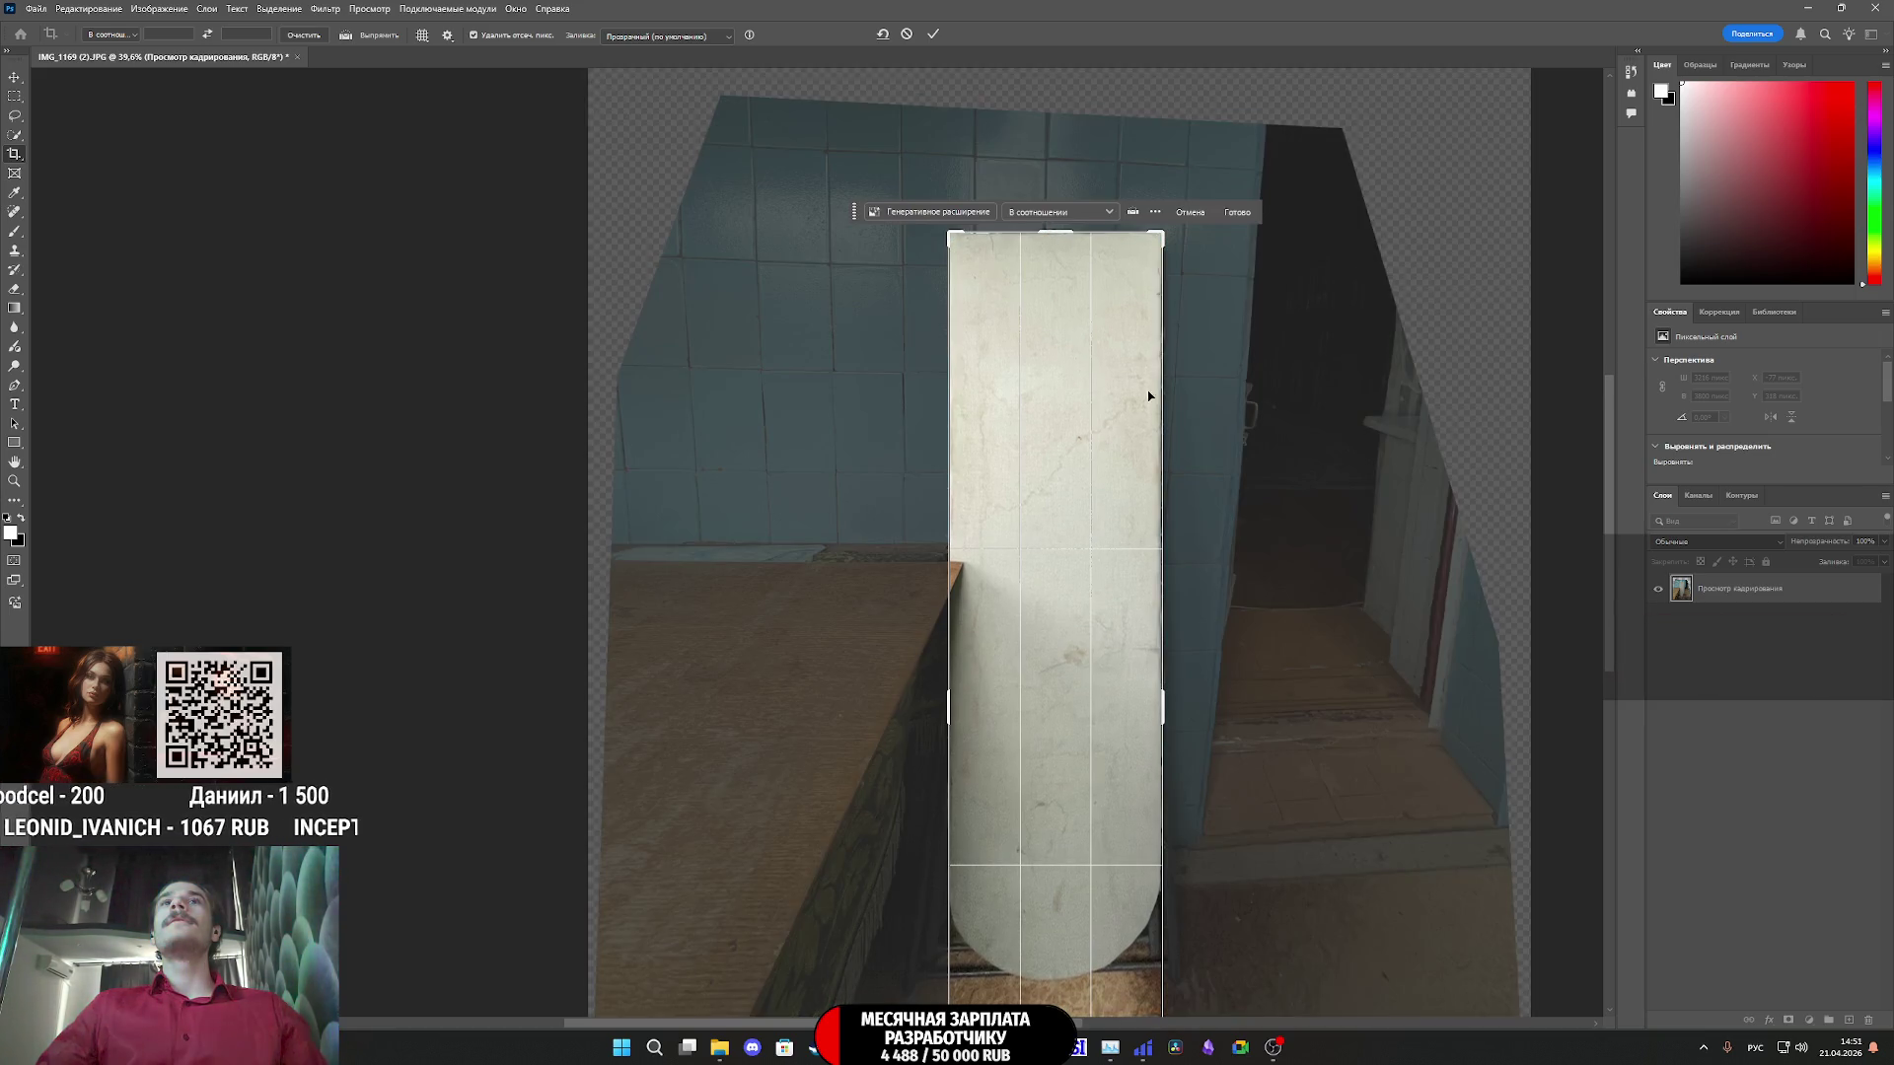
pyautogui.moveTo(1055, 909)
pyautogui.mouseDown()
pyautogui.moveTo(1058, 799)
pyautogui.moveTo(1068, 811)
pyautogui.mouseUp()
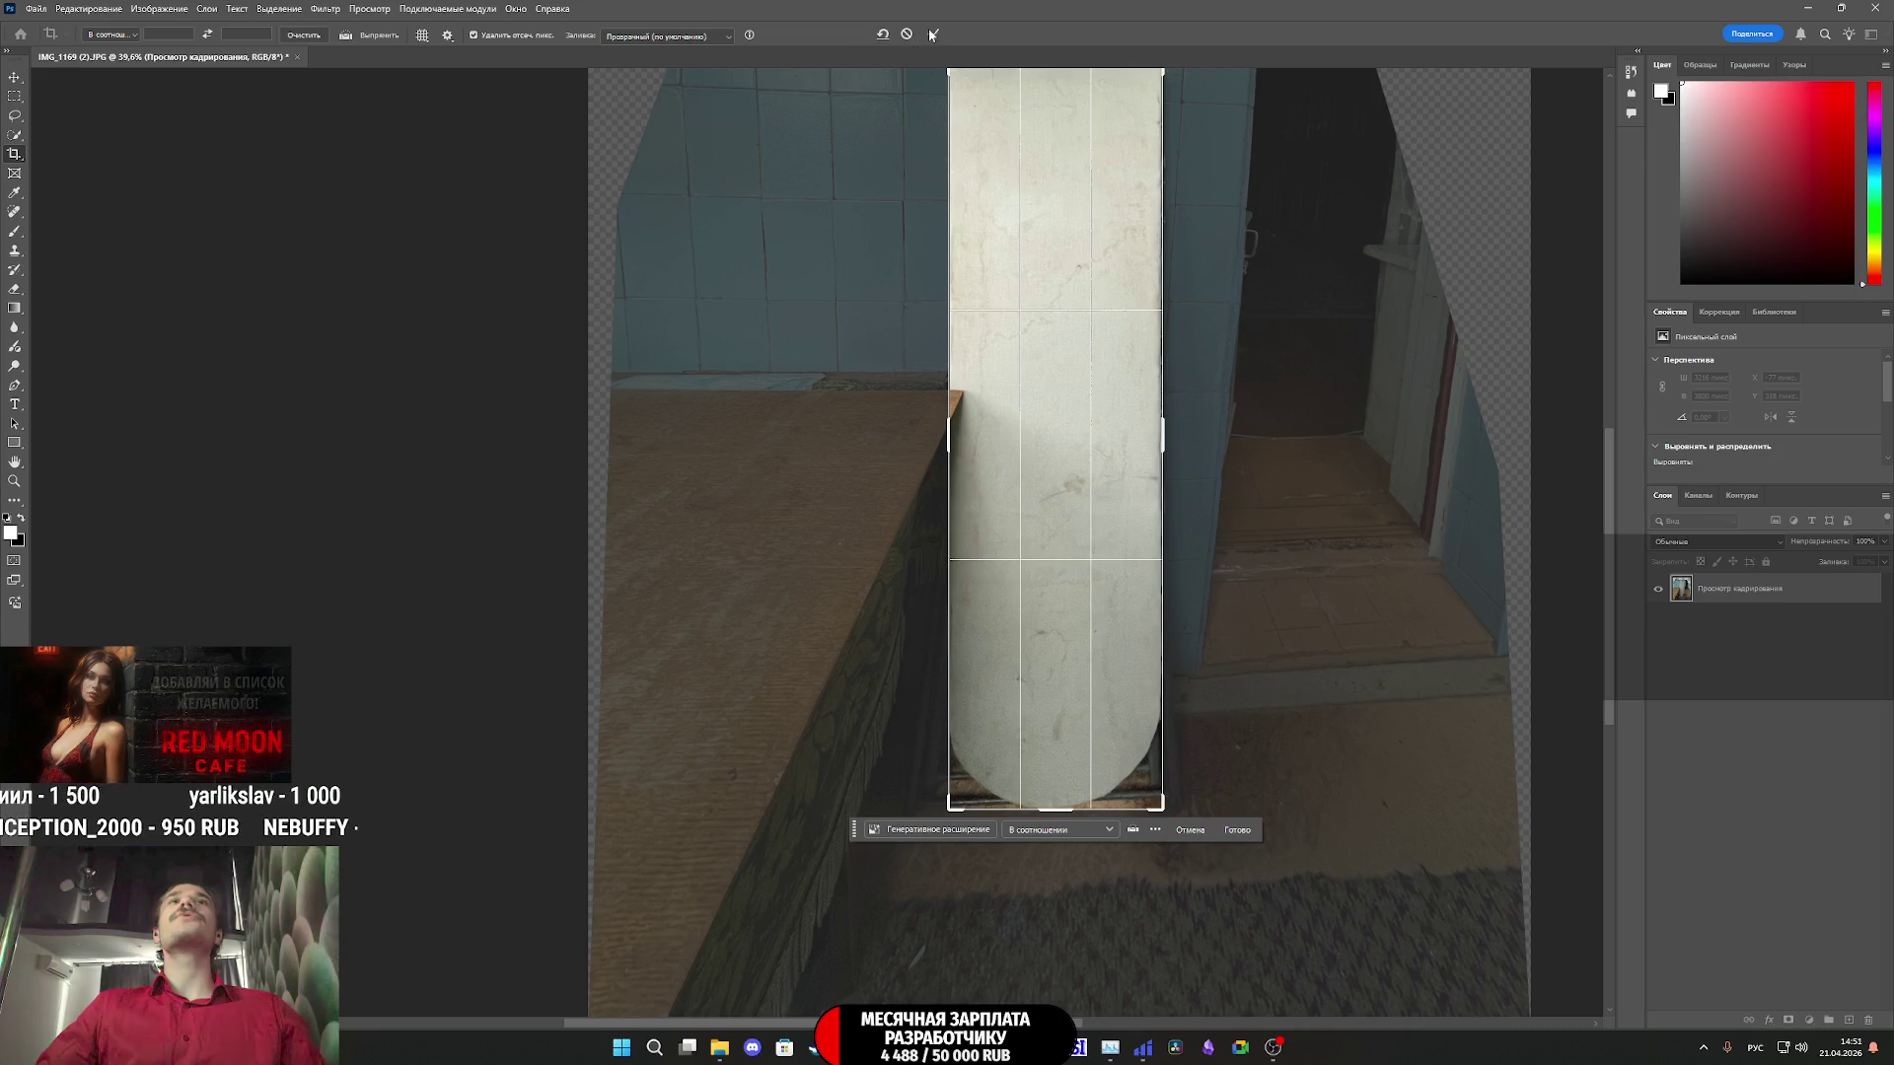
pyautogui.click(933, 33)
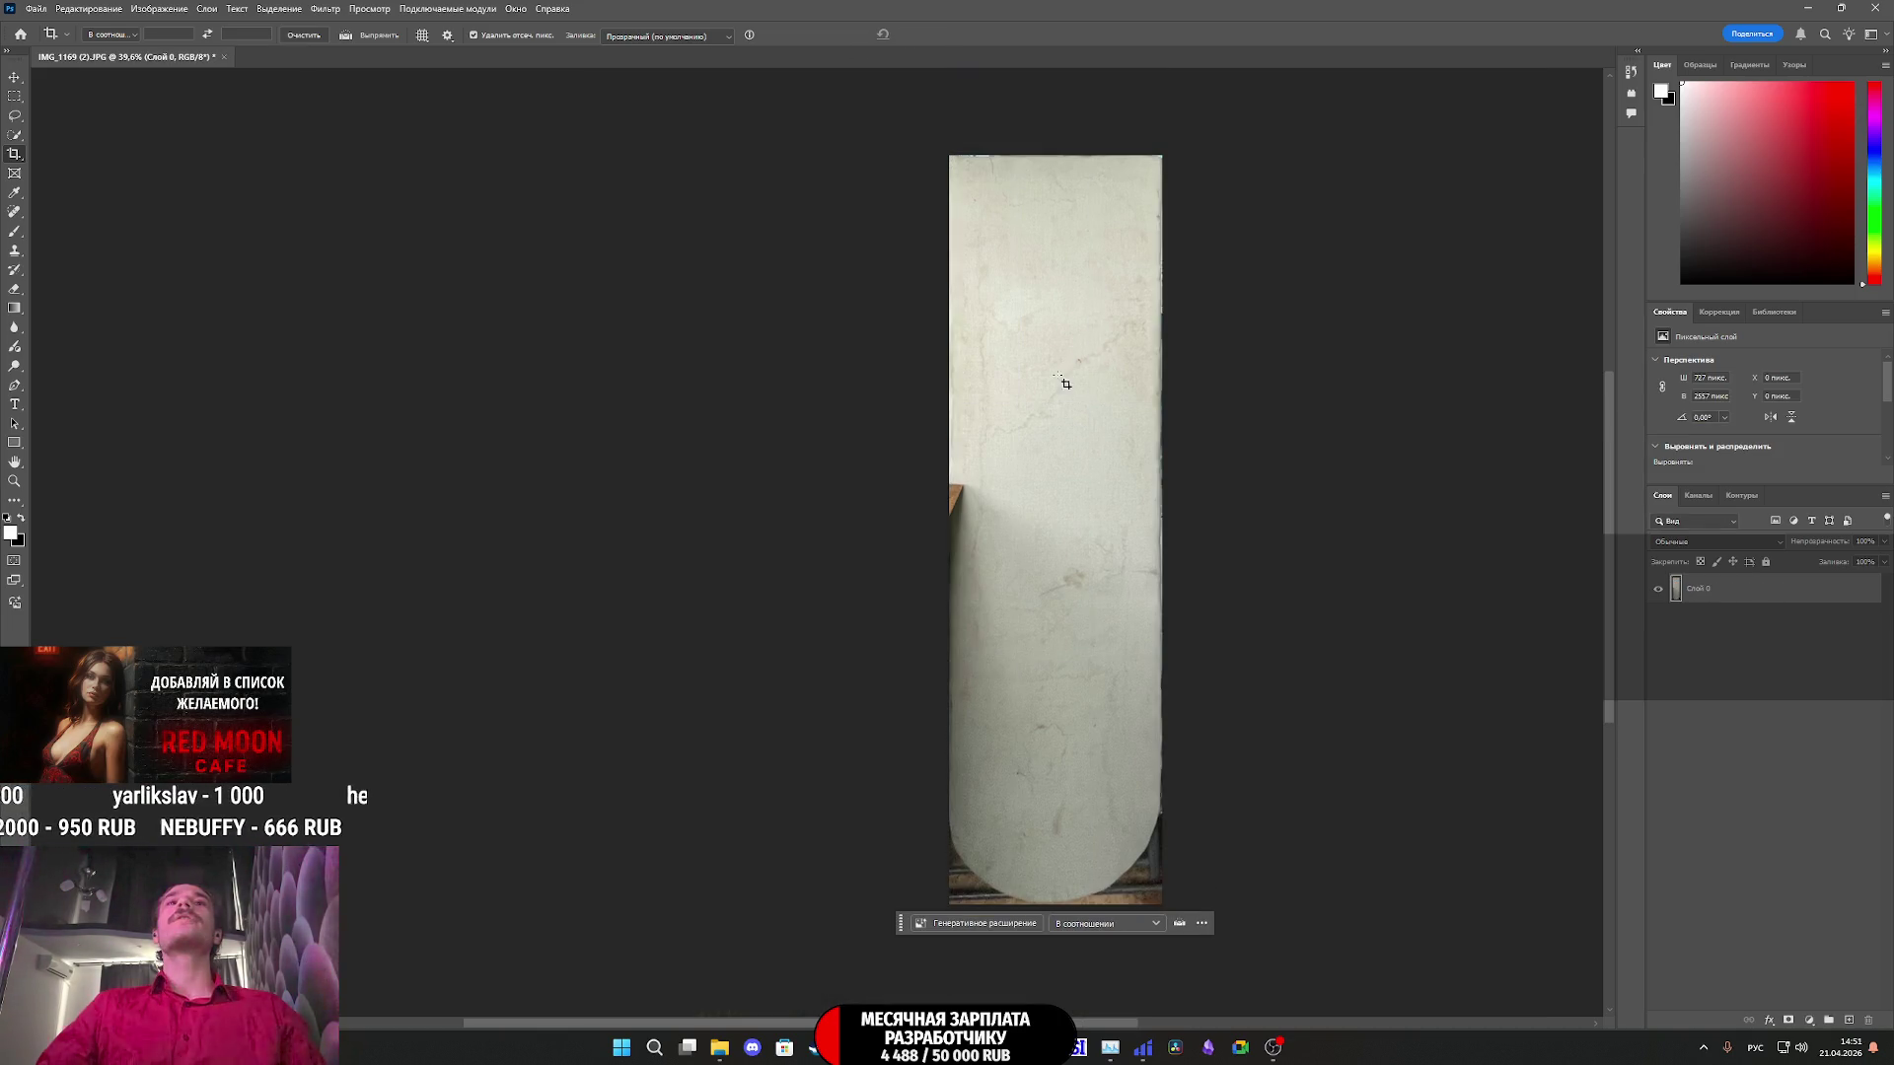
# - Export the cropped image as a PNG through File > Export > Export As
pyautogui.click(64, 14)
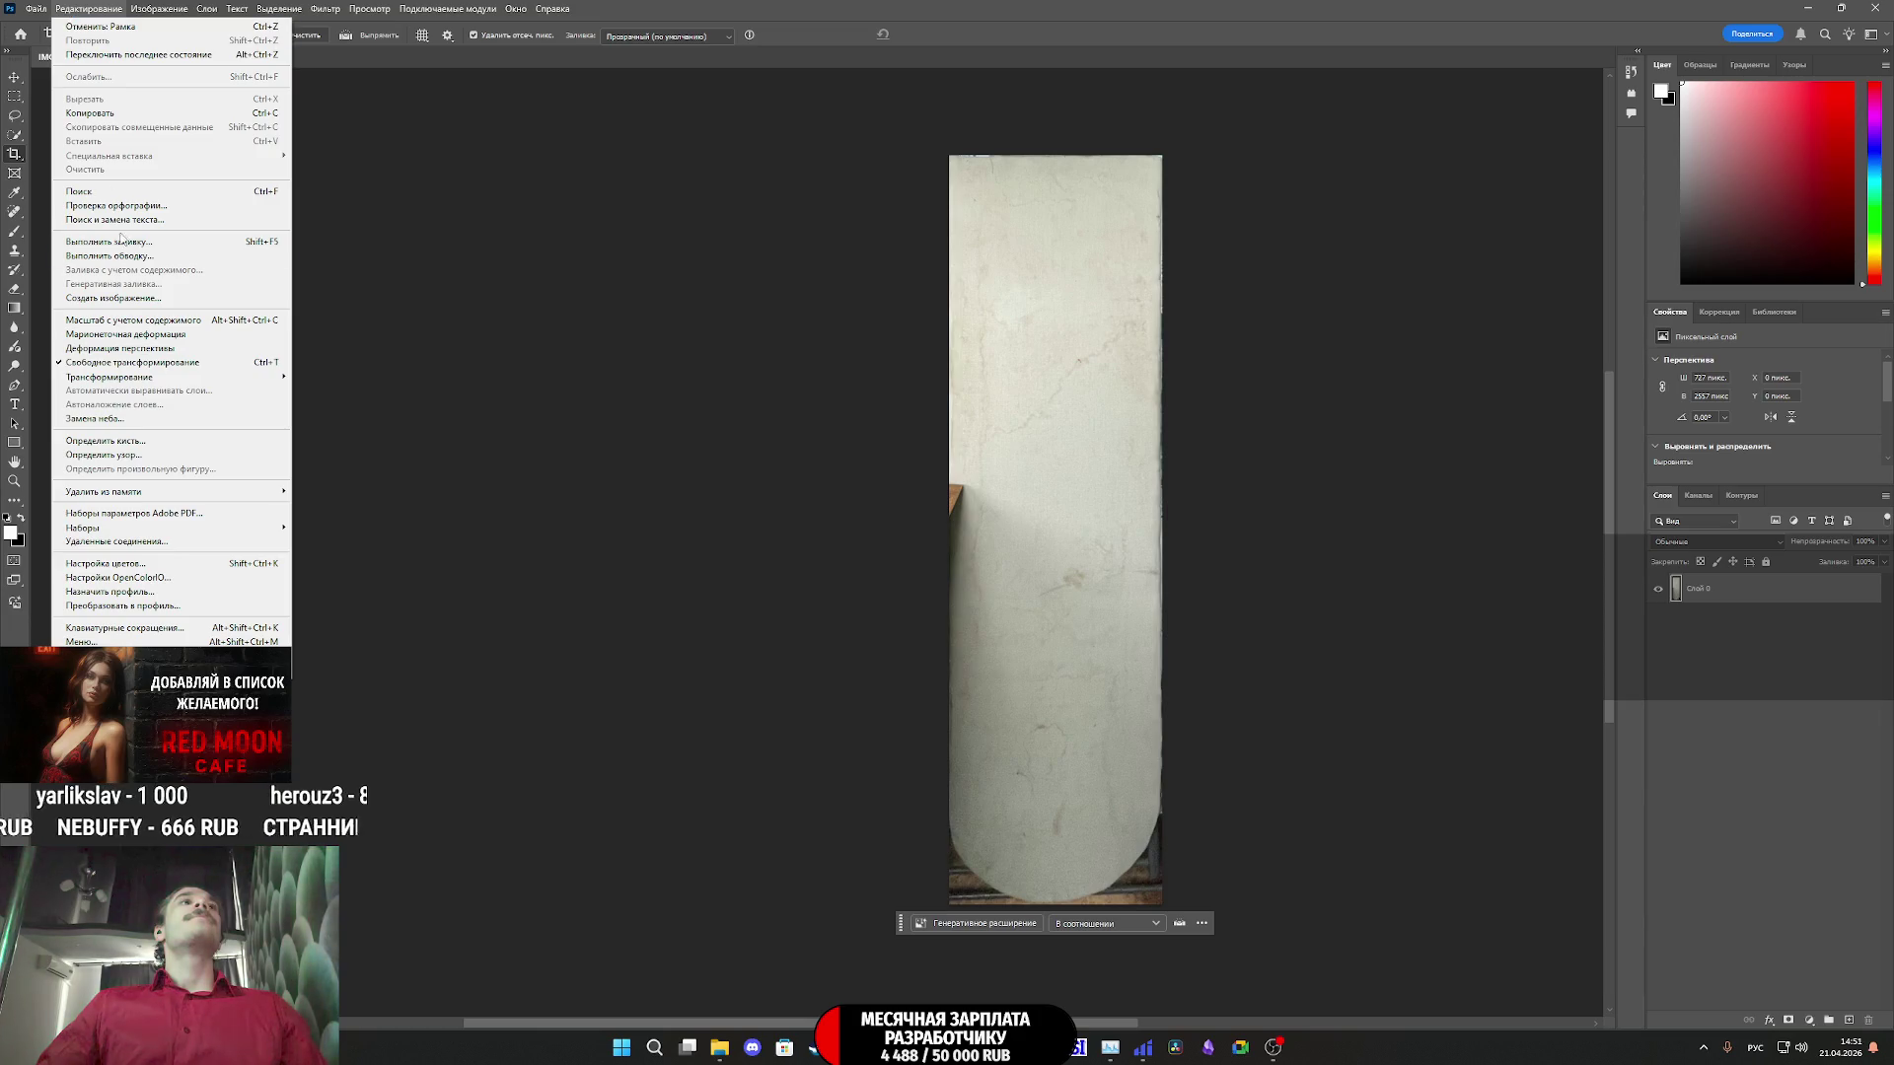
pyautogui.moveTo(36, 12)
pyautogui.moveTo(104, 268)
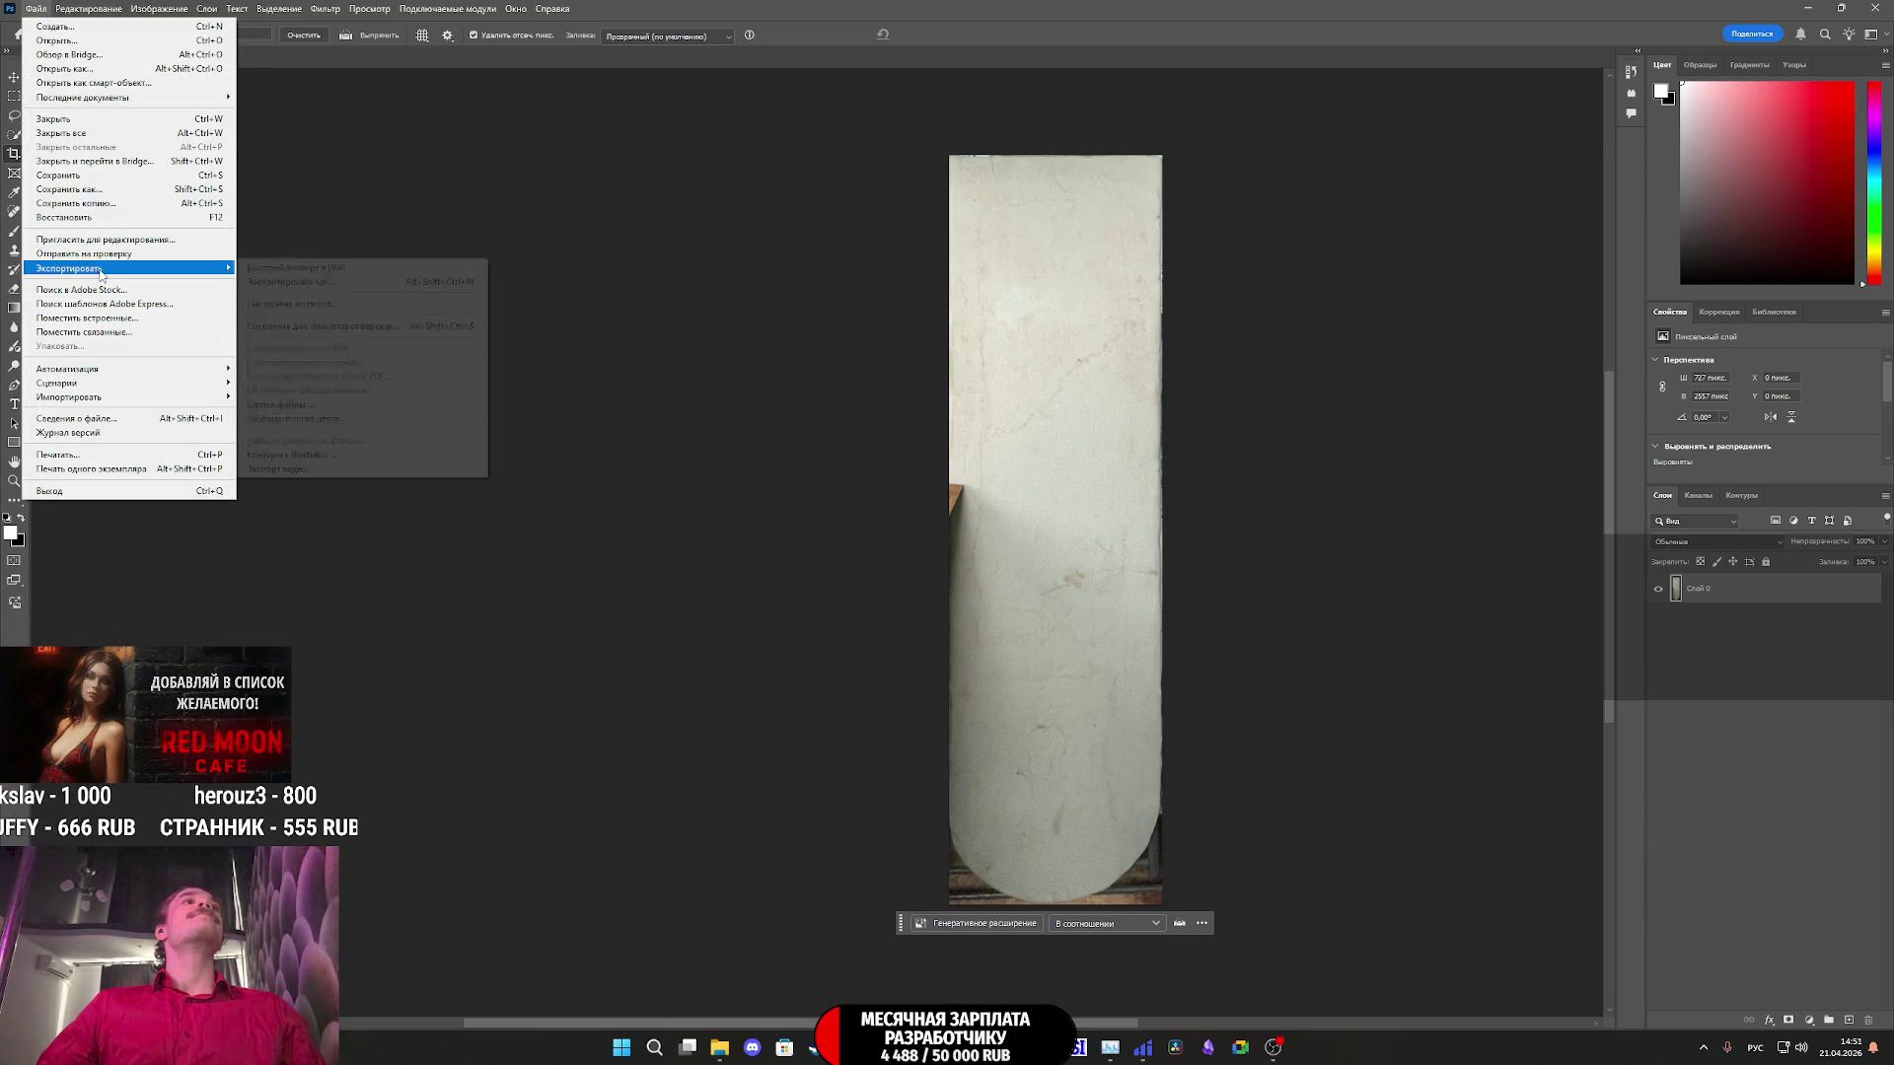
pyautogui.click(331, 284)
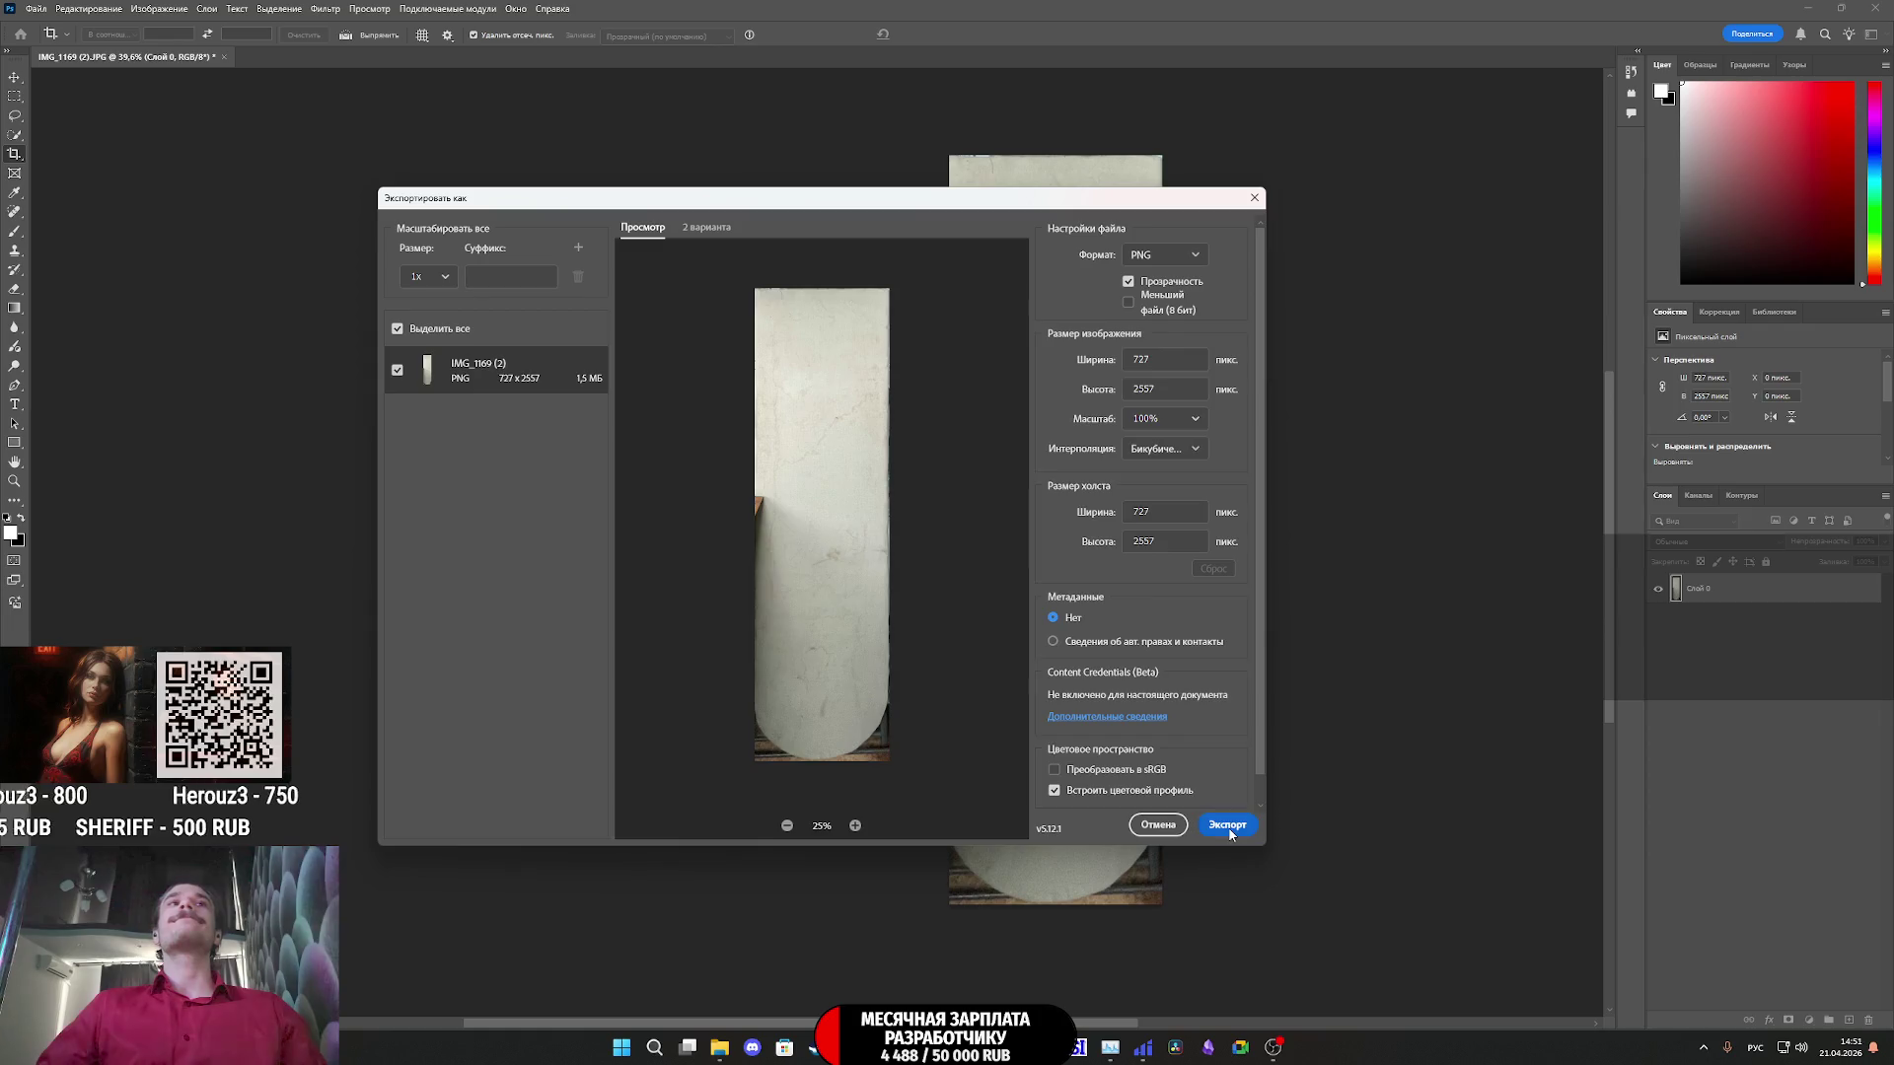
pyautogui.click(1231, 835)
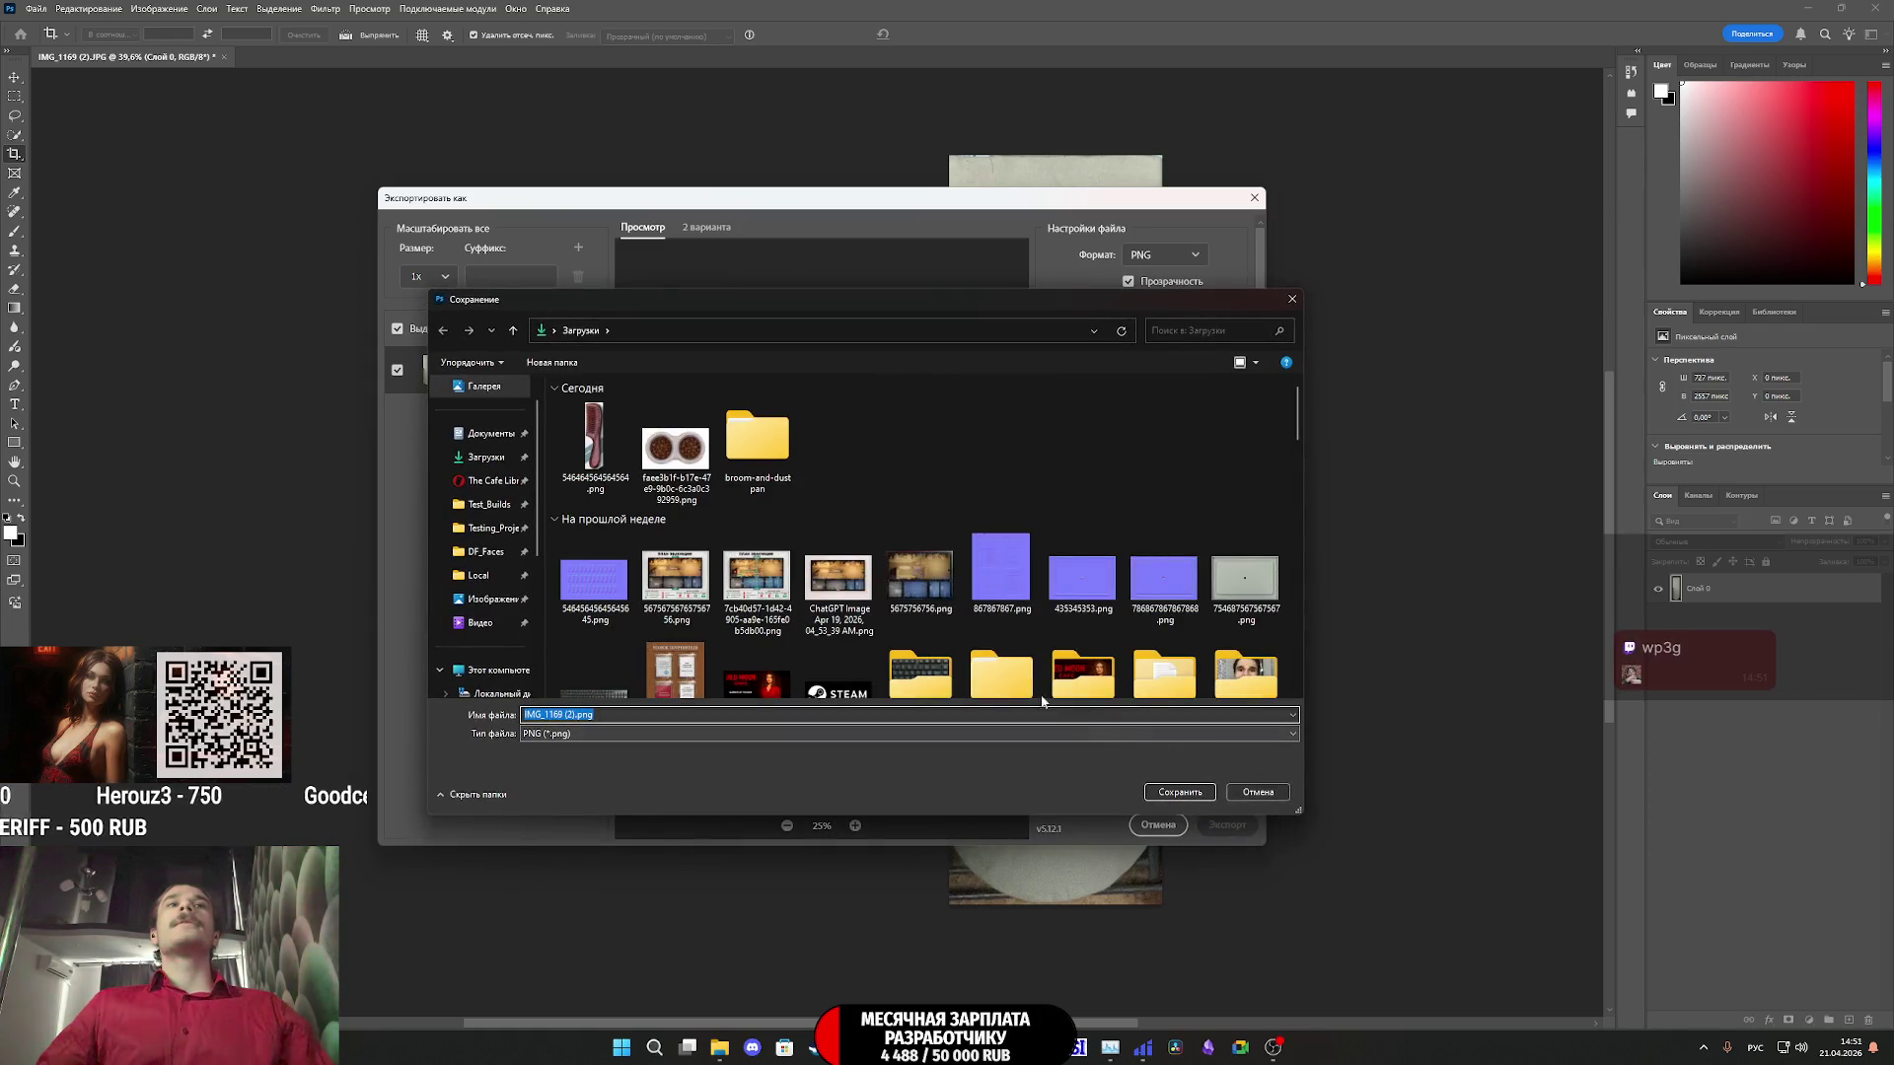
# - Create a new AP2_Tex folder in Downloads and save the PNG there as 1
pyautogui.click(875, 457)
pyautogui.rightClick(875, 458)
pyautogui.moveTo(987, 606)
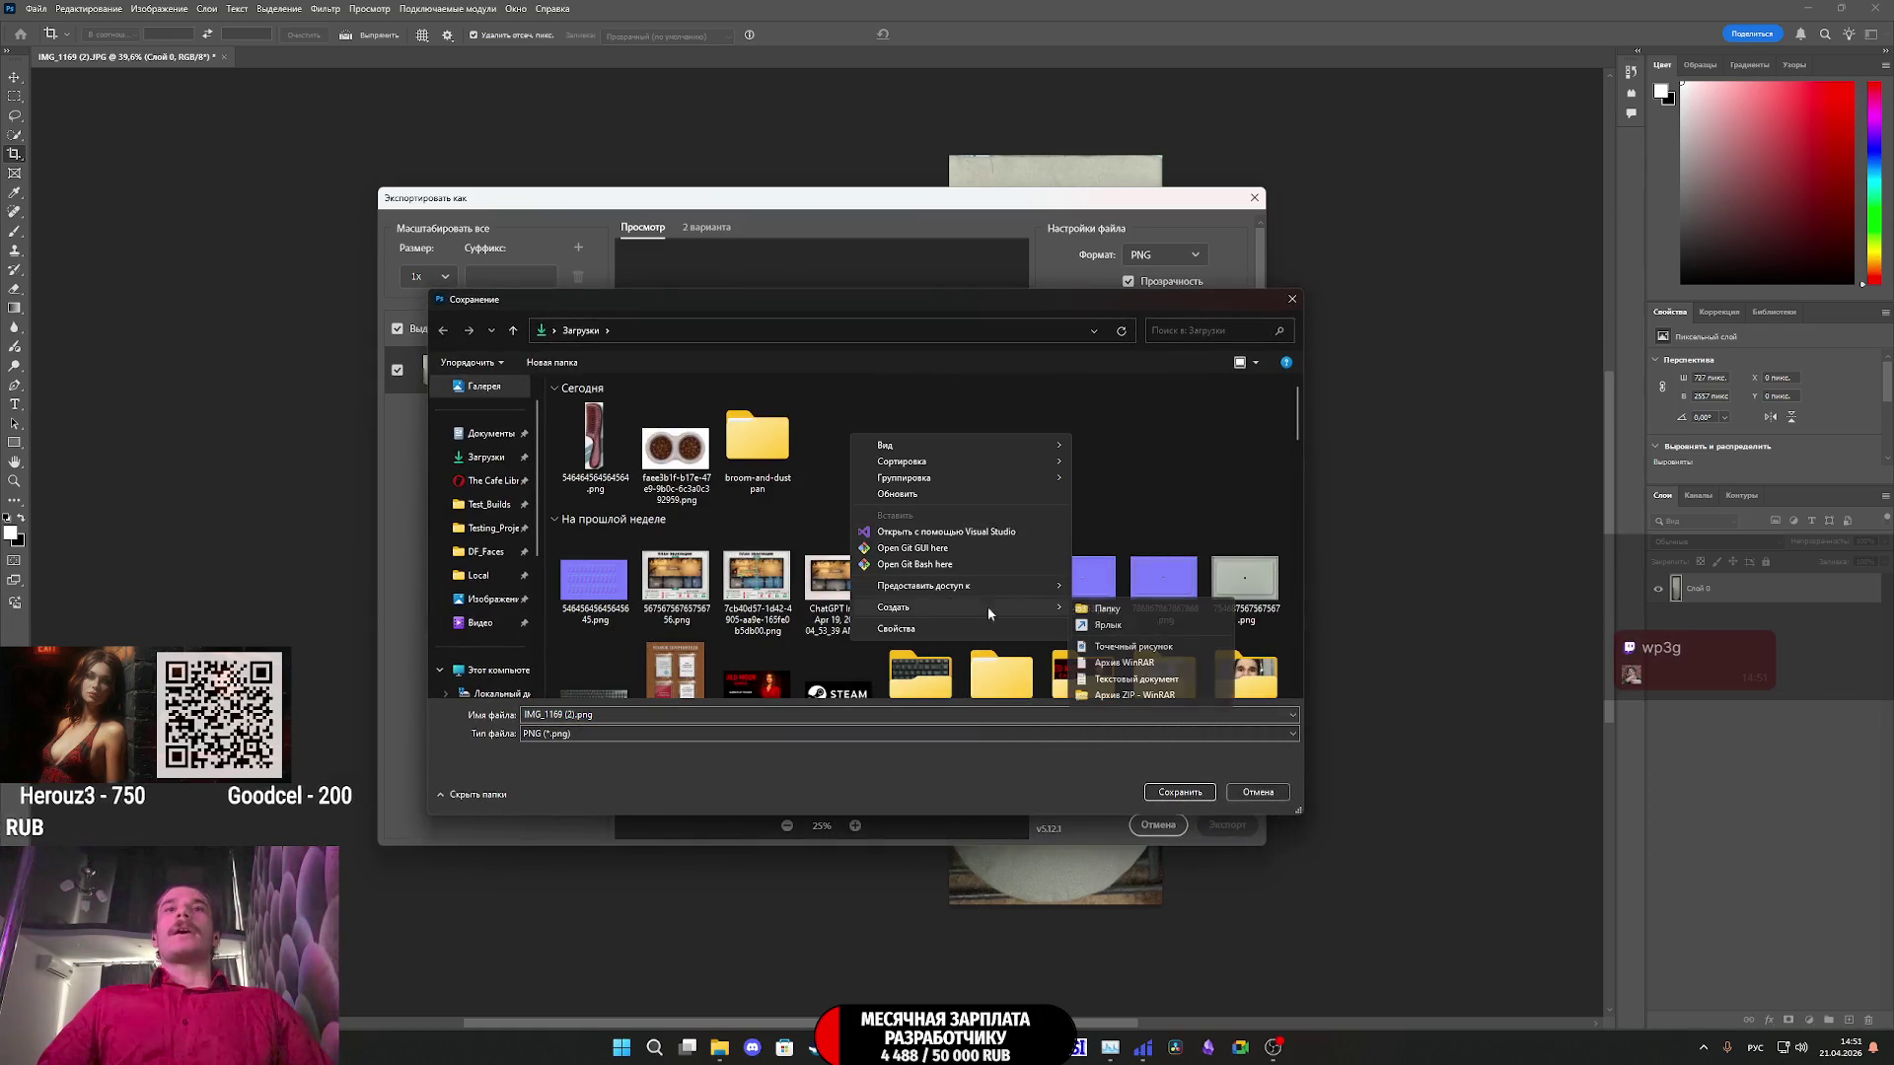
pyautogui.click(1146, 612)
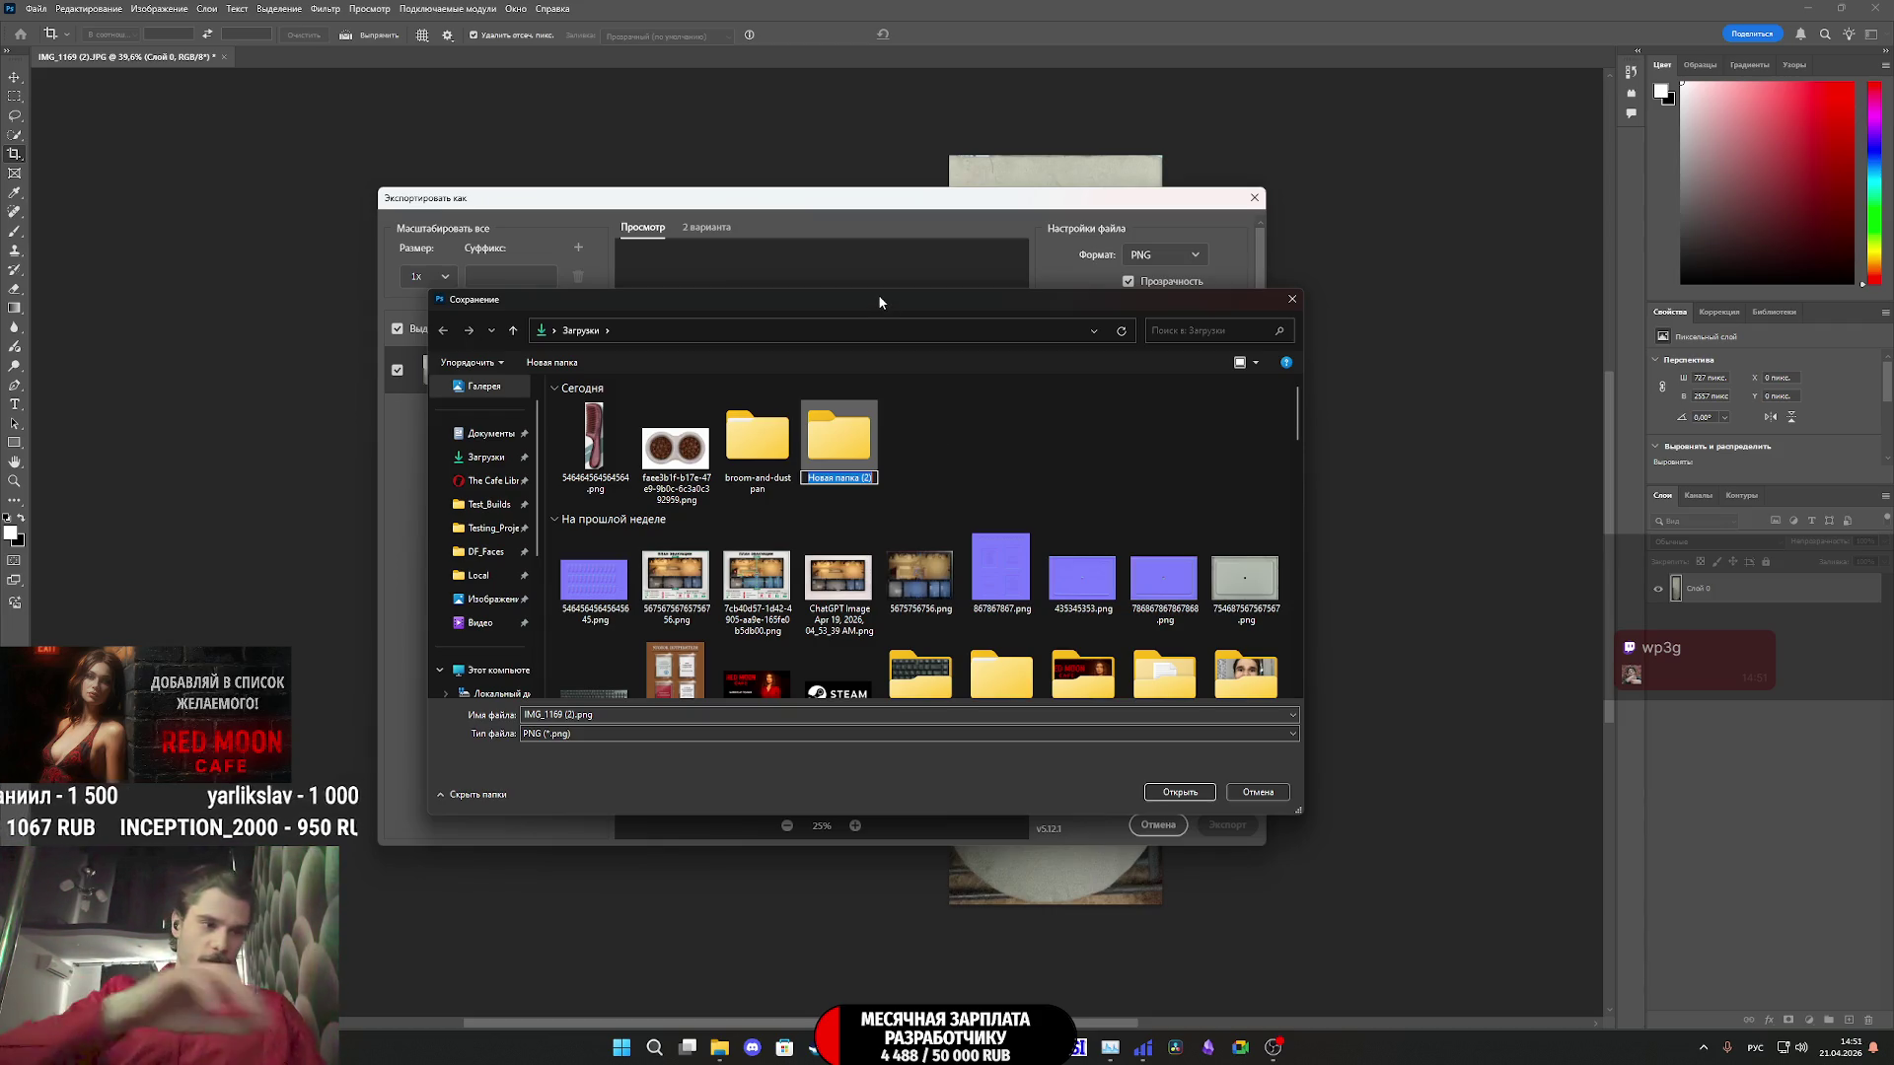
pyautogui.write('Еуч')
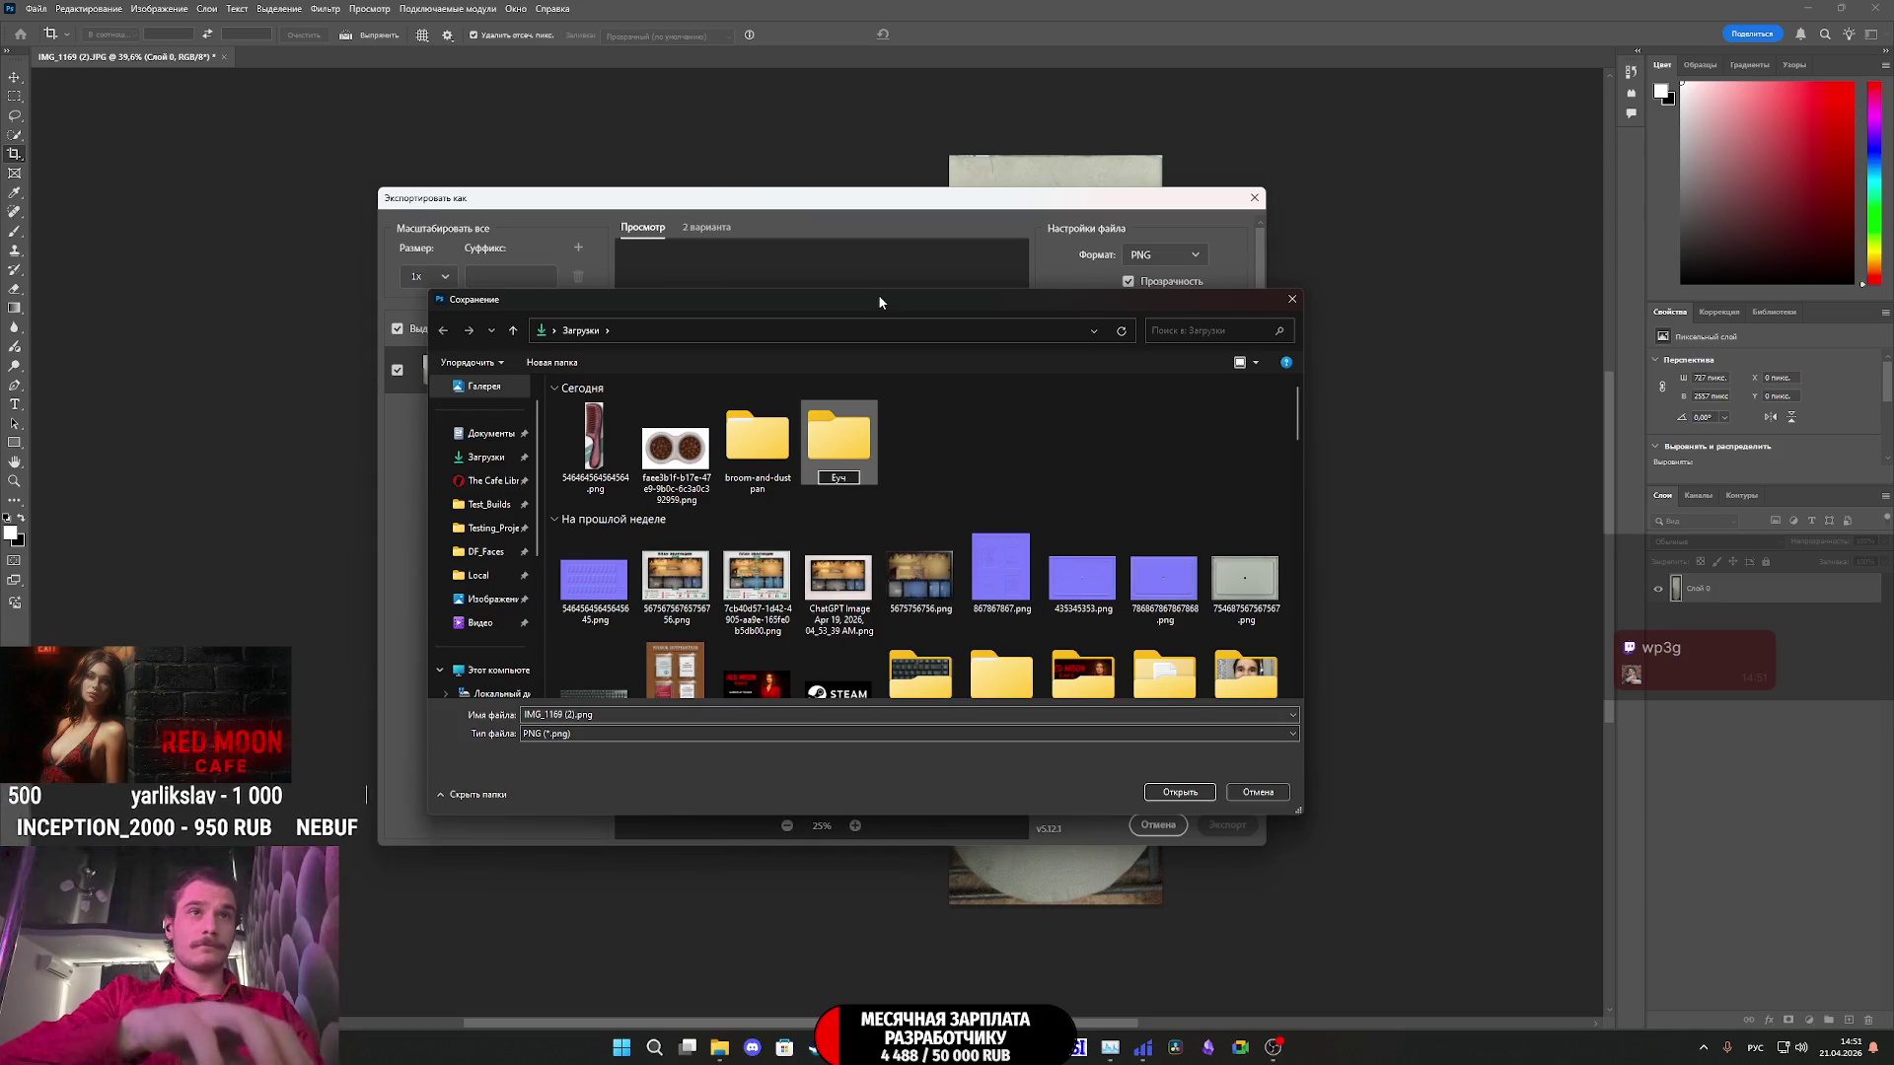
pyautogui.press('BackSpace')
pyautogui.press('BackSpace')
pyautogui.press('BackSpace')
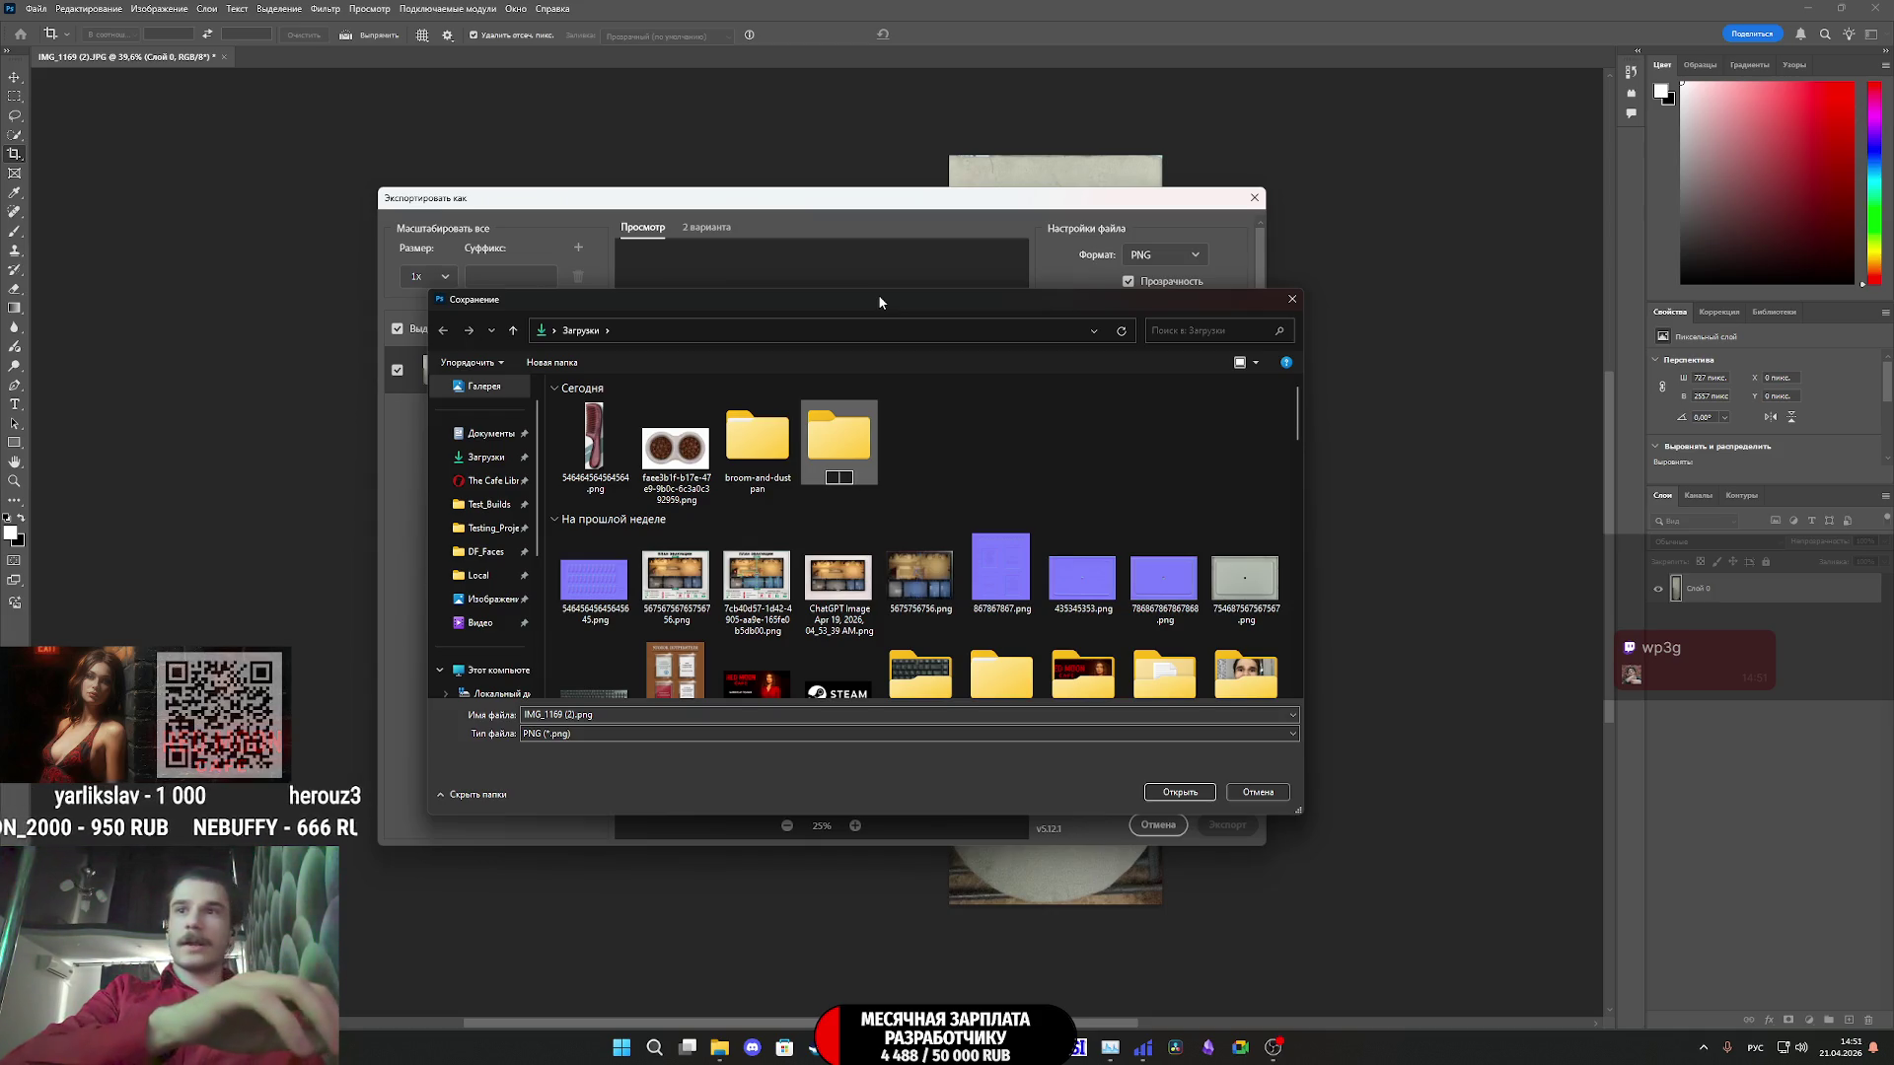
pyautogui.hotkey('alt', 'shift')
pyautogui.write('A')
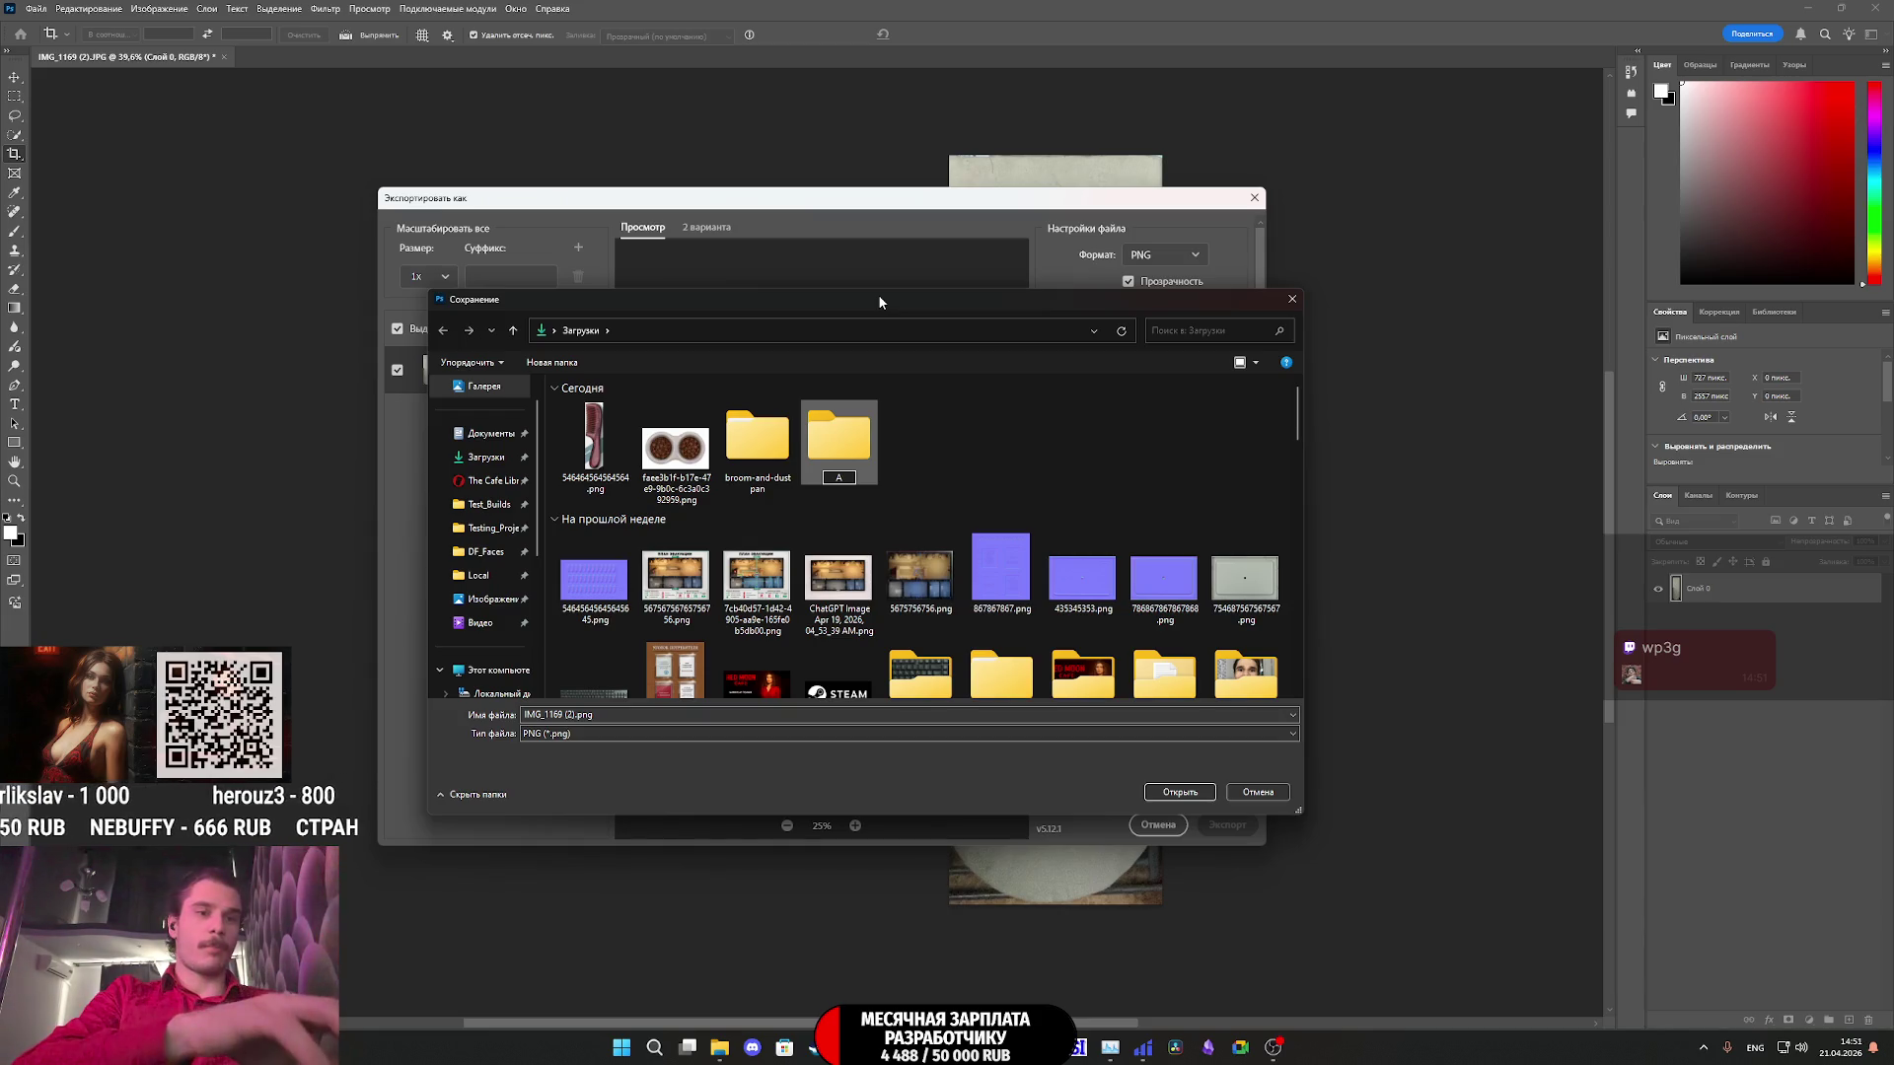
pyautogui.write('P')
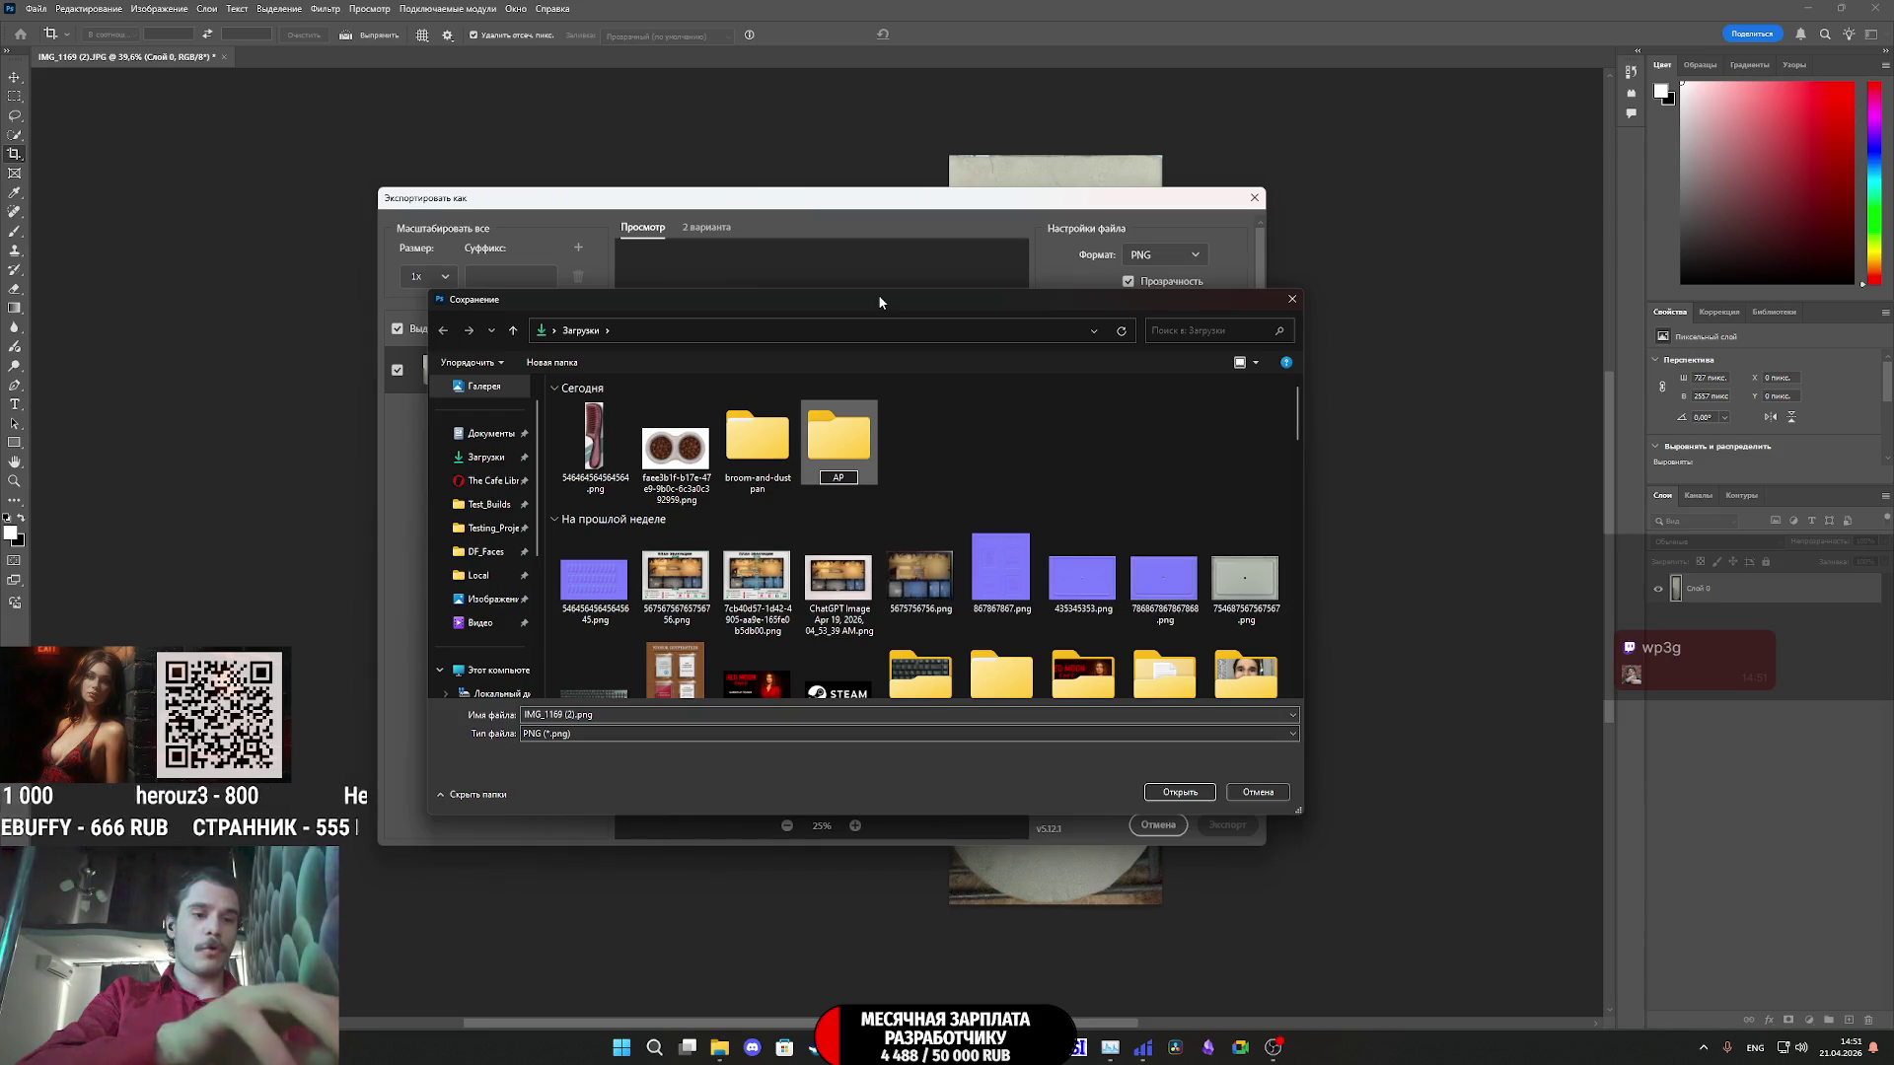
pyautogui.write('2_')
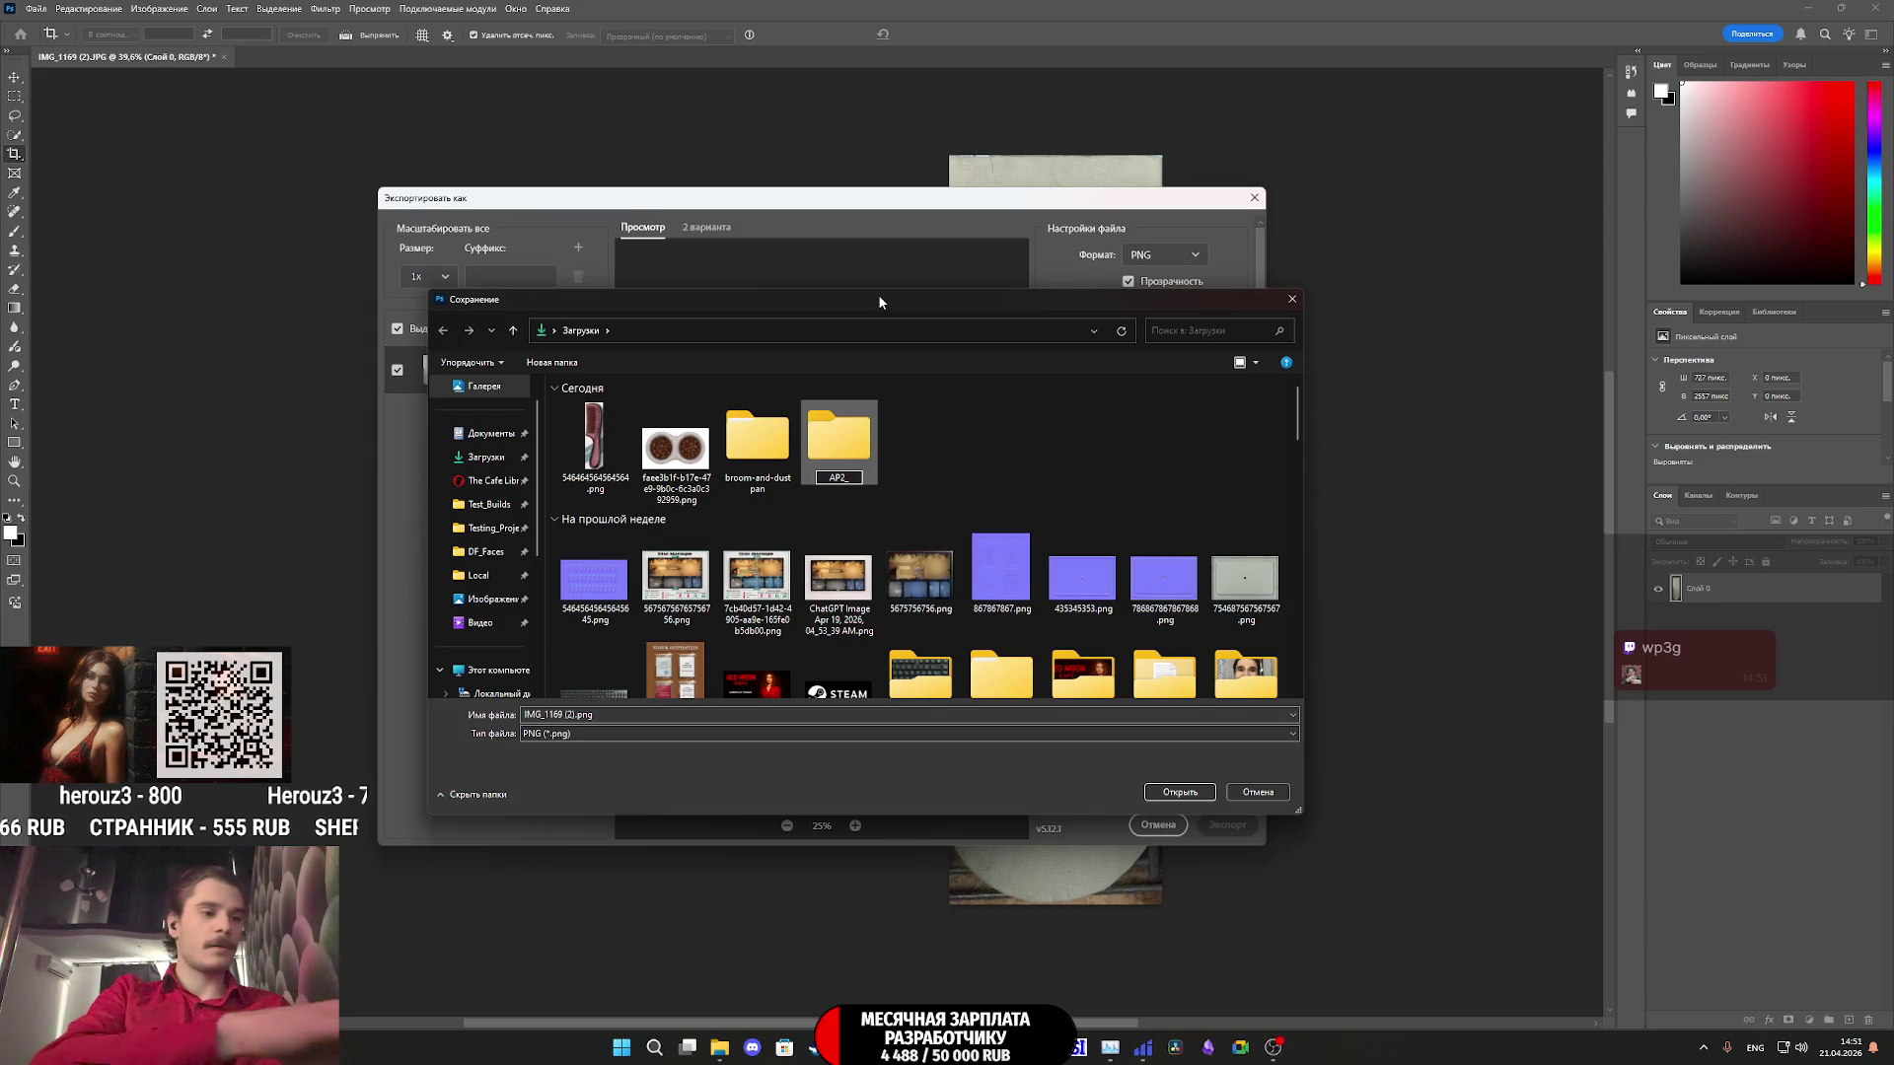
pyautogui.write('Tex')
pyautogui.press('Return')
pyautogui.press('Return')
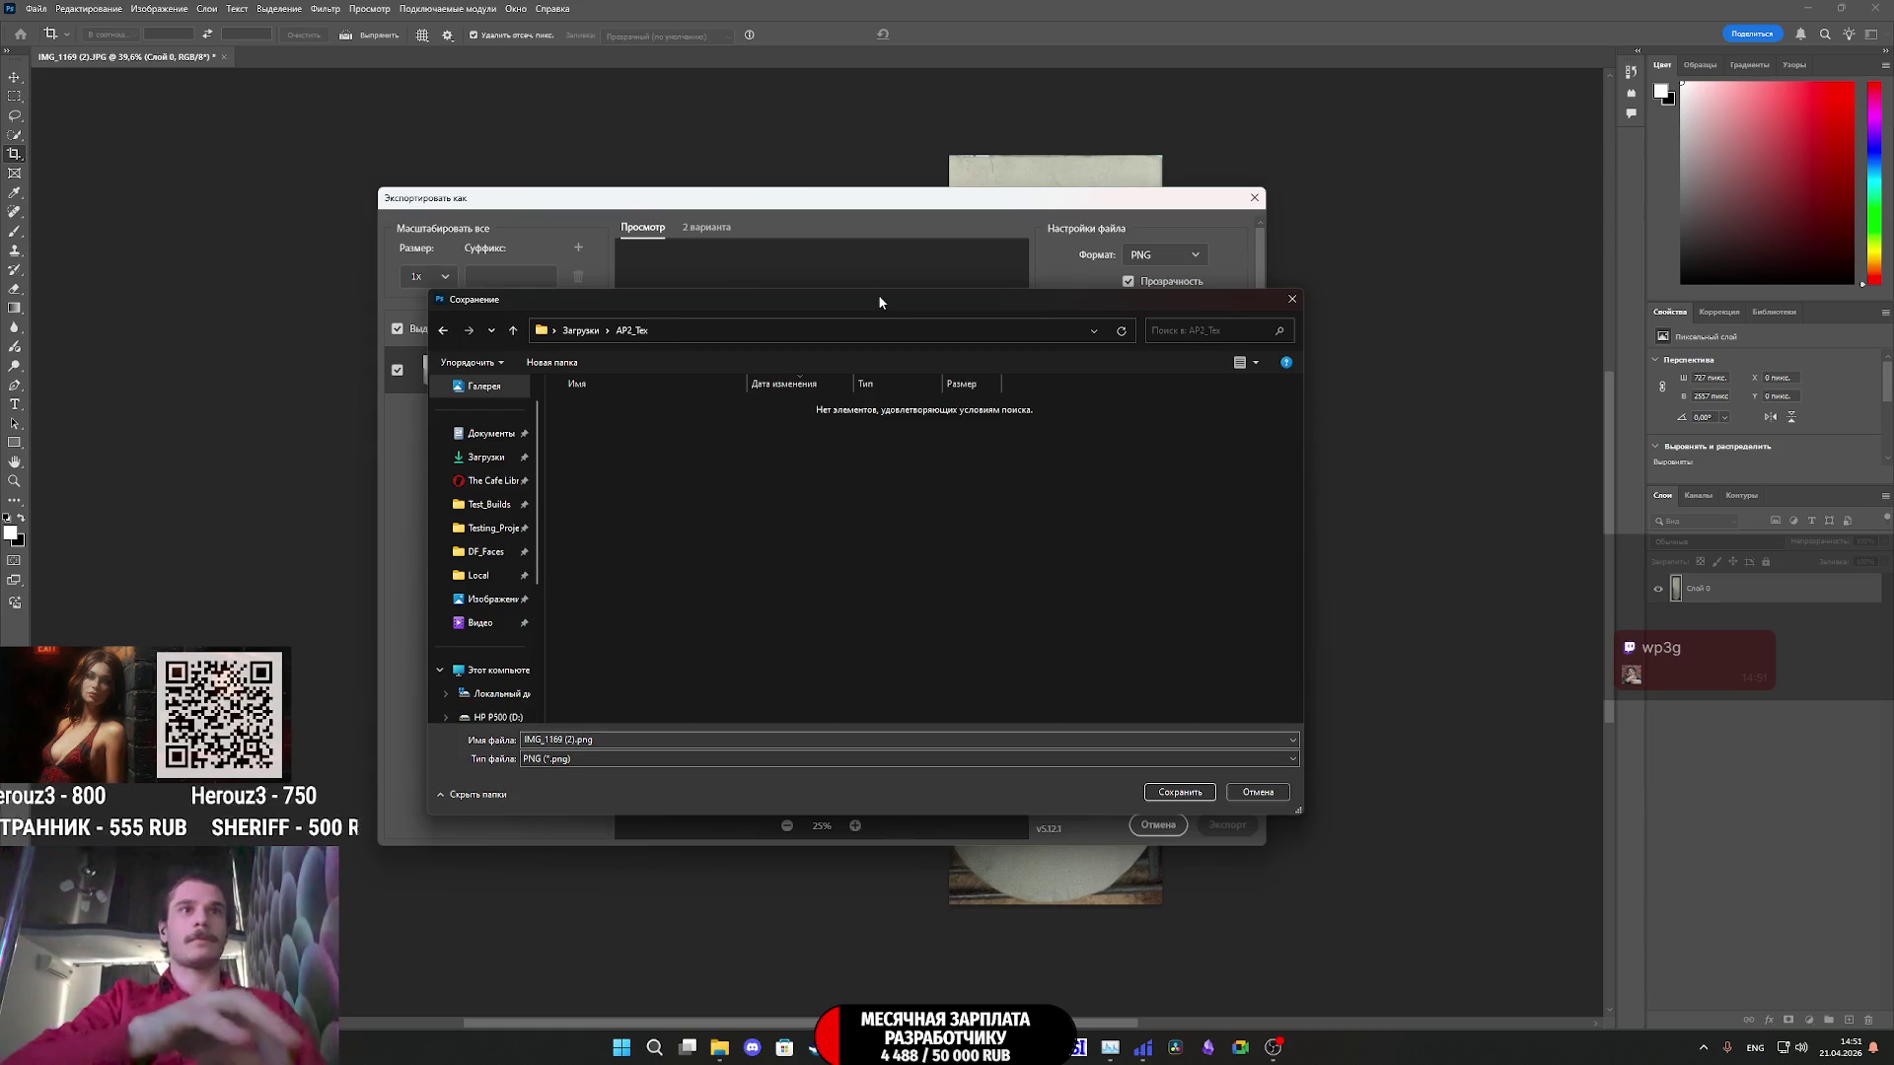
pyautogui.click(1160, 795)
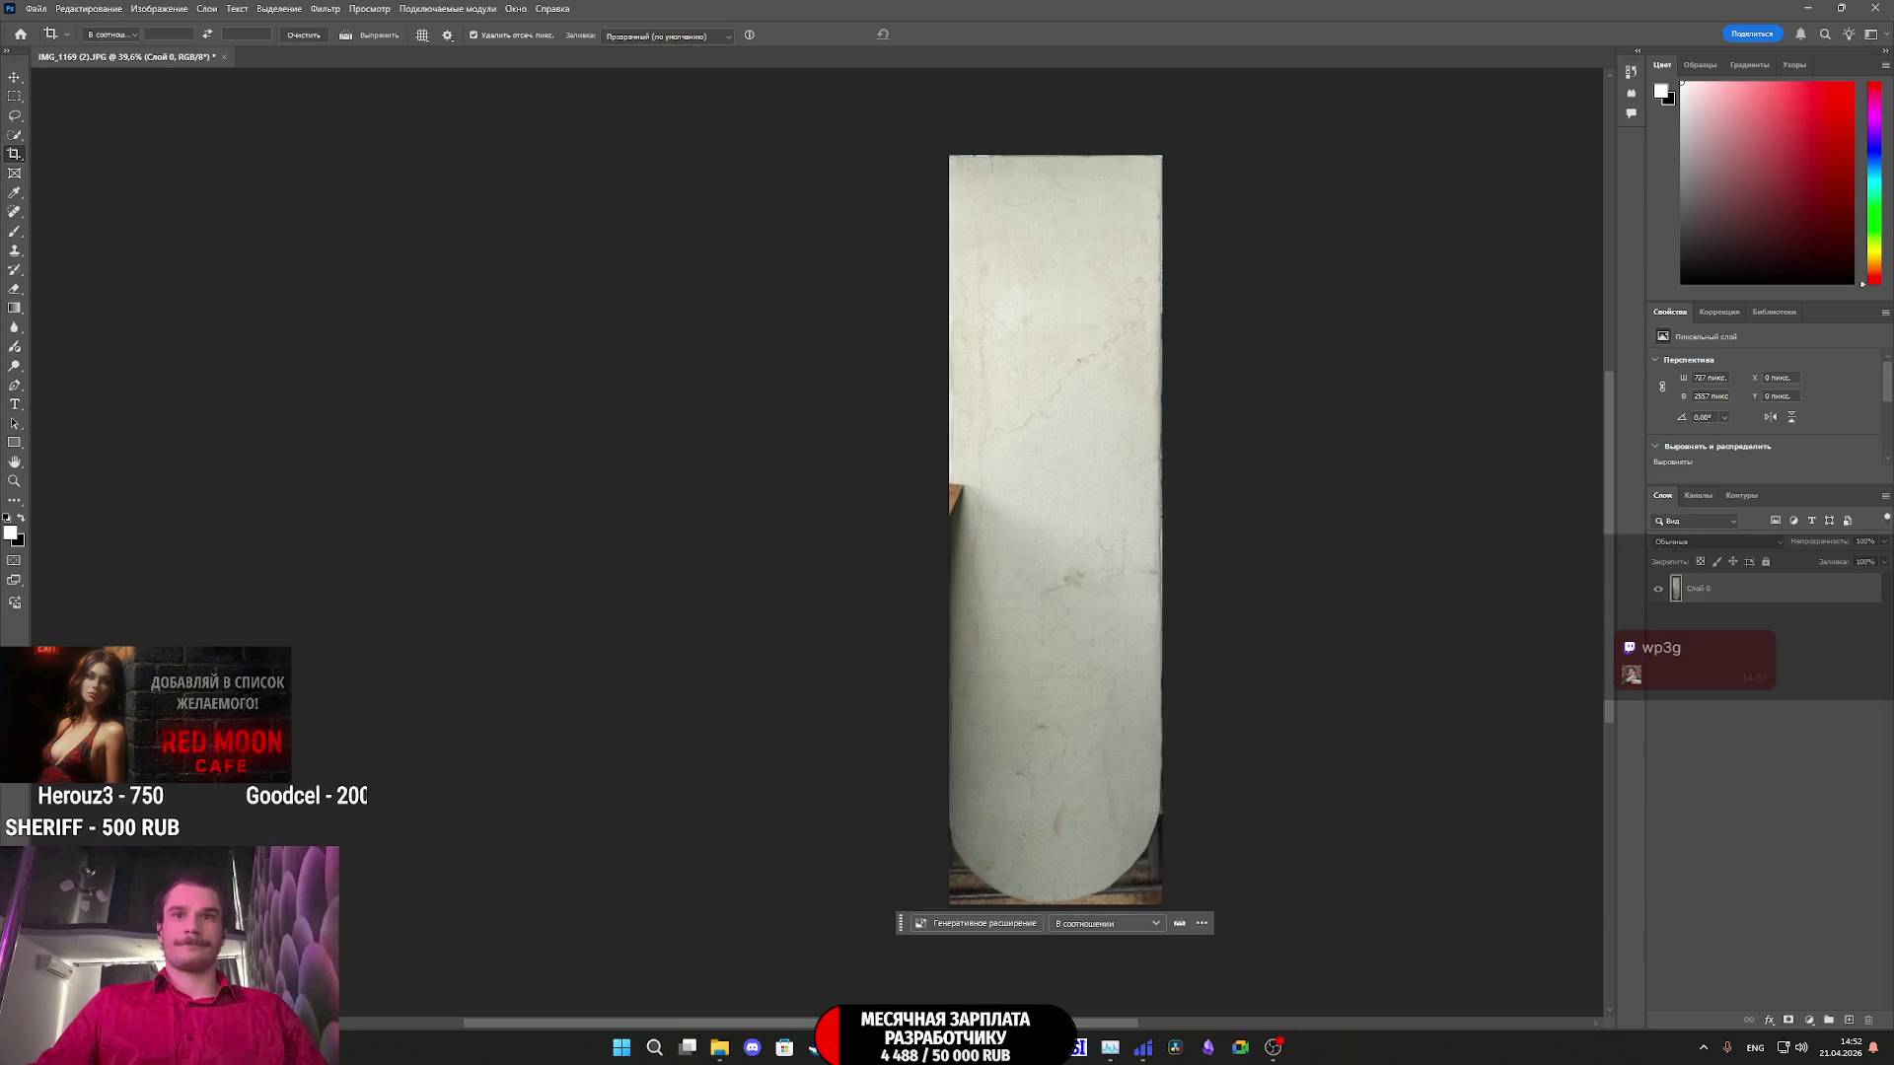
# - Use generative erase on 1.png to remove the brown corner and the board's left-edge strip
pyautogui.hotkey('alt', 'Tab')
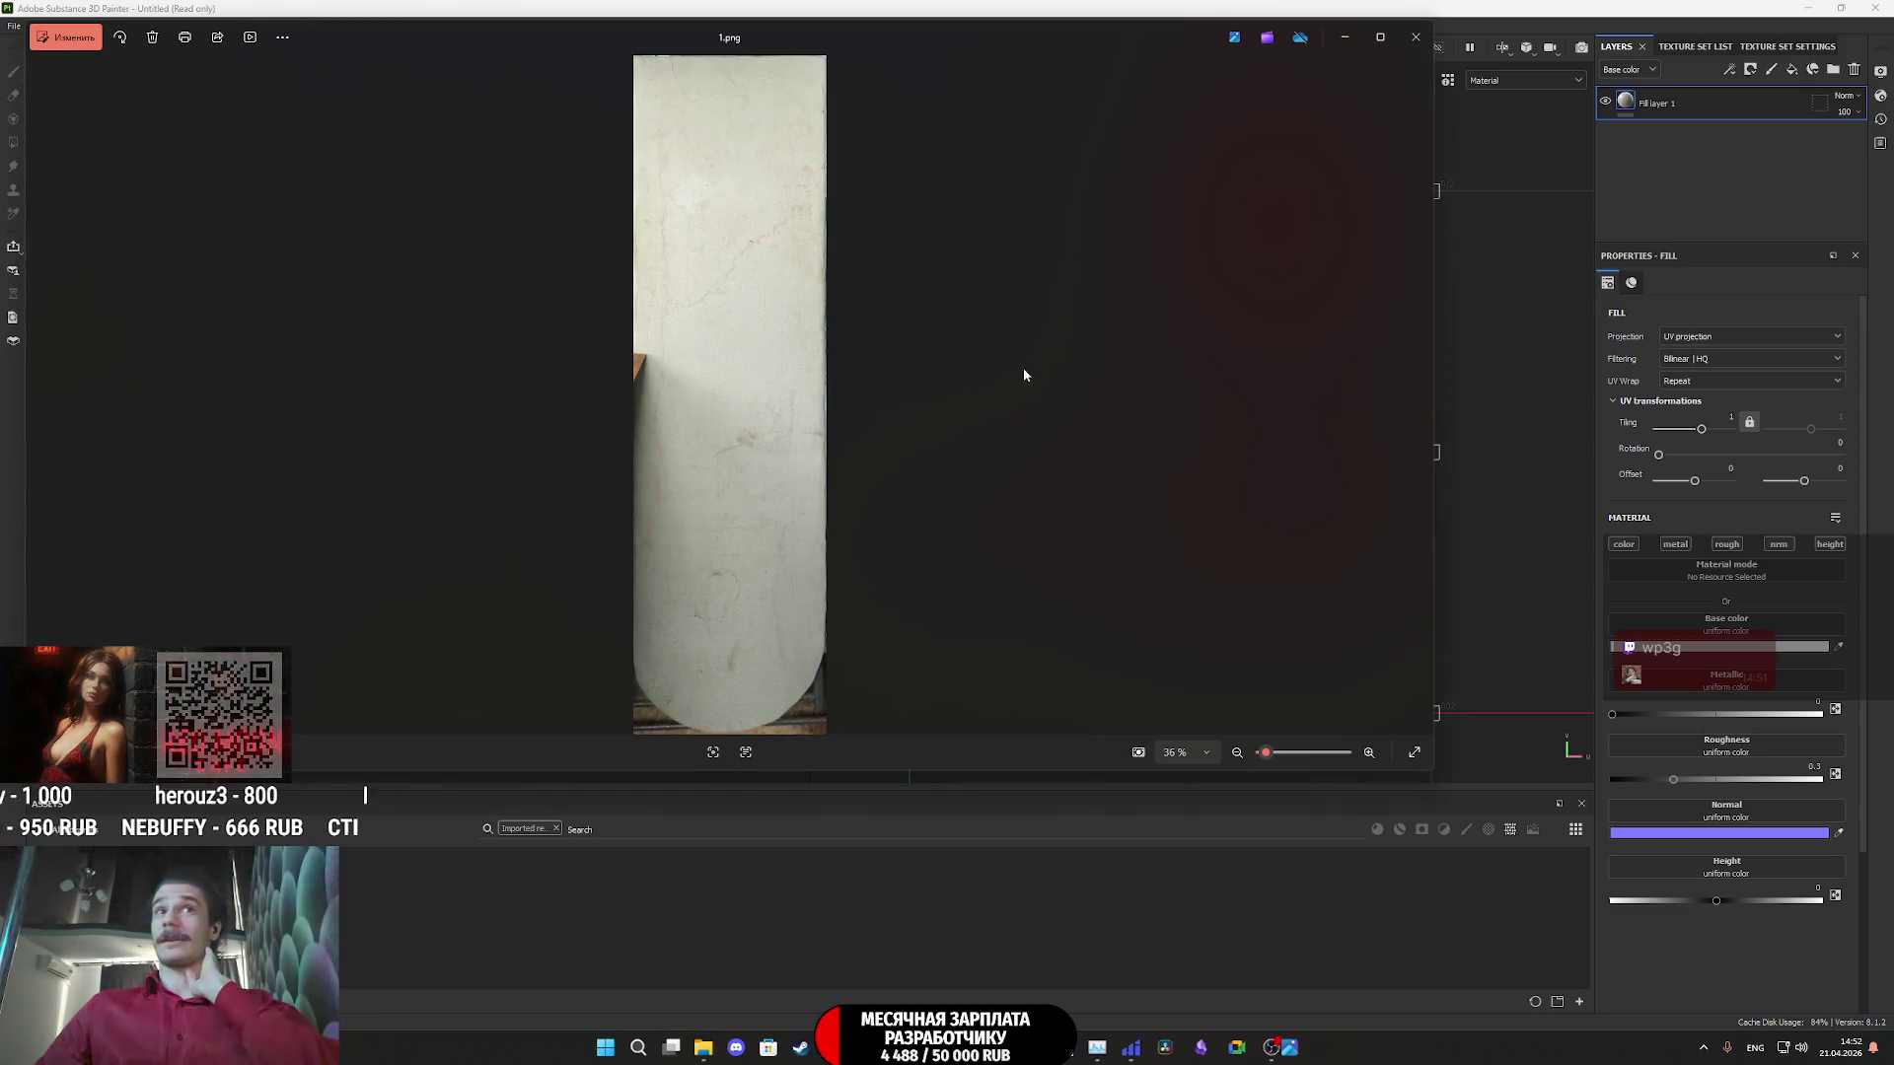
pyautogui.click(65, 36)
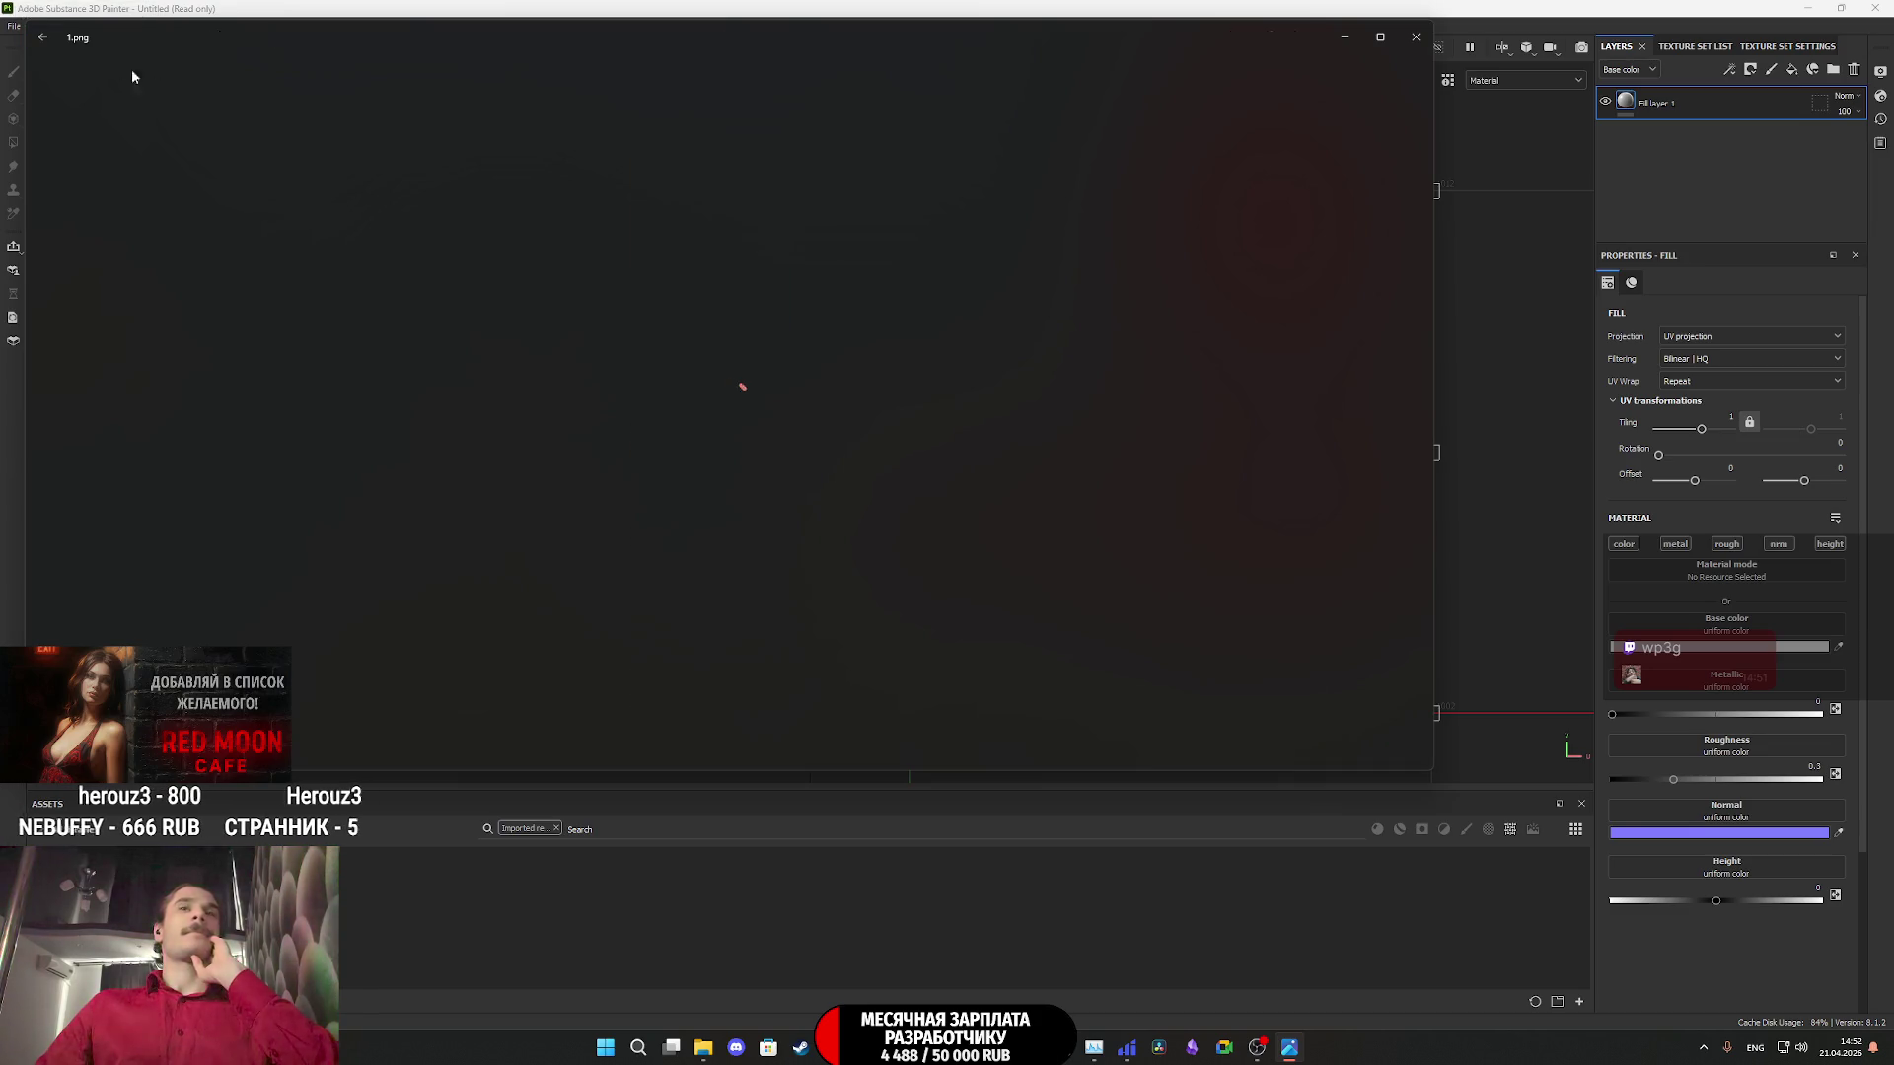
pyautogui.click(884, 85)
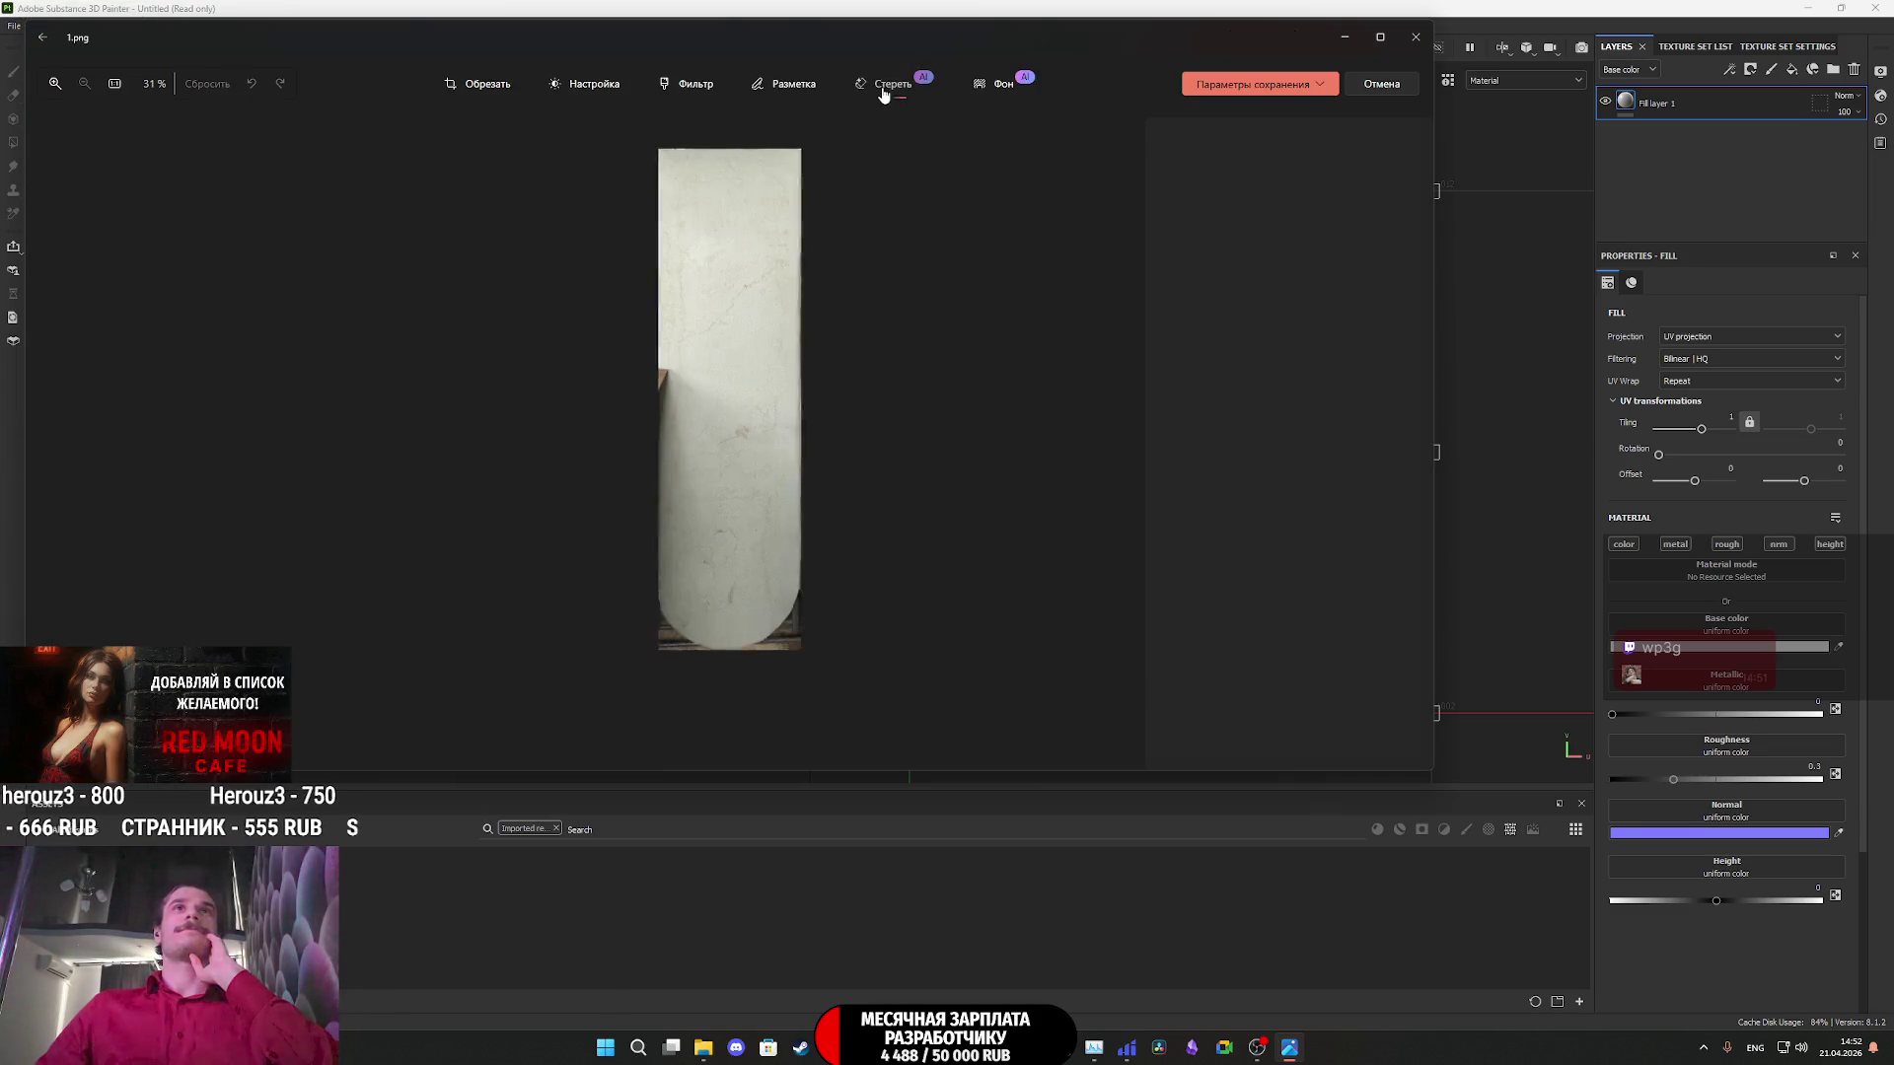
pyautogui.scroll(5, 465, 401)
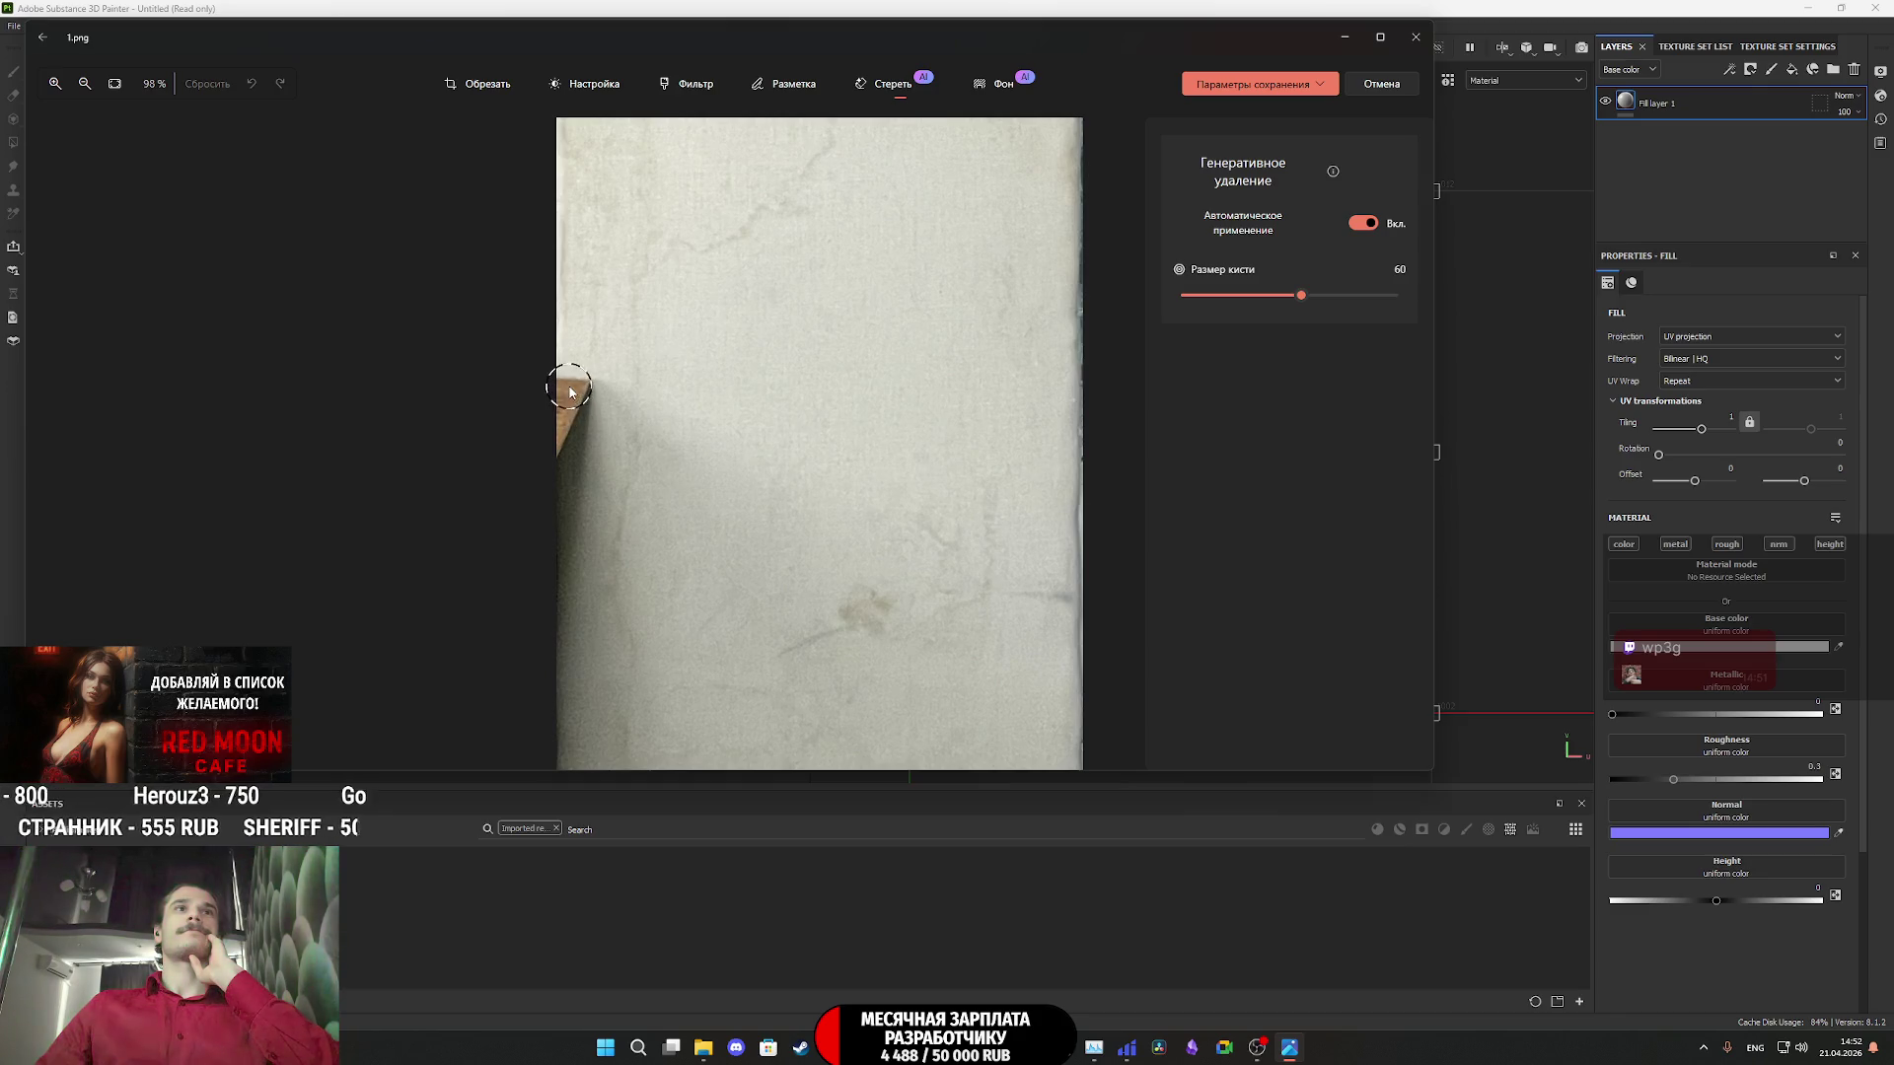
pyautogui.moveTo(569, 392)
pyautogui.mouseDown()
pyautogui.moveTo(559, 606)
pyautogui.moveTo(549, 389)
pyautogui.mouseUp()
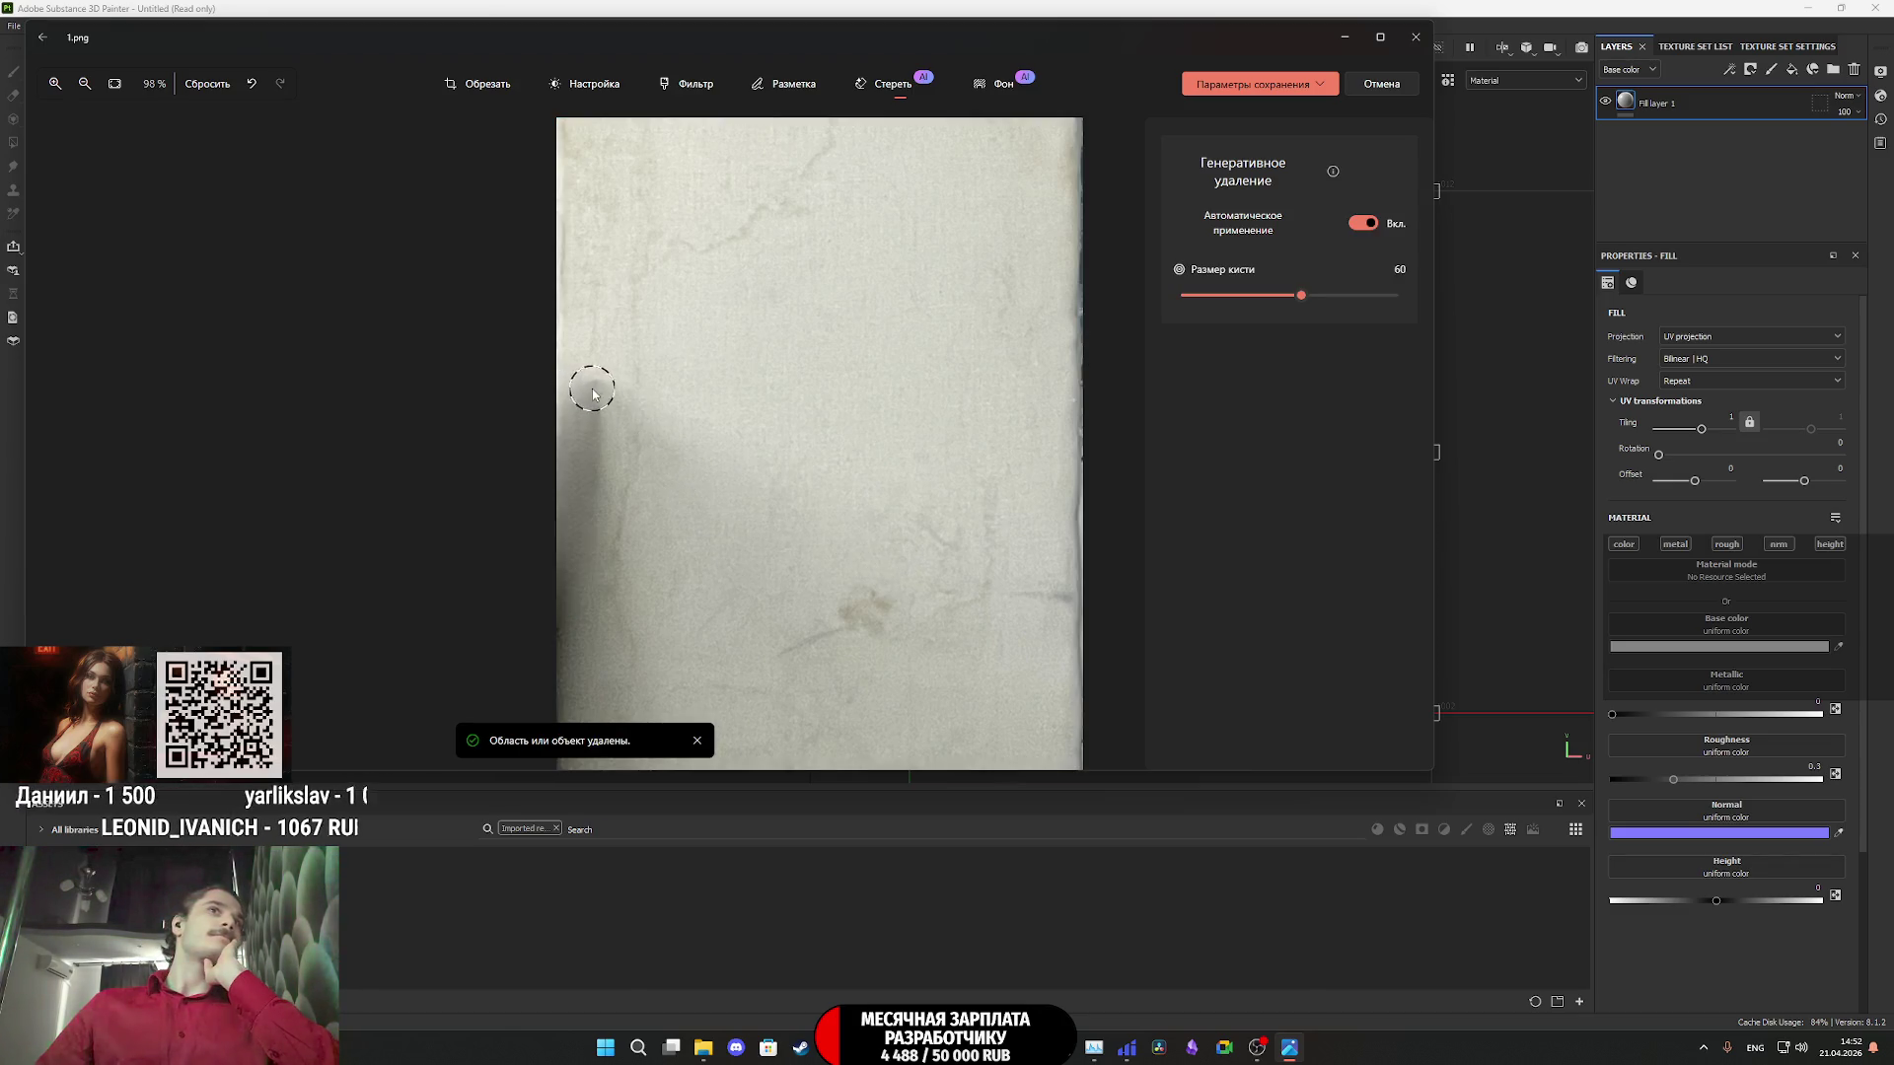
pyautogui.moveTo(593, 394); pyautogui.dragTo(585, 557)
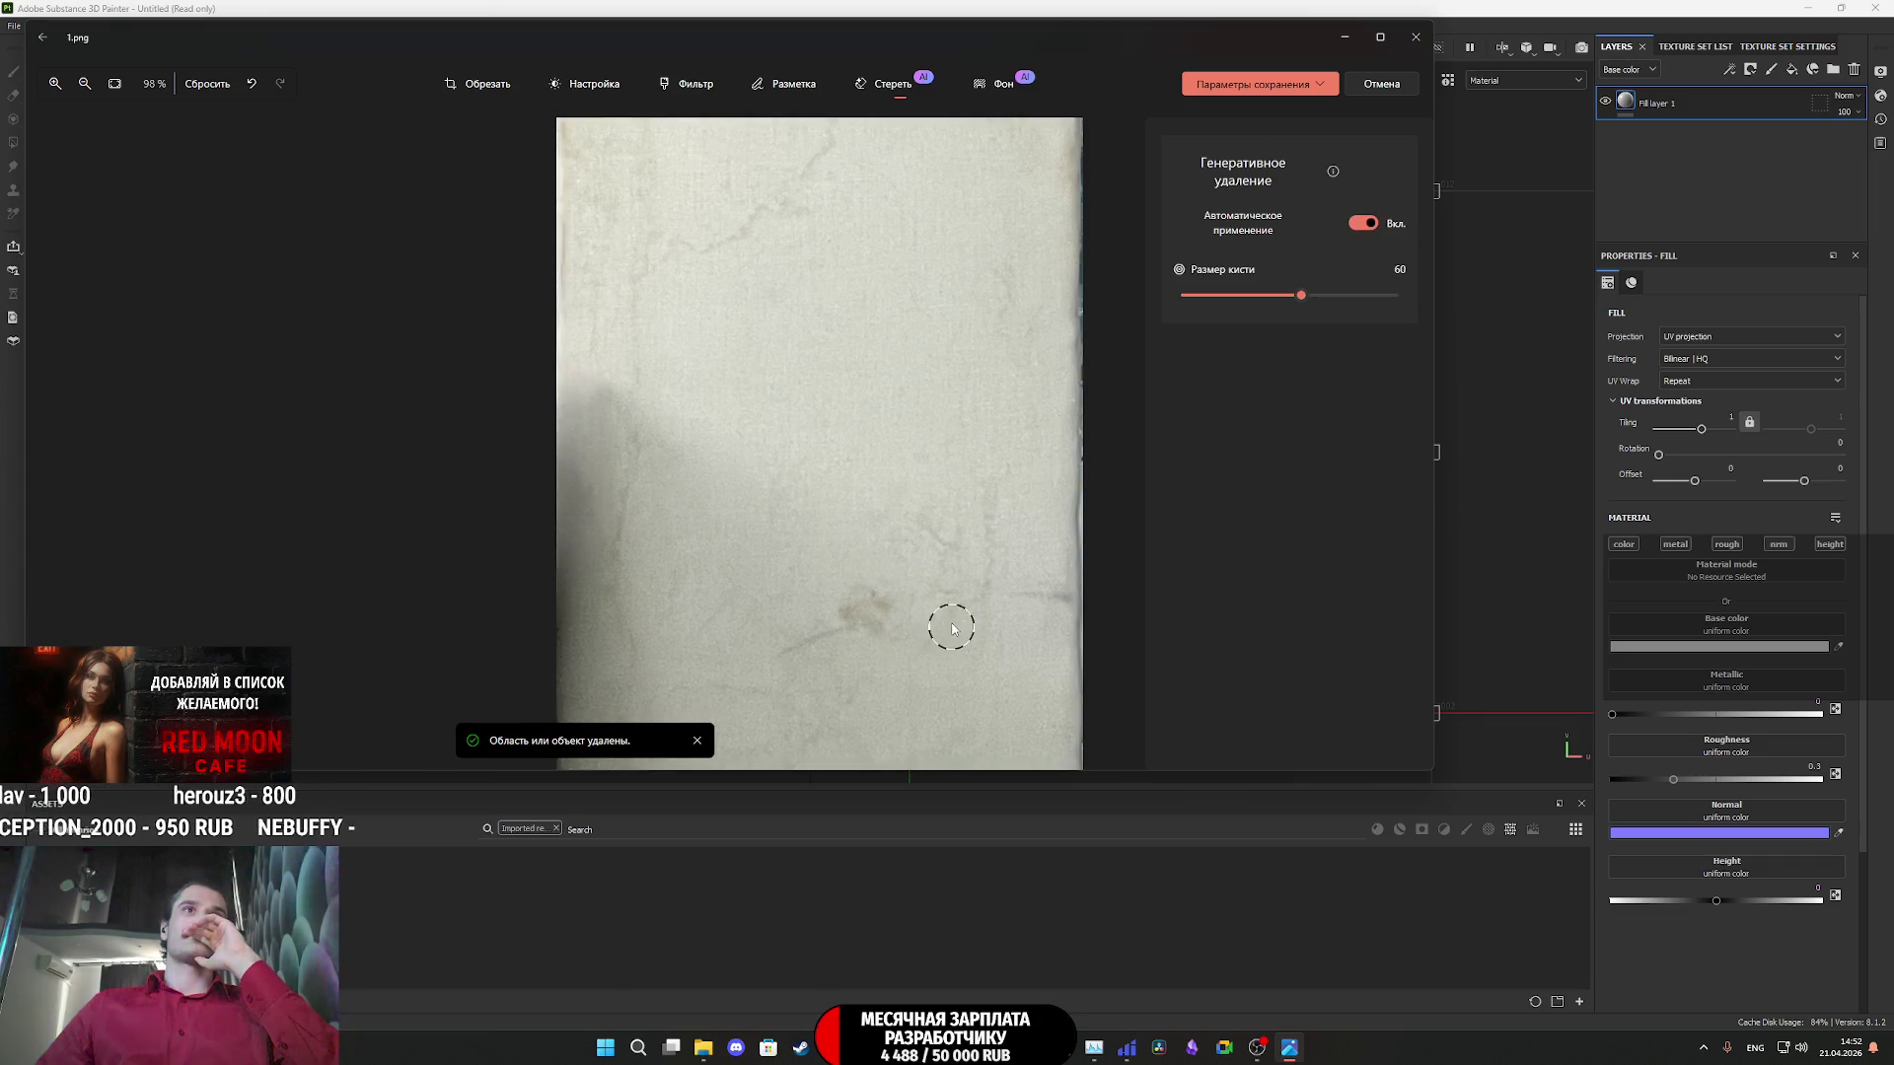
# - Erase the remaining brown left-edge spots and save the cleaned 1.png
pyautogui.scroll(-5, 783, 592)
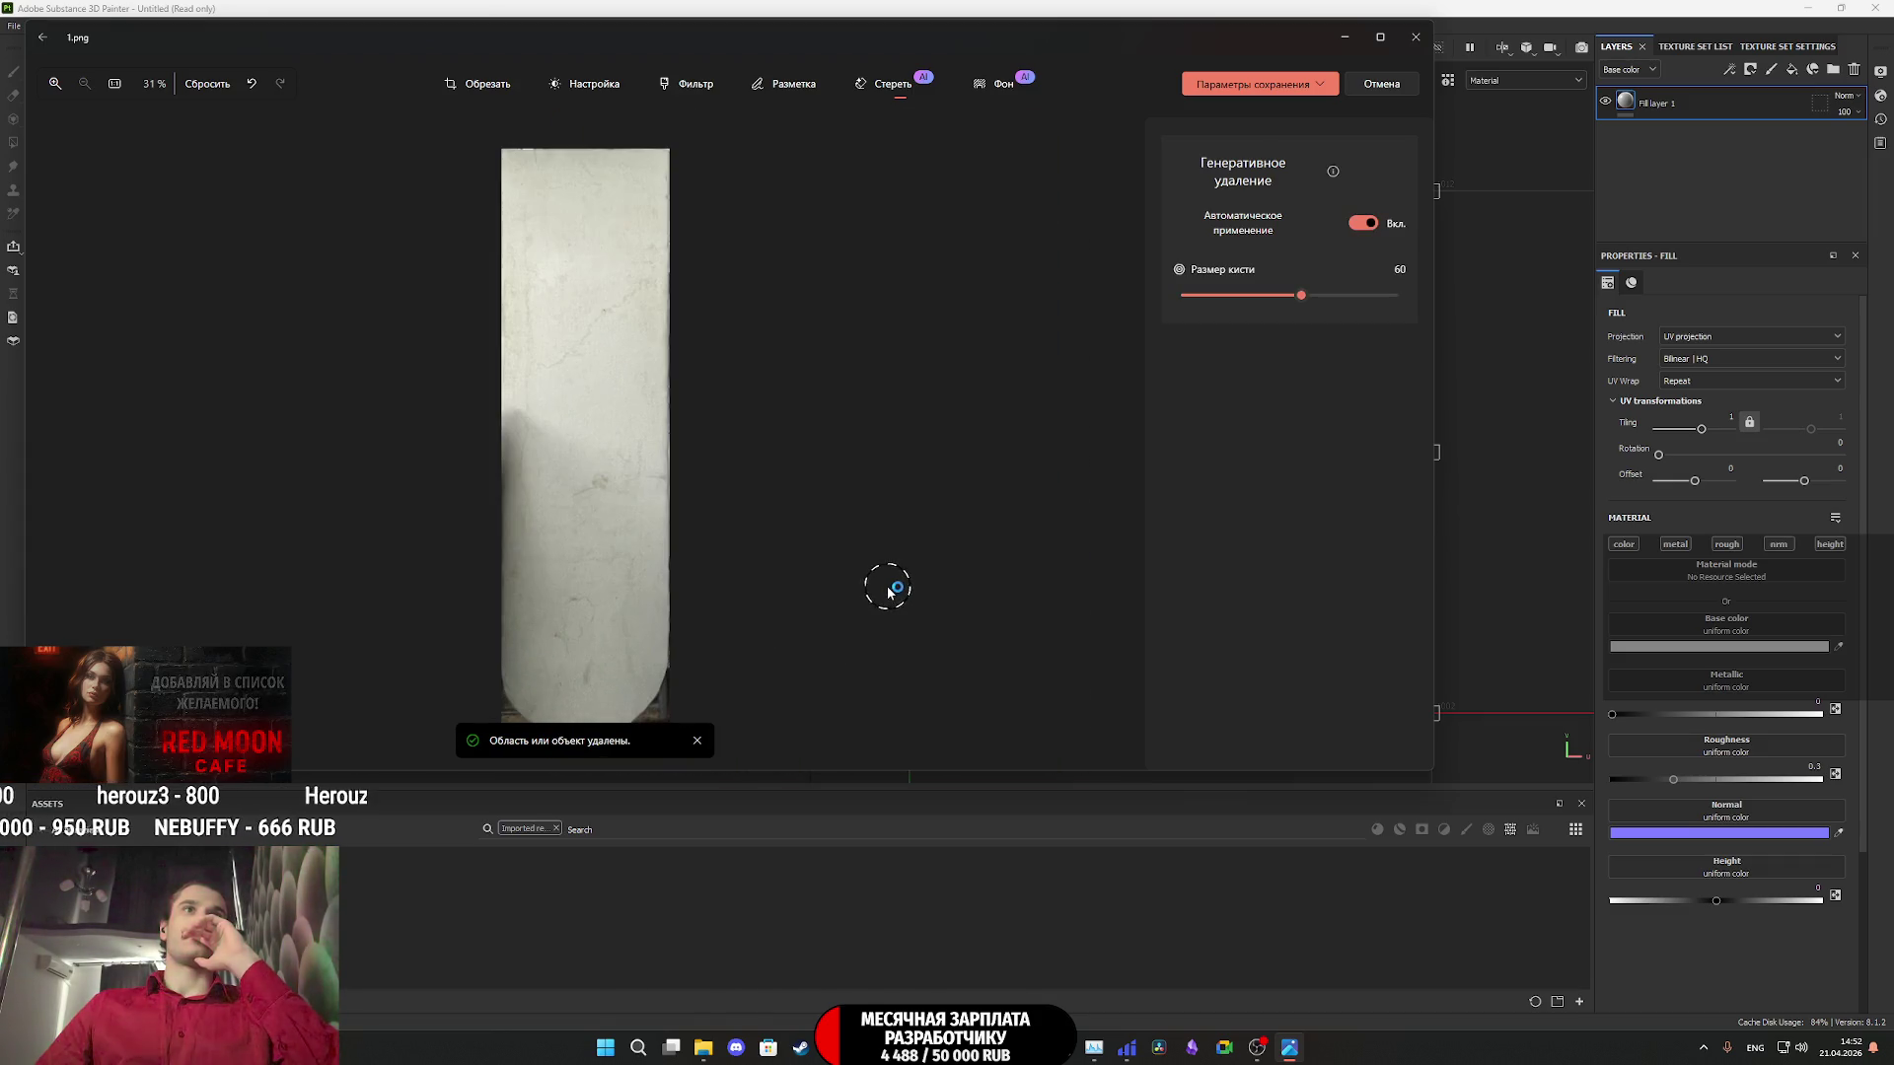
pyautogui.moveTo(518, 463)
pyautogui.mouseDown()
pyautogui.moveTo(503, 431)
pyautogui.moveTo(501, 544)
pyautogui.mouseUp()
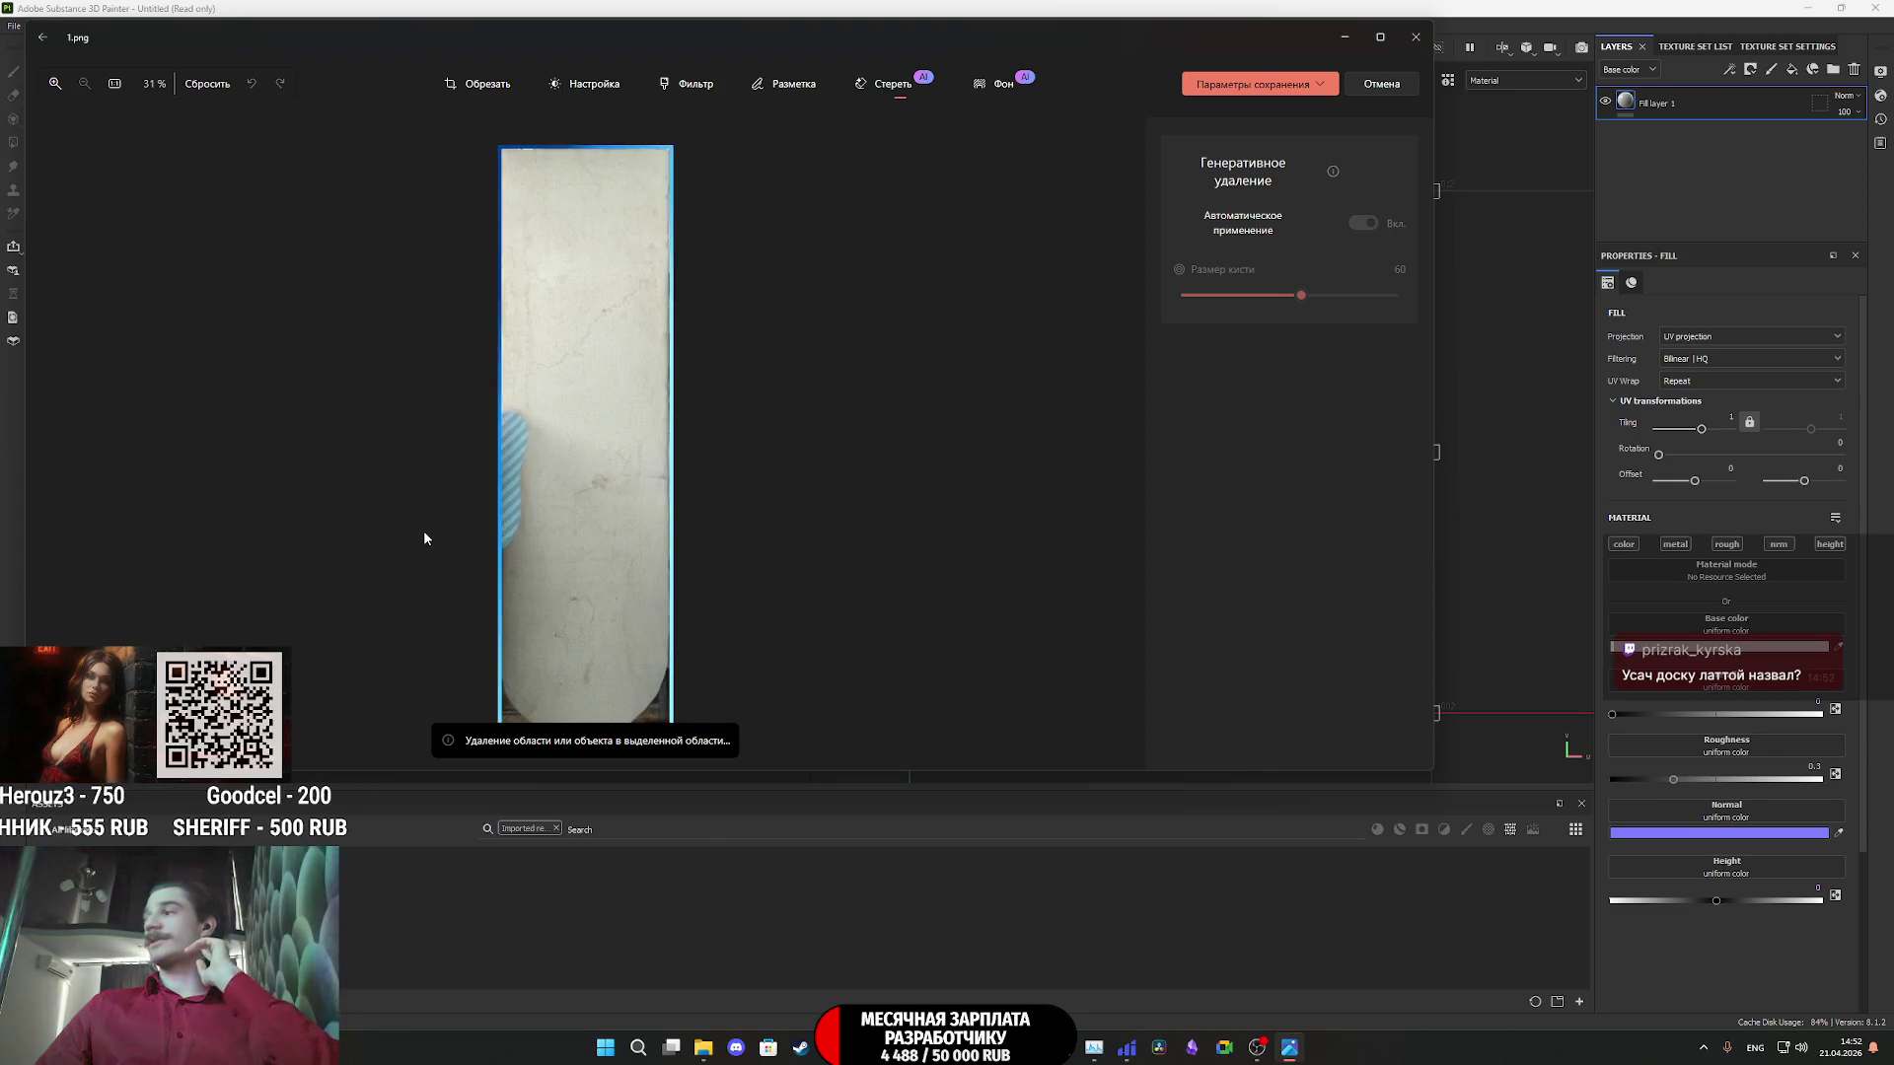
pyautogui.click(512, 431)
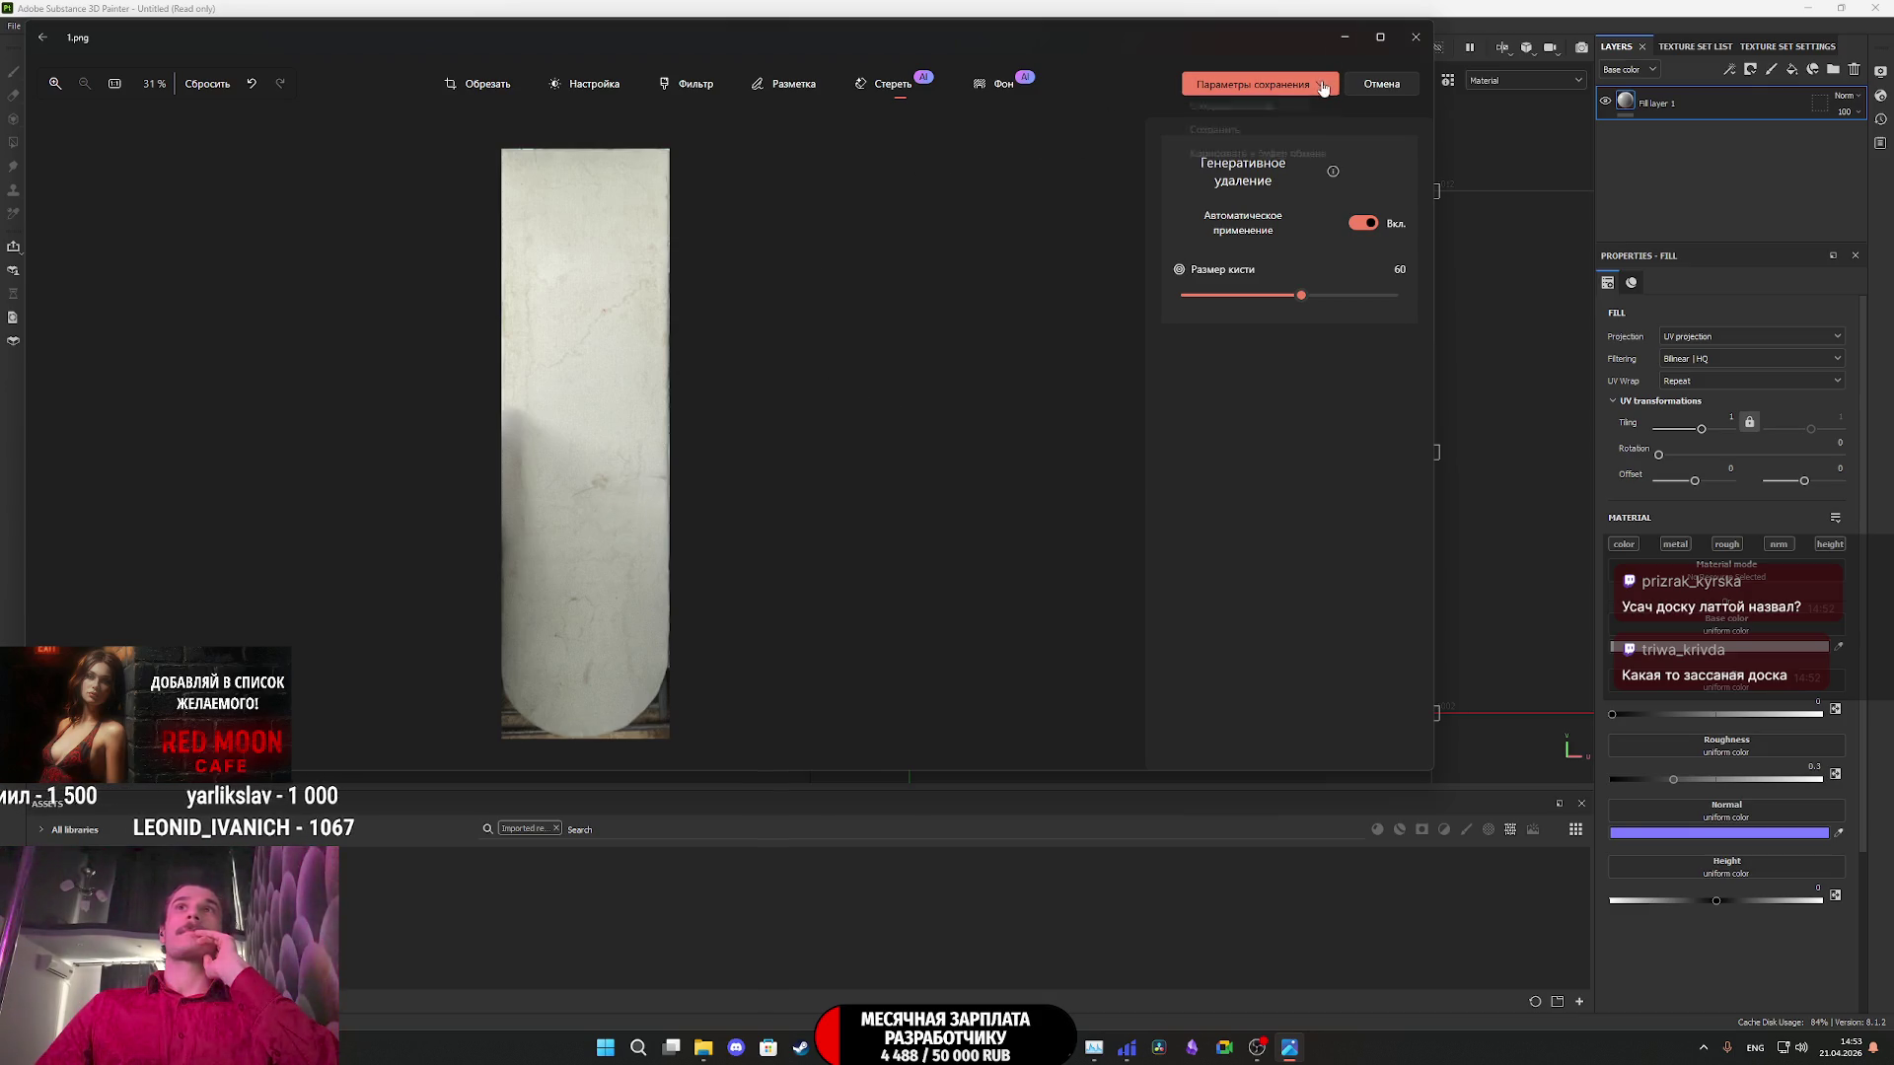
pyautogui.click(1283, 84)
pyautogui.click(1253, 139)
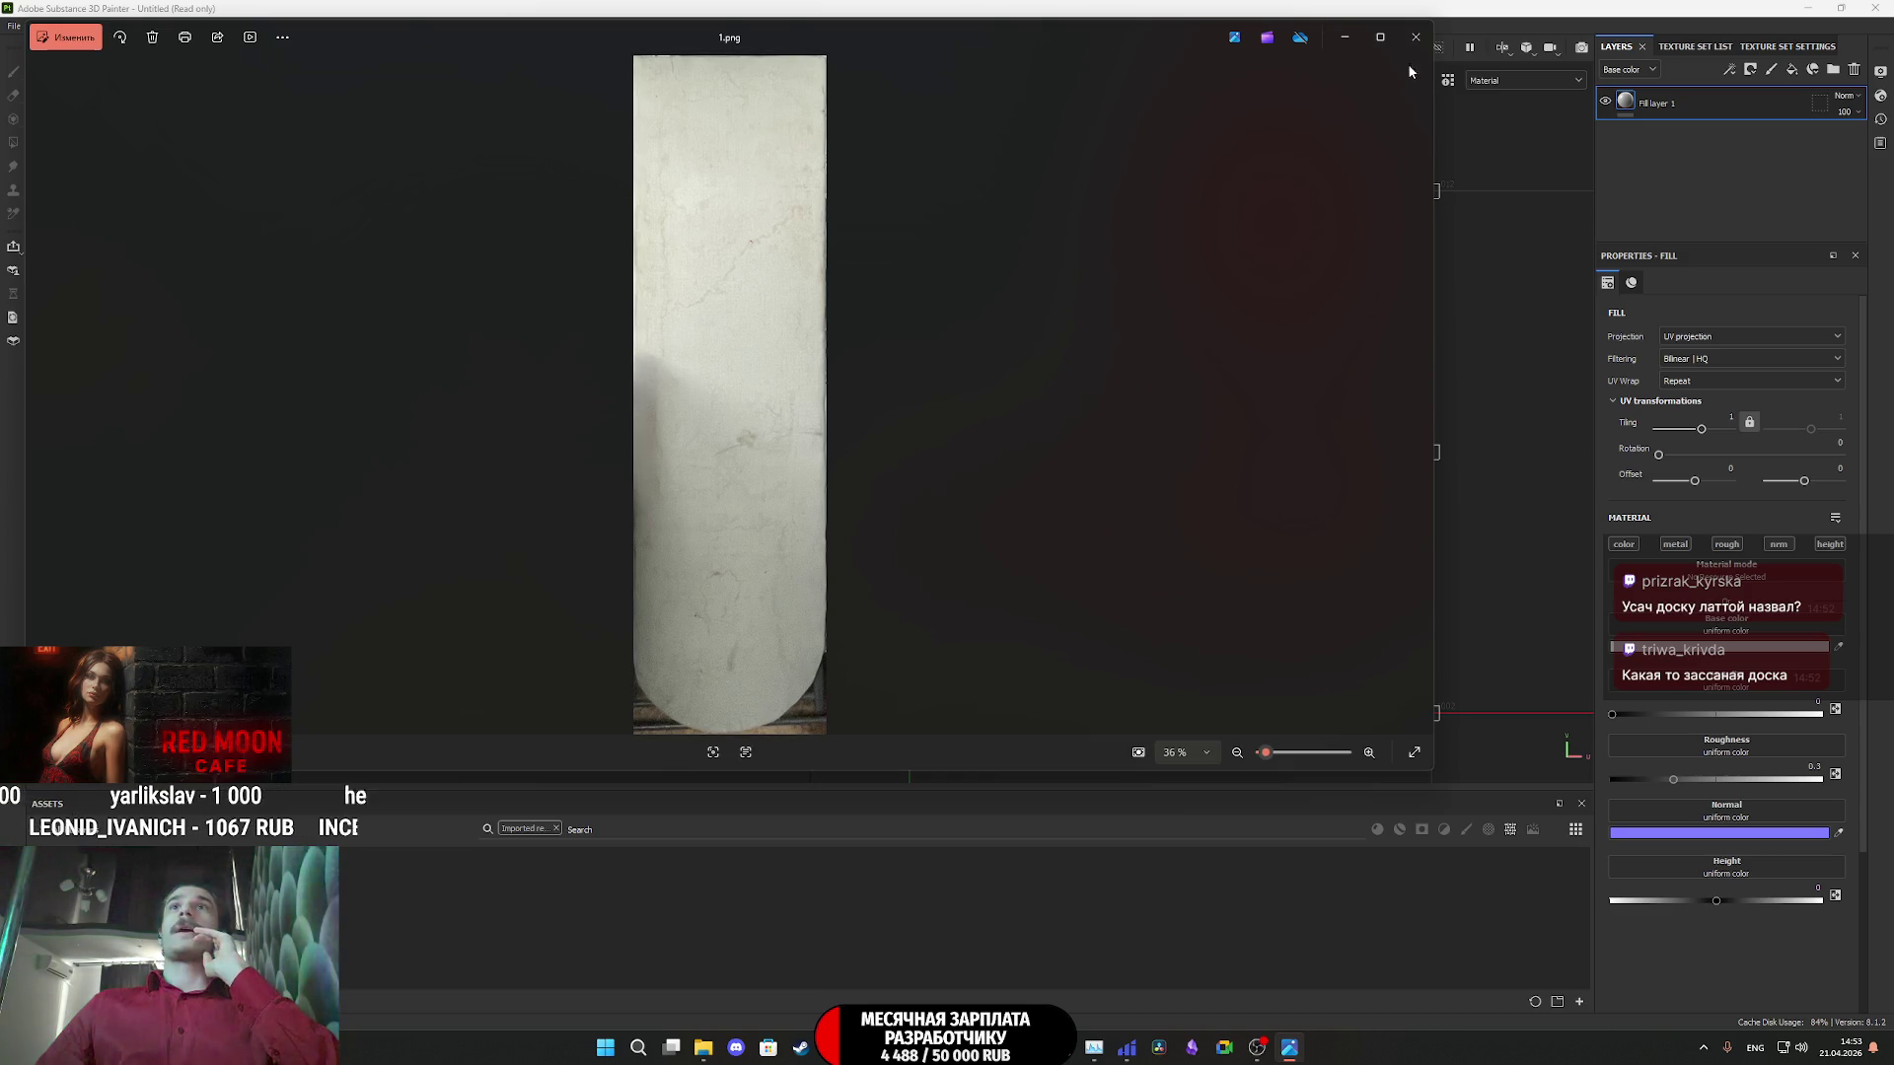
# - Import 1.png into the Untitled project as a texture for Fill layer 1's base colour
pyautogui.click(1417, 41)
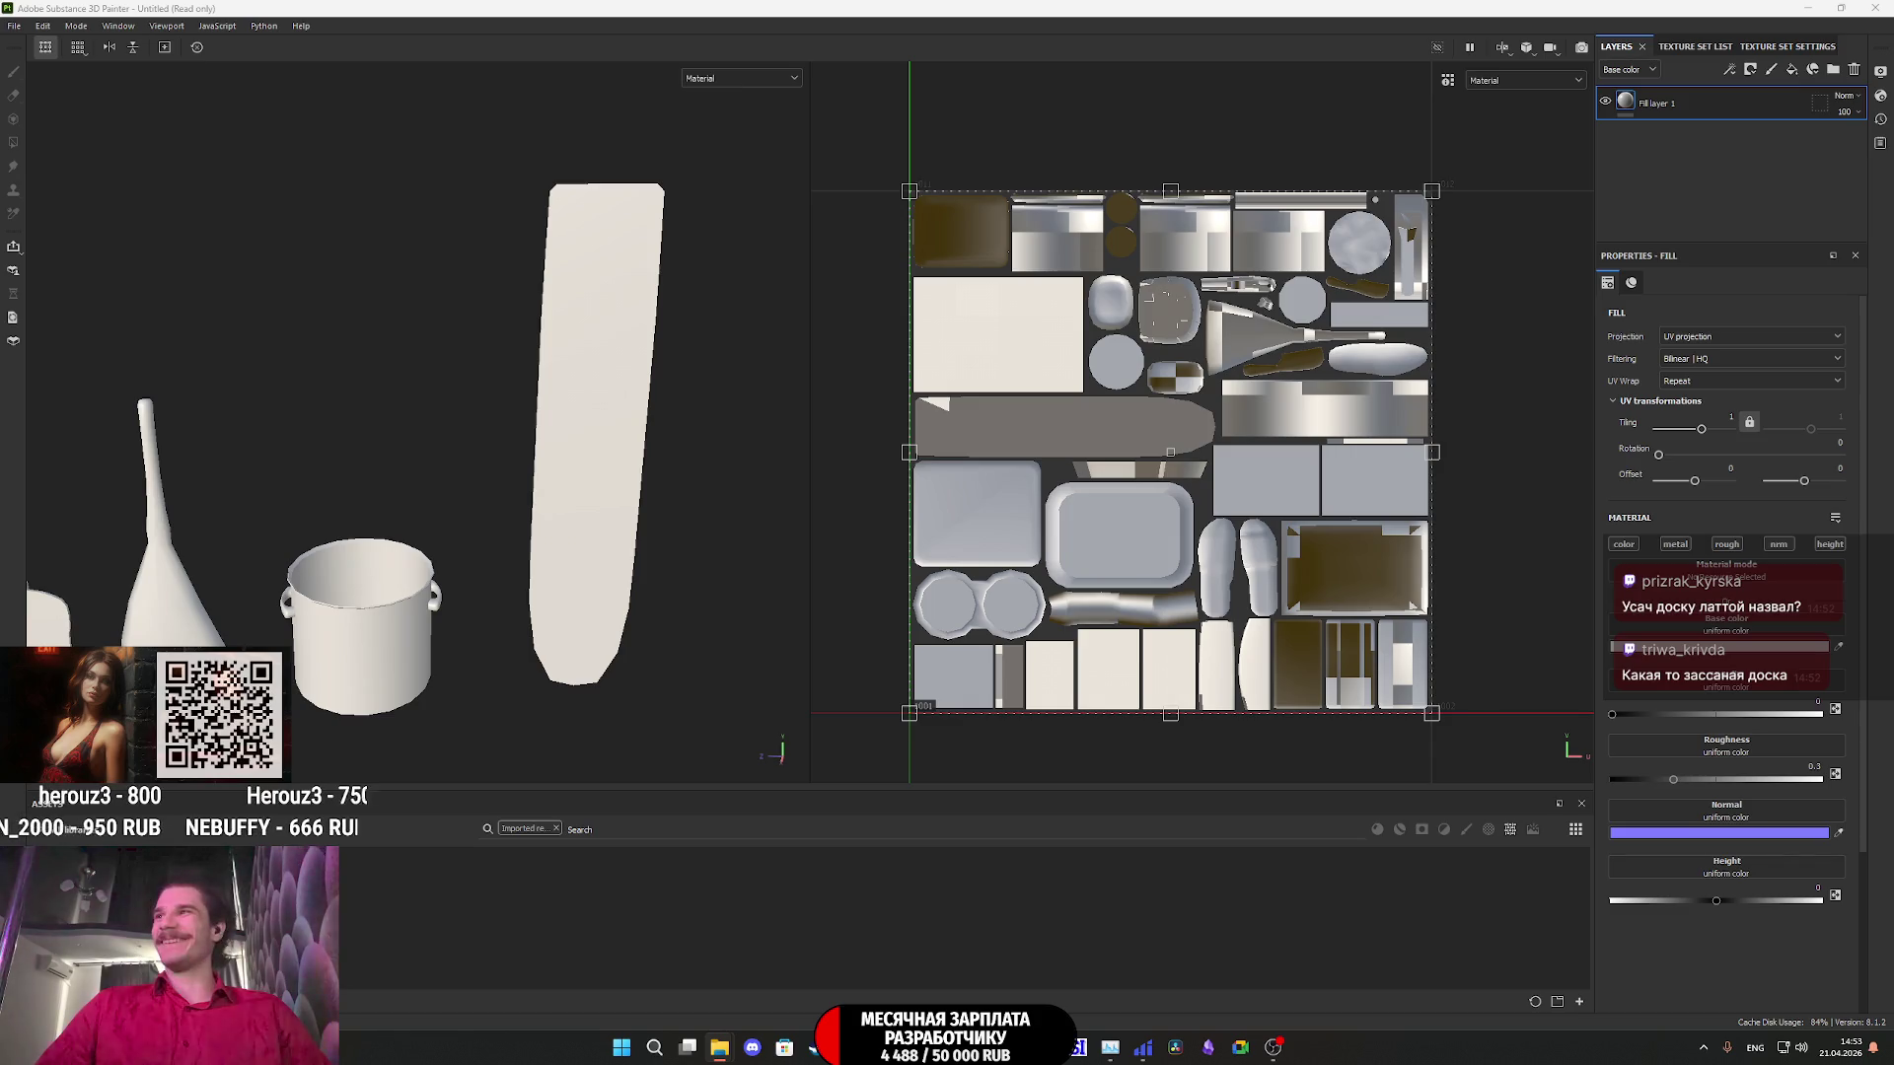
pyautogui.moveTo(1500, 833); pyautogui.dragTo(1263, 926)
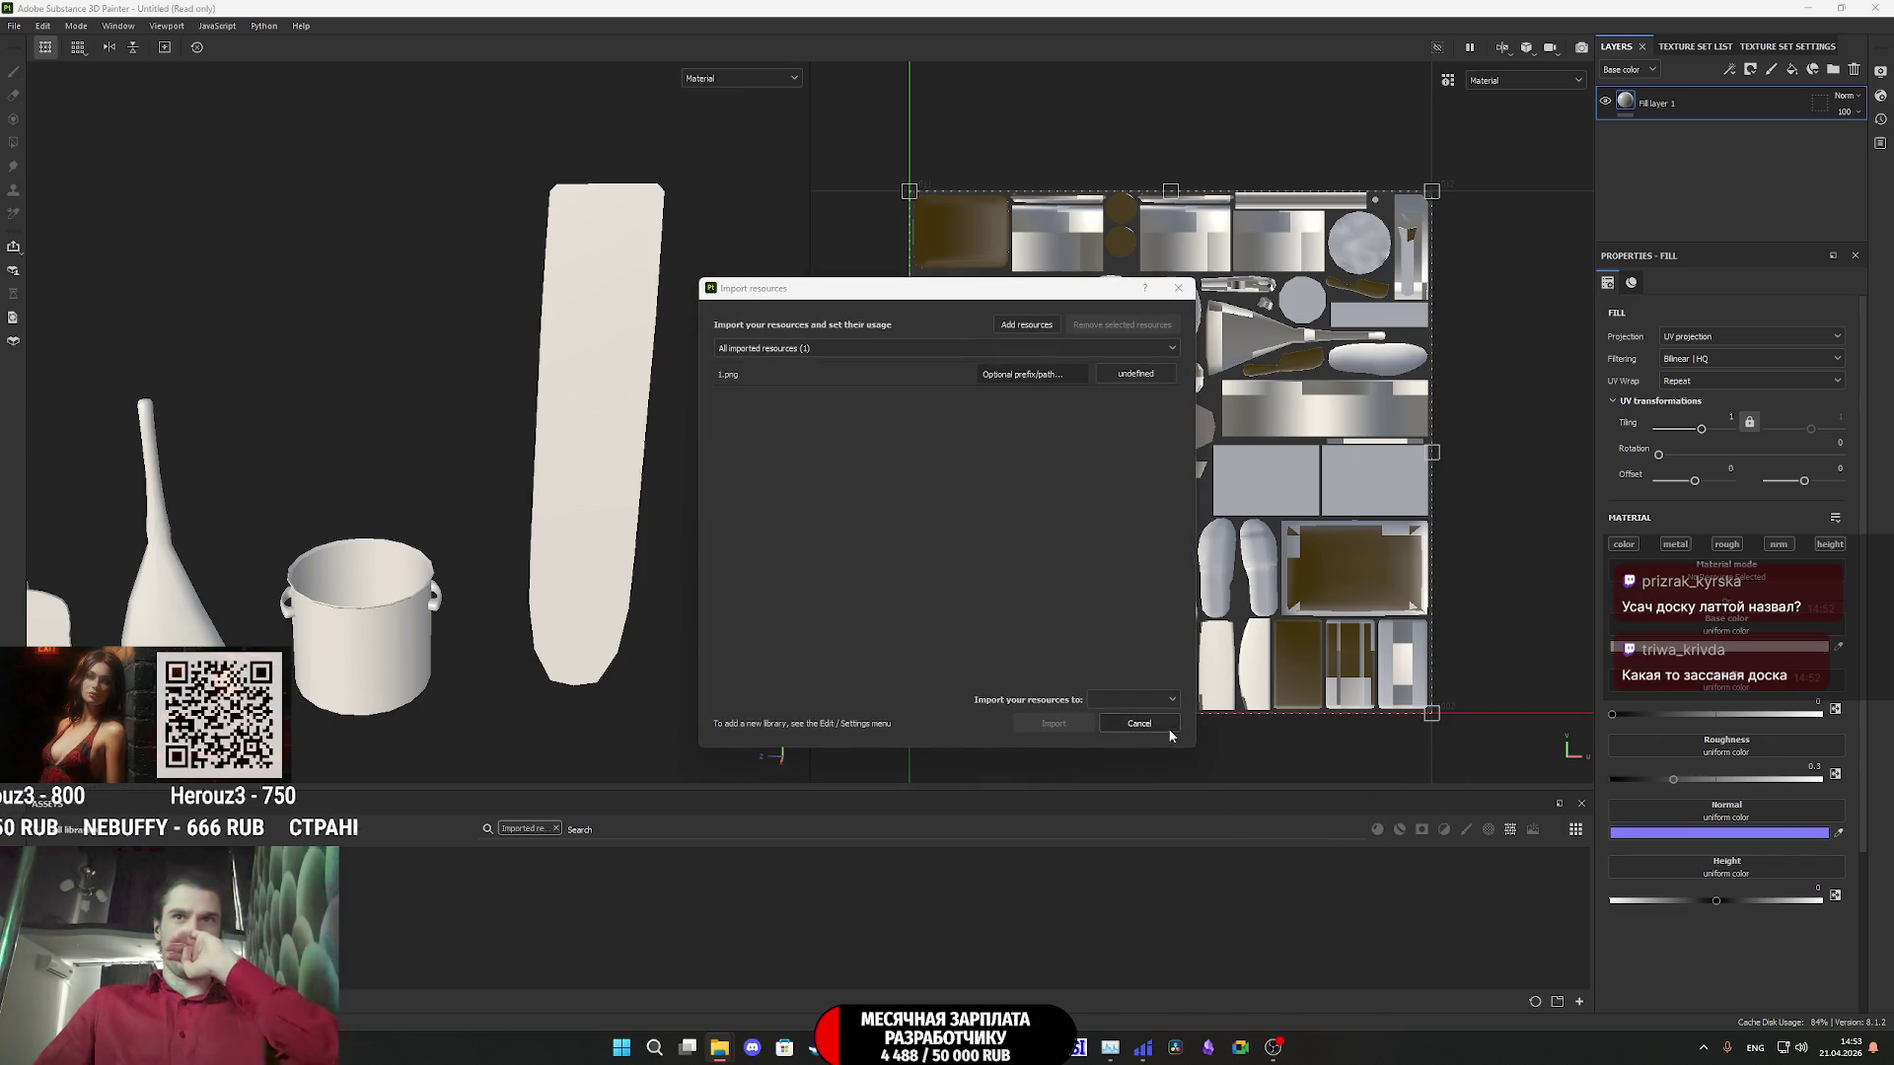
pyautogui.click(1144, 699)
pyautogui.click(1120, 718)
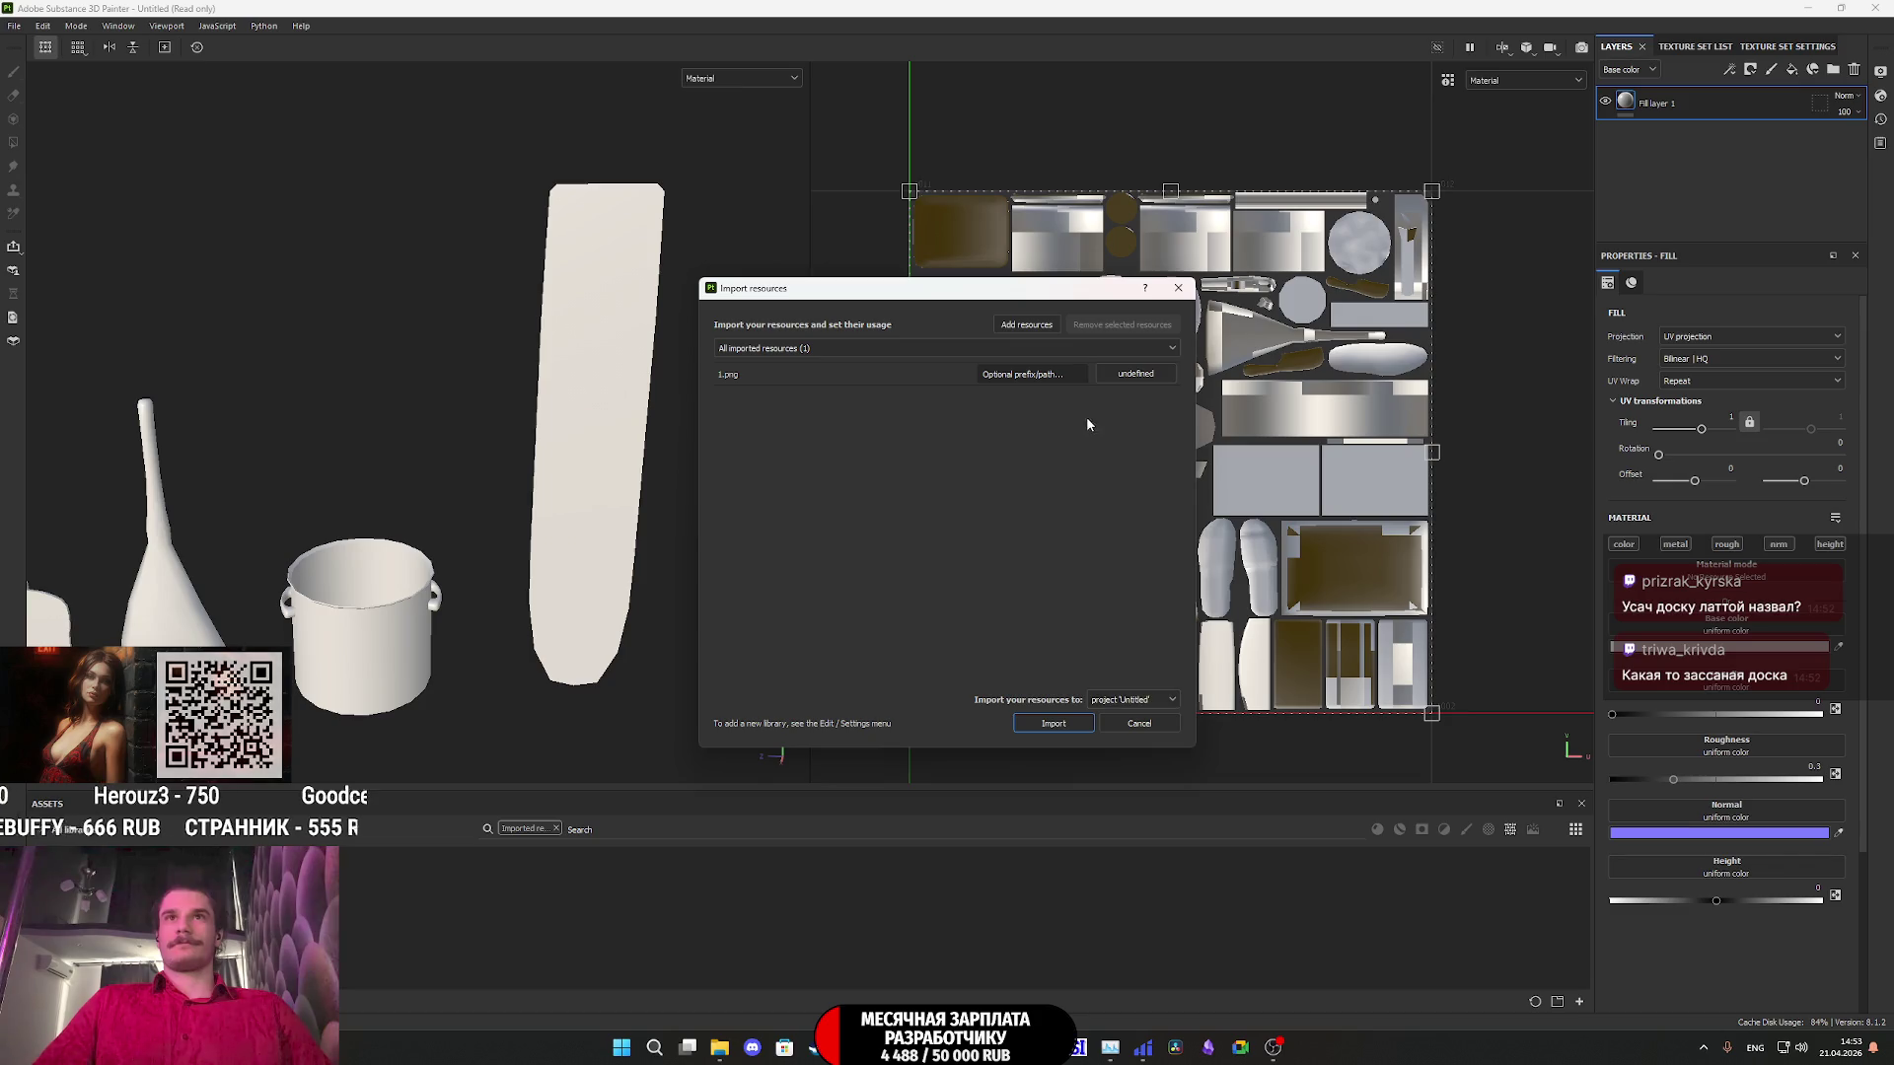
pyautogui.click(1135, 372)
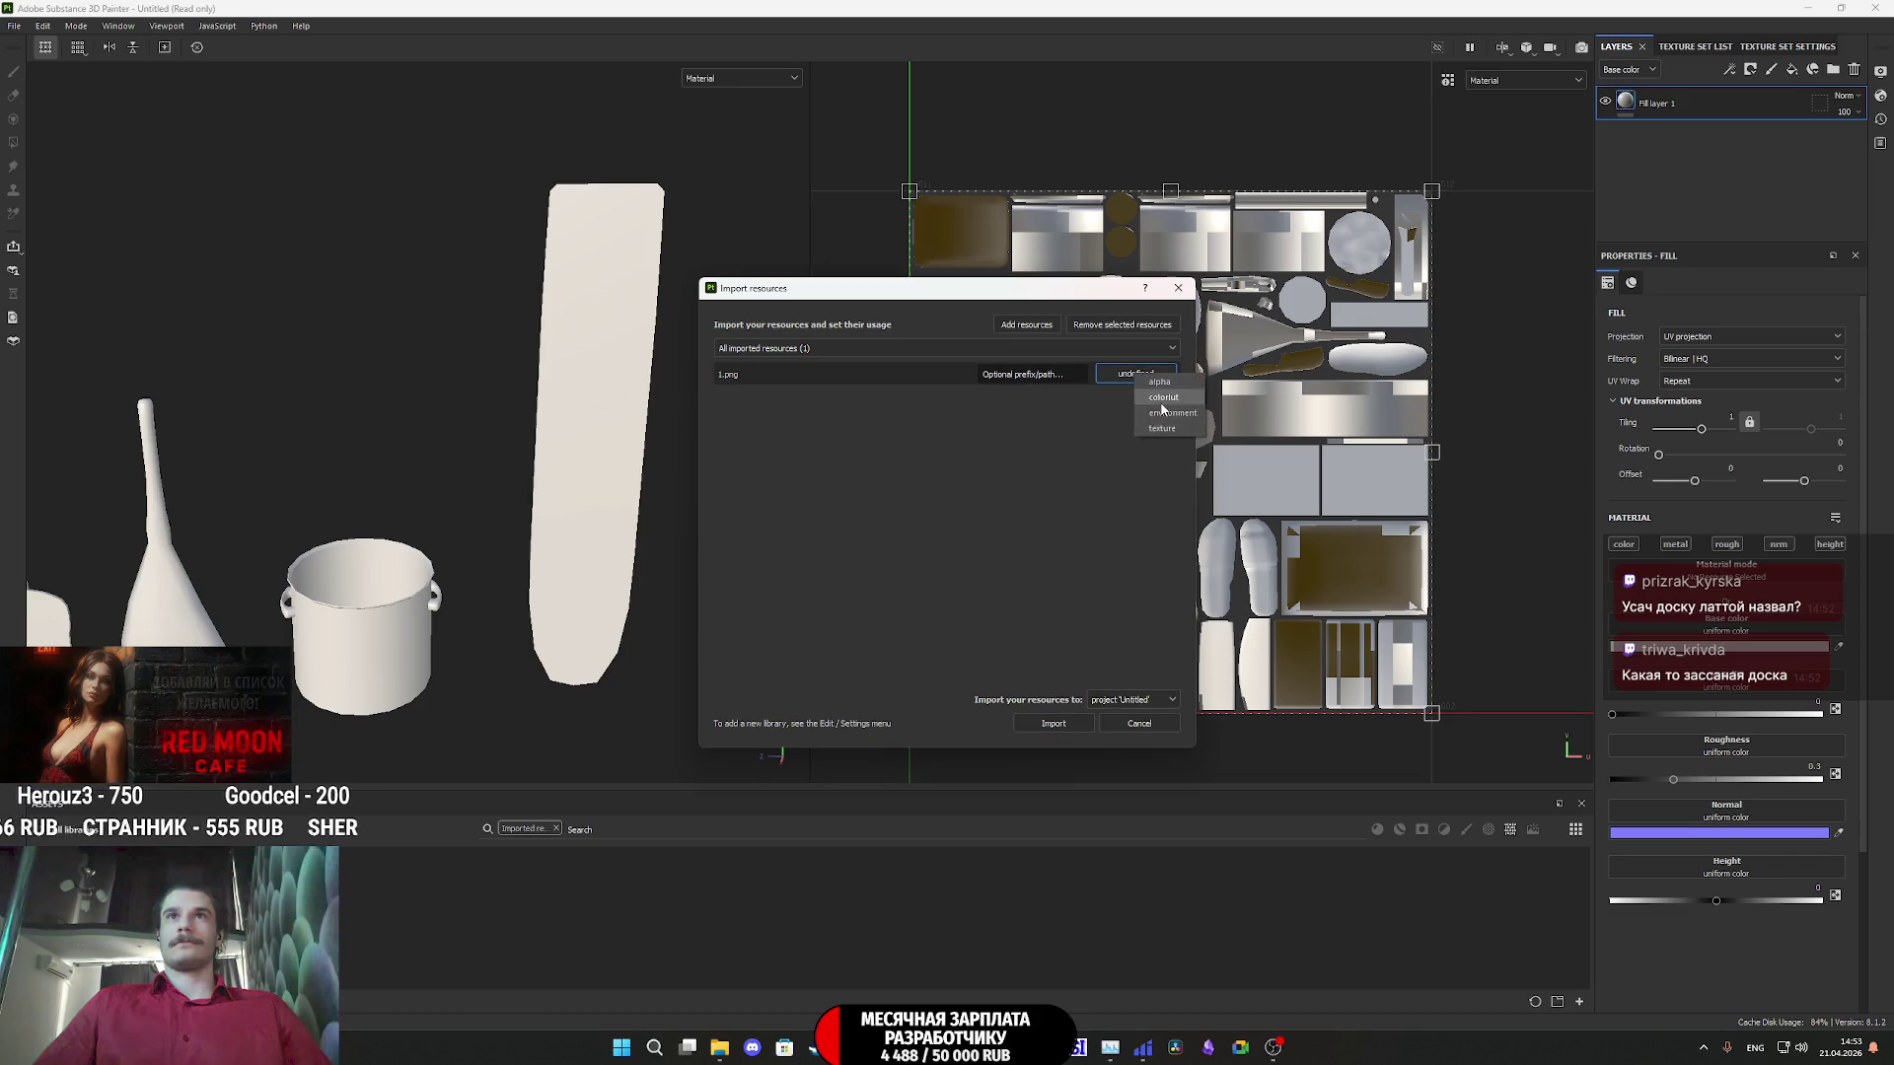
pyautogui.click(1162, 429)
pyautogui.click(1054, 724)
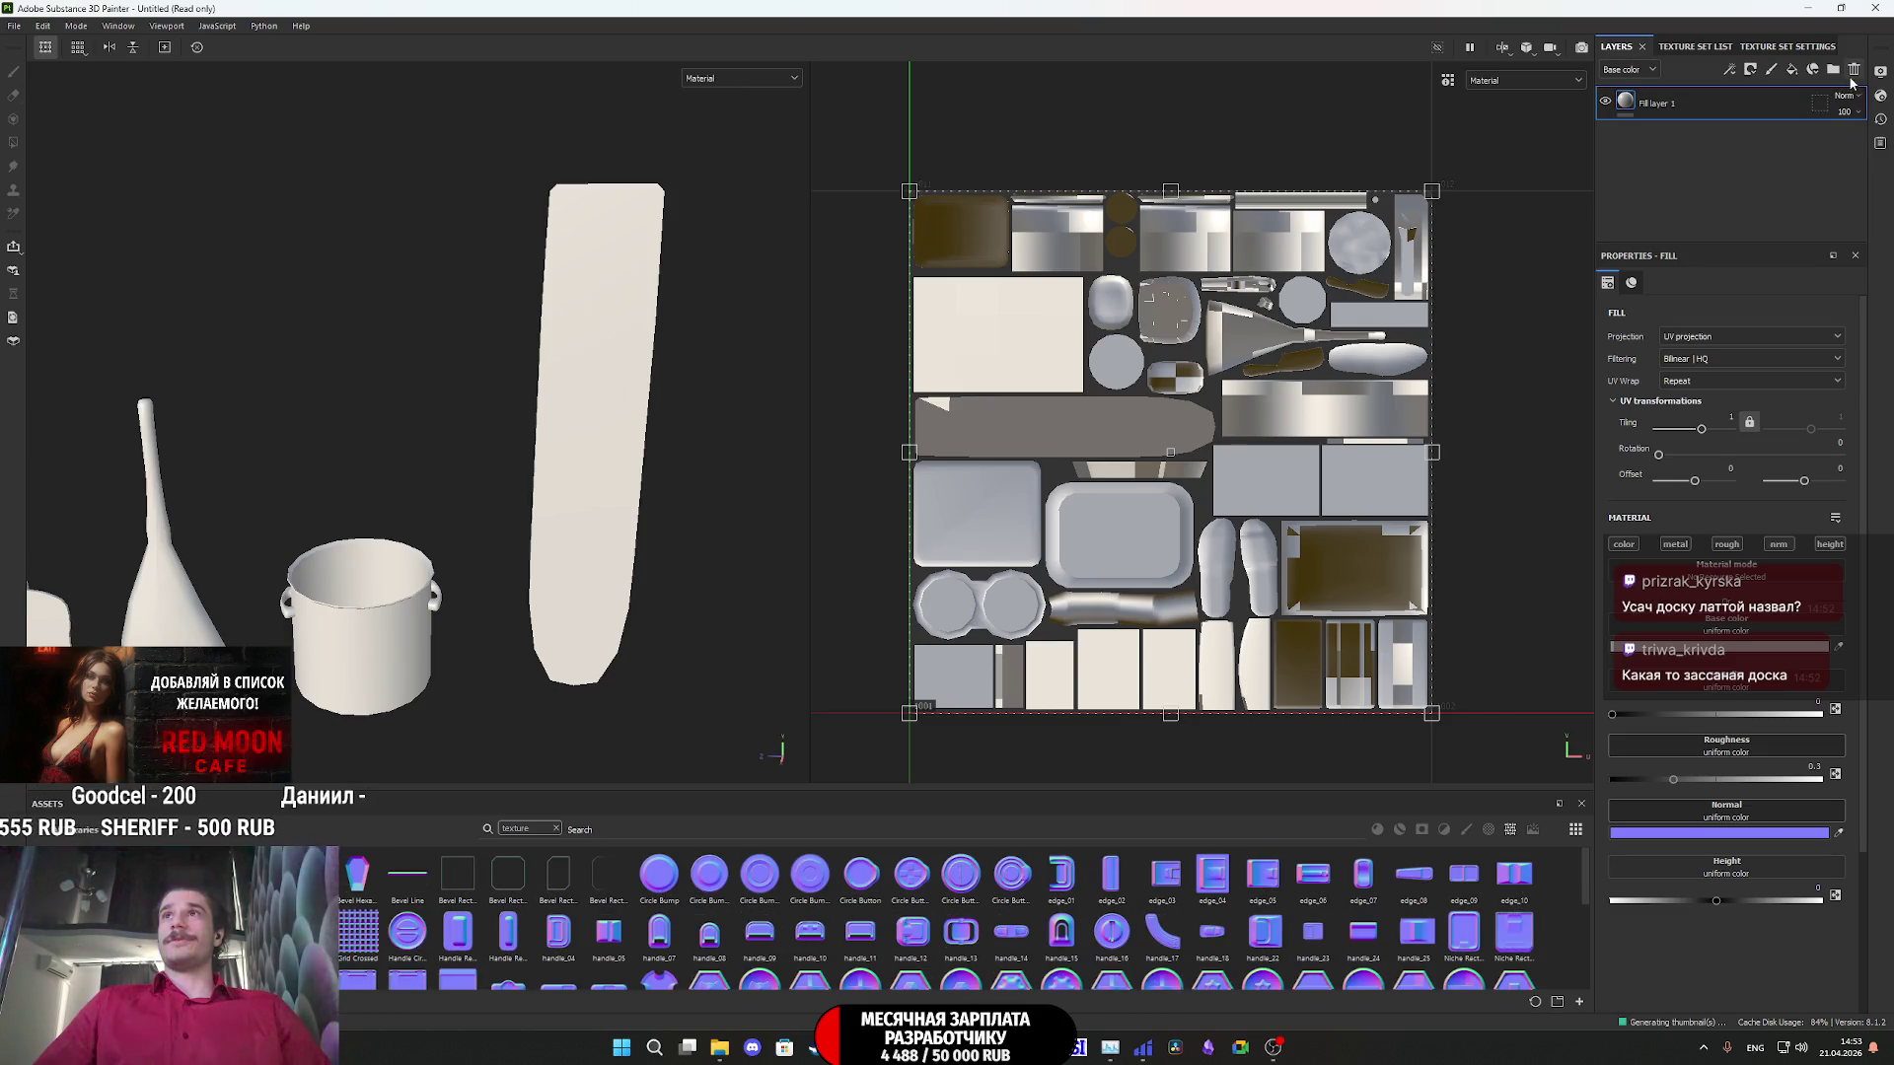
pyautogui.scroll(1, 1549, 445)
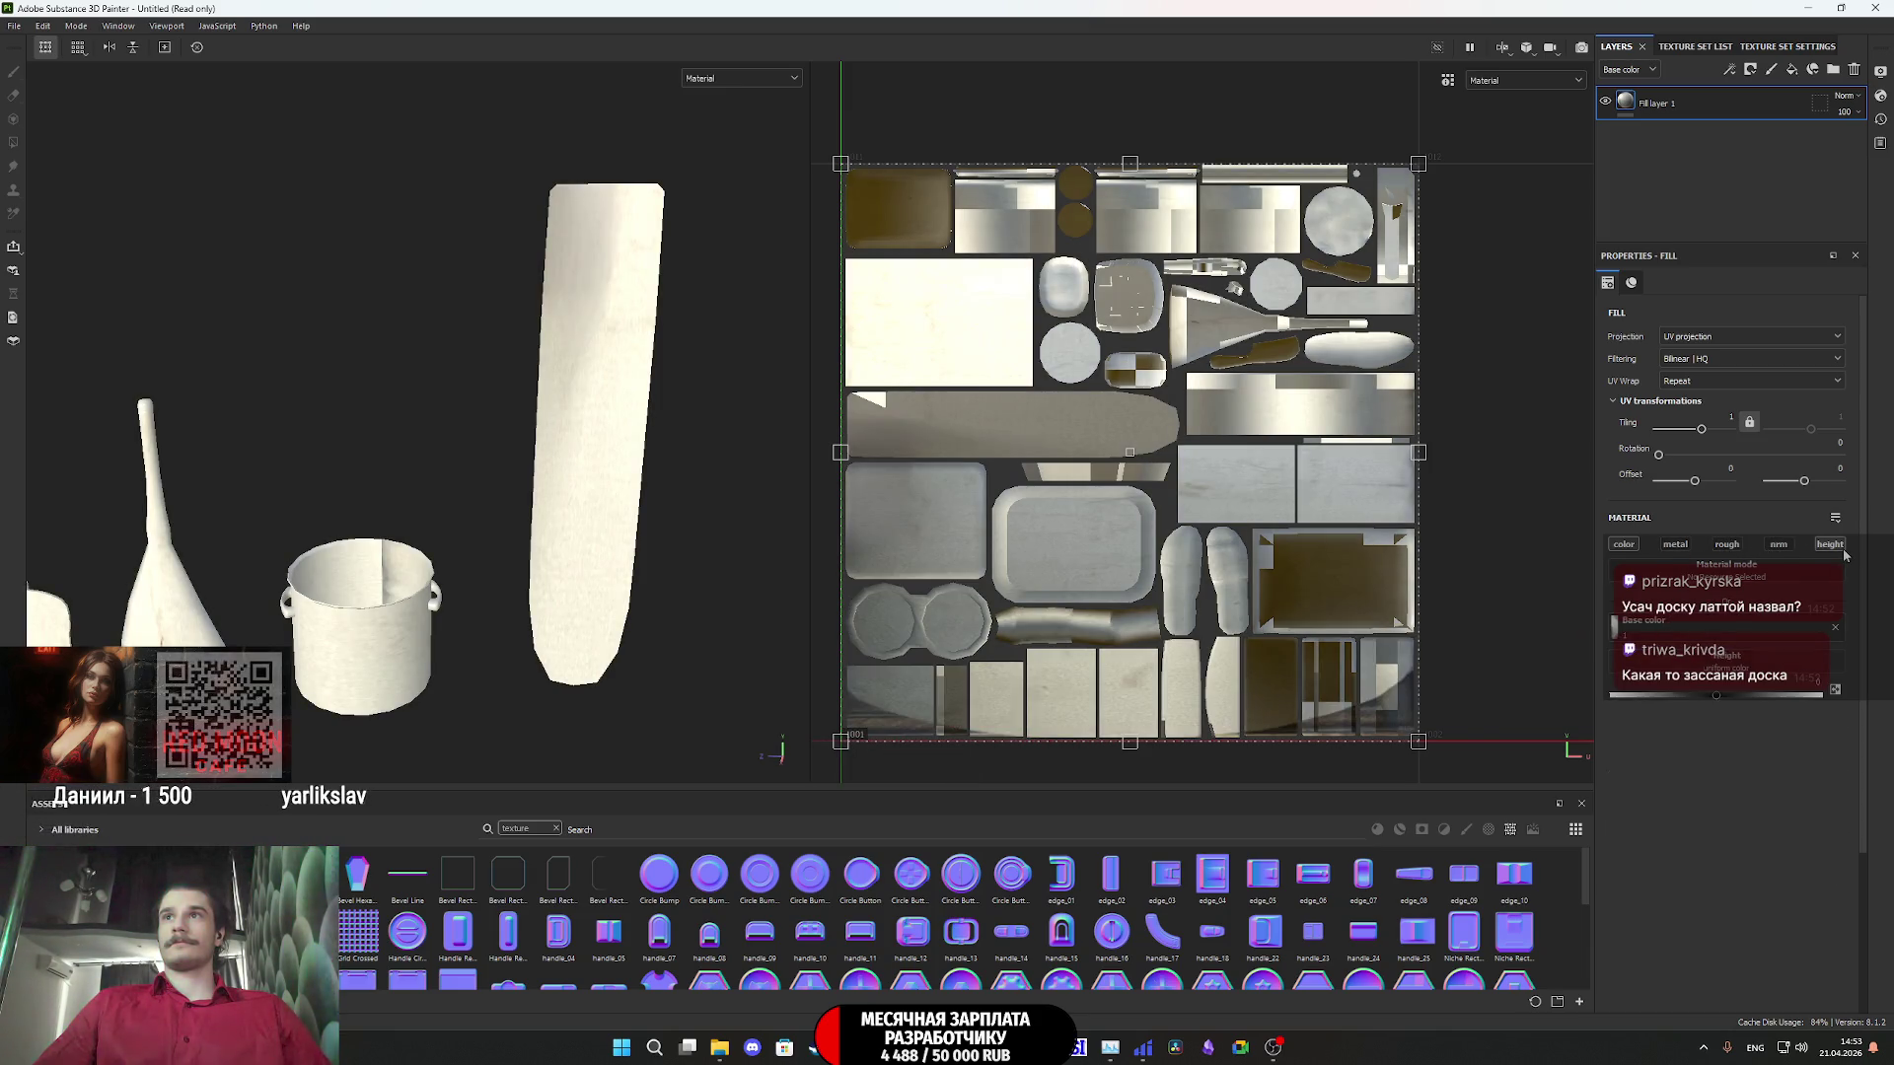
pyautogui.rightClick(1628, 99)
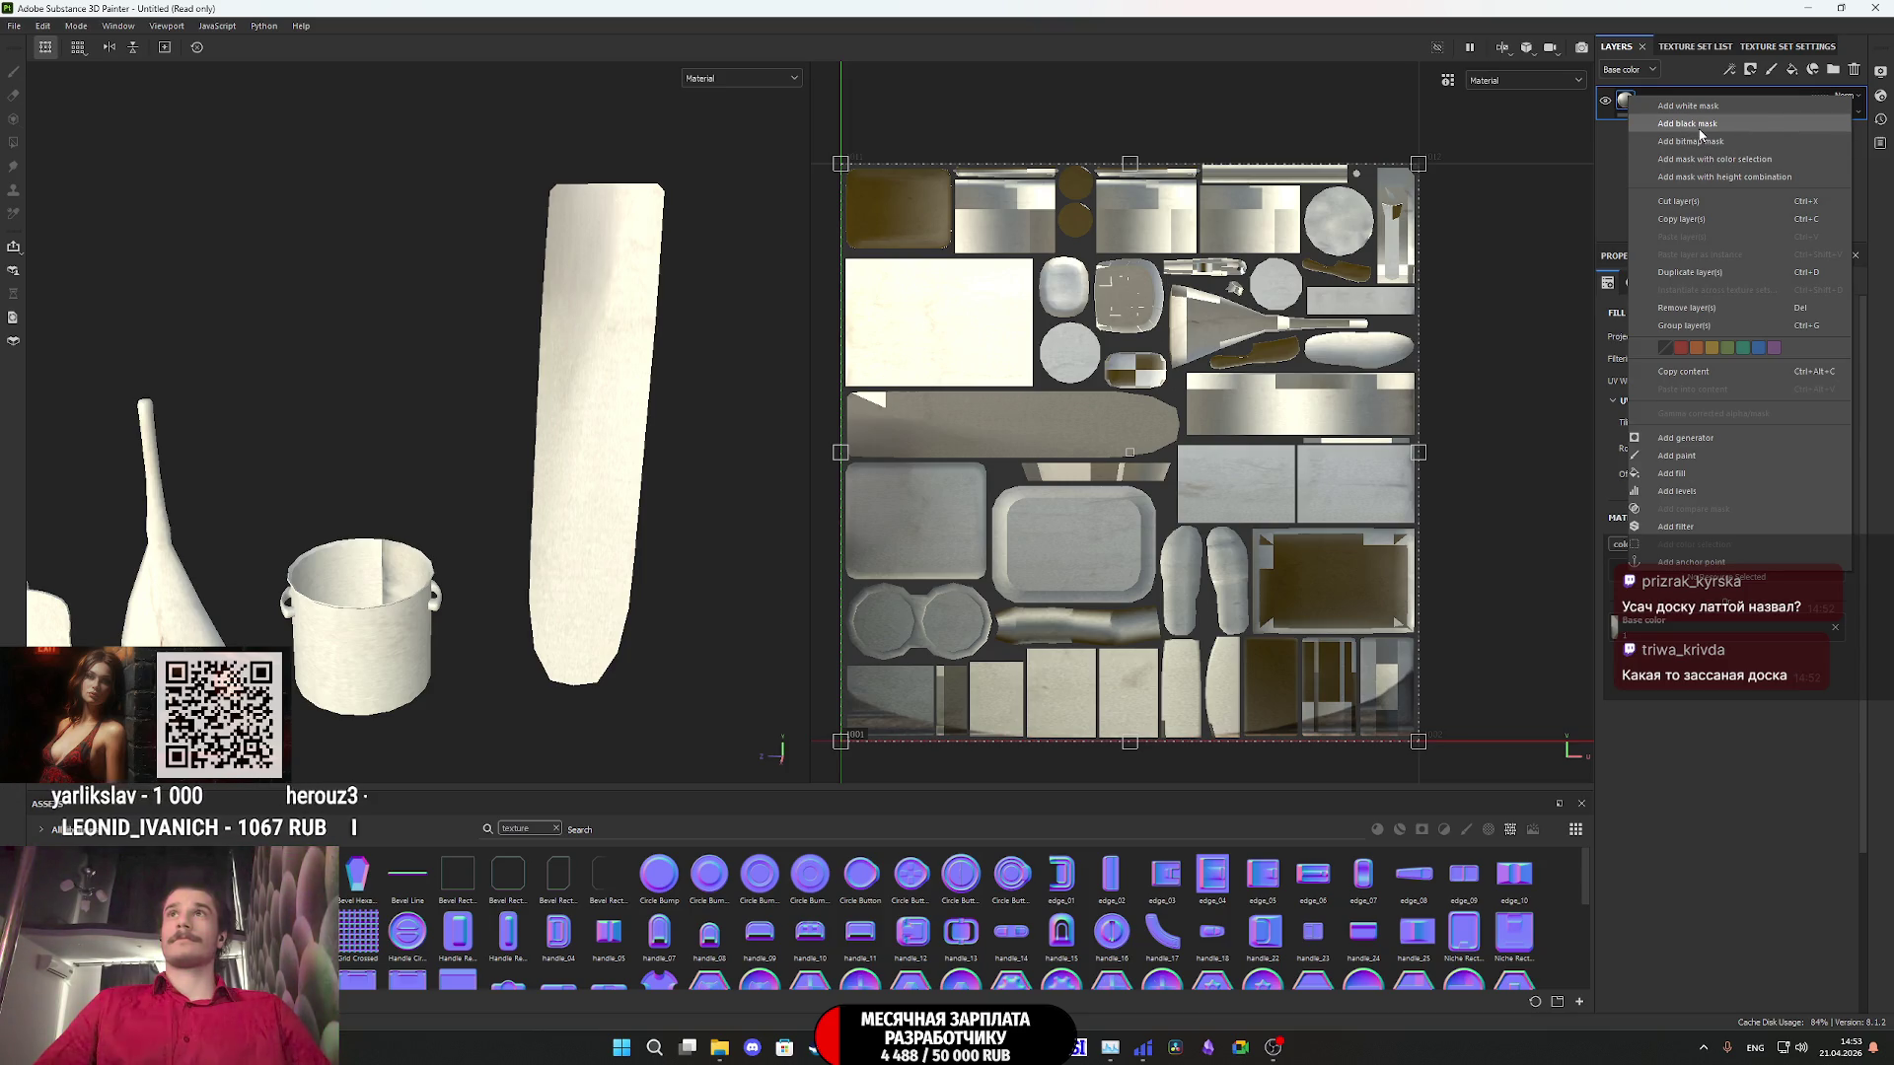
# - Give Fill layer 1 a black mask and polygon-fill the tall ironing-board faces to reveal it
pyautogui.click(1697, 126)
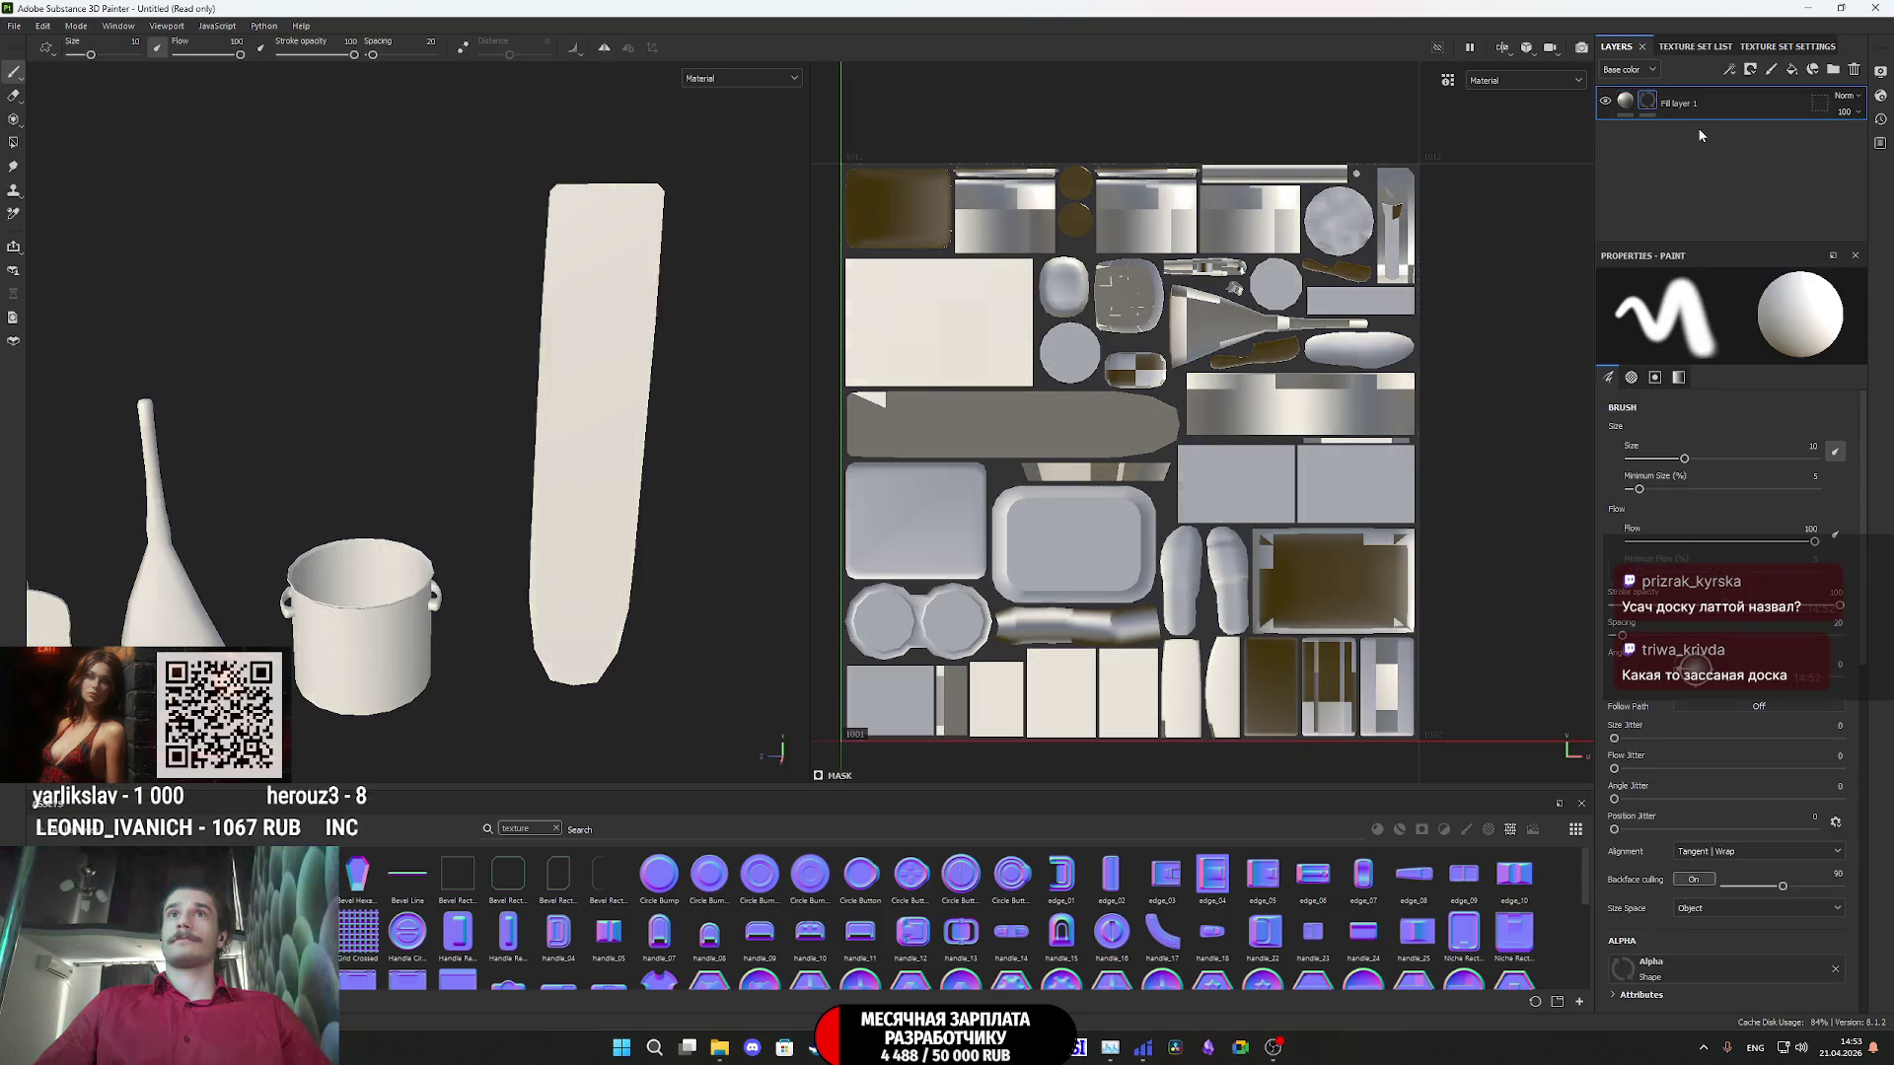
pyautogui.click(13, 142)
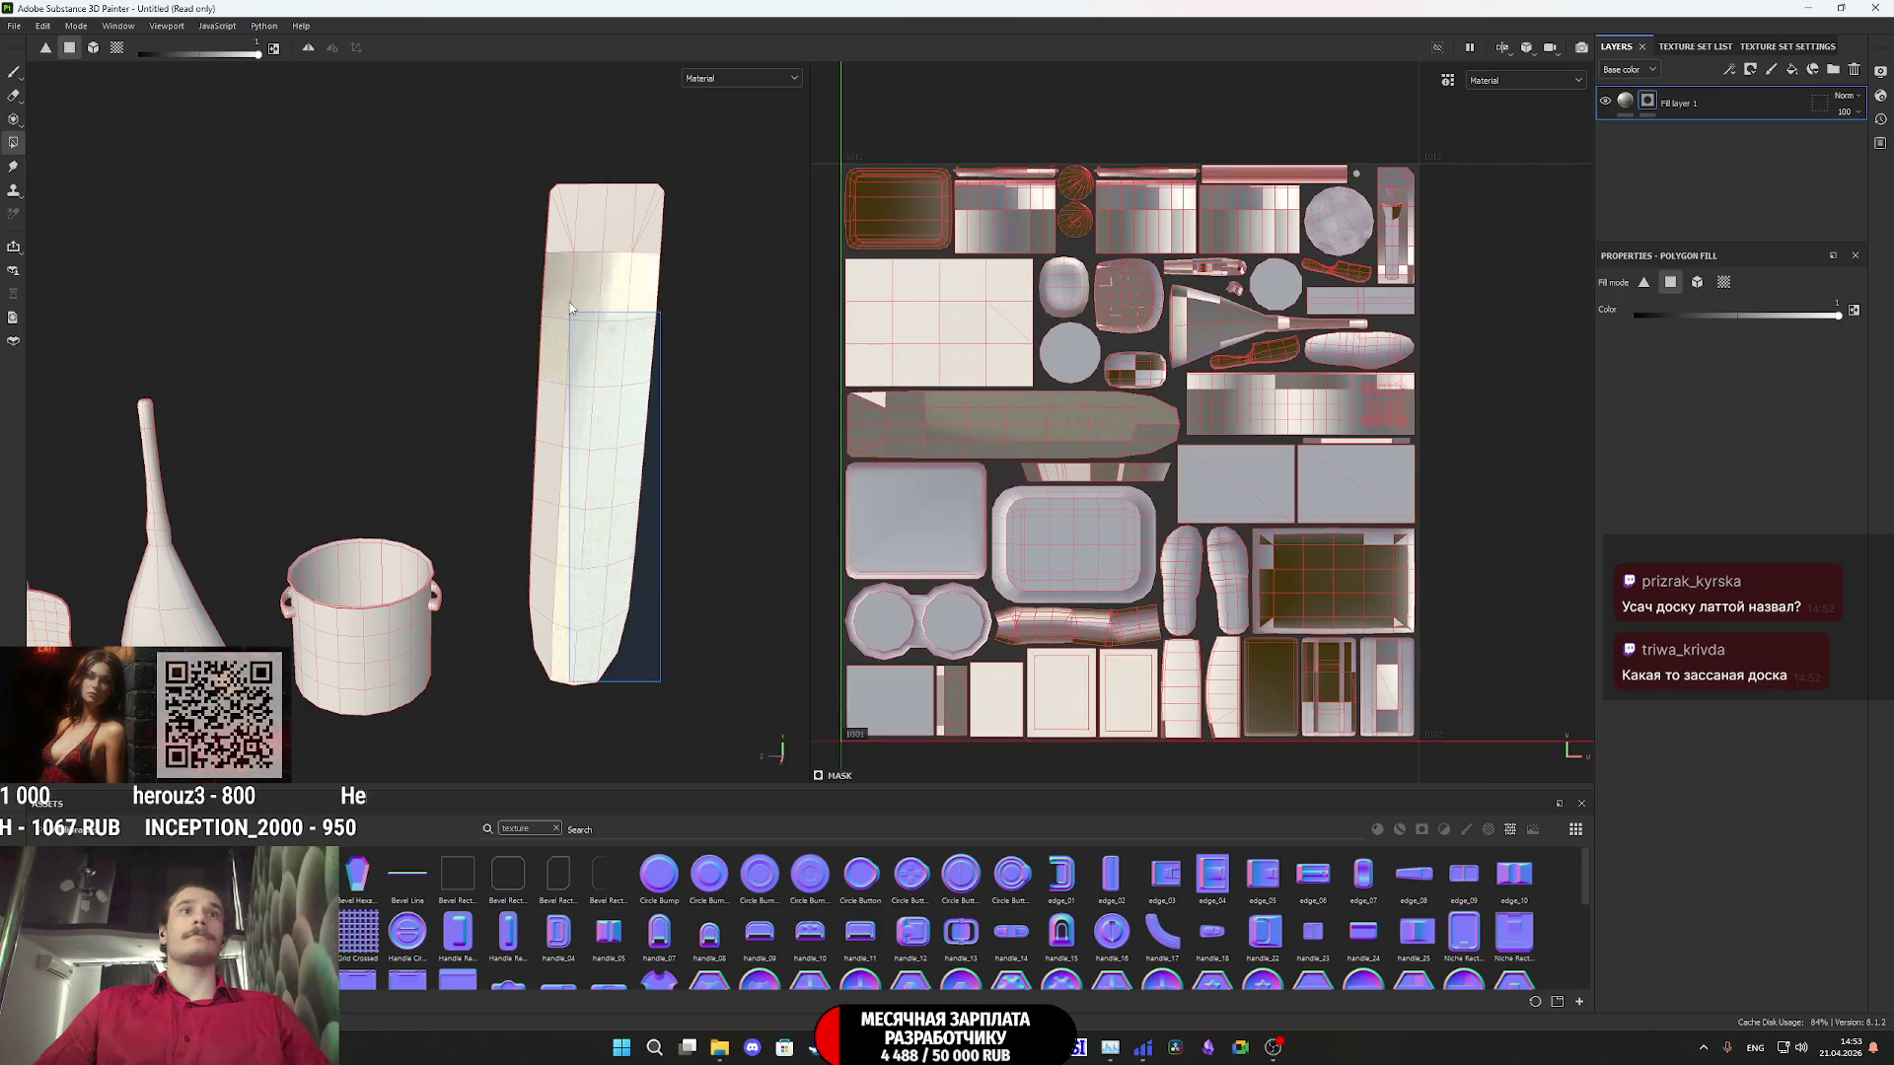
pyautogui.moveTo(706, 702); pyautogui.dragTo(513, 503)
pyautogui.moveTo(714, 574); pyautogui.dragTo(589, 262)
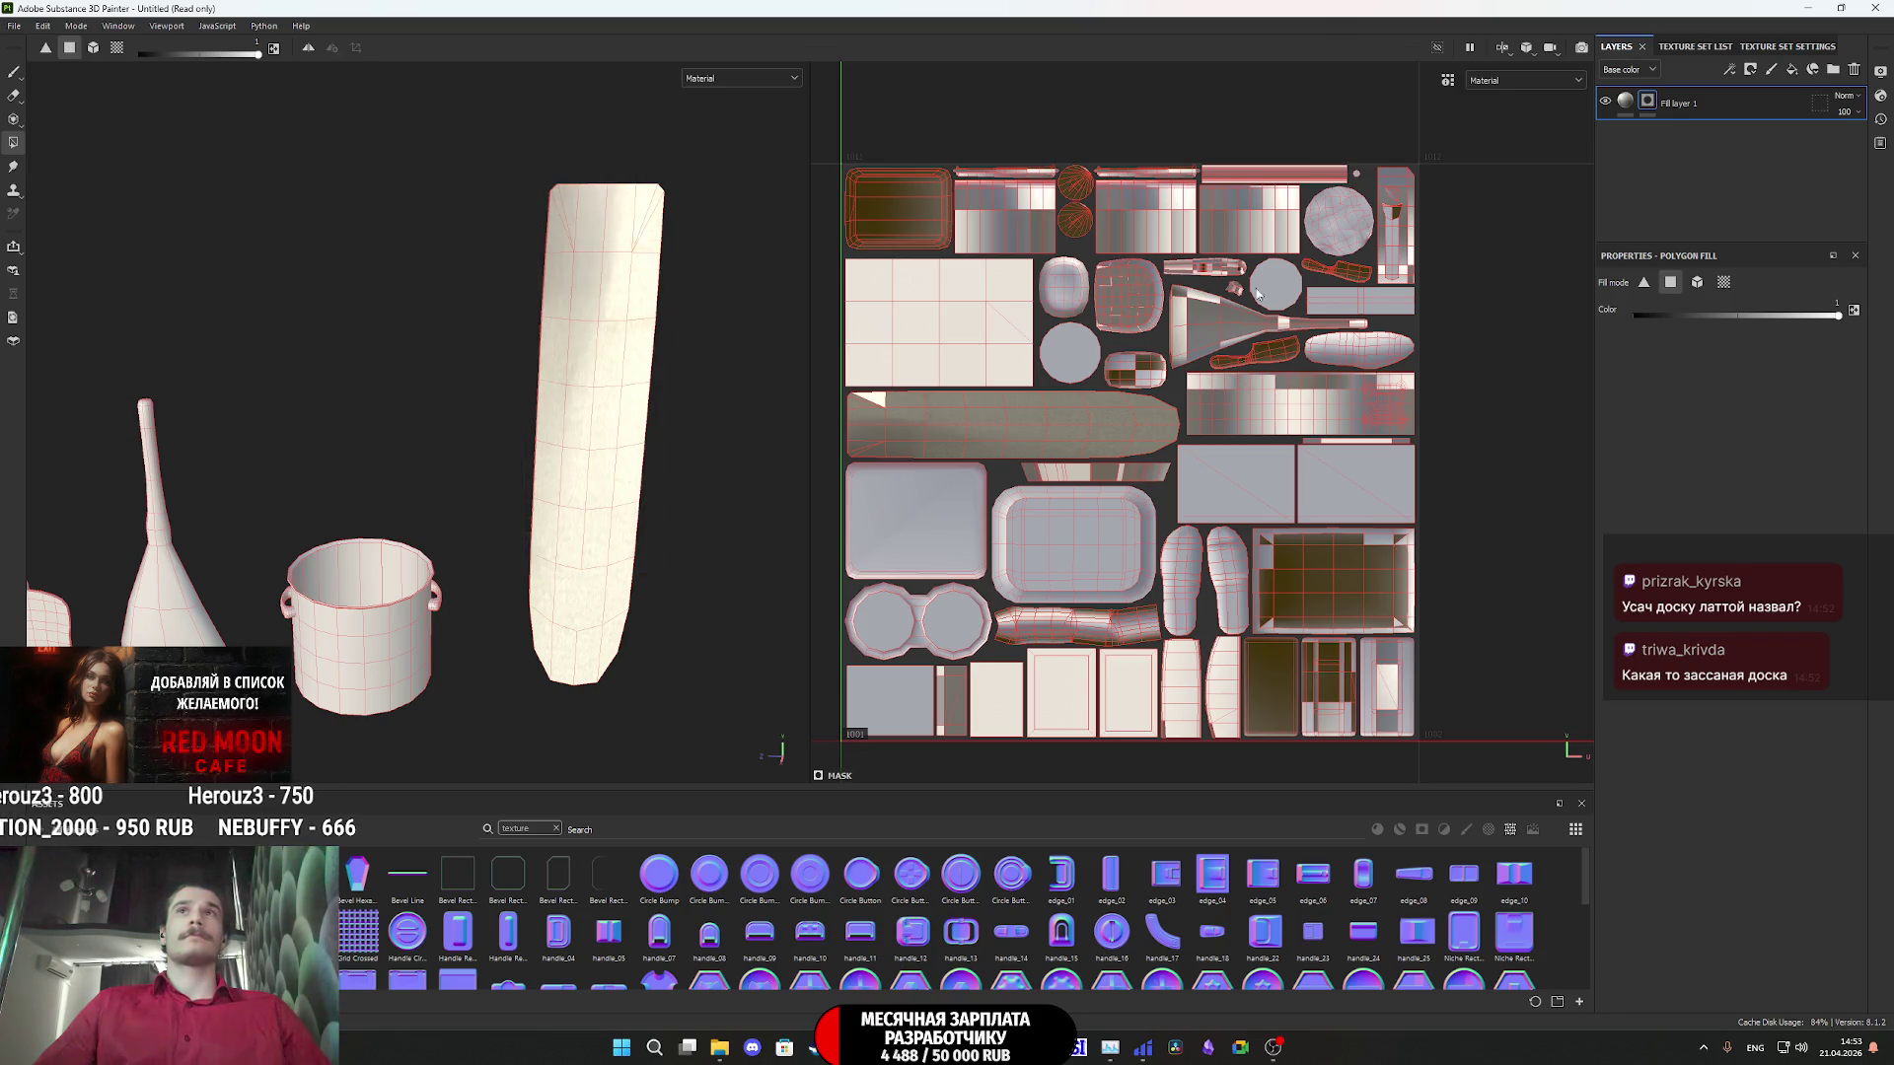
pyautogui.click(1624, 101)
pyautogui.scroll(-2, 1273, 492)
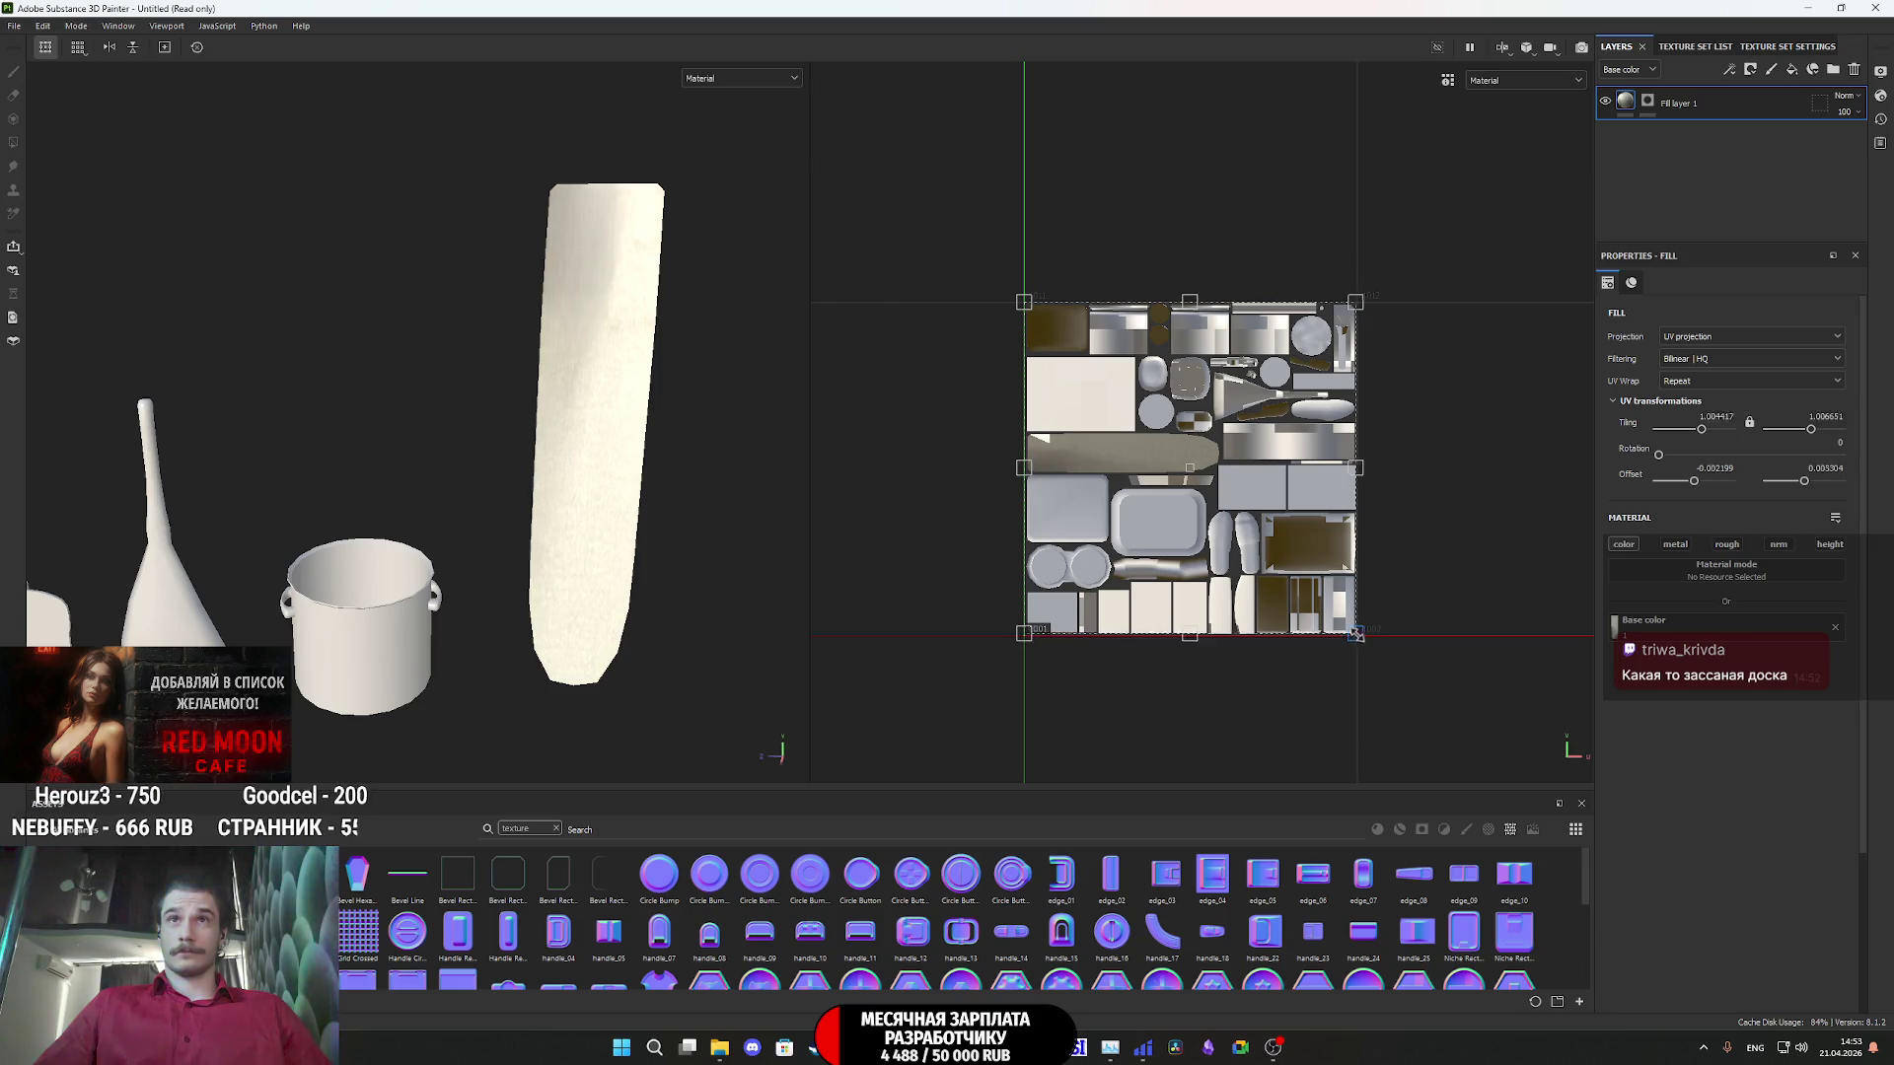
# - Shrink, shift and rotate the board photo 270° on the ironing-board UV island
pyautogui.moveTo(1358, 636); pyautogui.dragTo(1090, 600)
pyautogui.moveTo(1066, 518); pyautogui.dragTo(1148, 520)
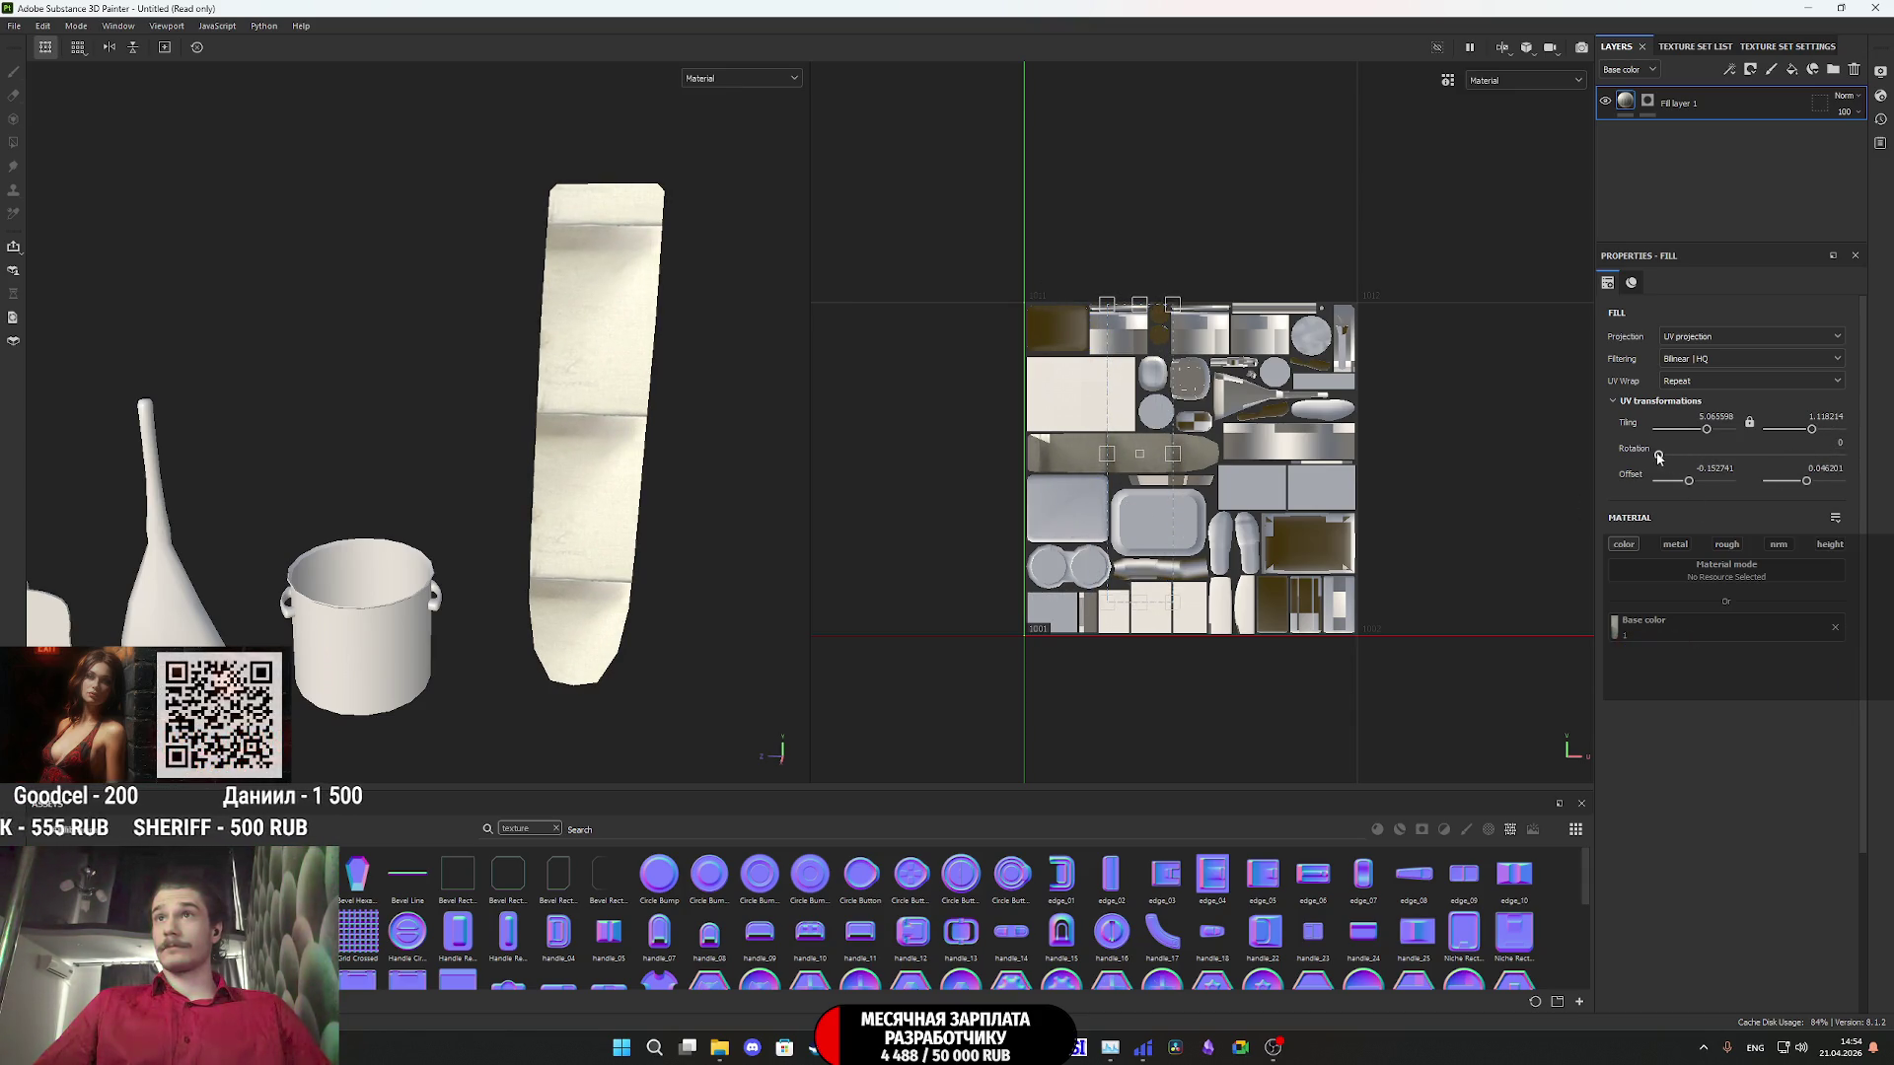
pyautogui.moveTo(1659, 456); pyautogui.dragTo(1690, 449)
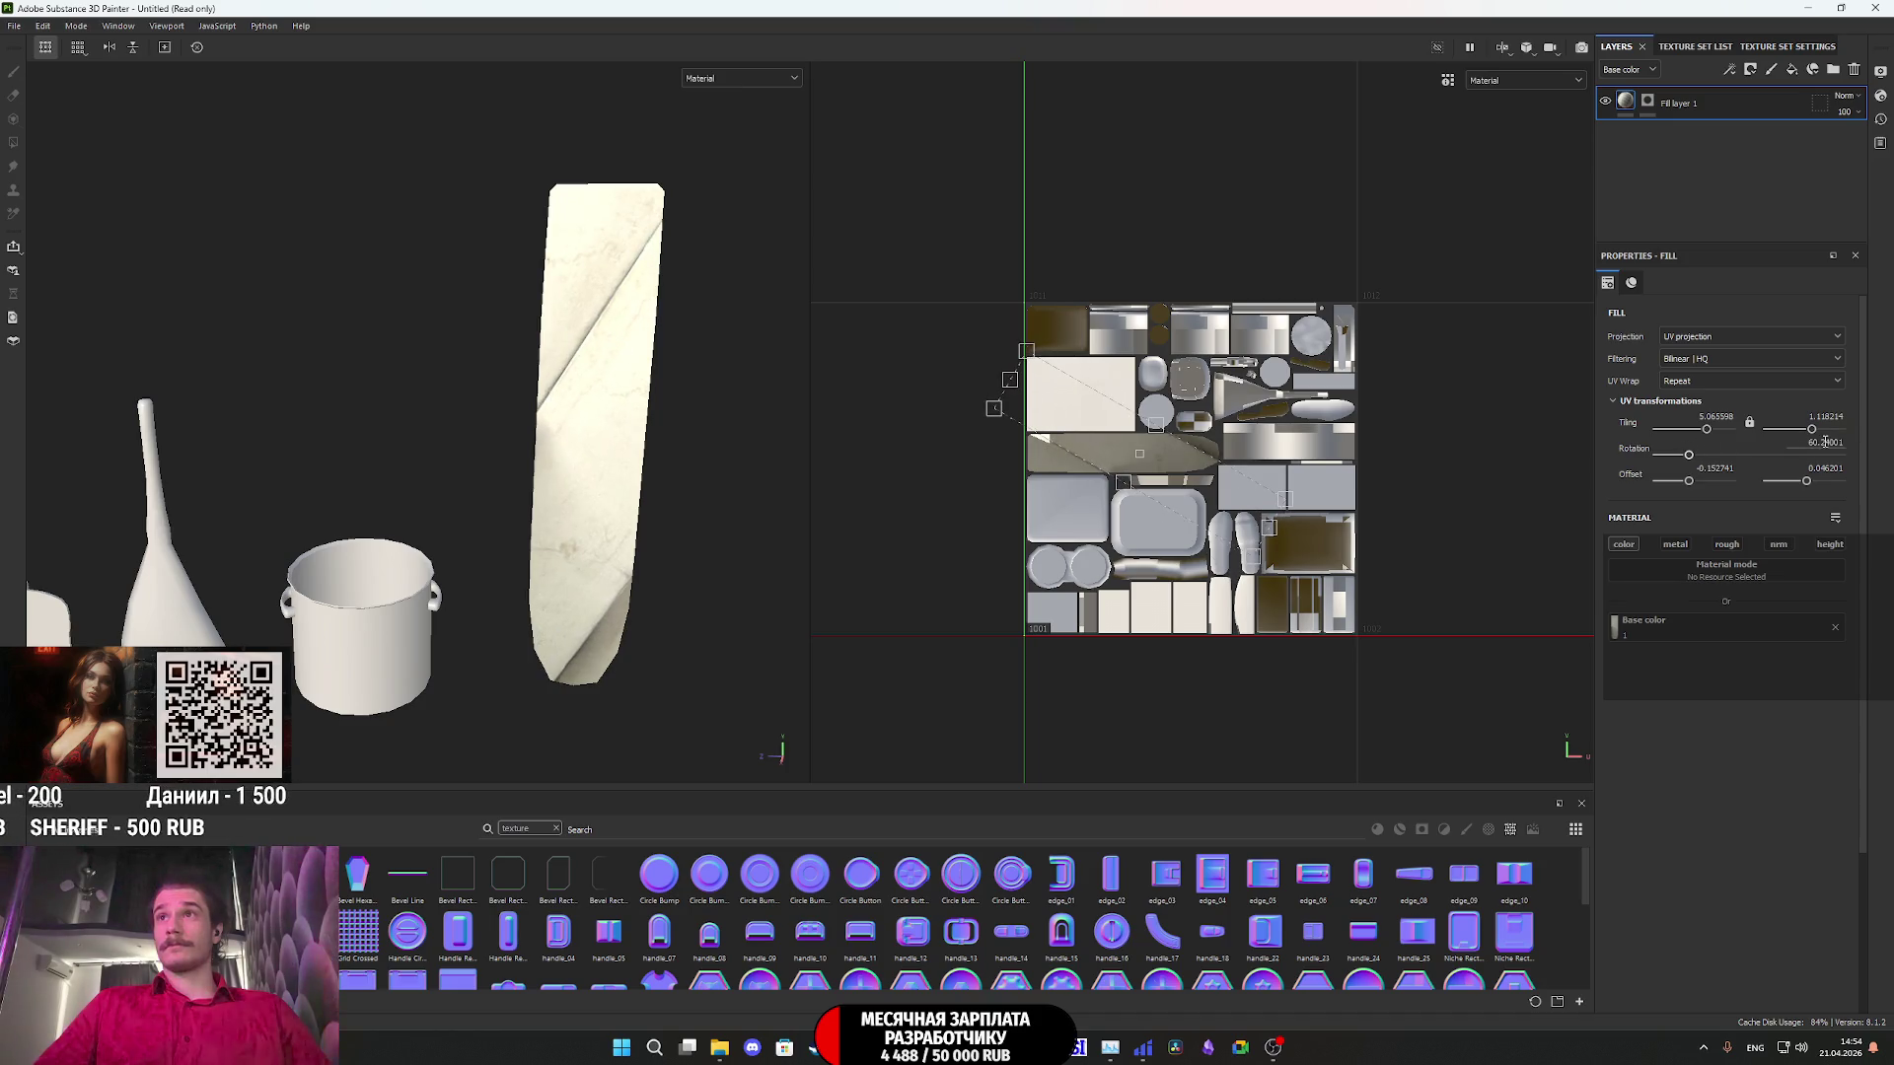
pyautogui.press('Return')
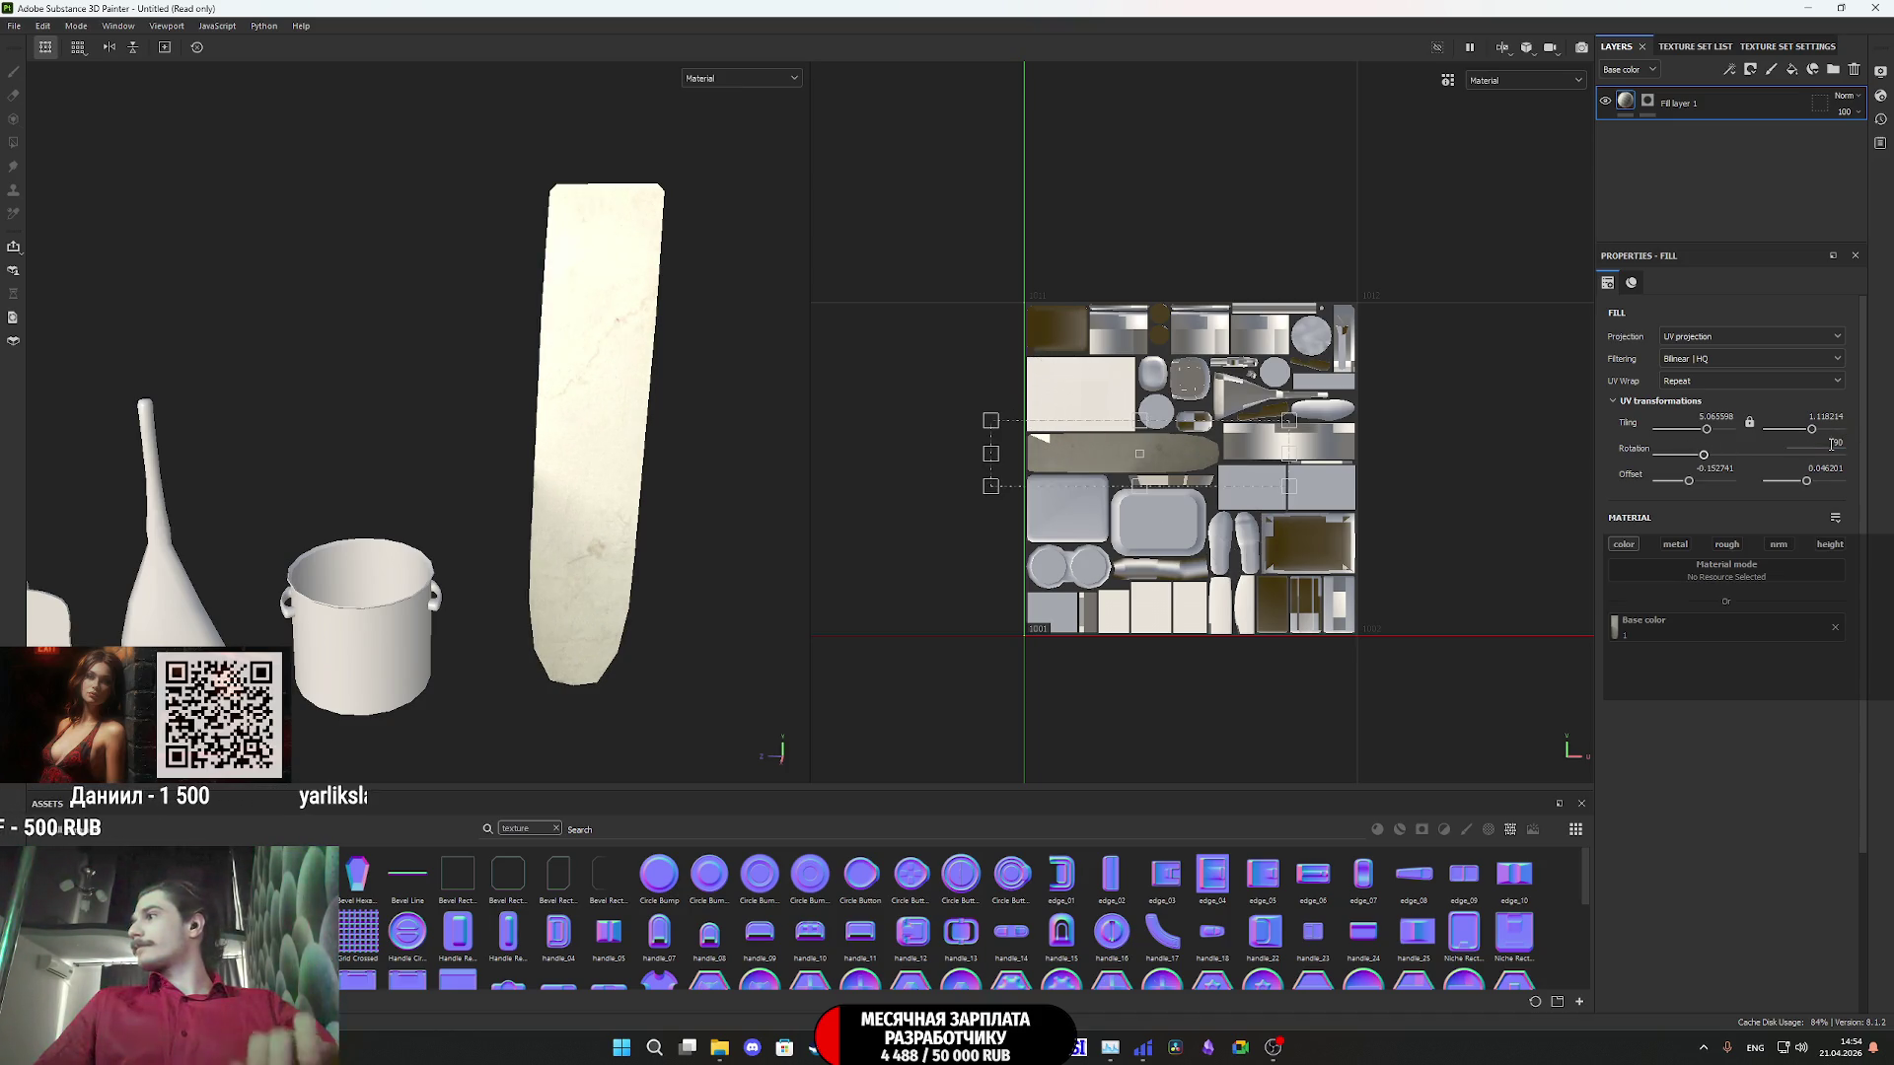
pyautogui.scroll(5, 1016, 456)
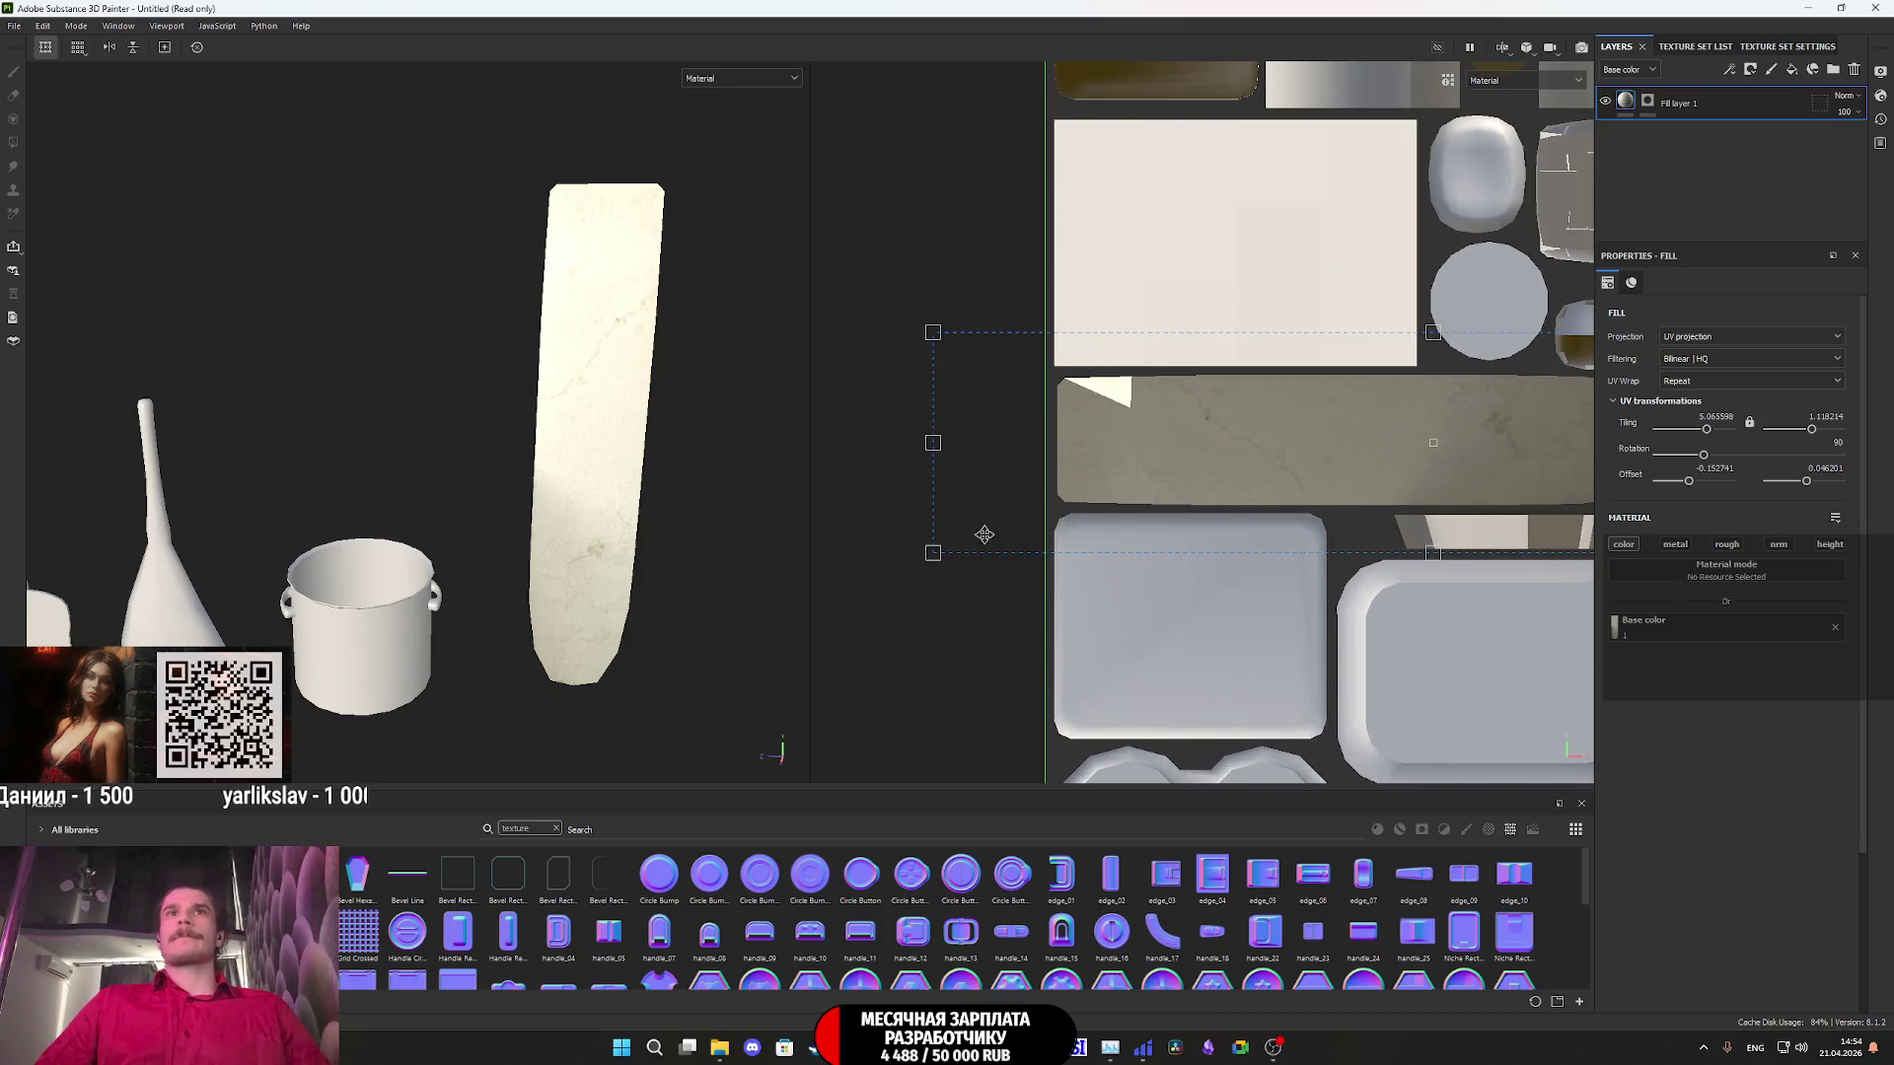
pyautogui.moveTo(933, 553)
pyautogui.mouseDown()
pyautogui.moveTo(1061, 510)
pyautogui.moveTo(1031, 477)
pyautogui.mouseUp()
# - Scale the board photo to fit the ironing board's UV island and recentre the UV view
pyautogui.scroll(5, 1061, 510)
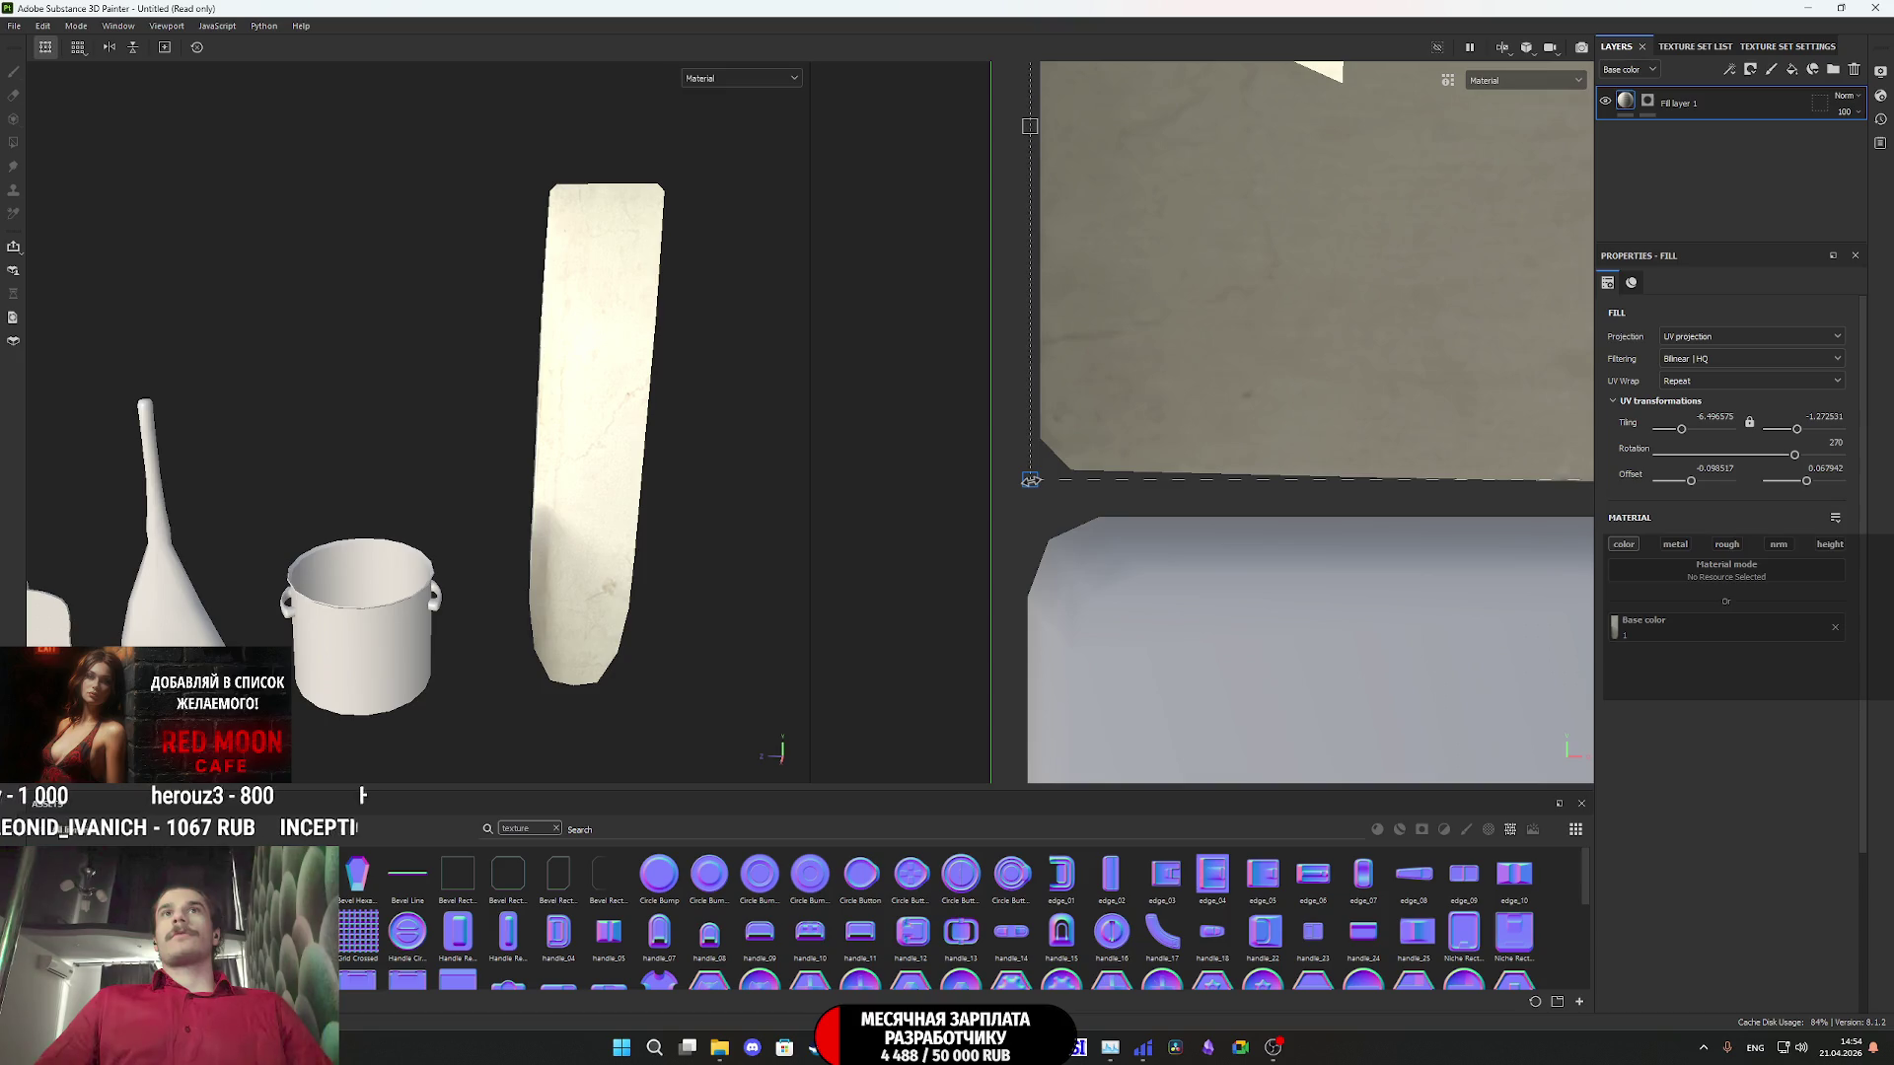
pyautogui.scroll(-3, 1143, 376)
pyautogui.moveTo(1226, 284); pyautogui.dragTo(1232, 408, button='middle')
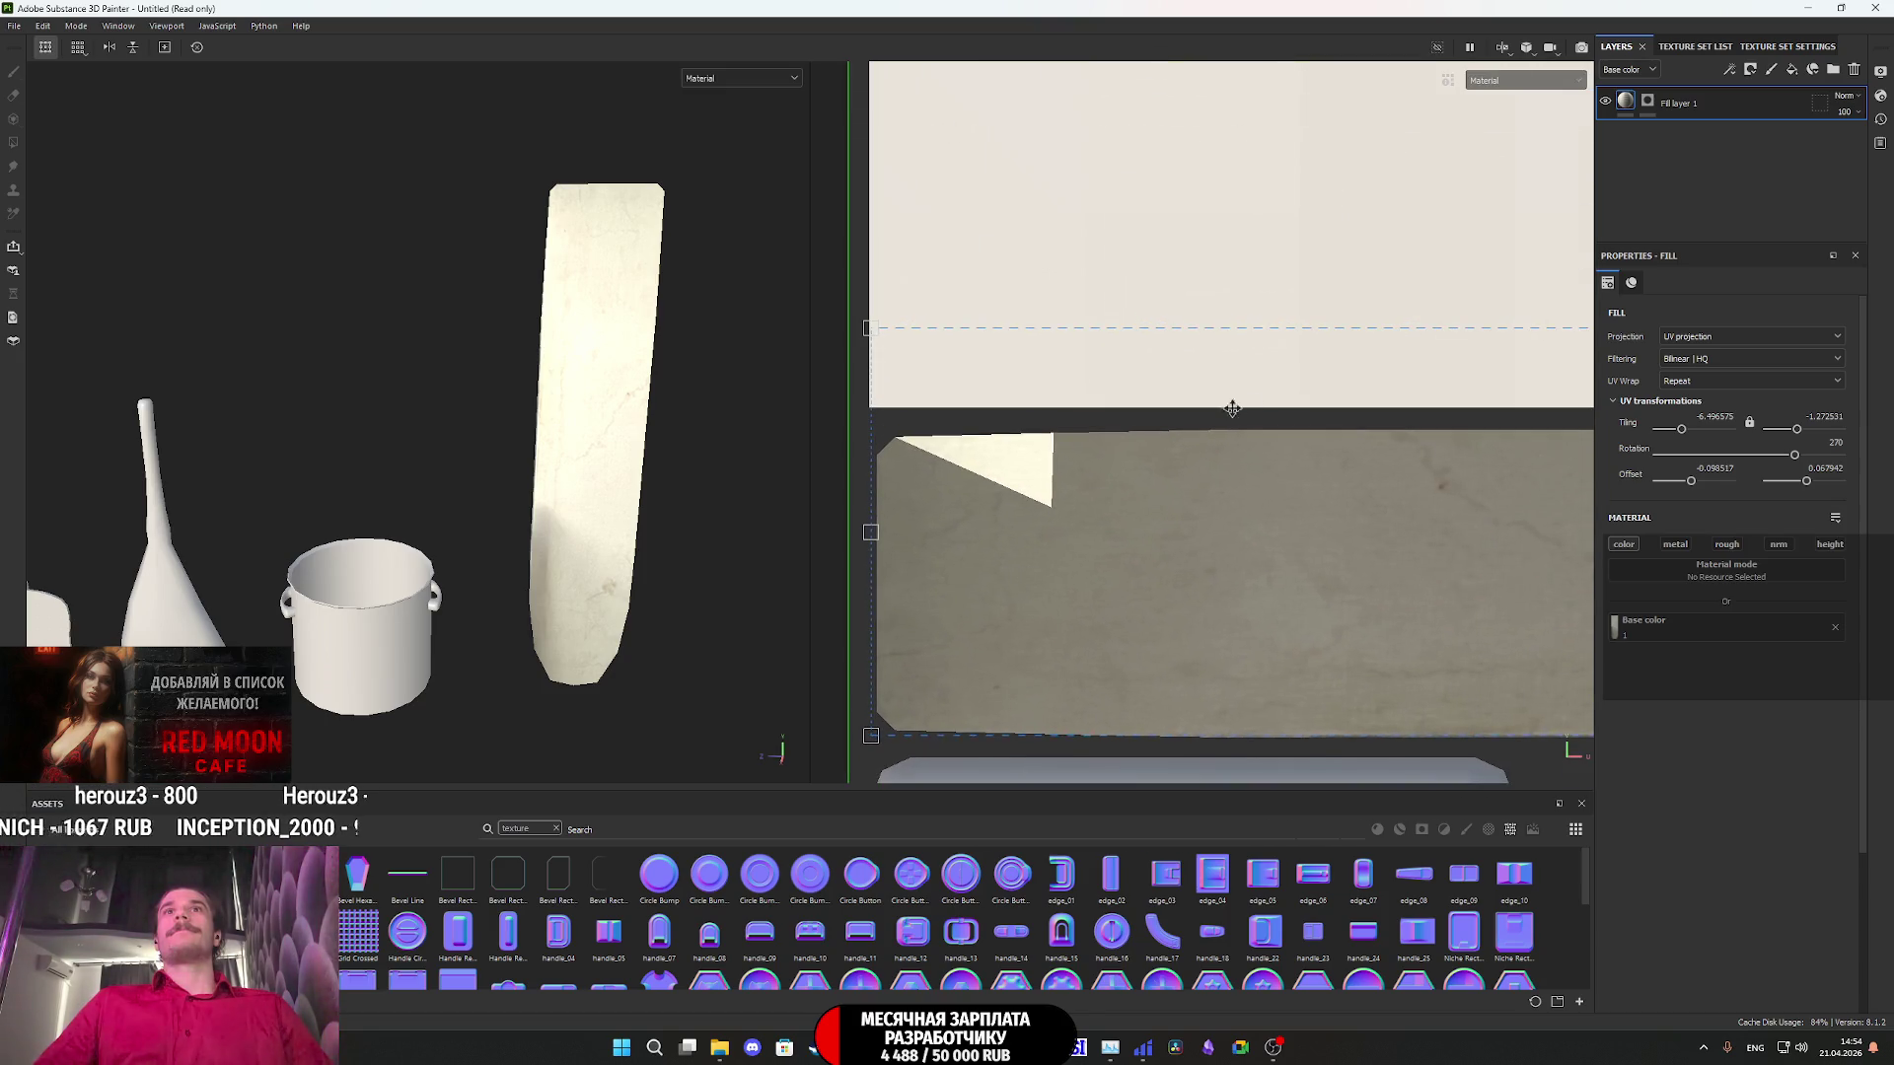
pyautogui.scroll(-5, 1370, 486)
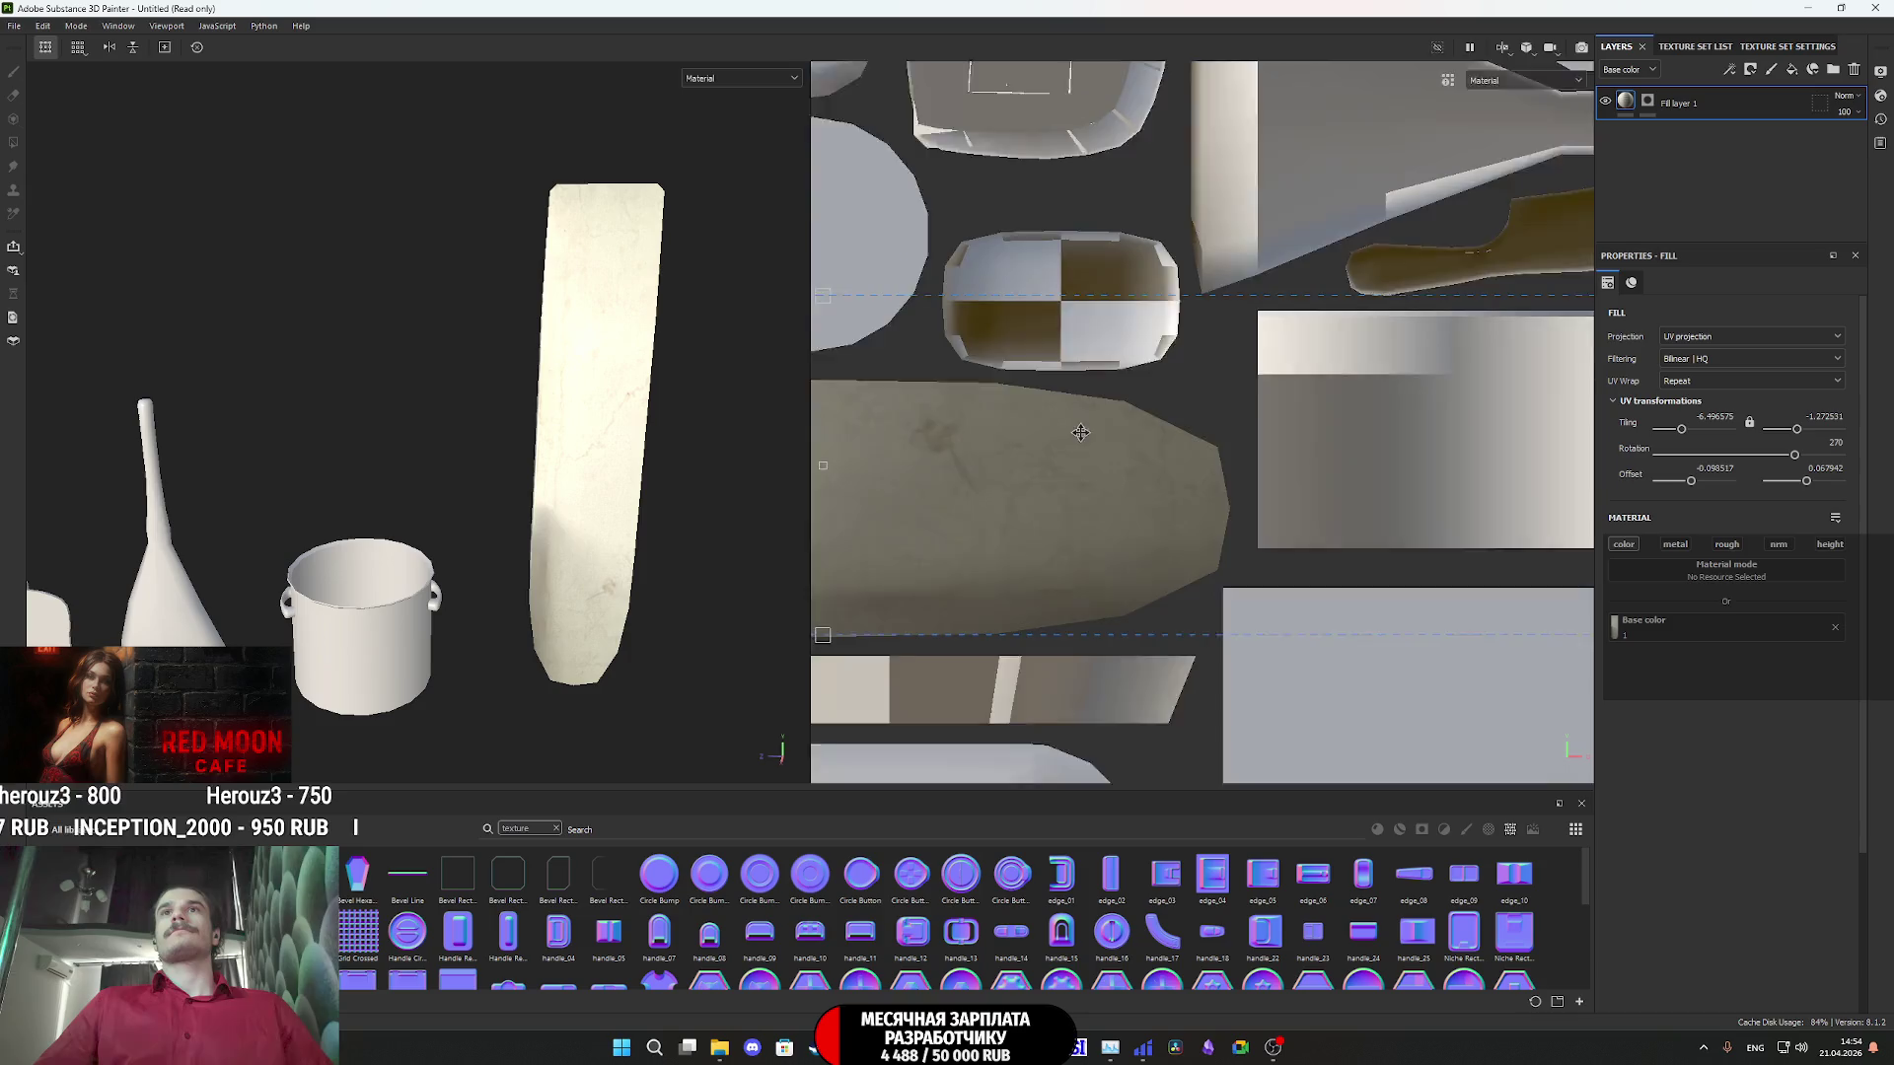
pyautogui.moveTo(1471, 361); pyautogui.dragTo(1225, 387)
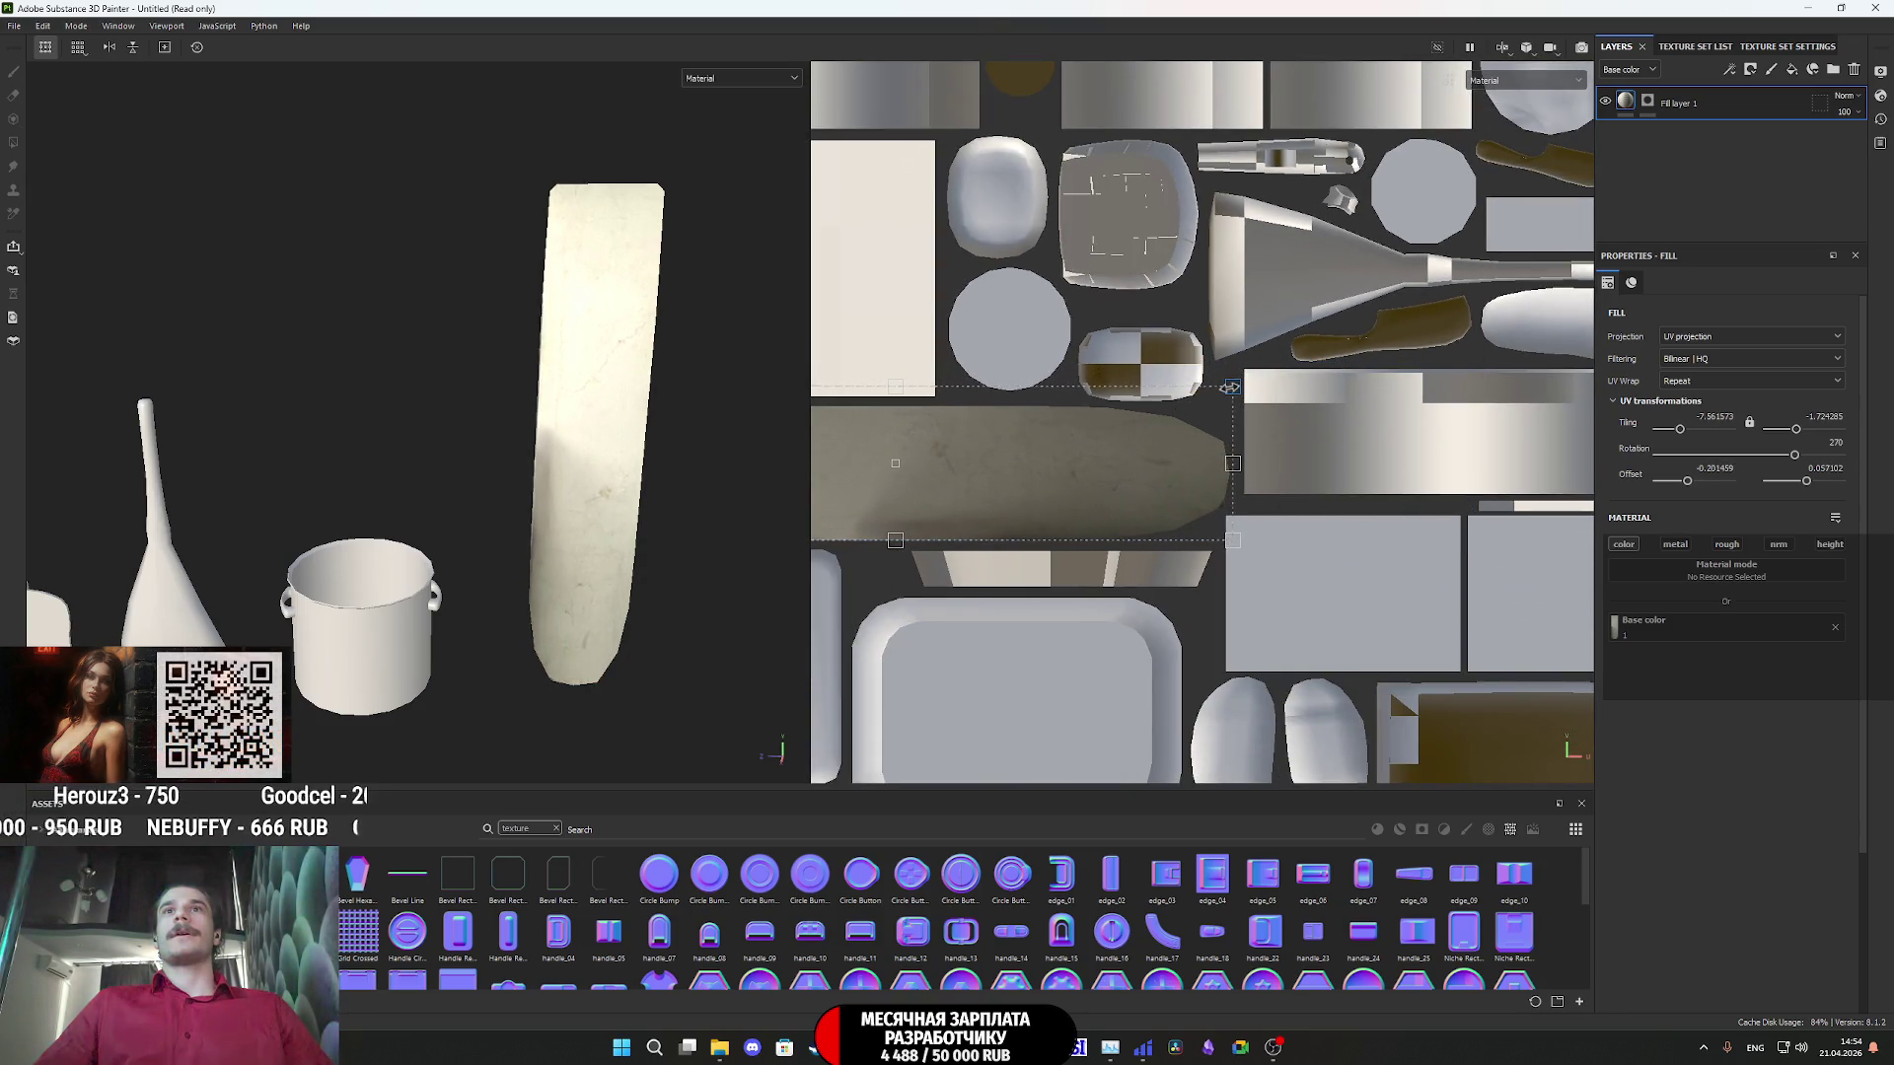
pyautogui.scroll(4, 1229, 406)
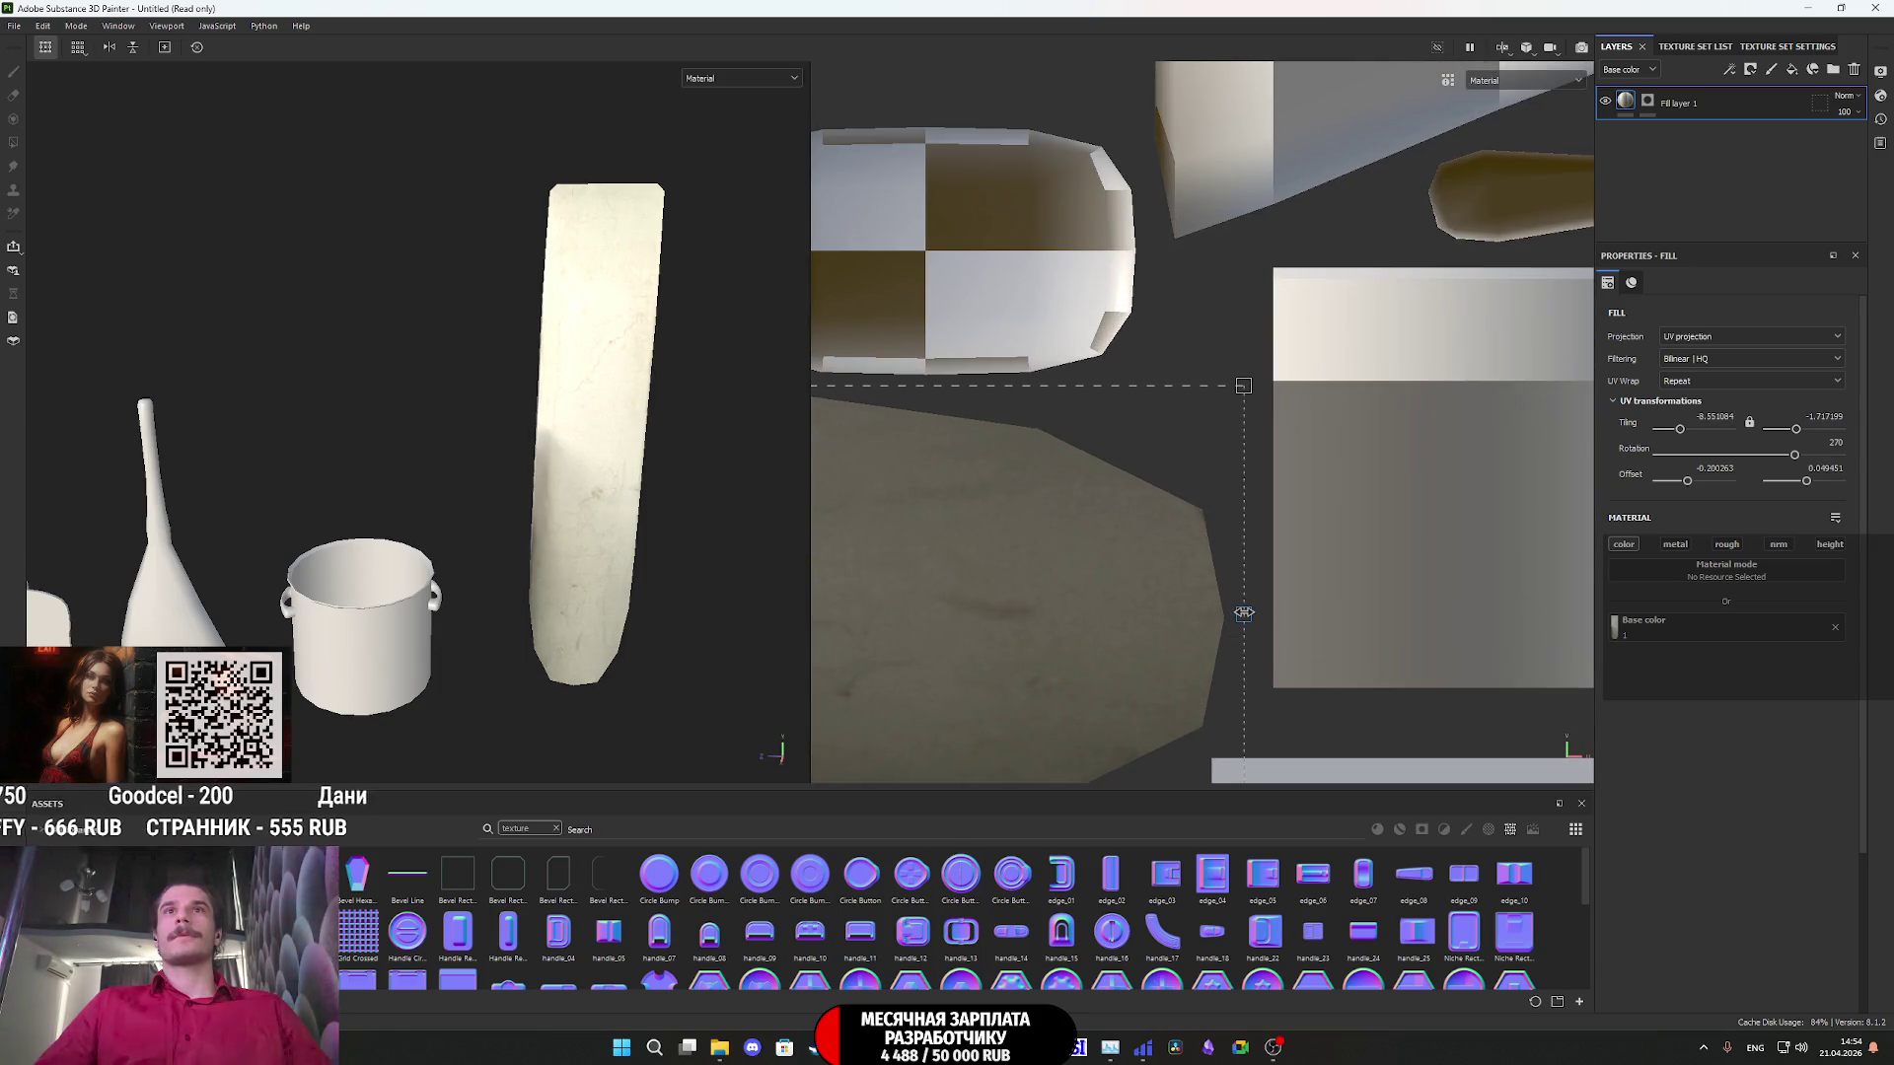
pyautogui.scroll(-5, 1244, 613)
pyautogui.press('f')
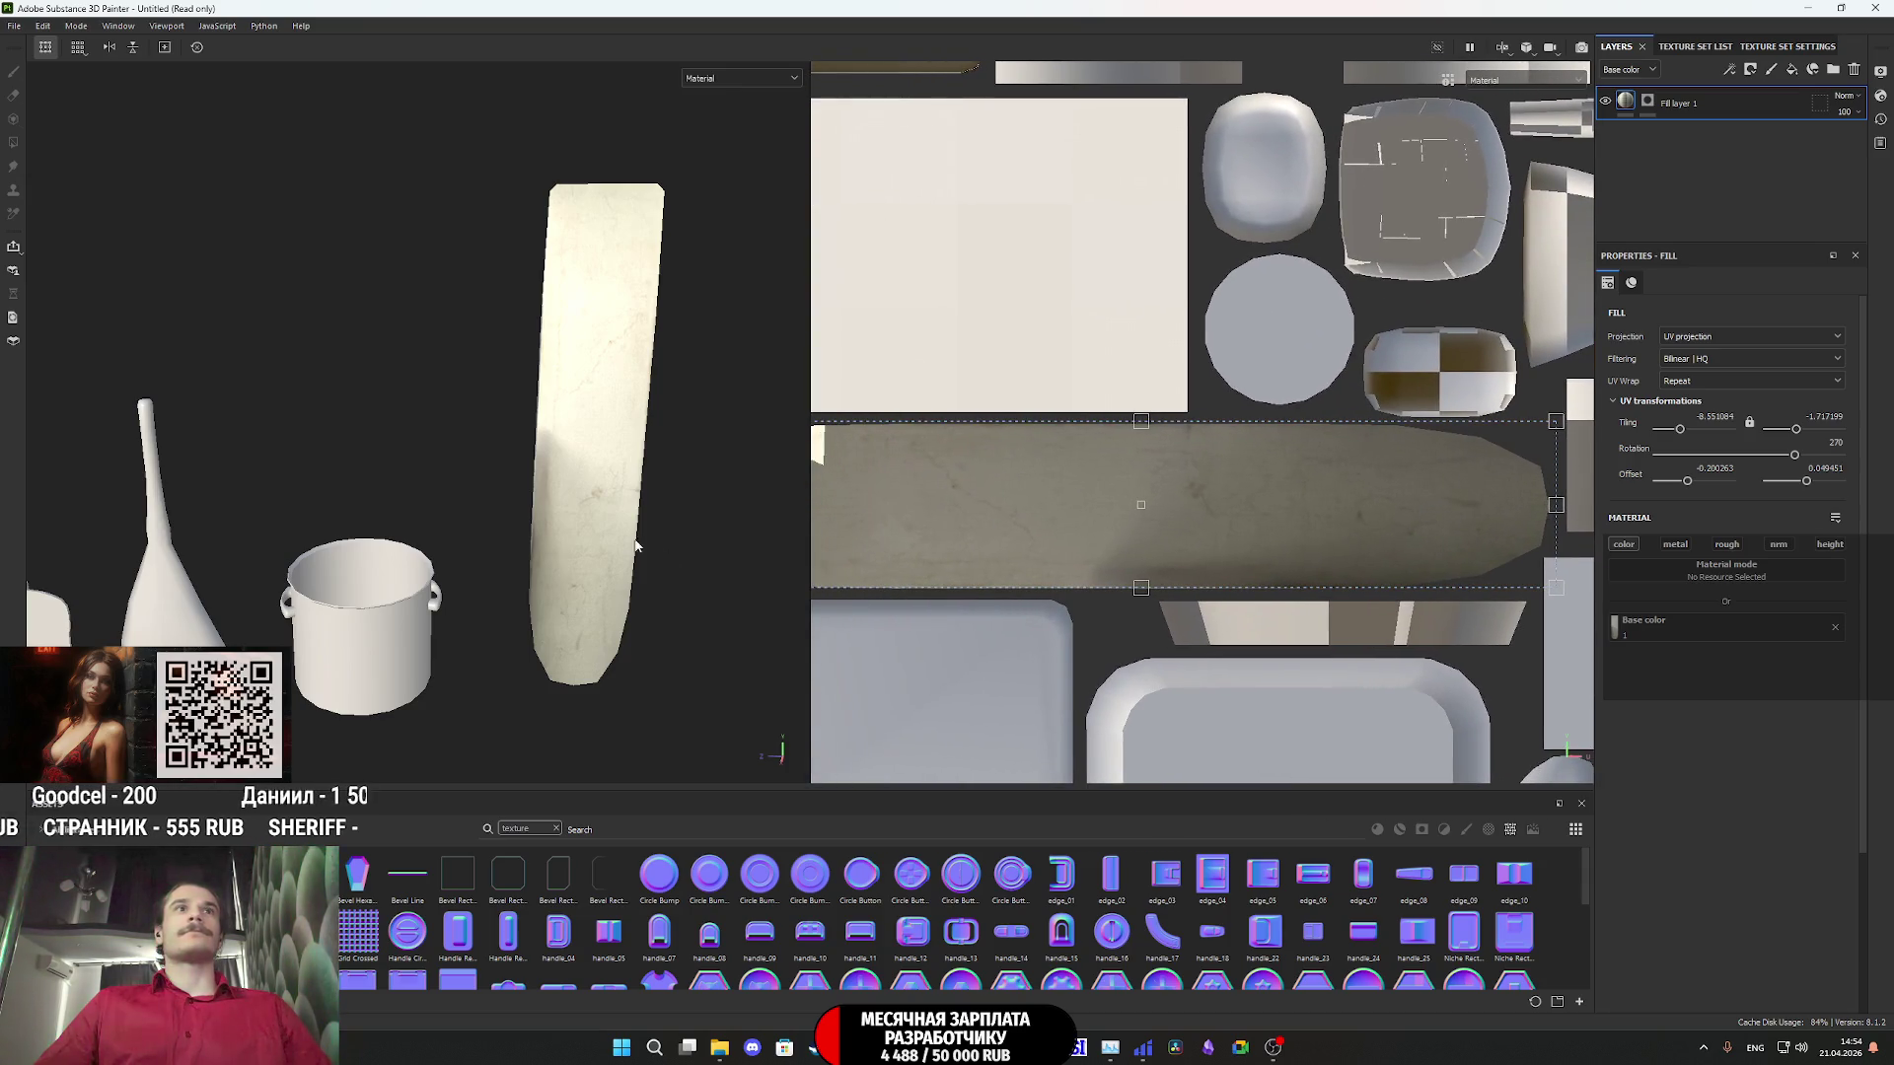
# - Stretch the texture over the island's bottom edge (tiling about -8.40 × 1.72), checking it in 3D
pyautogui.moveTo(635, 544)
pyautogui.keyDown('alt'); pyautogui.mouseDown()
pyautogui.moveTo(655, 440)
pyautogui.moveTo(742, 500)
pyautogui.mouseUp(); pyautogui.keyUp('alt')
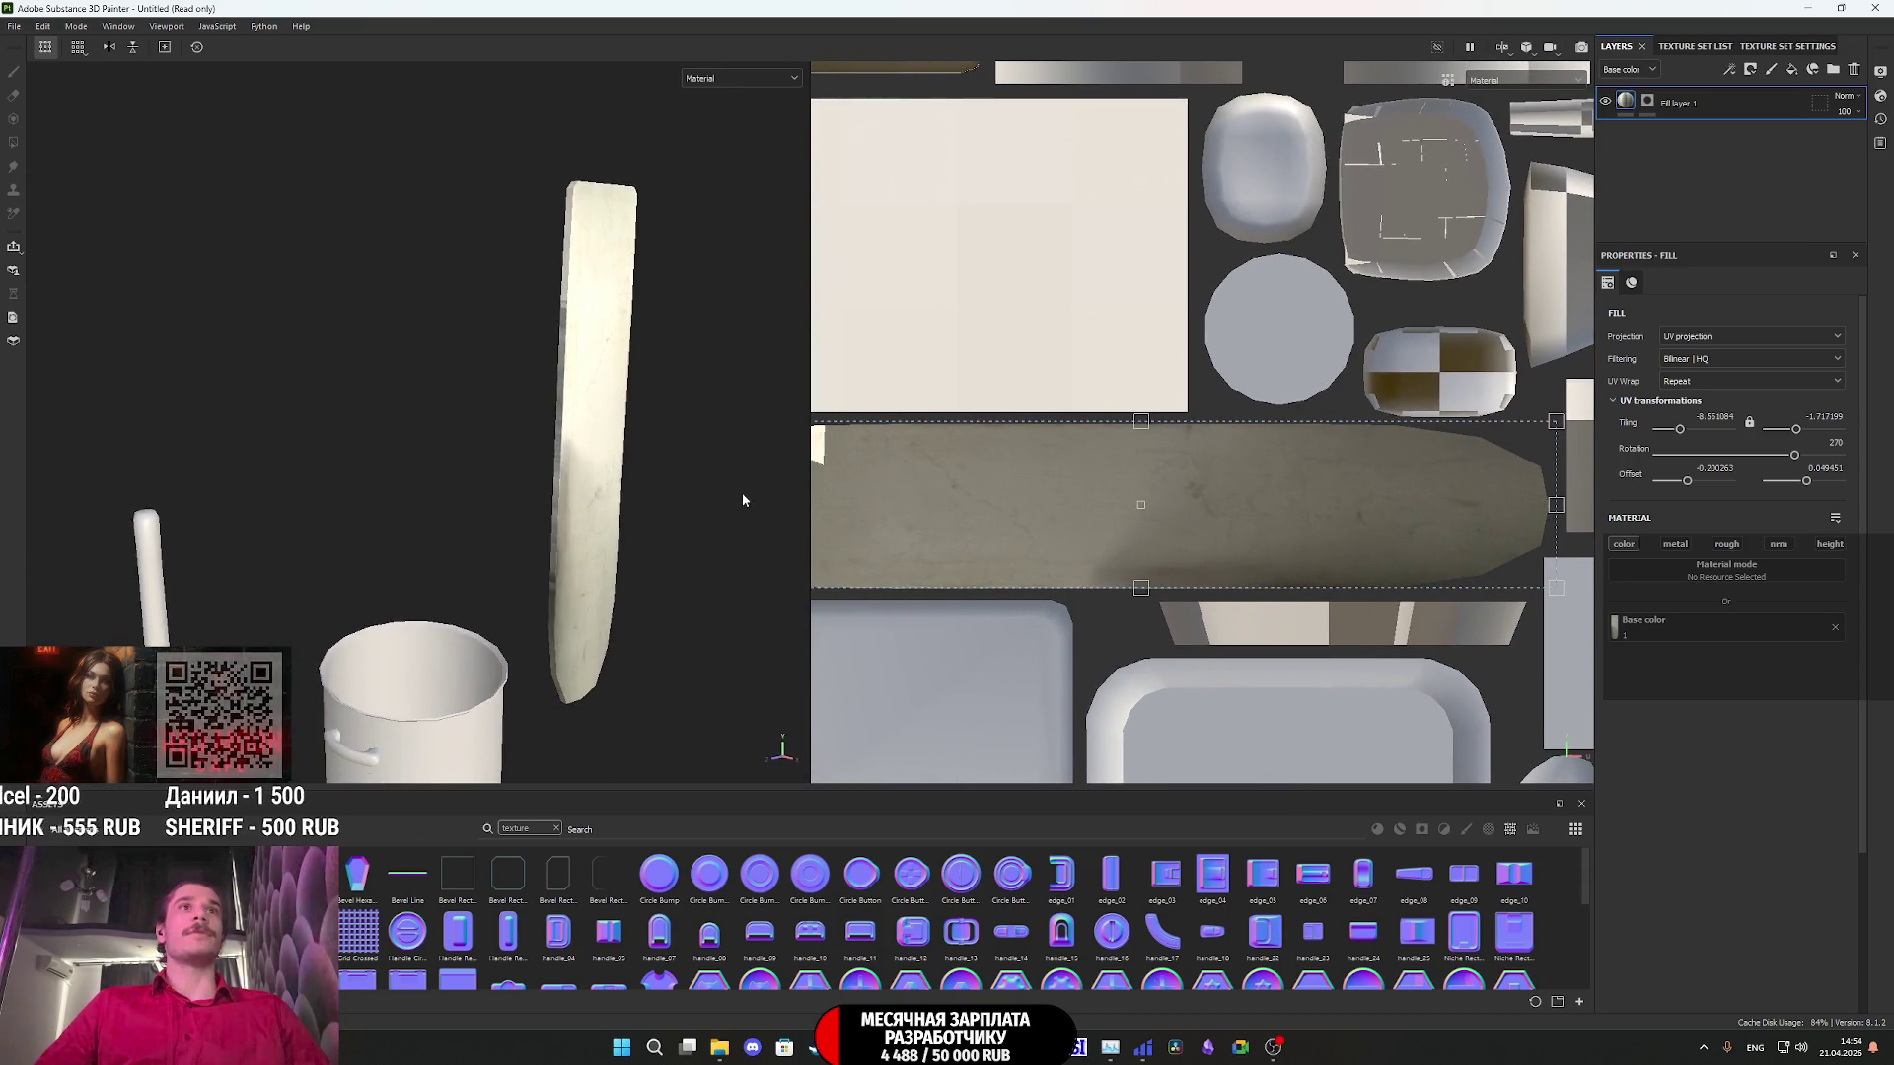
pyautogui.scroll(3, 601, 469)
pyautogui.keyDown('alt'); pyautogui.moveTo(601, 470); pyautogui.dragTo(524, 515, button='middle'); pyautogui.keyUp('alt')
pyautogui.scroll(4, 1180, 572)
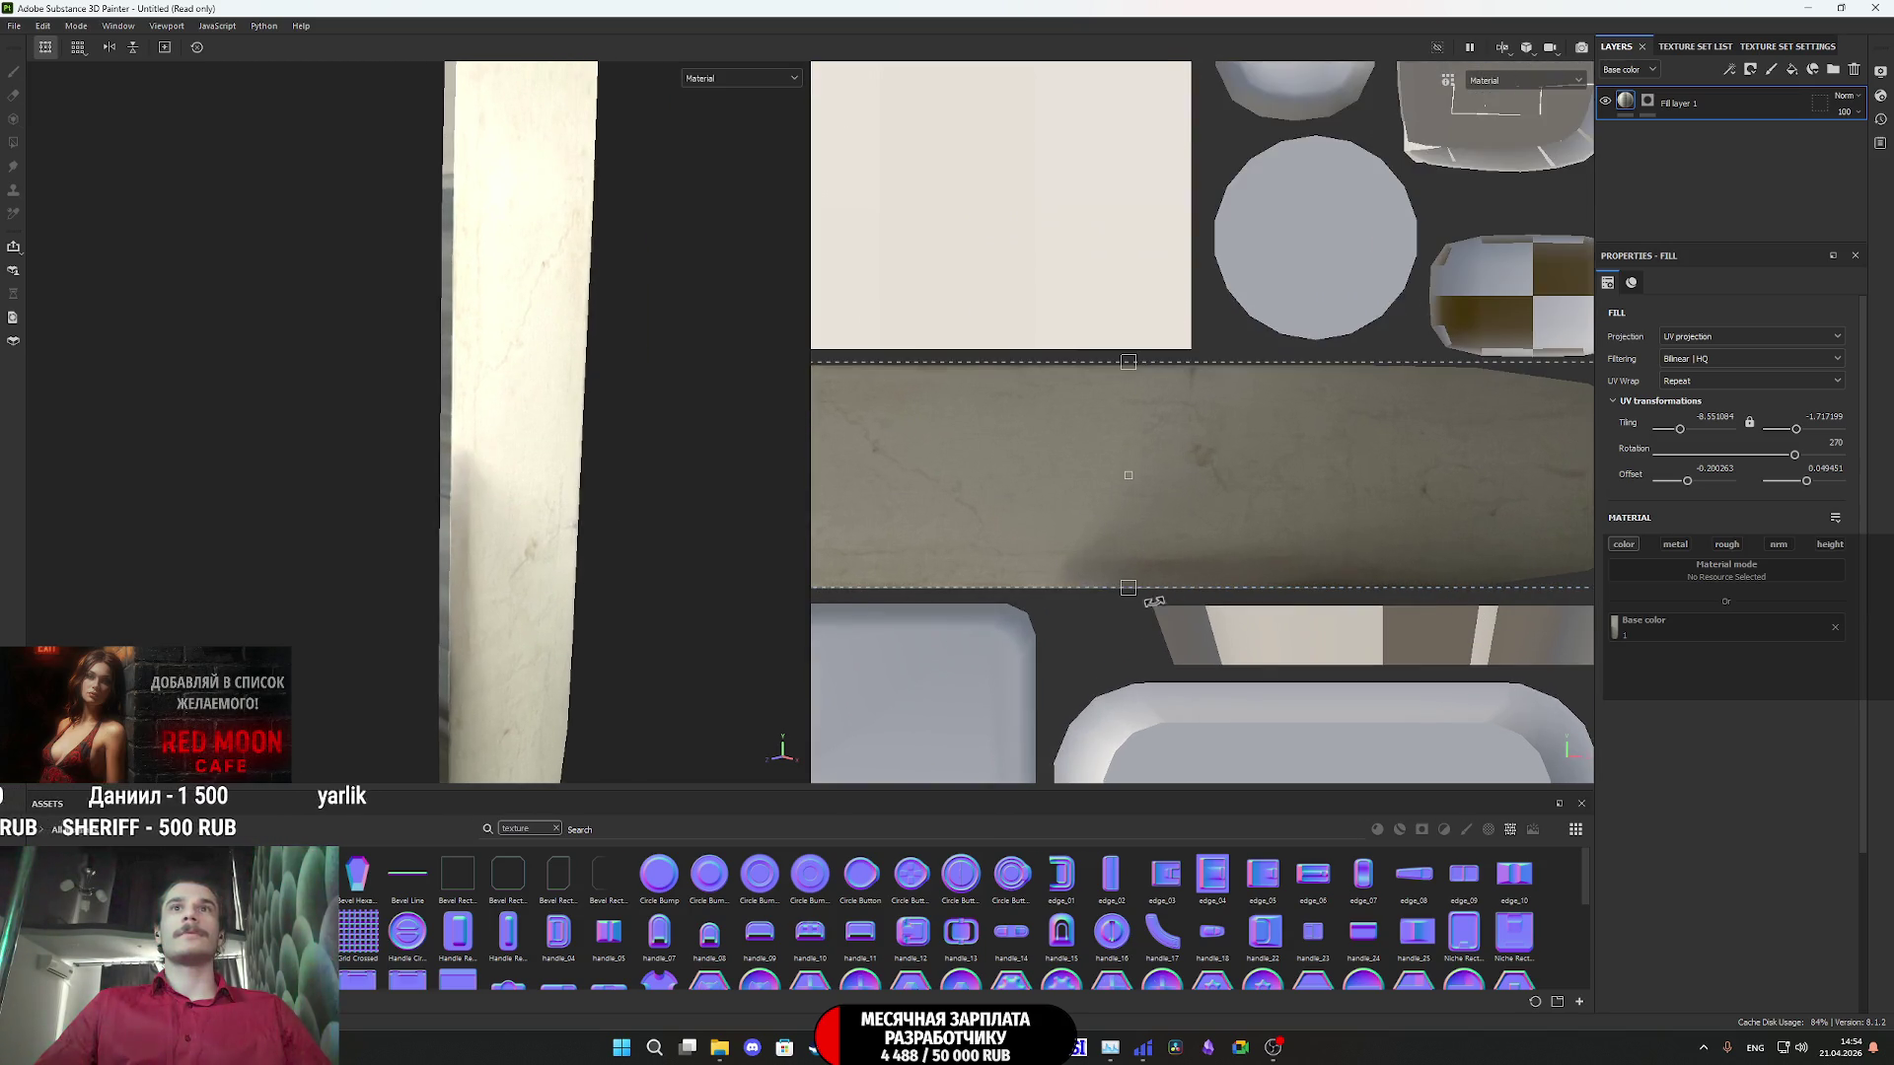
pyautogui.moveTo(1291, 536); pyautogui.dragTo(1288, 539)
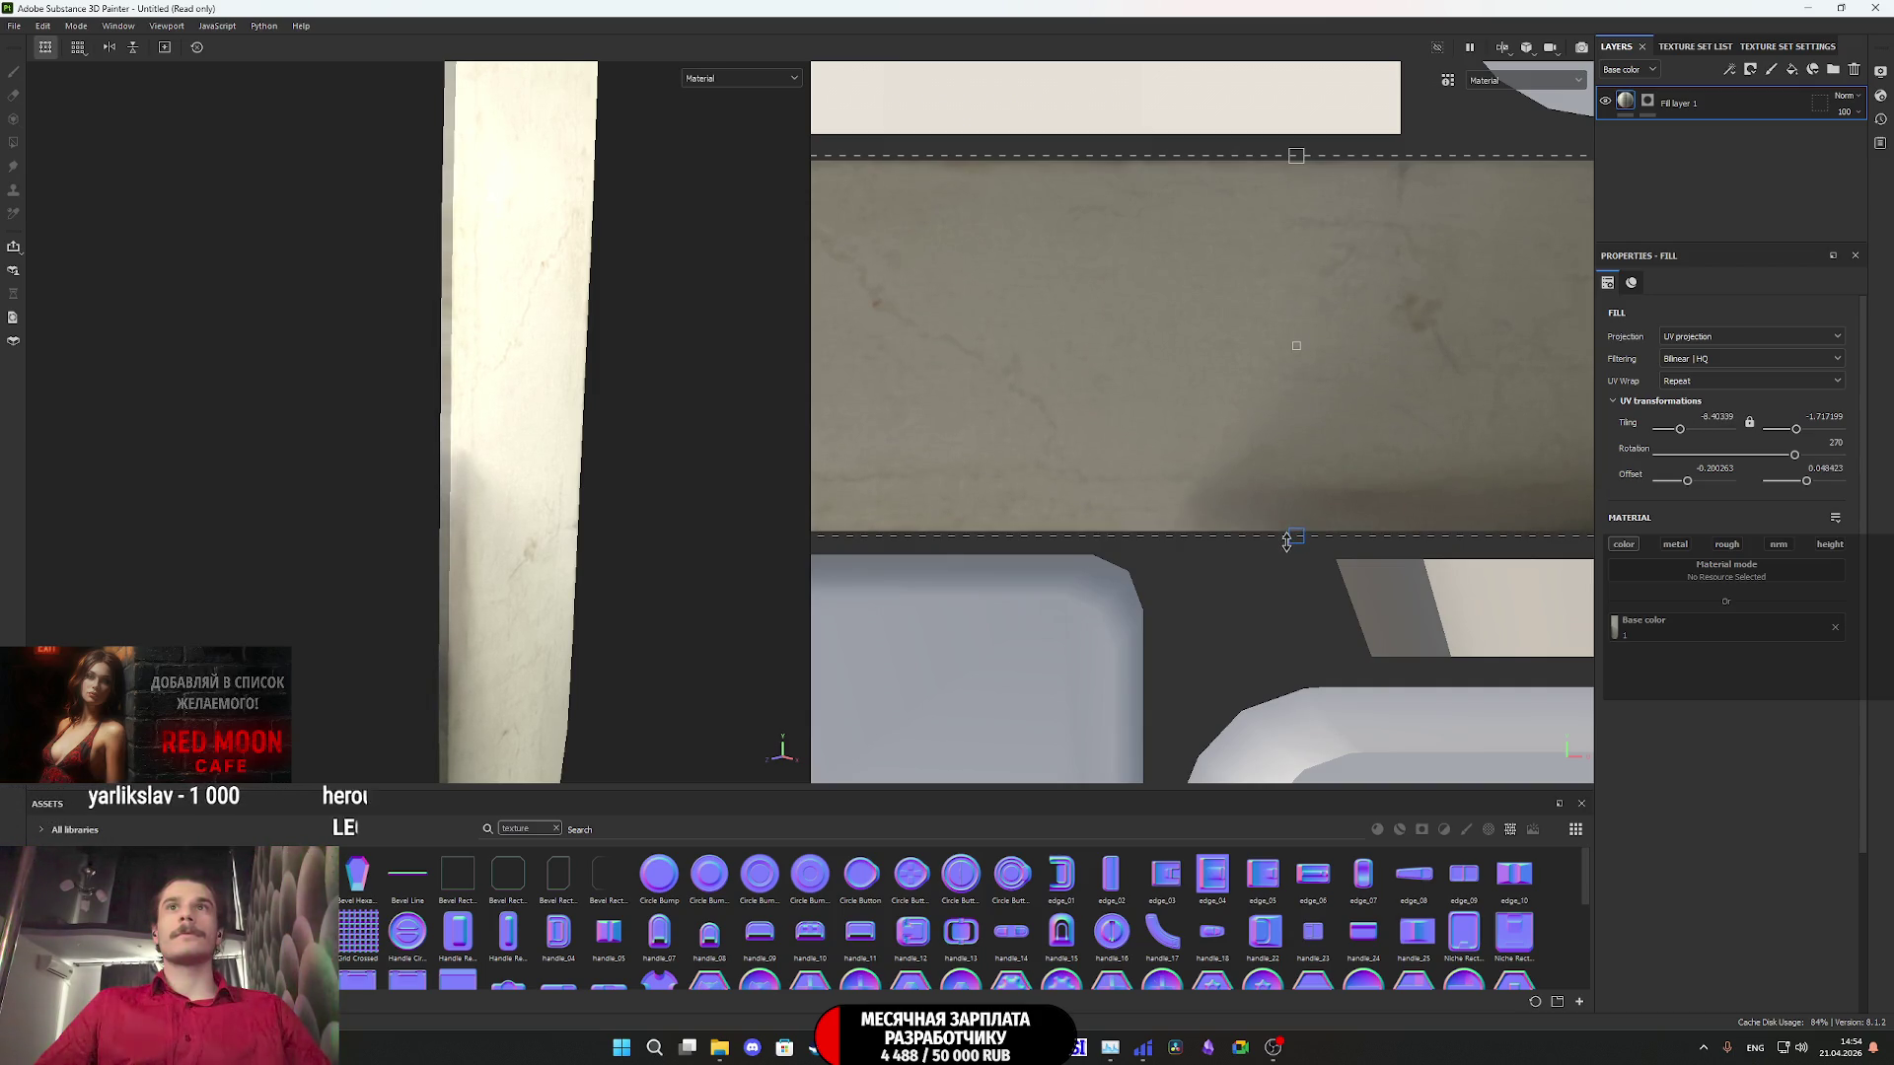
pyautogui.scroll(-5, 1266, 474)
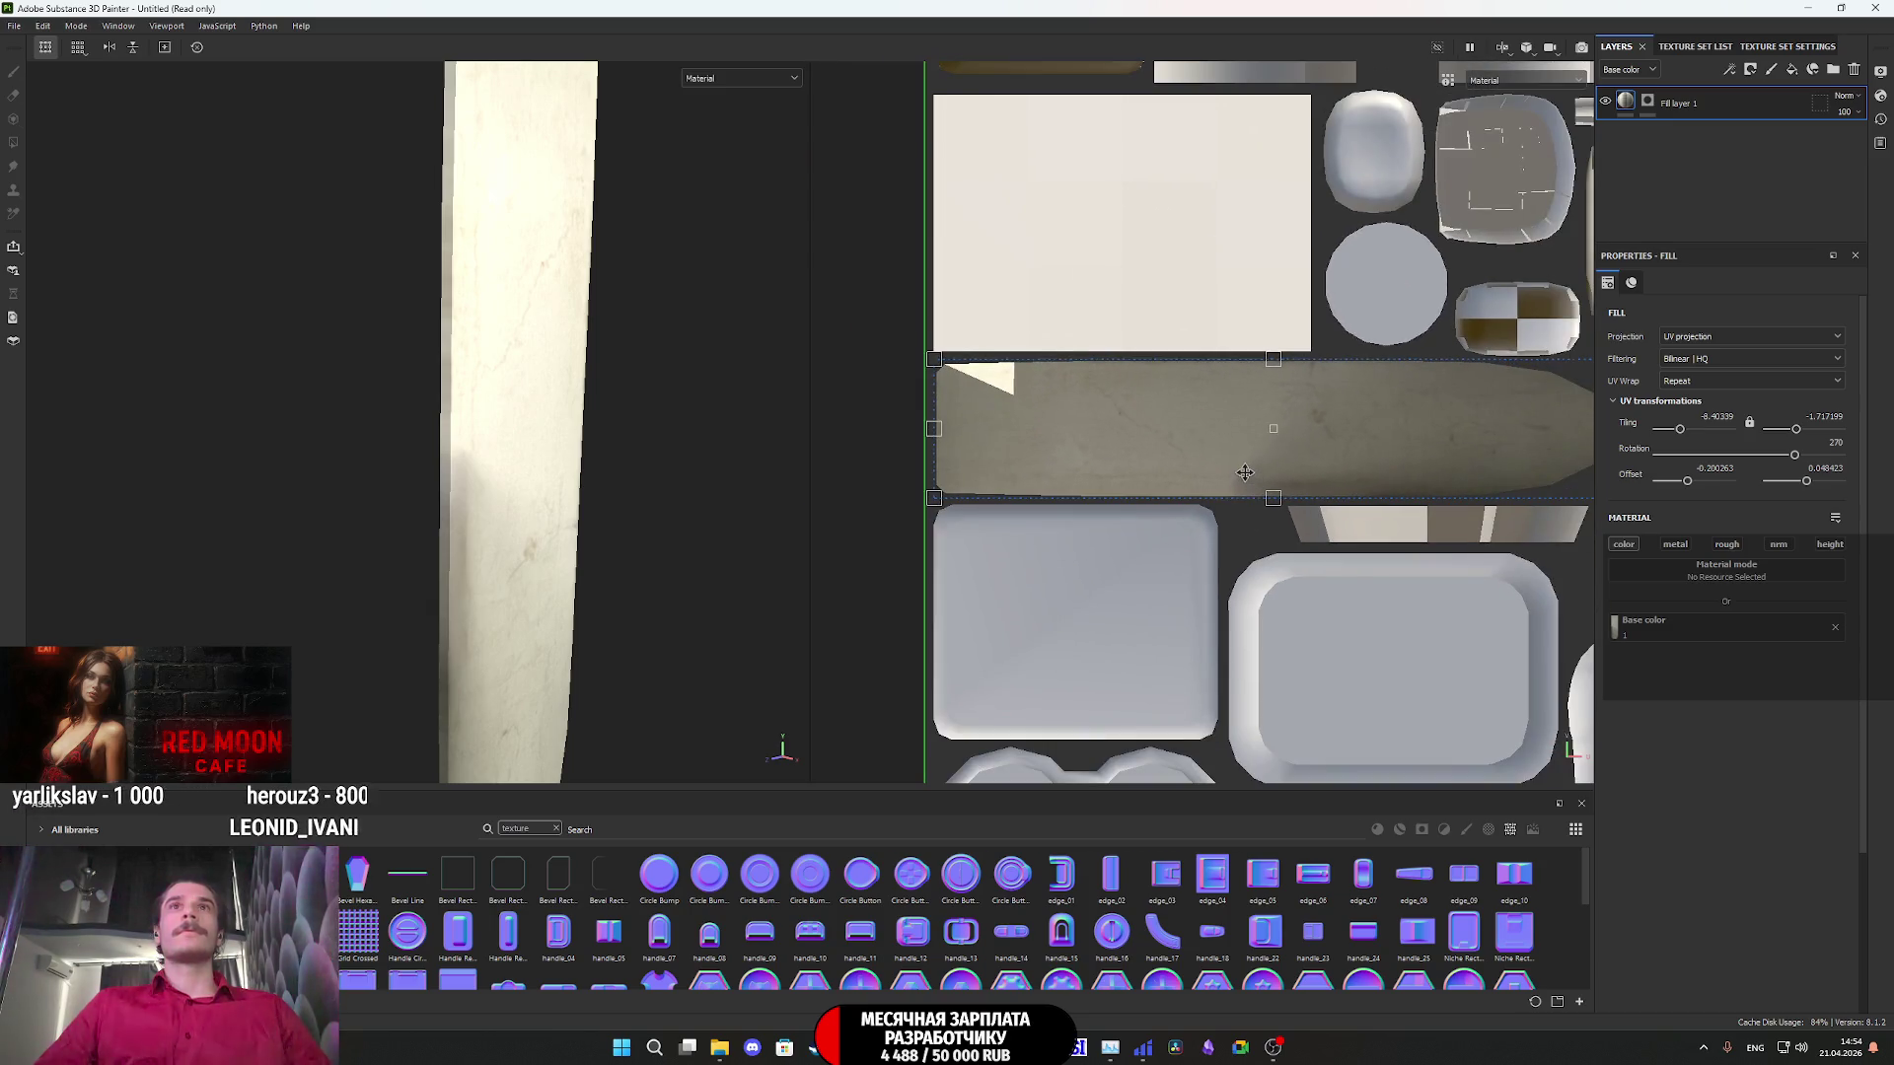
pyautogui.doubleClick(1681, 104)
pyautogui.write('Доска')
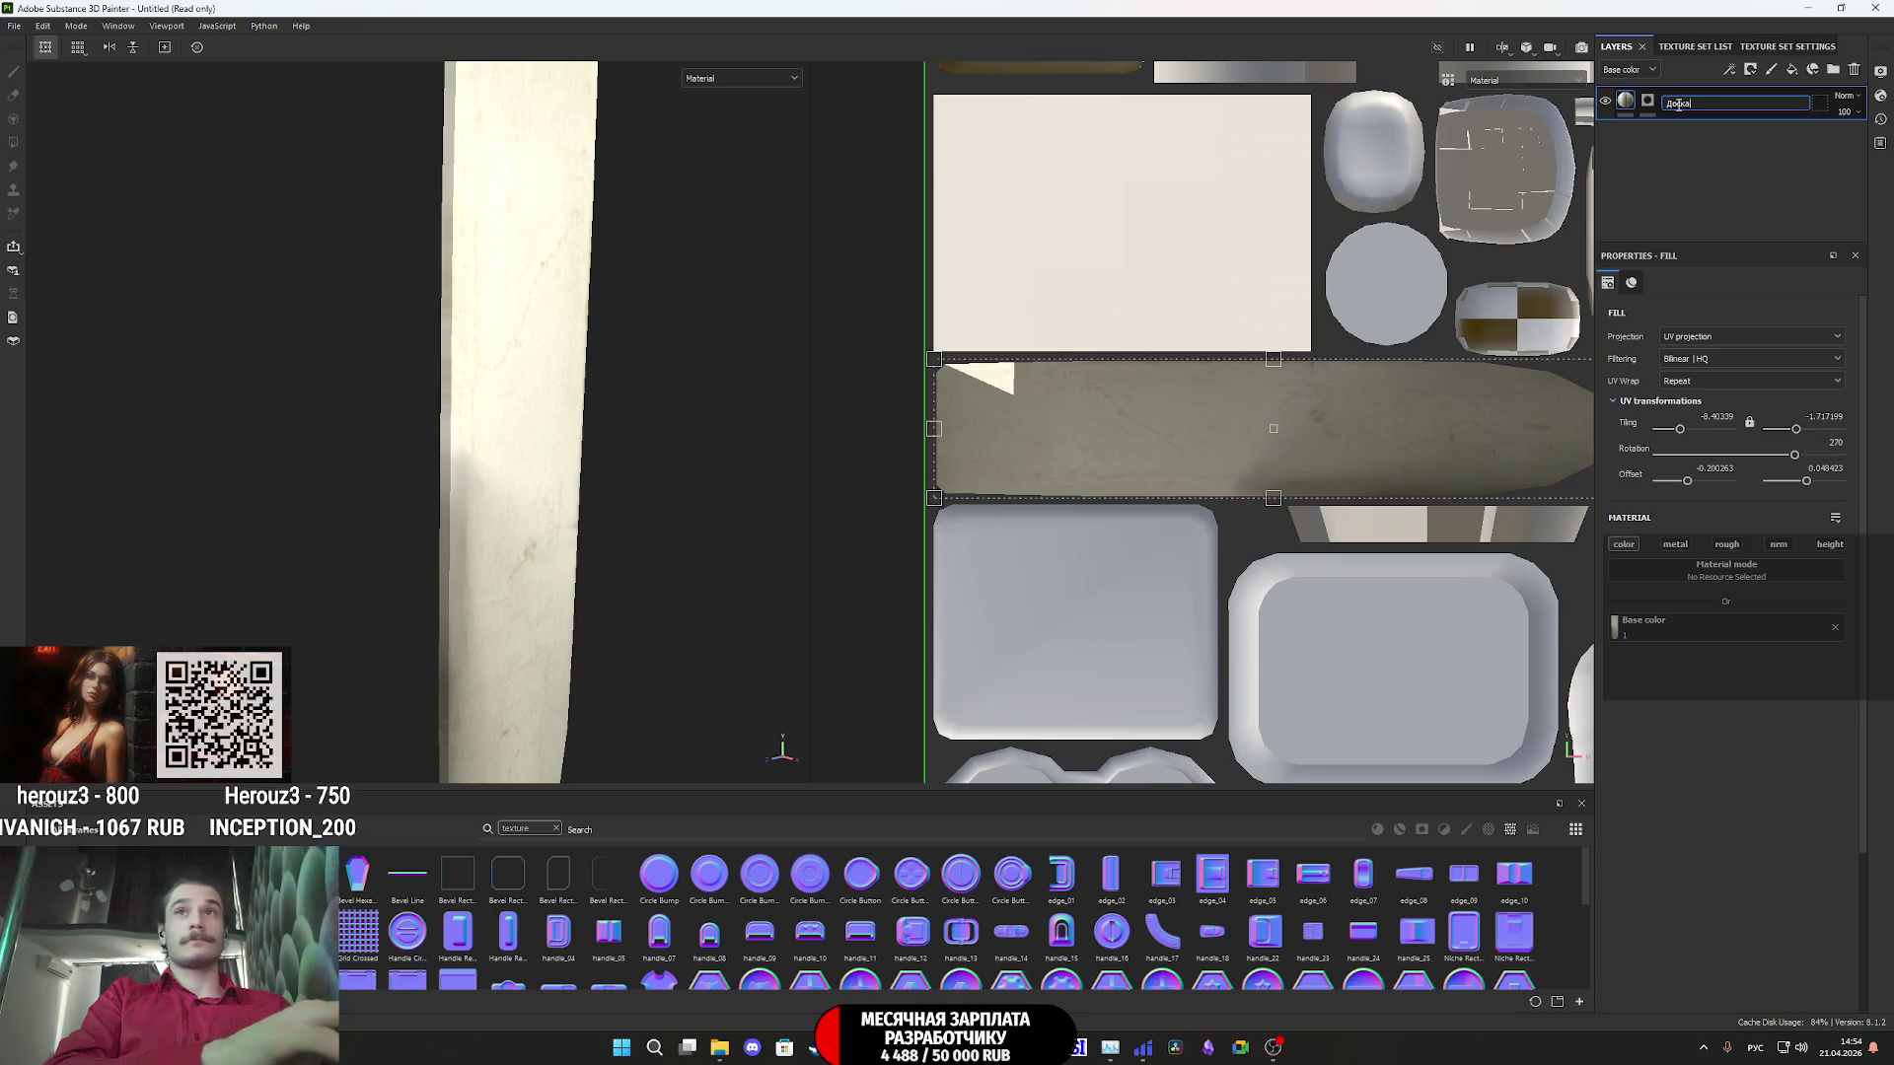
# - Name the board fill layer Доска
pyautogui.press('Return')
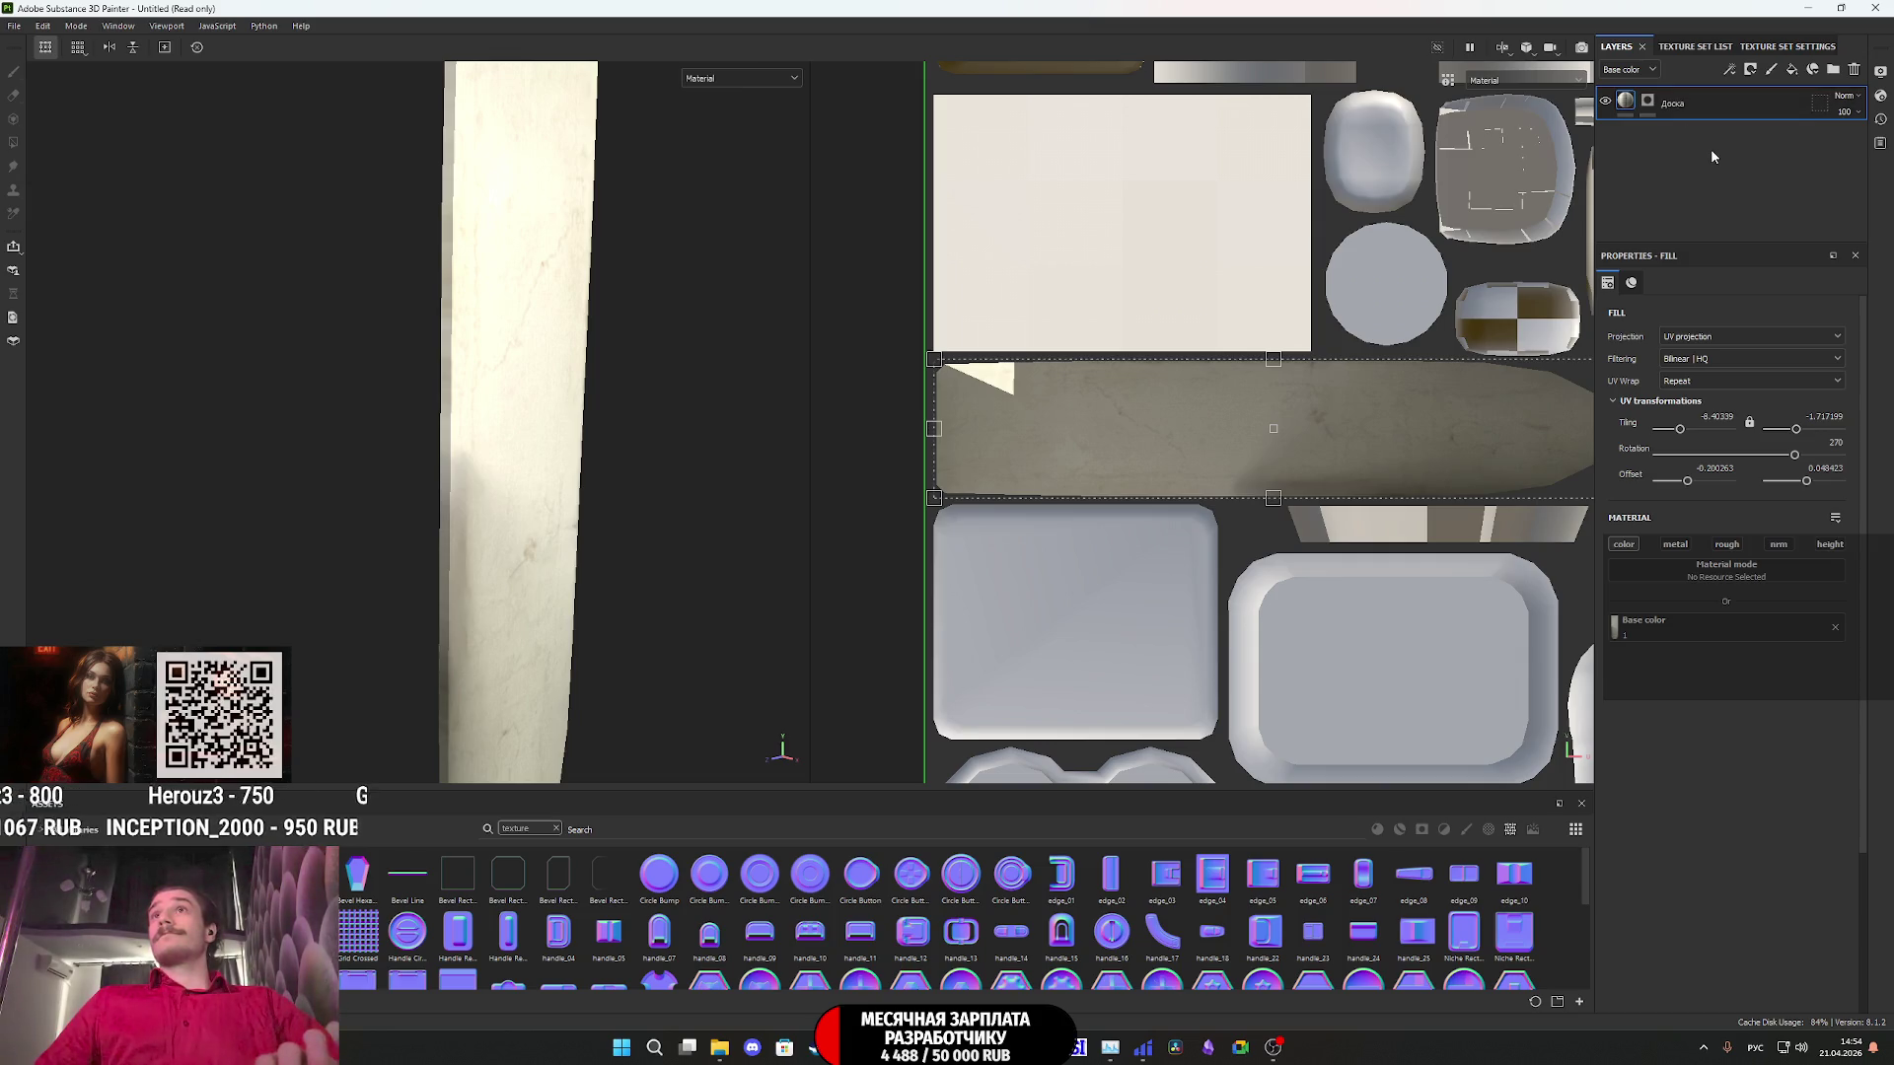
pyautogui.scroll(-3, 1105, 486)
pyautogui.scroll(-8, 582, 497)
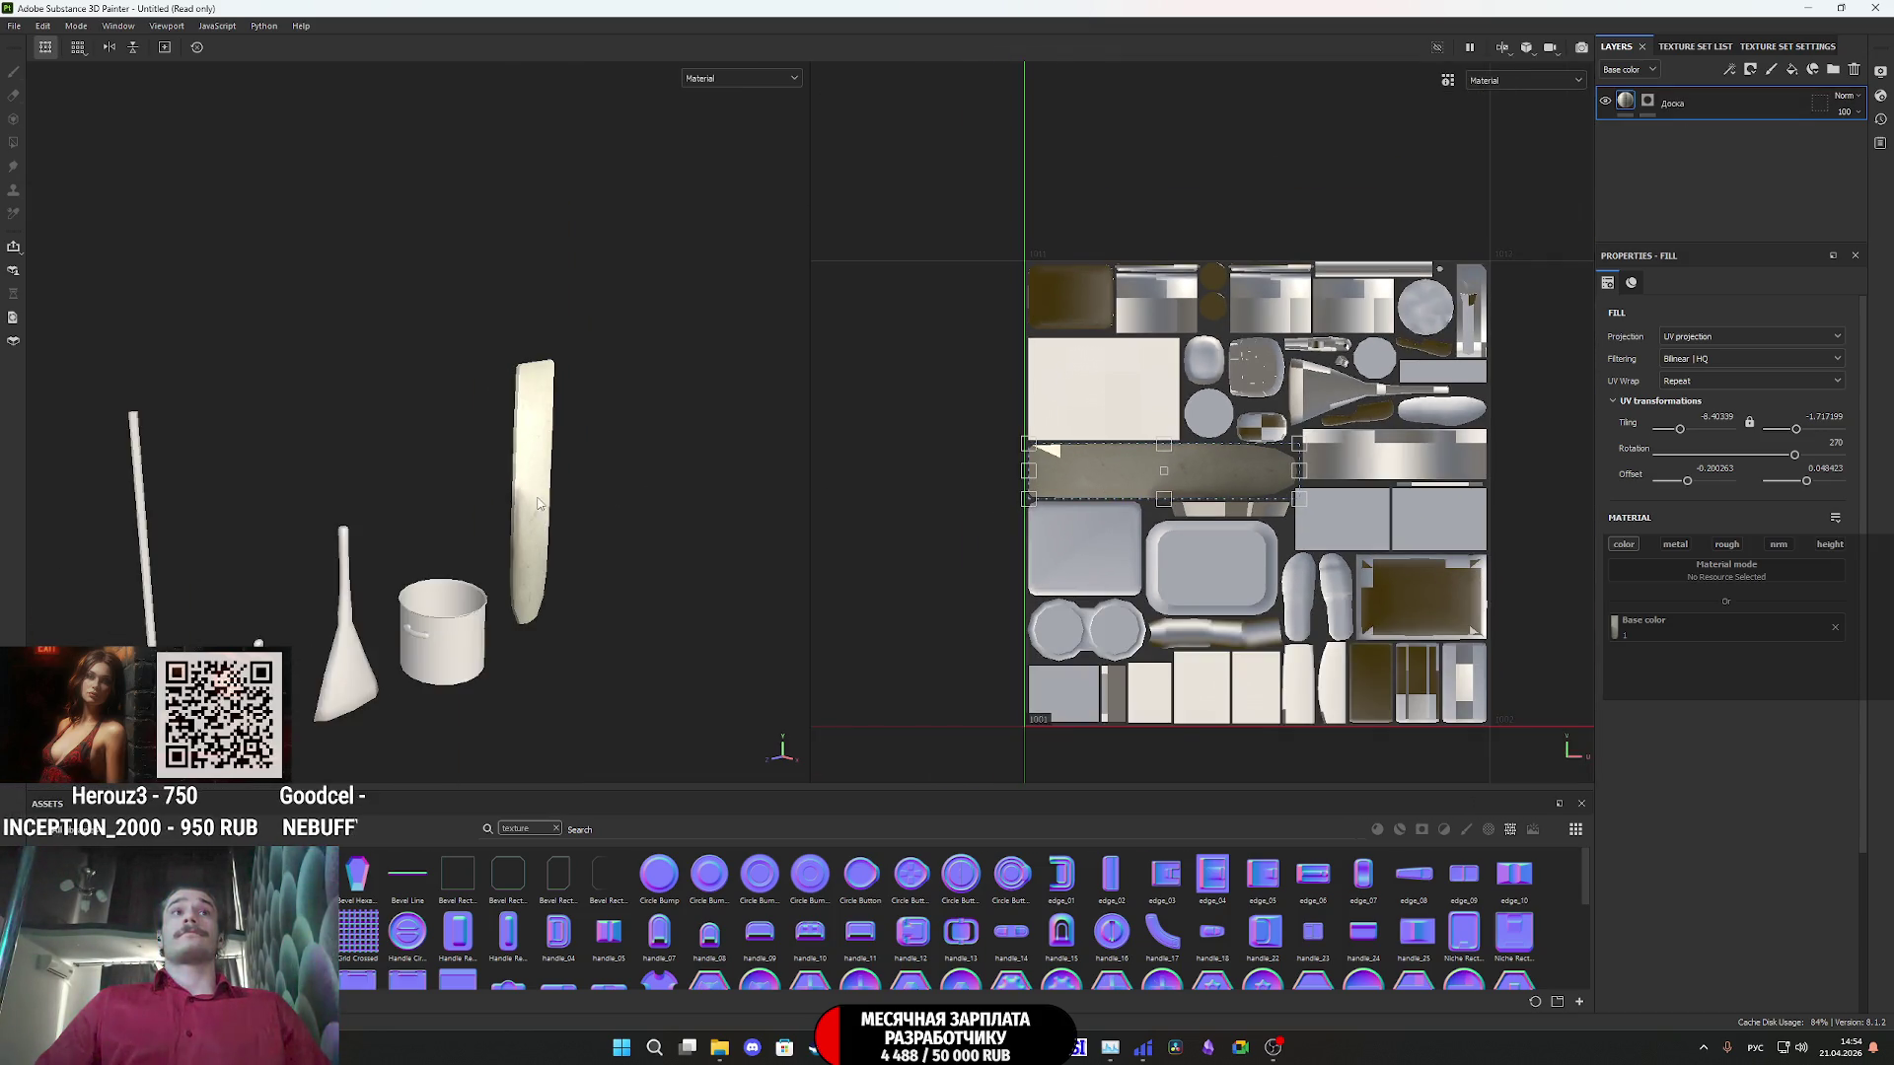
pyautogui.scroll(8, 537, 536)
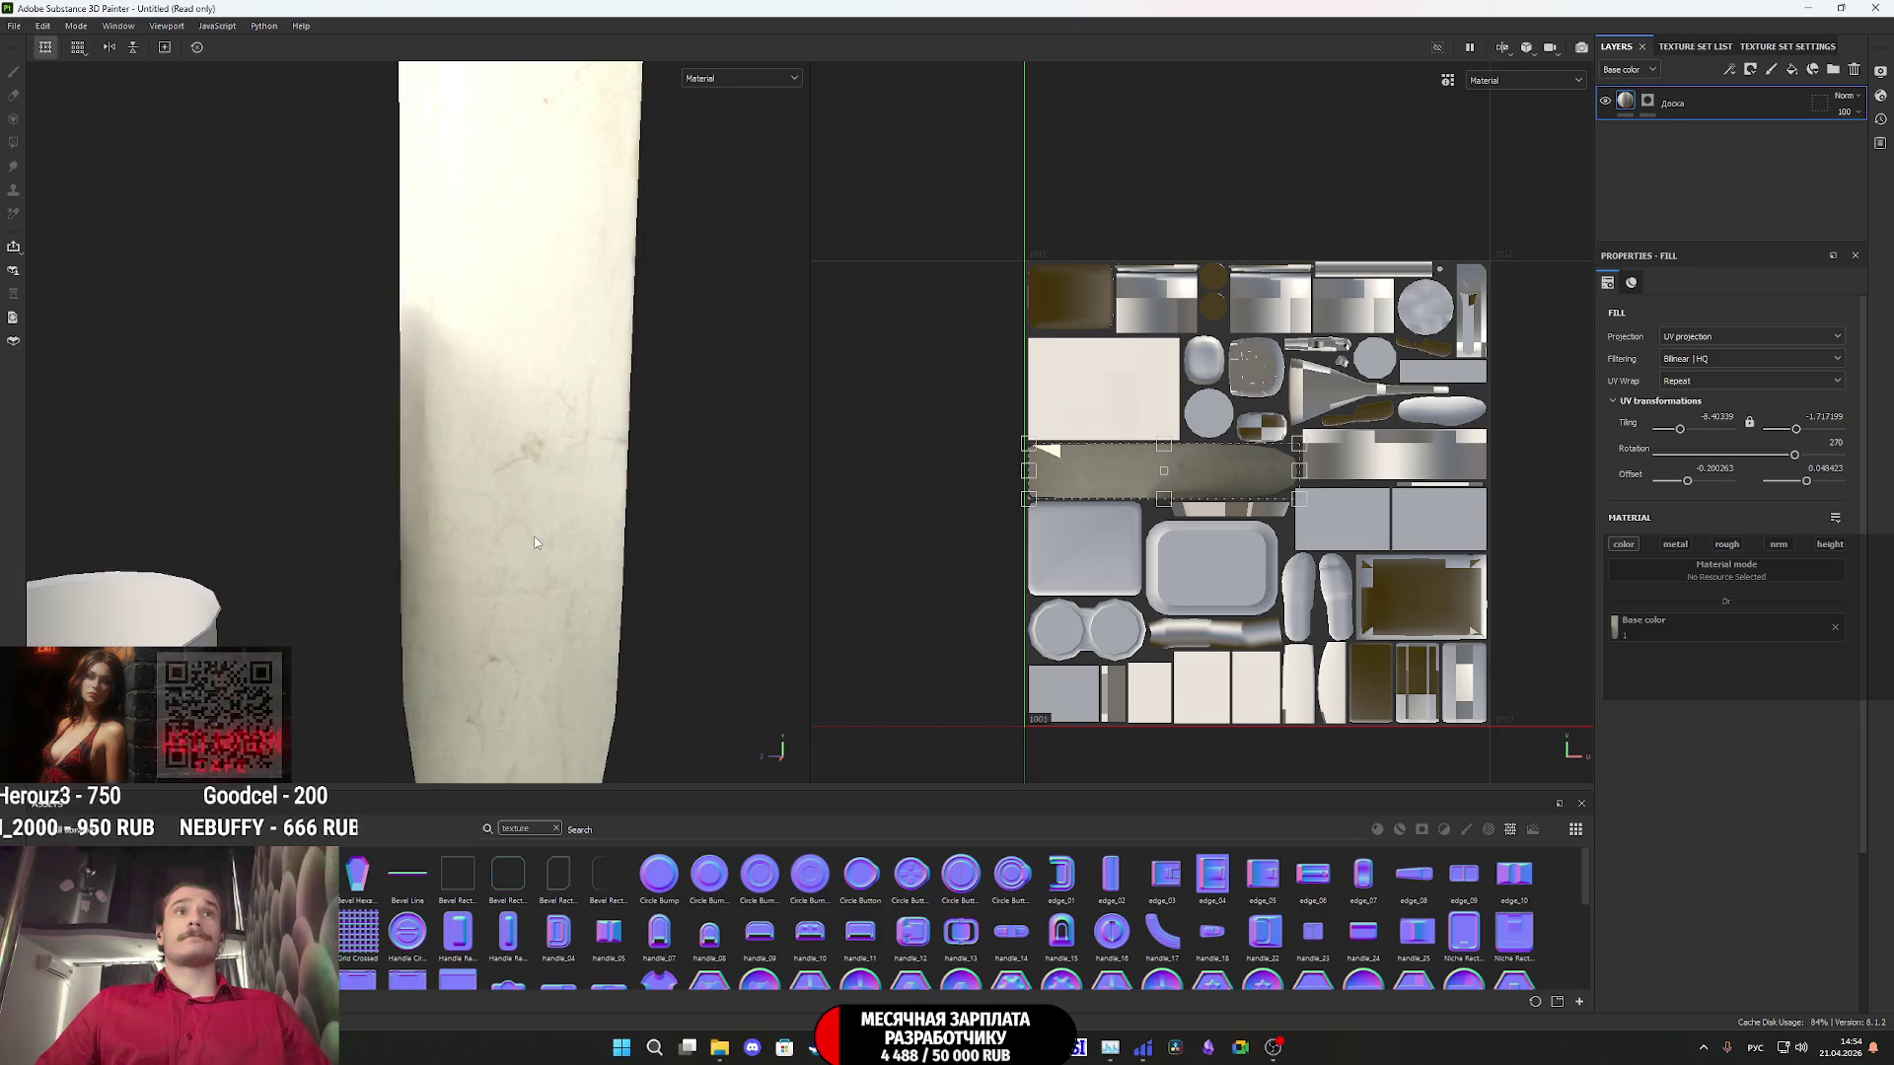
pyautogui.keyDown('alt'); pyautogui.moveTo(409, 433); pyautogui.dragTo(435, 435); pyautogui.keyUp('alt')
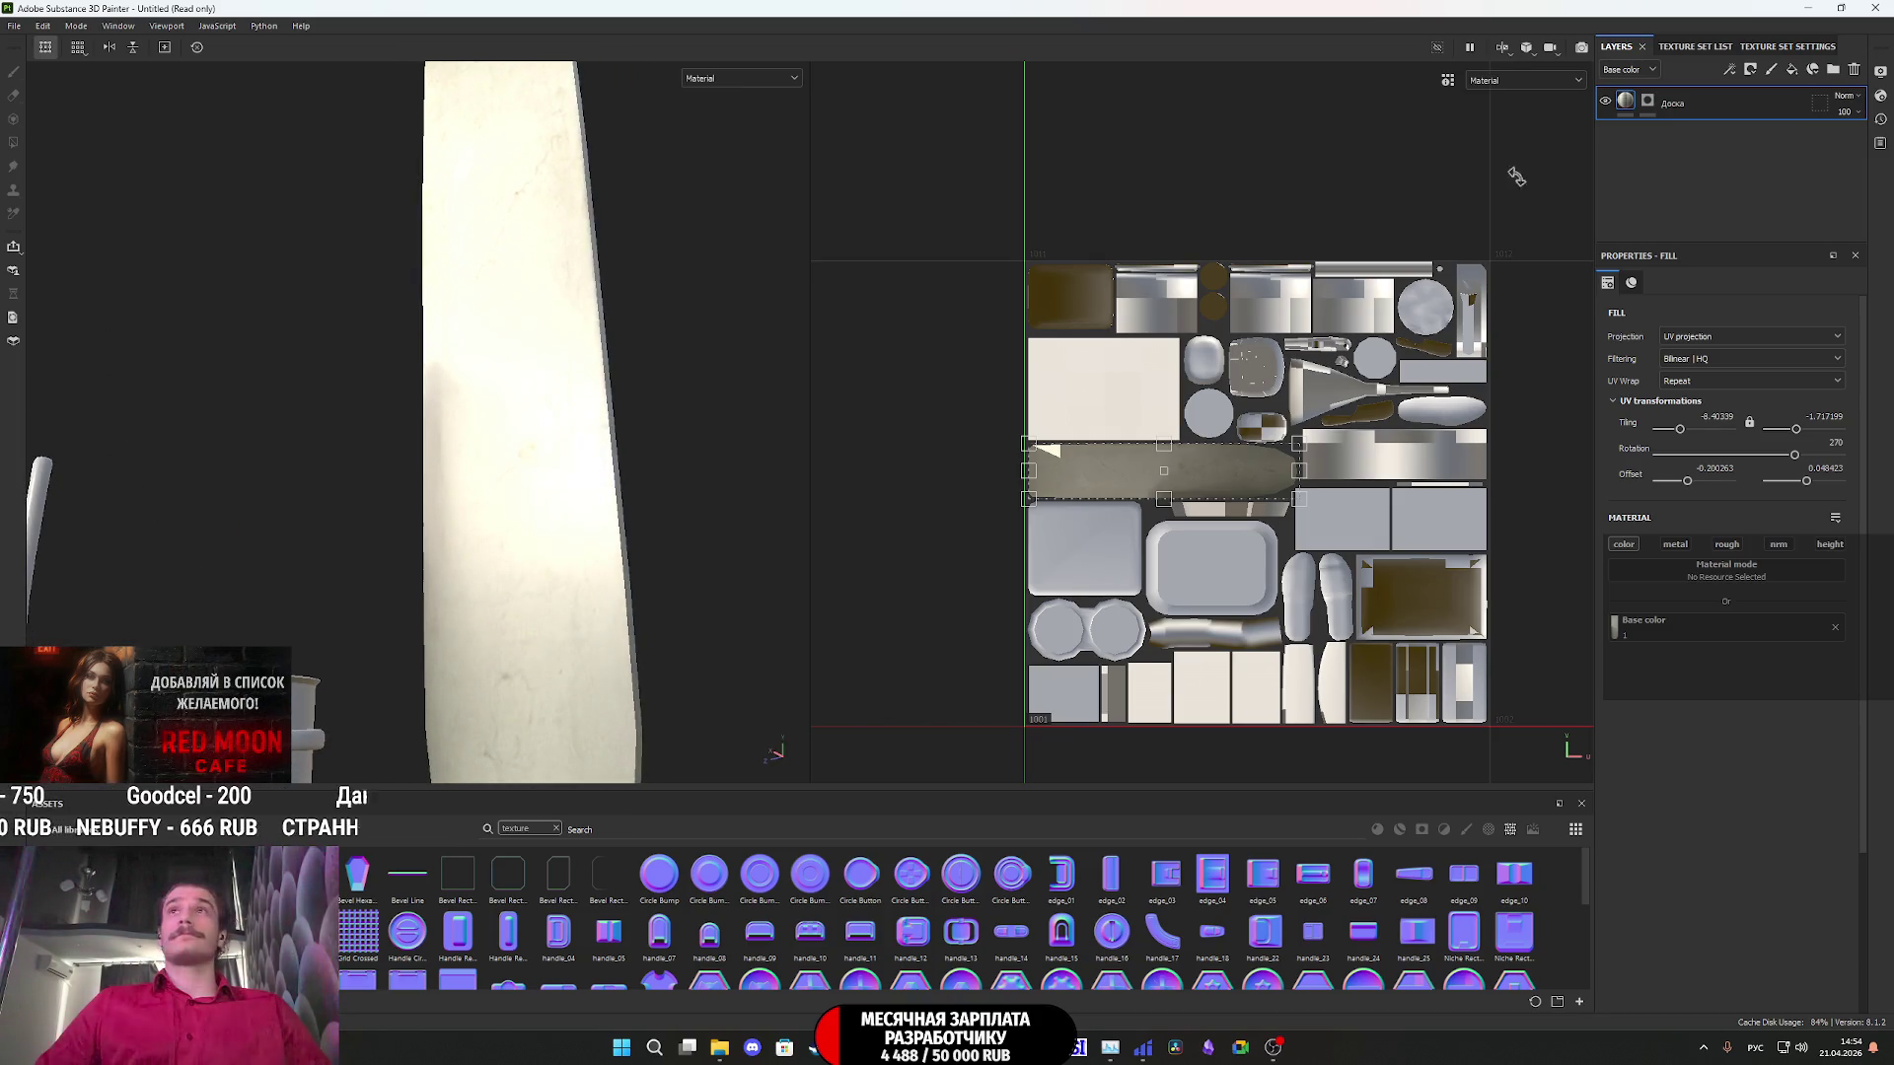
# - Add a roughness-only fill layer with Roughness 1, then start saving the project
pyautogui.click(1793, 71)
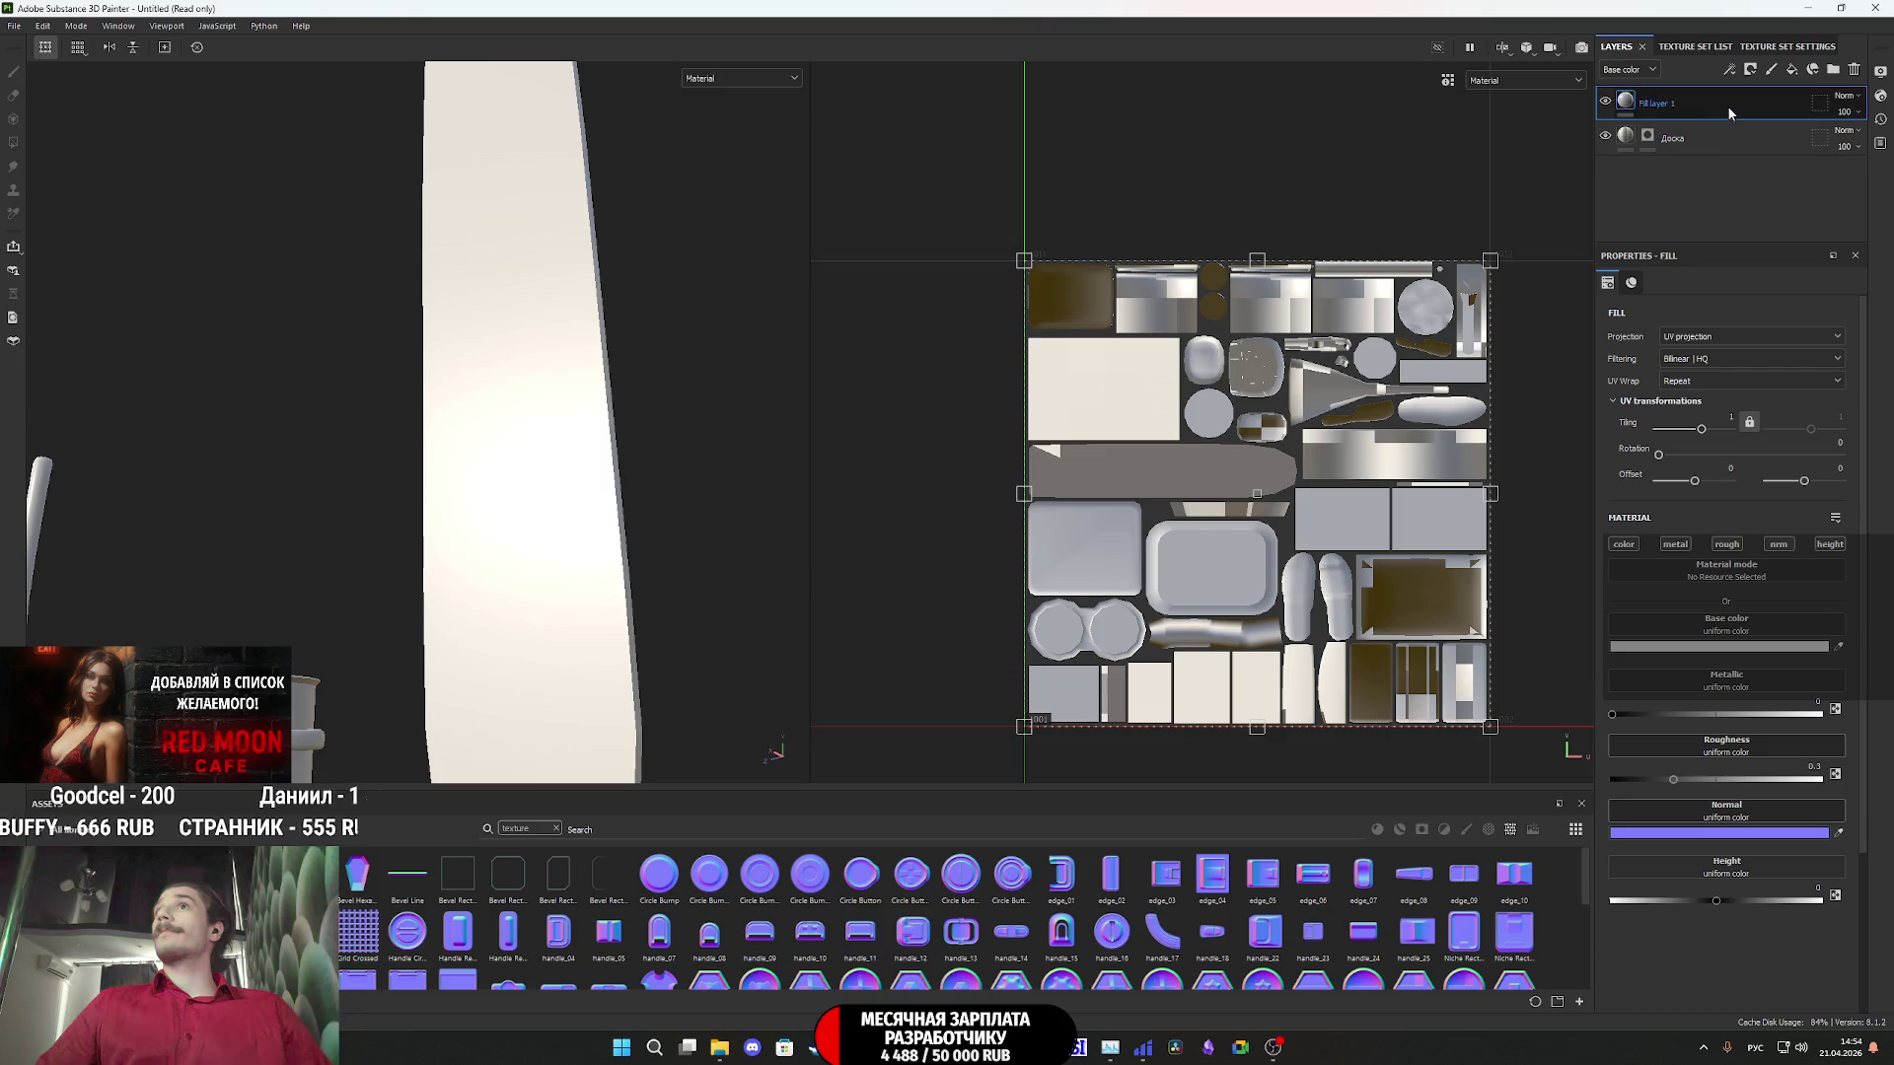
pyautogui.click(1626, 545)
pyautogui.click(1675, 544)
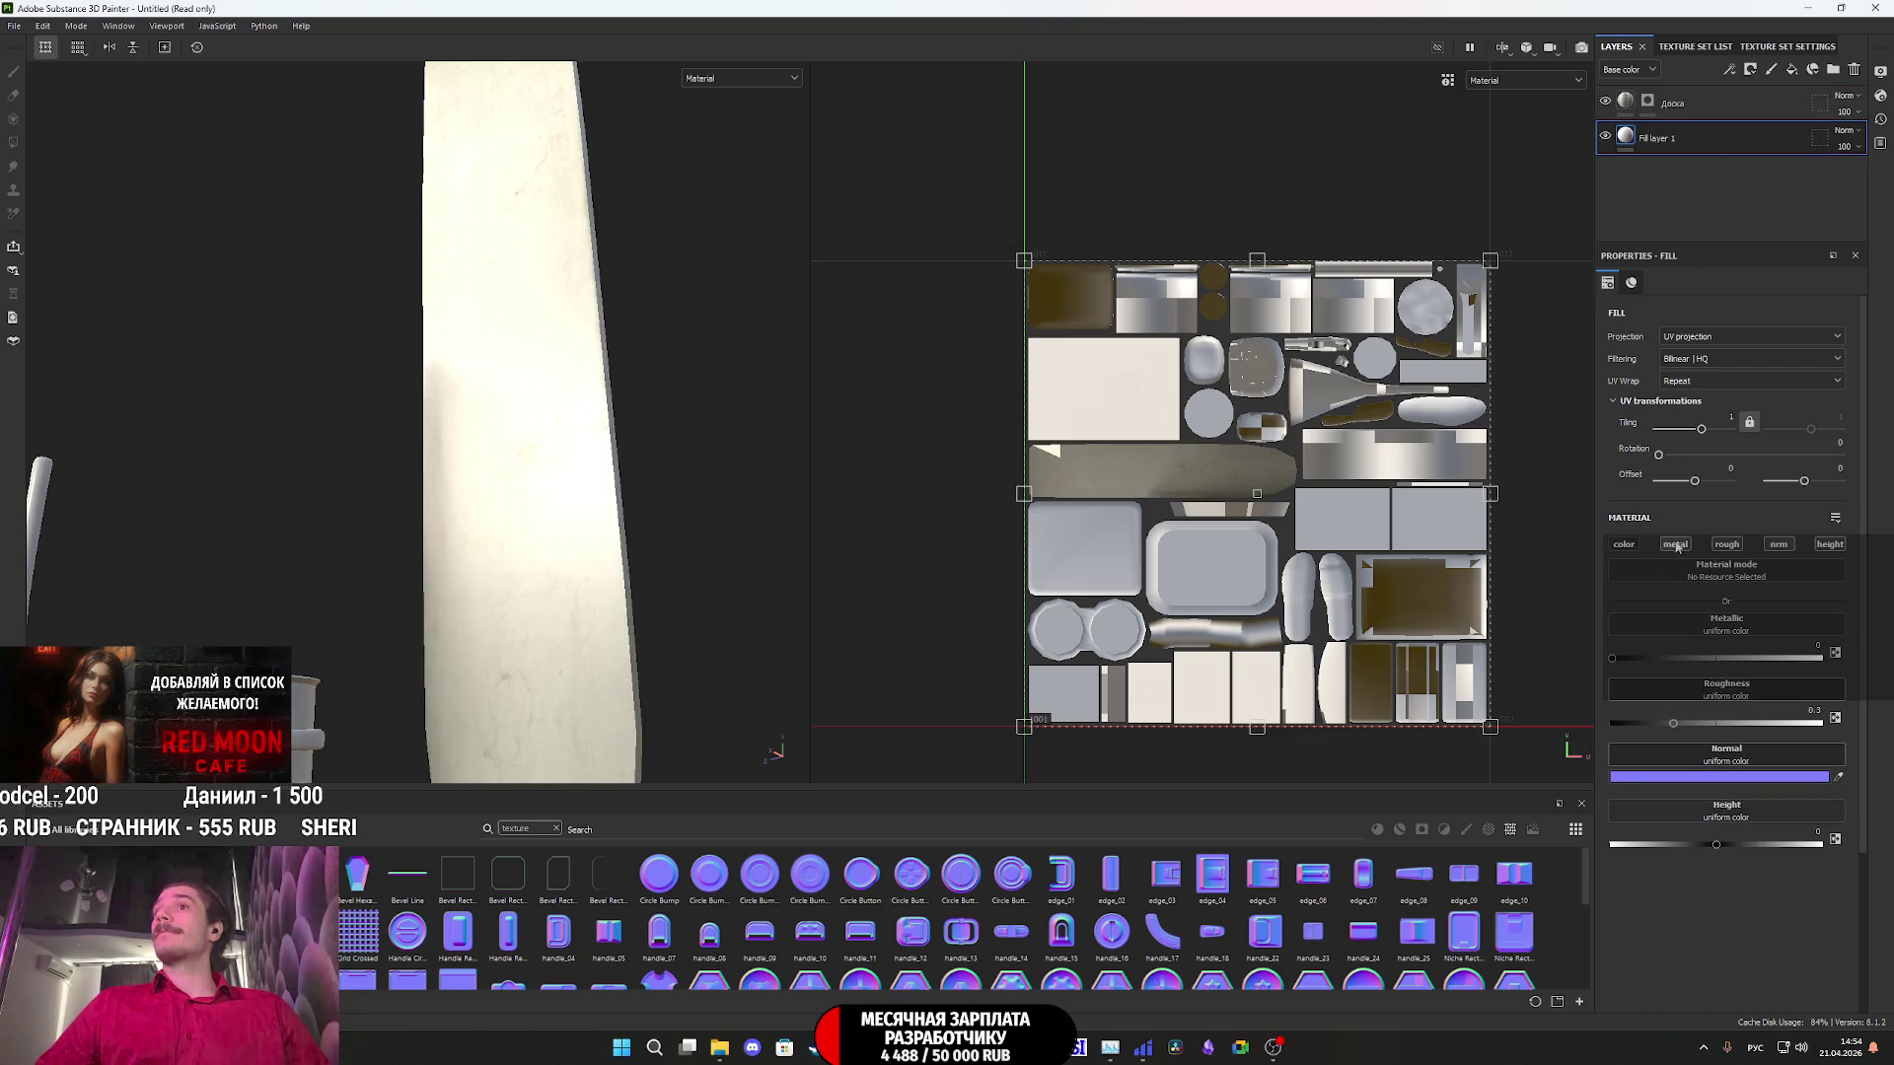
pyautogui.click(1779, 545)
pyautogui.click(1830, 545)
pyautogui.moveTo(1698, 659); pyautogui.dragTo(1821, 658)
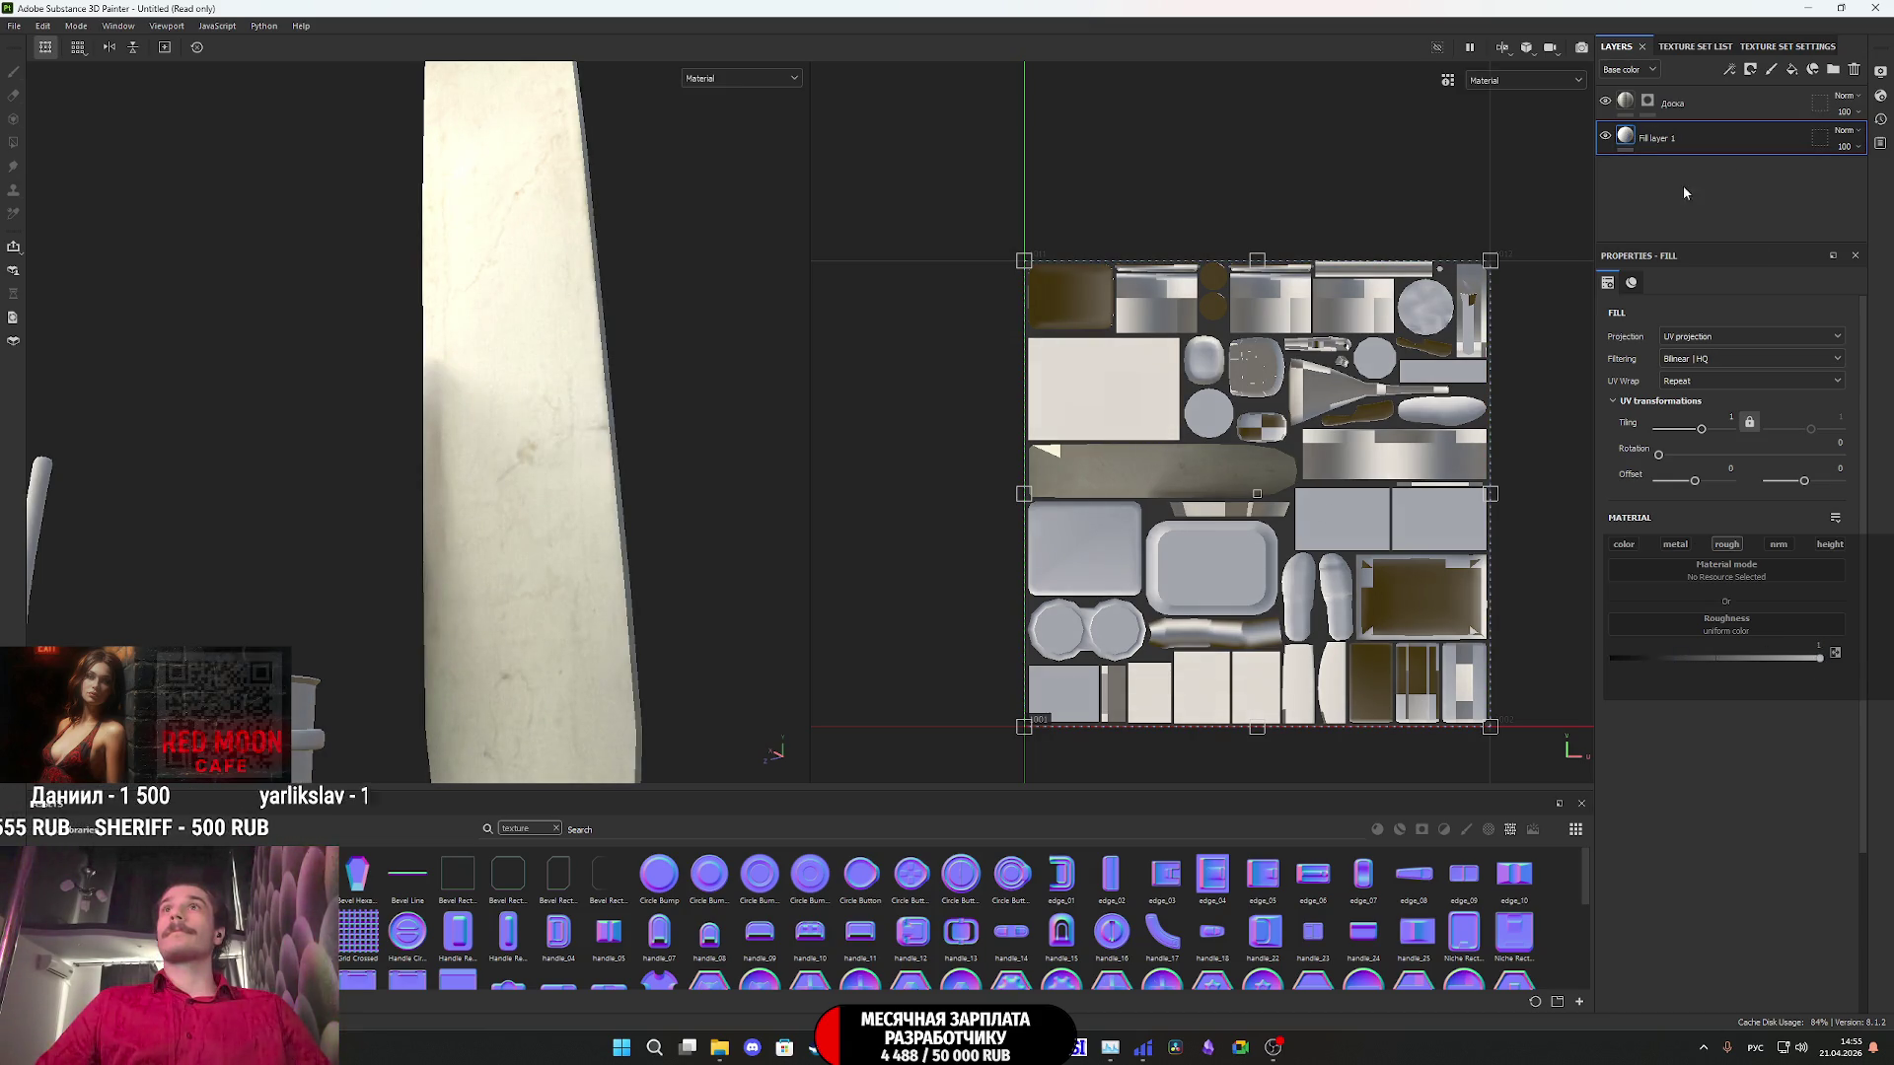
pyautogui.click(1627, 101)
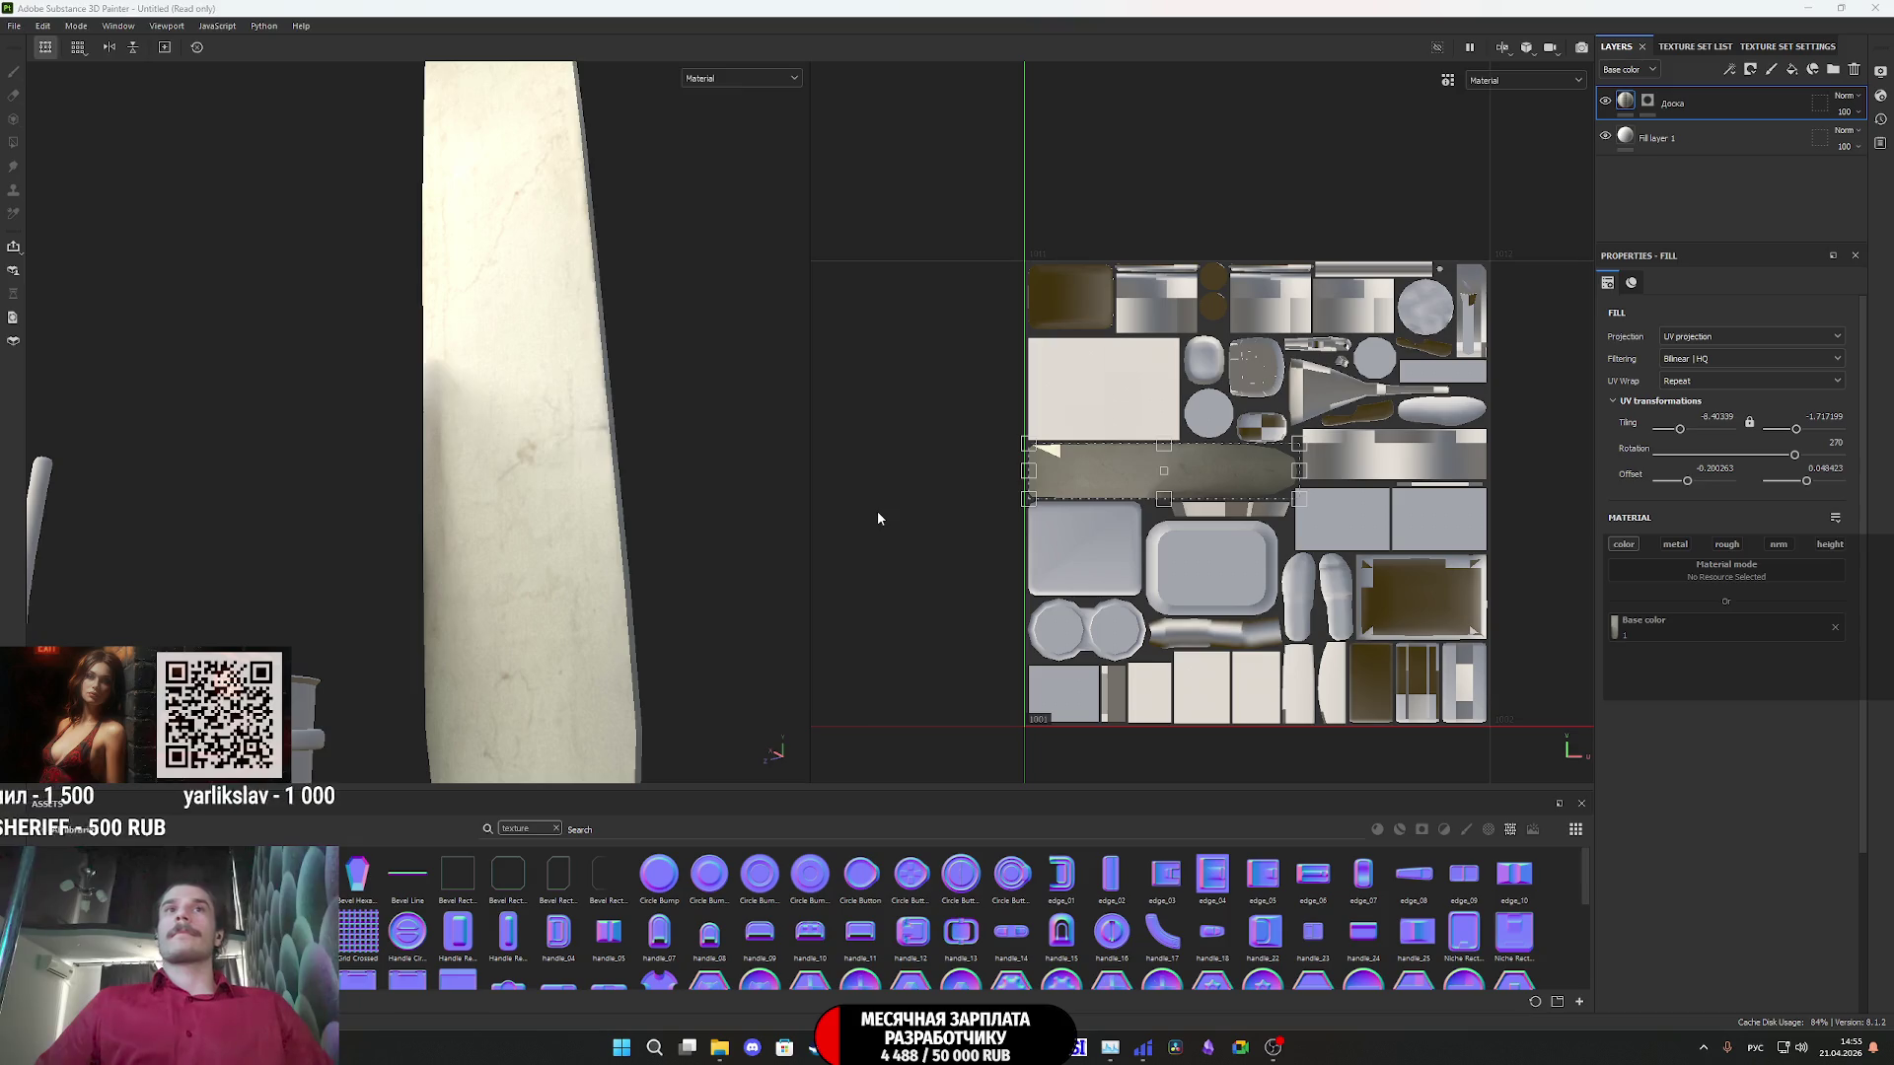
pyautogui.hotkey('ctrl', 's')
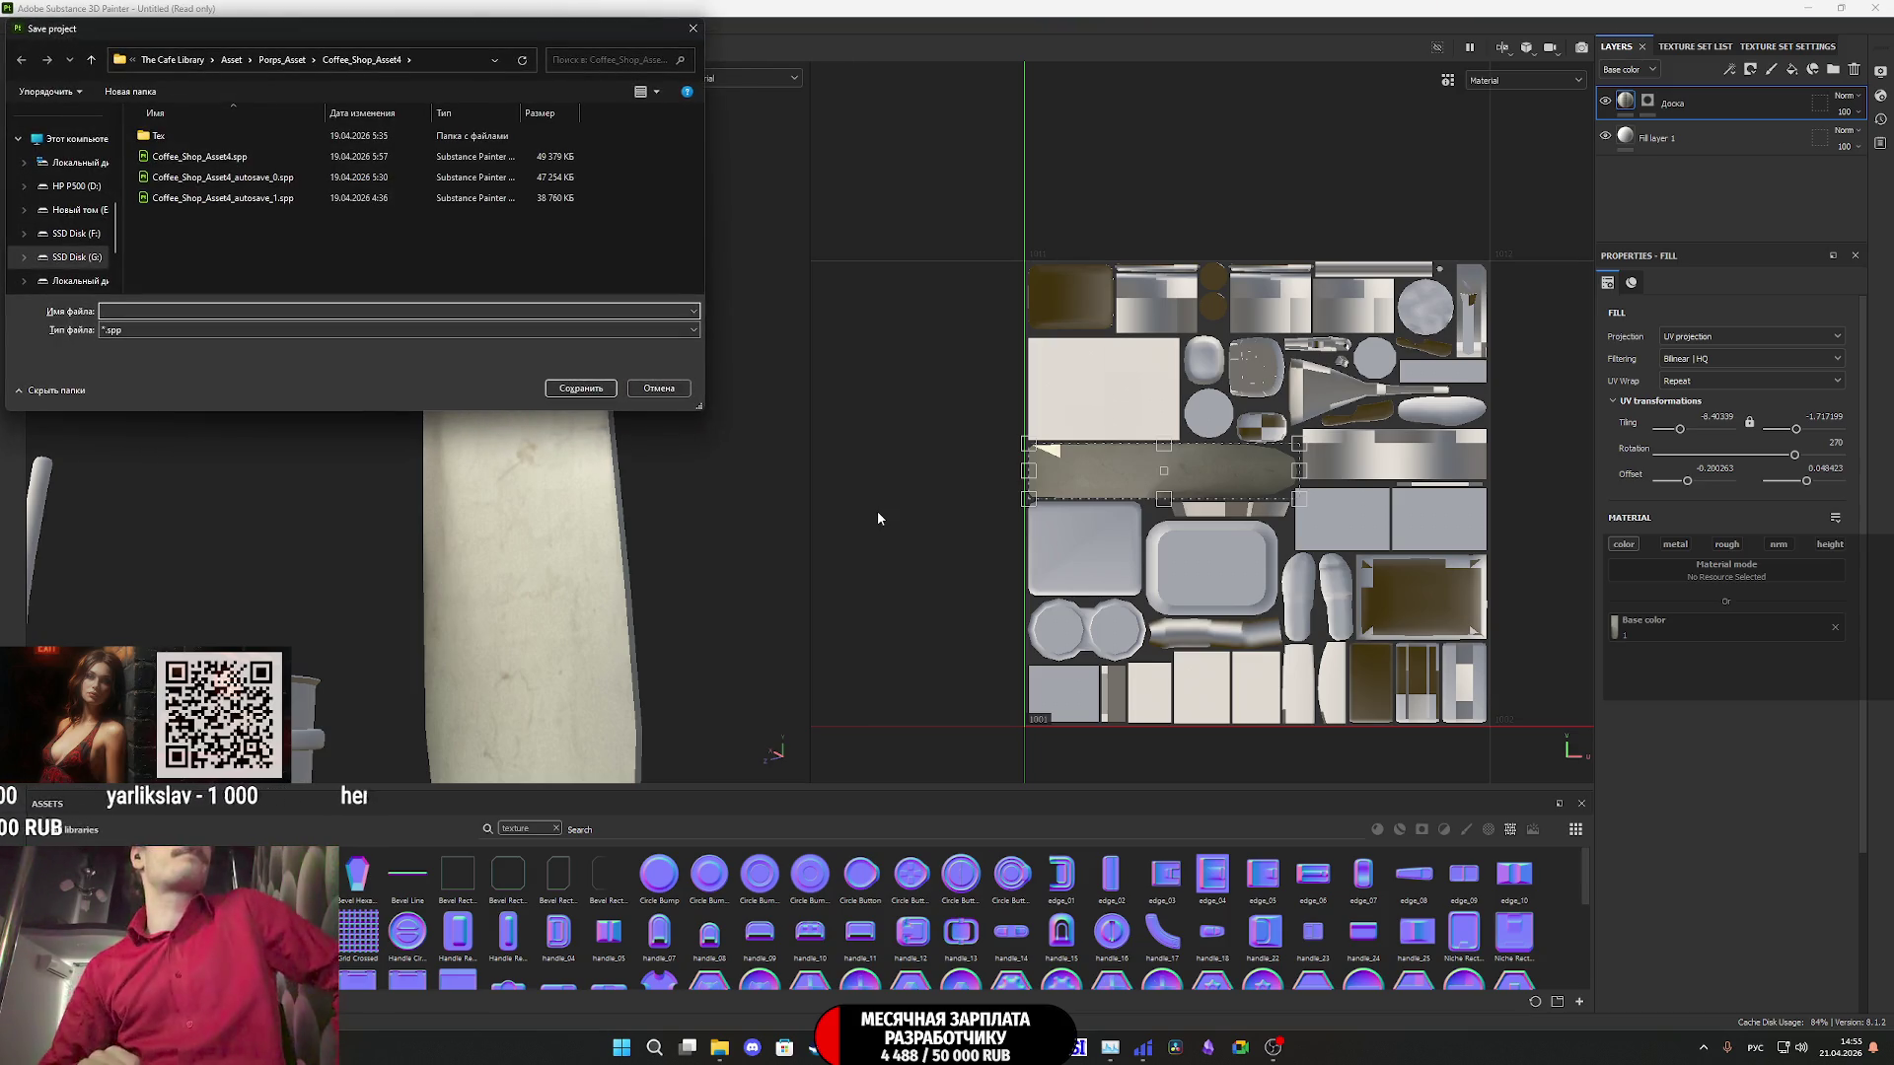
# - Save the project as Appartment_Props_2 in the Appartment_Props > Appartment_Props_2 folder
pyautogui.click(291, 61)
pyautogui.scroll(-2, 296, 230)
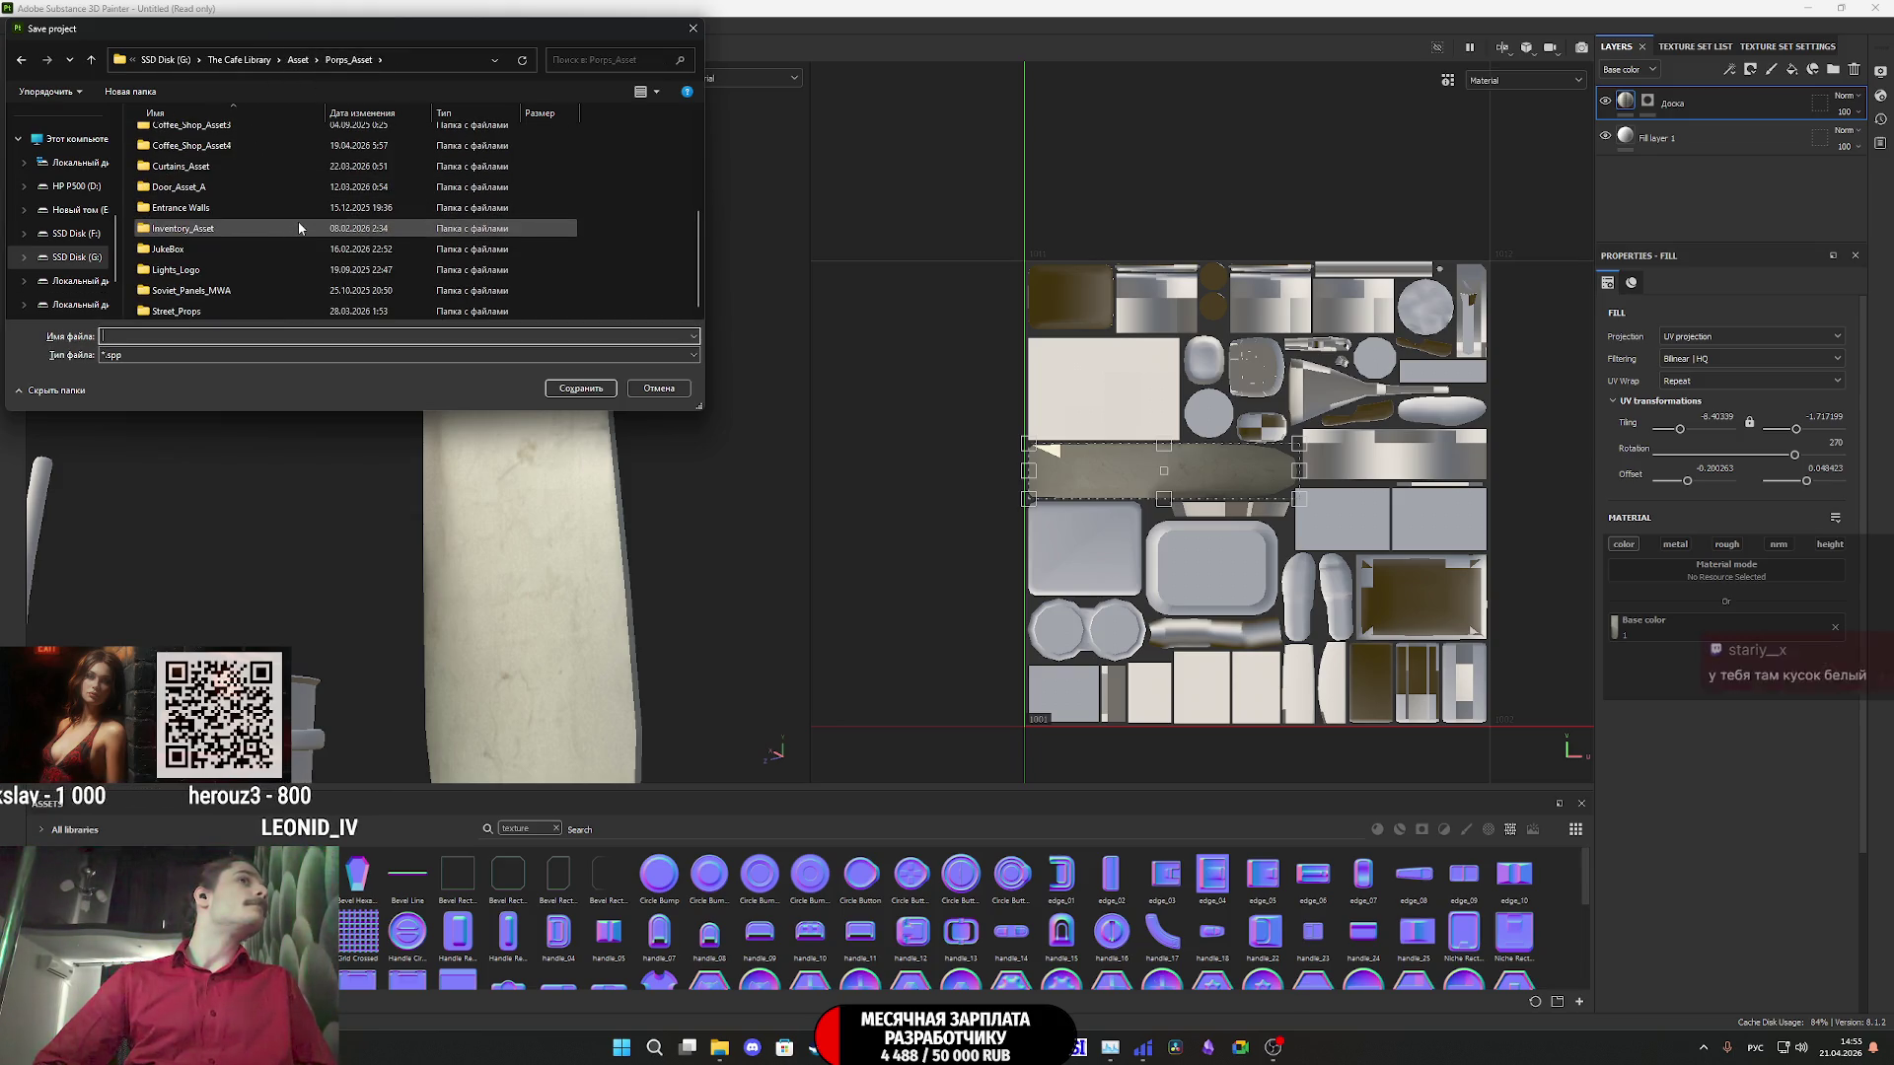
pyautogui.scroll(3, 296, 217)
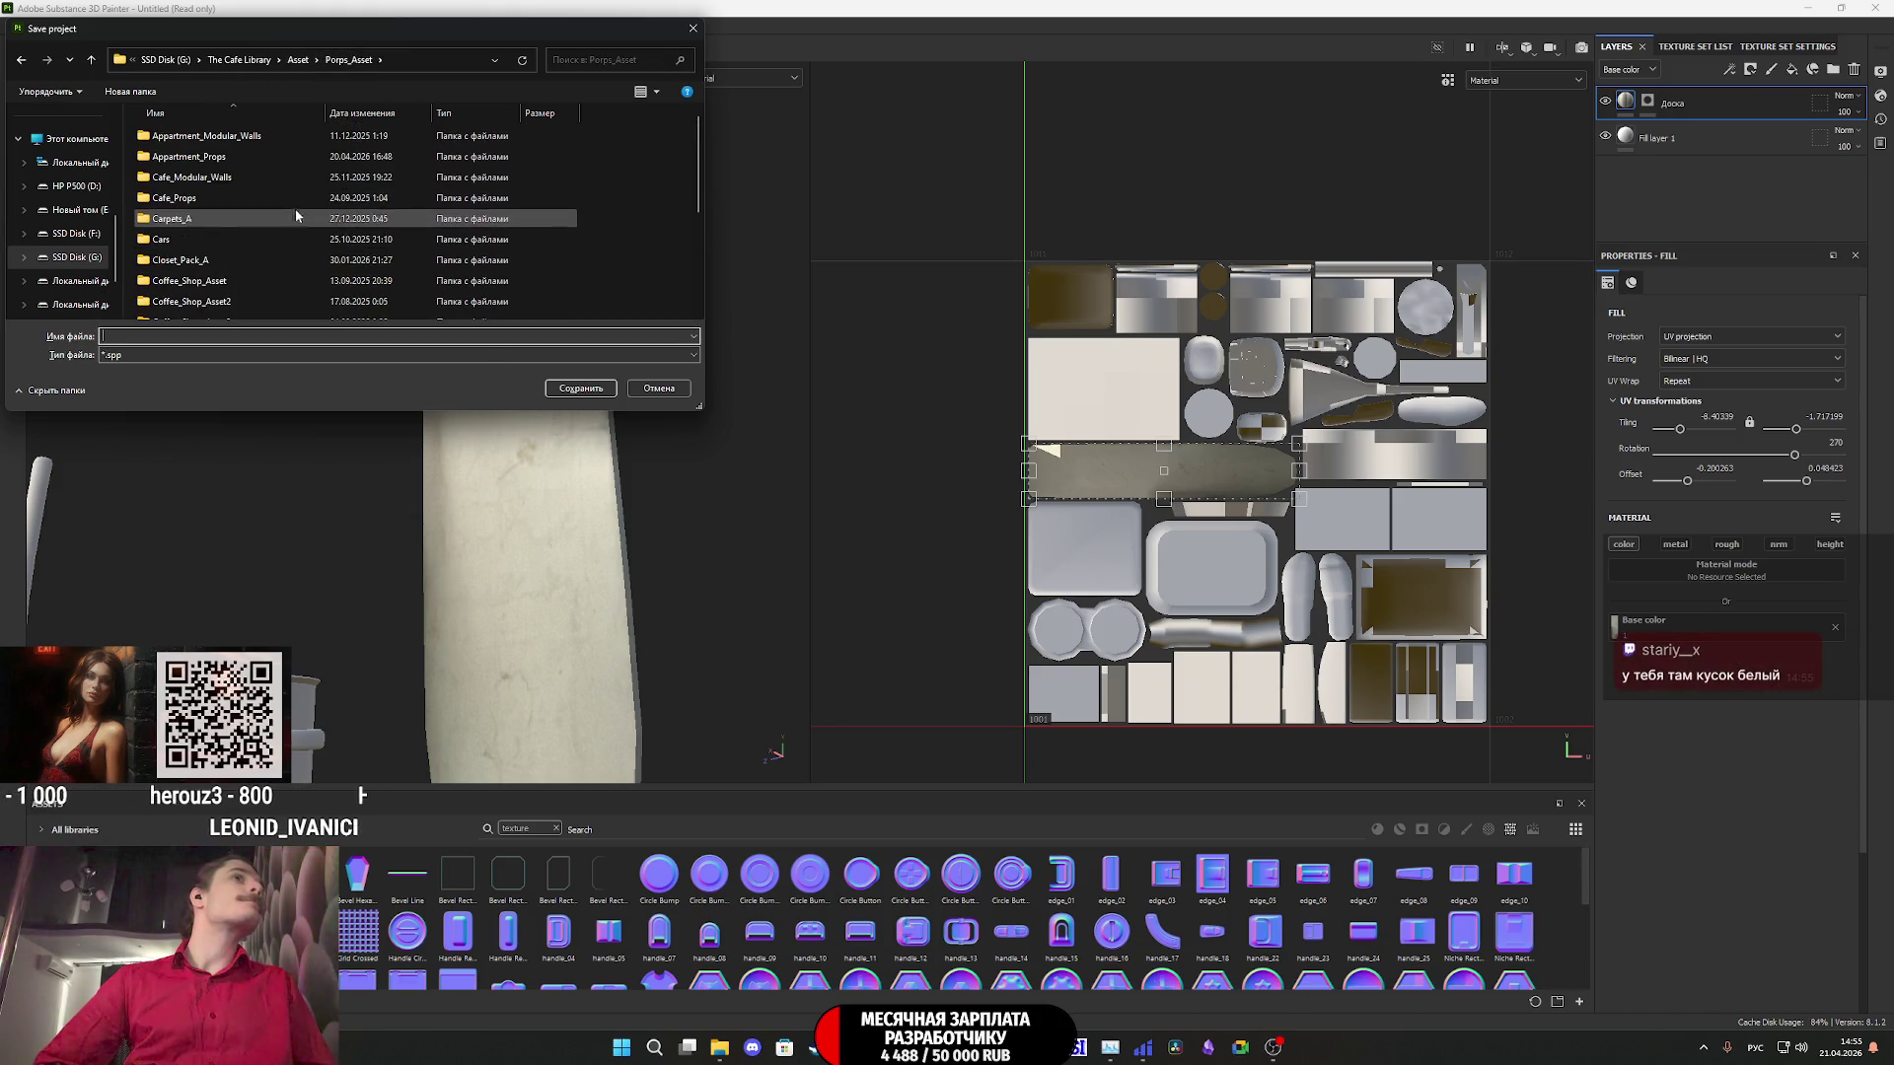
pyautogui.doubleClick(259, 157)
pyautogui.doubleClick(242, 140)
pyautogui.click(189, 336)
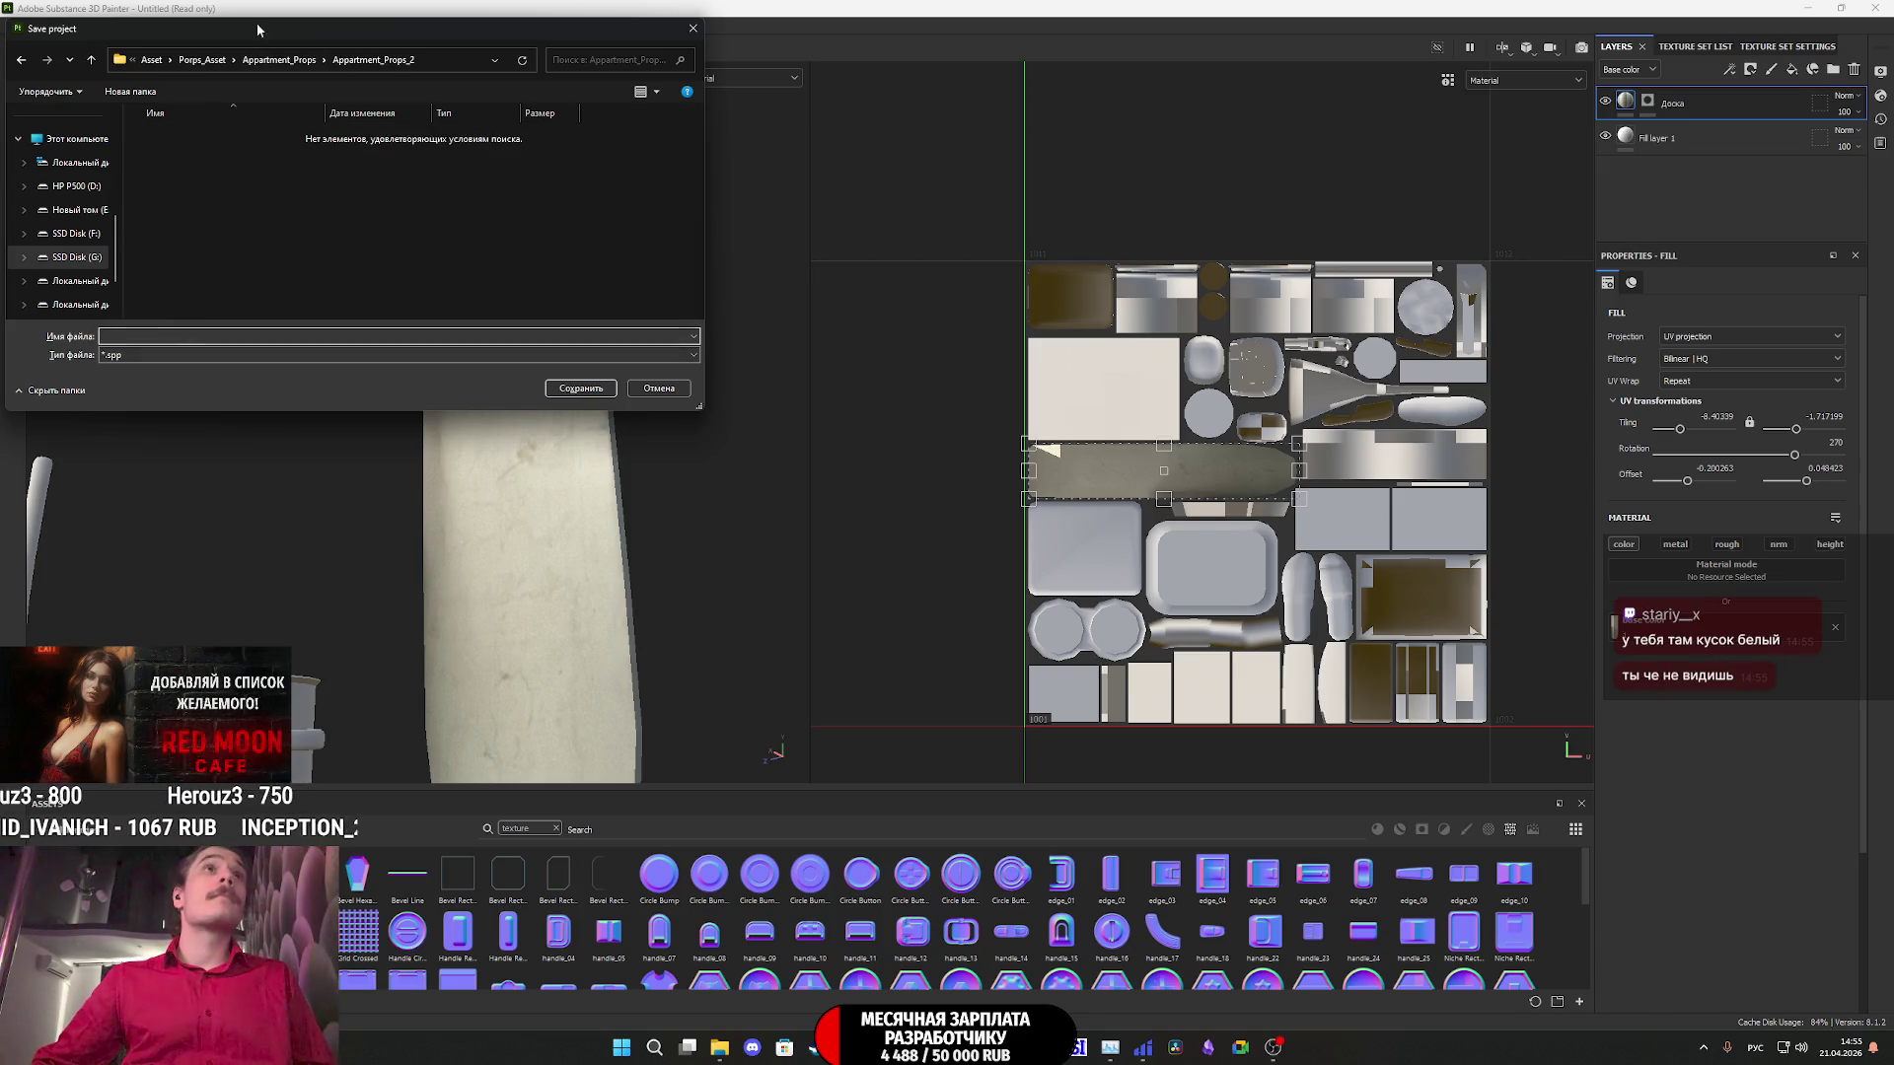
pyautogui.click(281, 63)
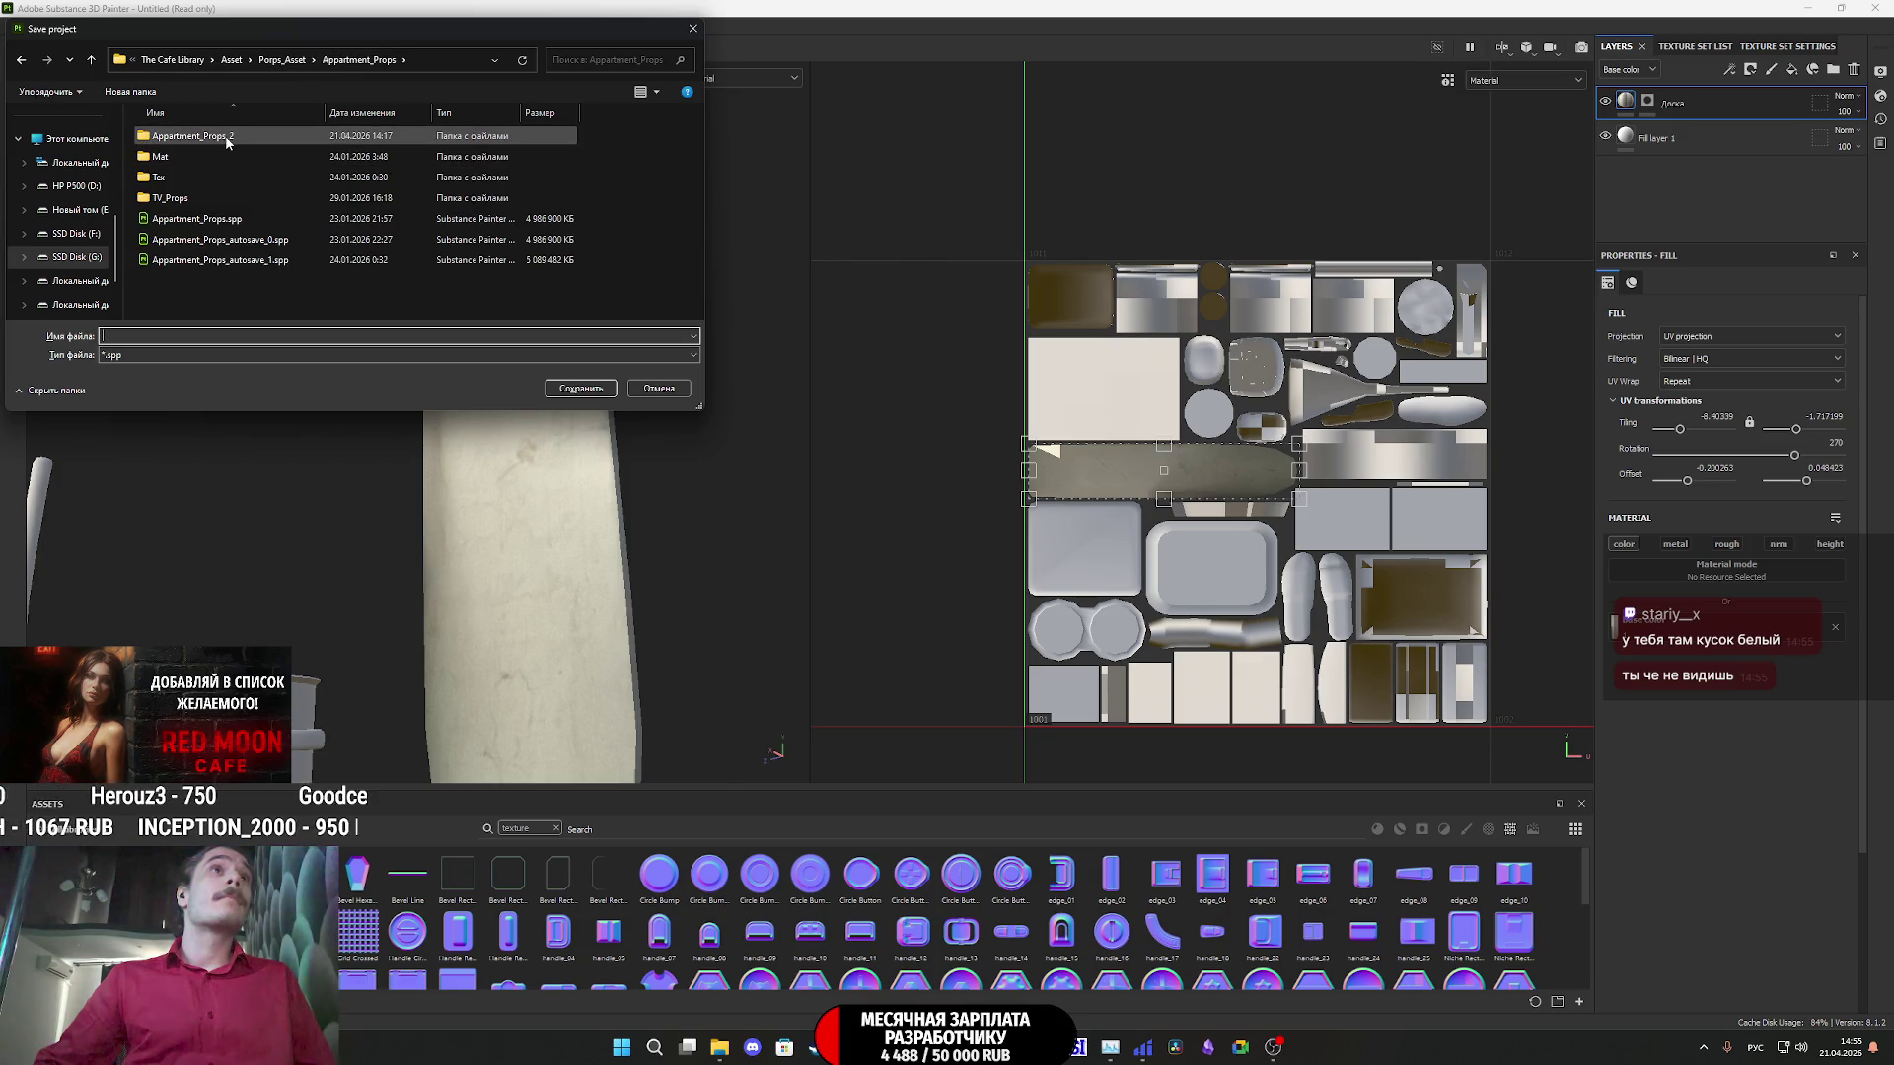
pyautogui.doubleClick(227, 139)
pyautogui.click(286, 62)
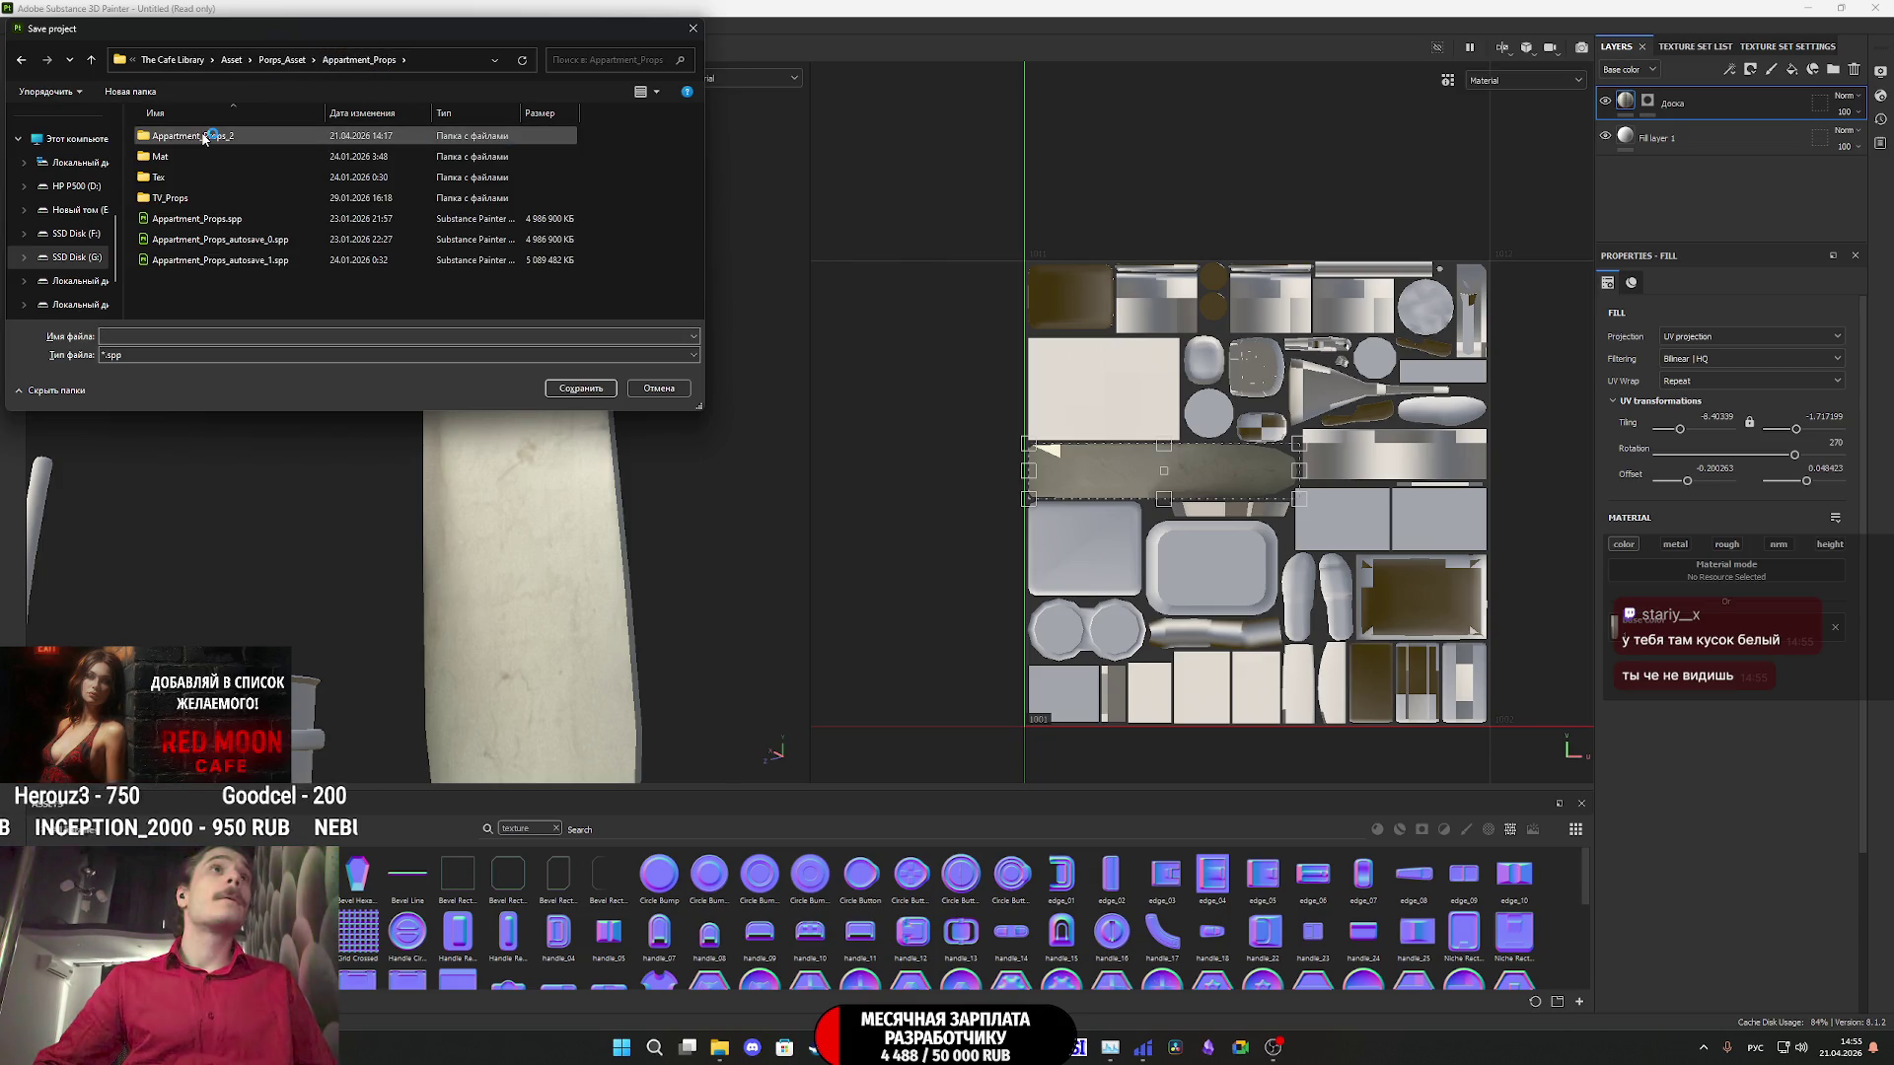
pyautogui.doubleClick(309, 138)
pyautogui.click(186, 336)
pyautogui.write('Appartment_Props_2')
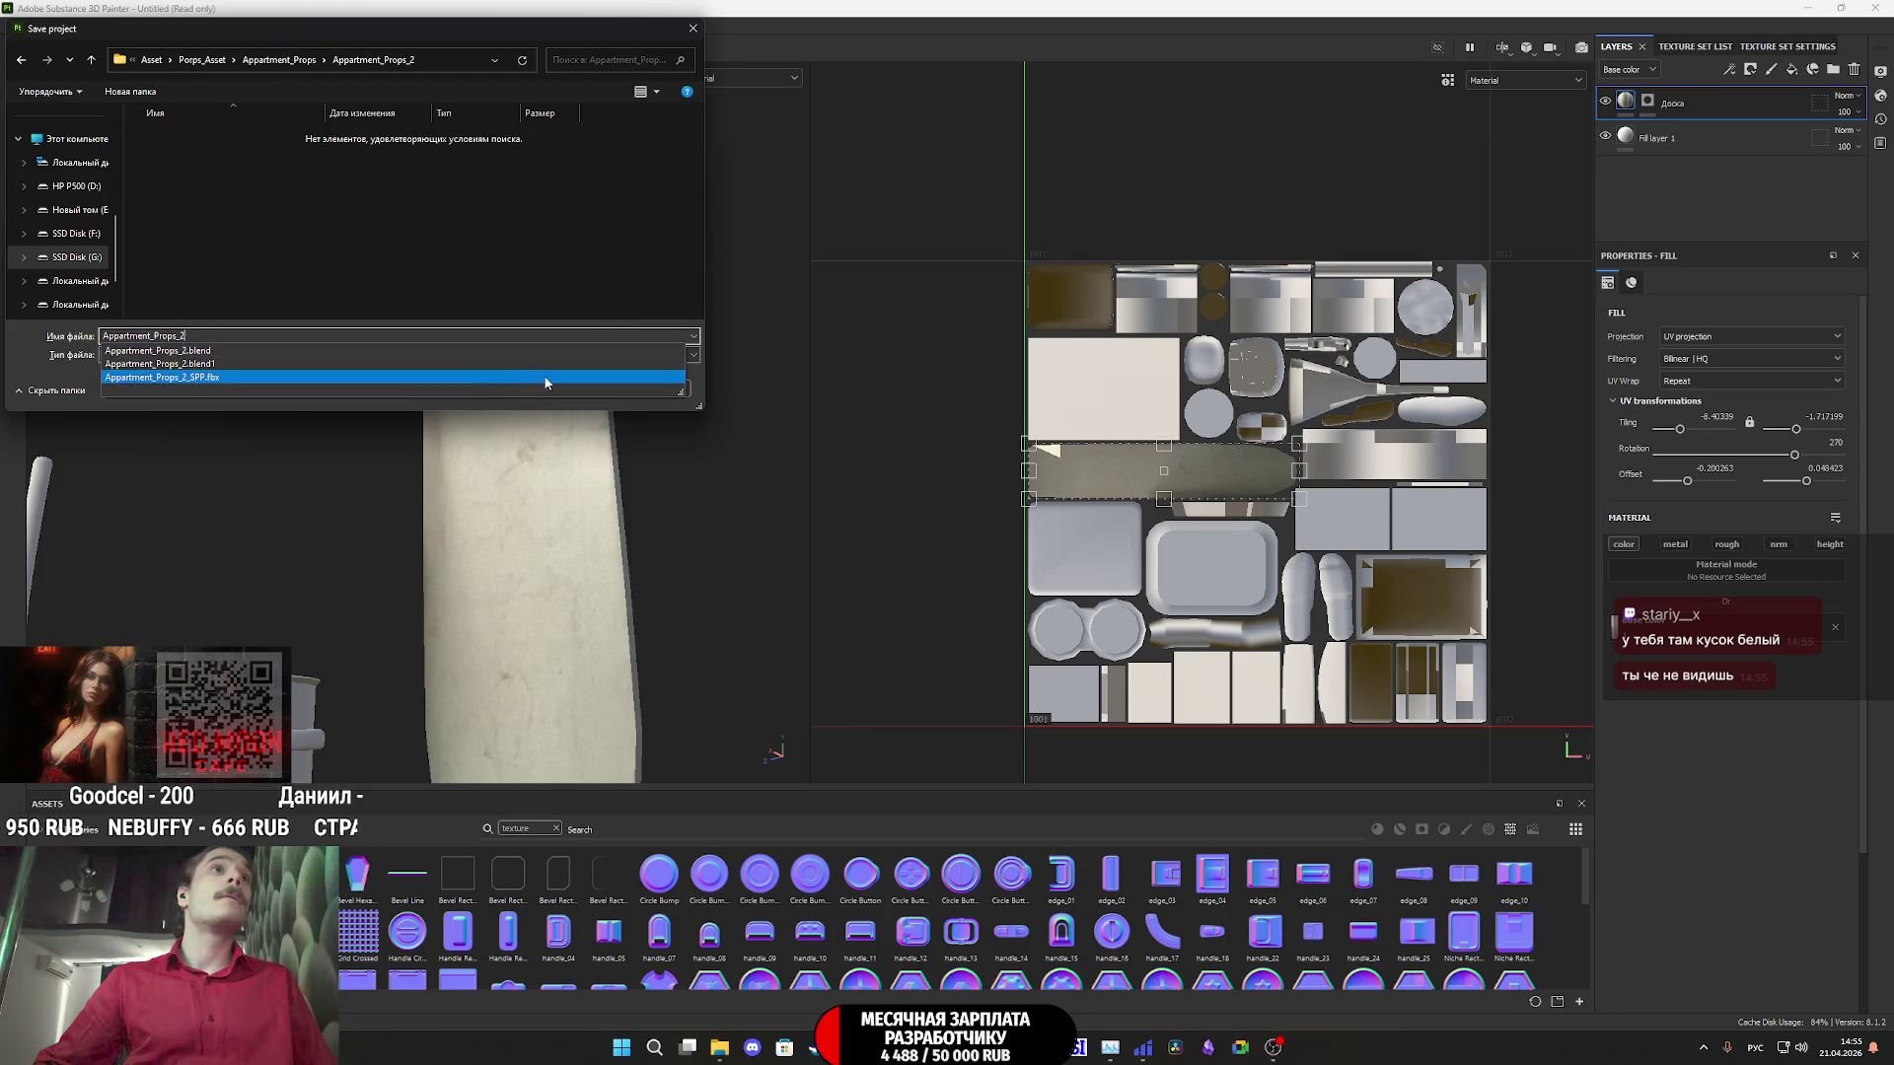
pyautogui.click(551, 383)
pyautogui.click(580, 388)
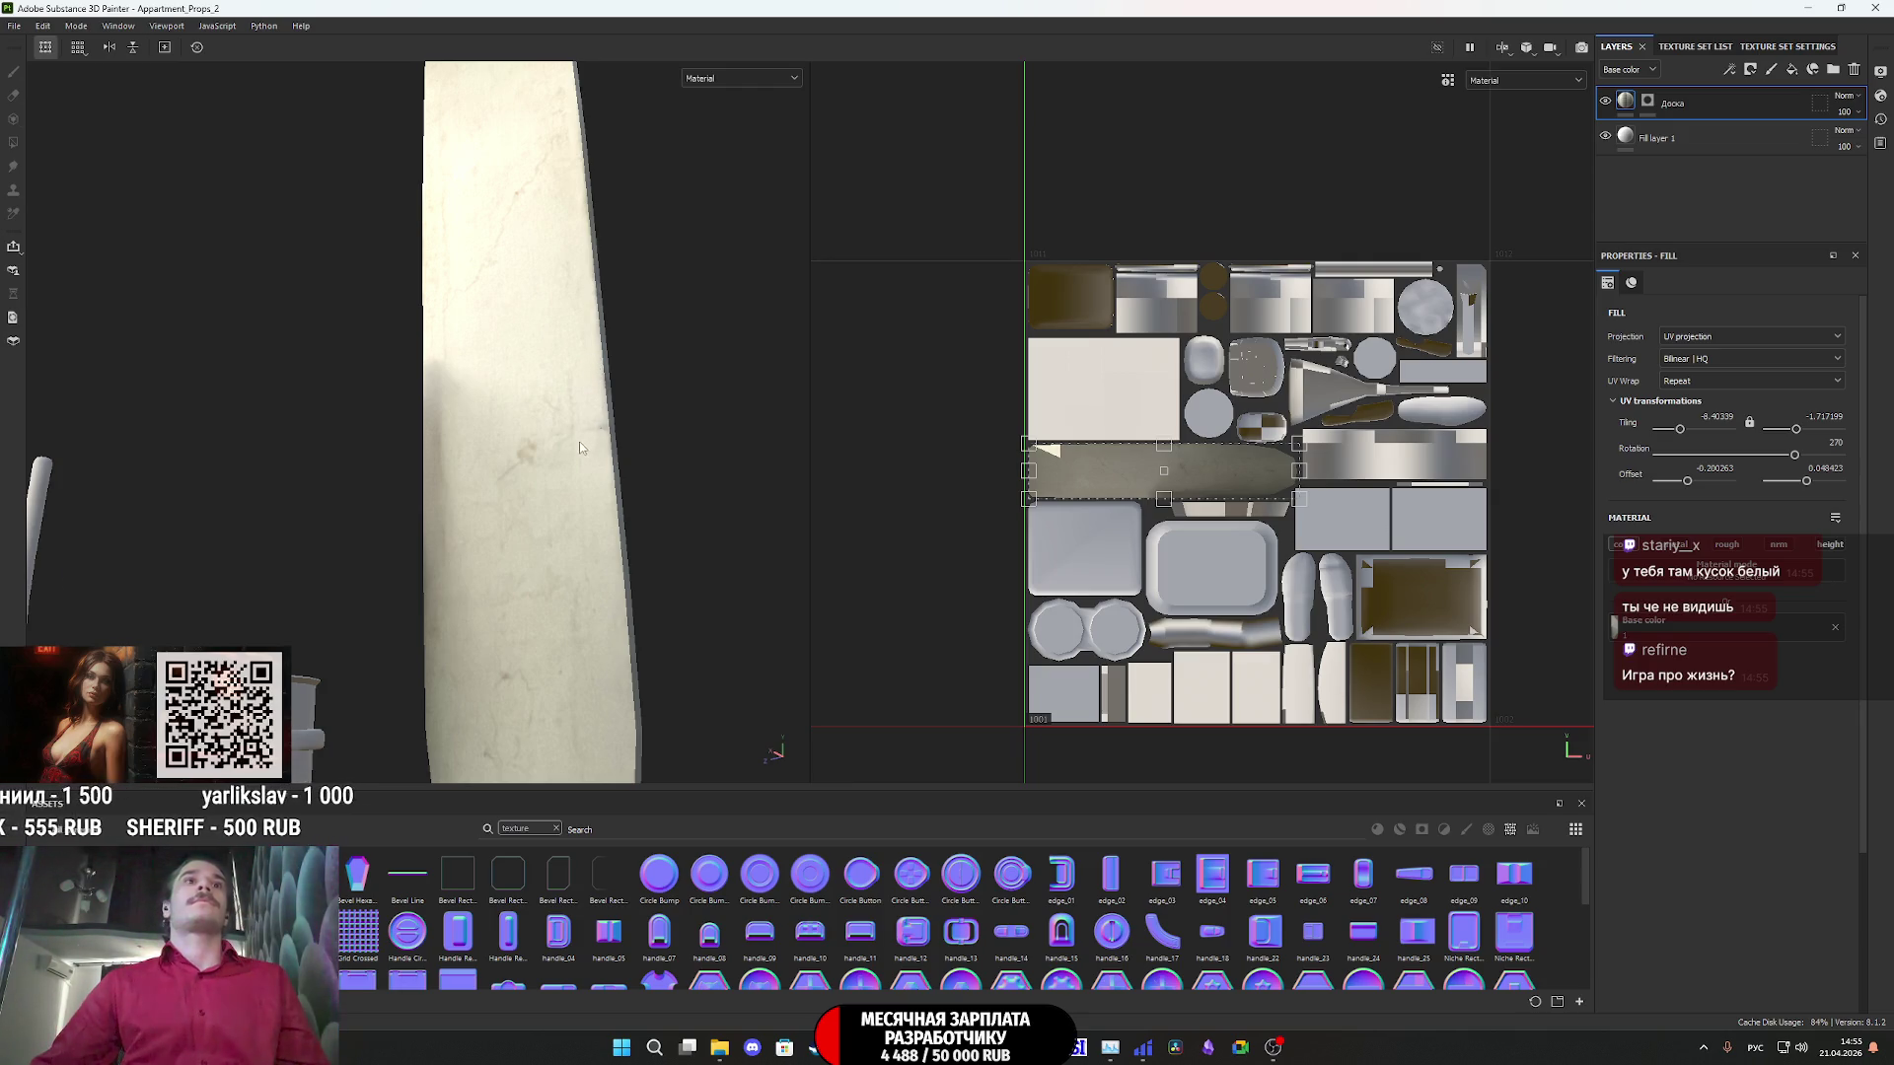
pyautogui.scroll(-5, 579, 441)
pyautogui.moveTo(572, 528)
pyautogui.keyDown('alt'); pyautogui.mouseDown()
pyautogui.moveTo(671, 529)
pyautogui.moveTo(577, 529)
pyautogui.mouseUp(); pyautogui.keyUp('alt')
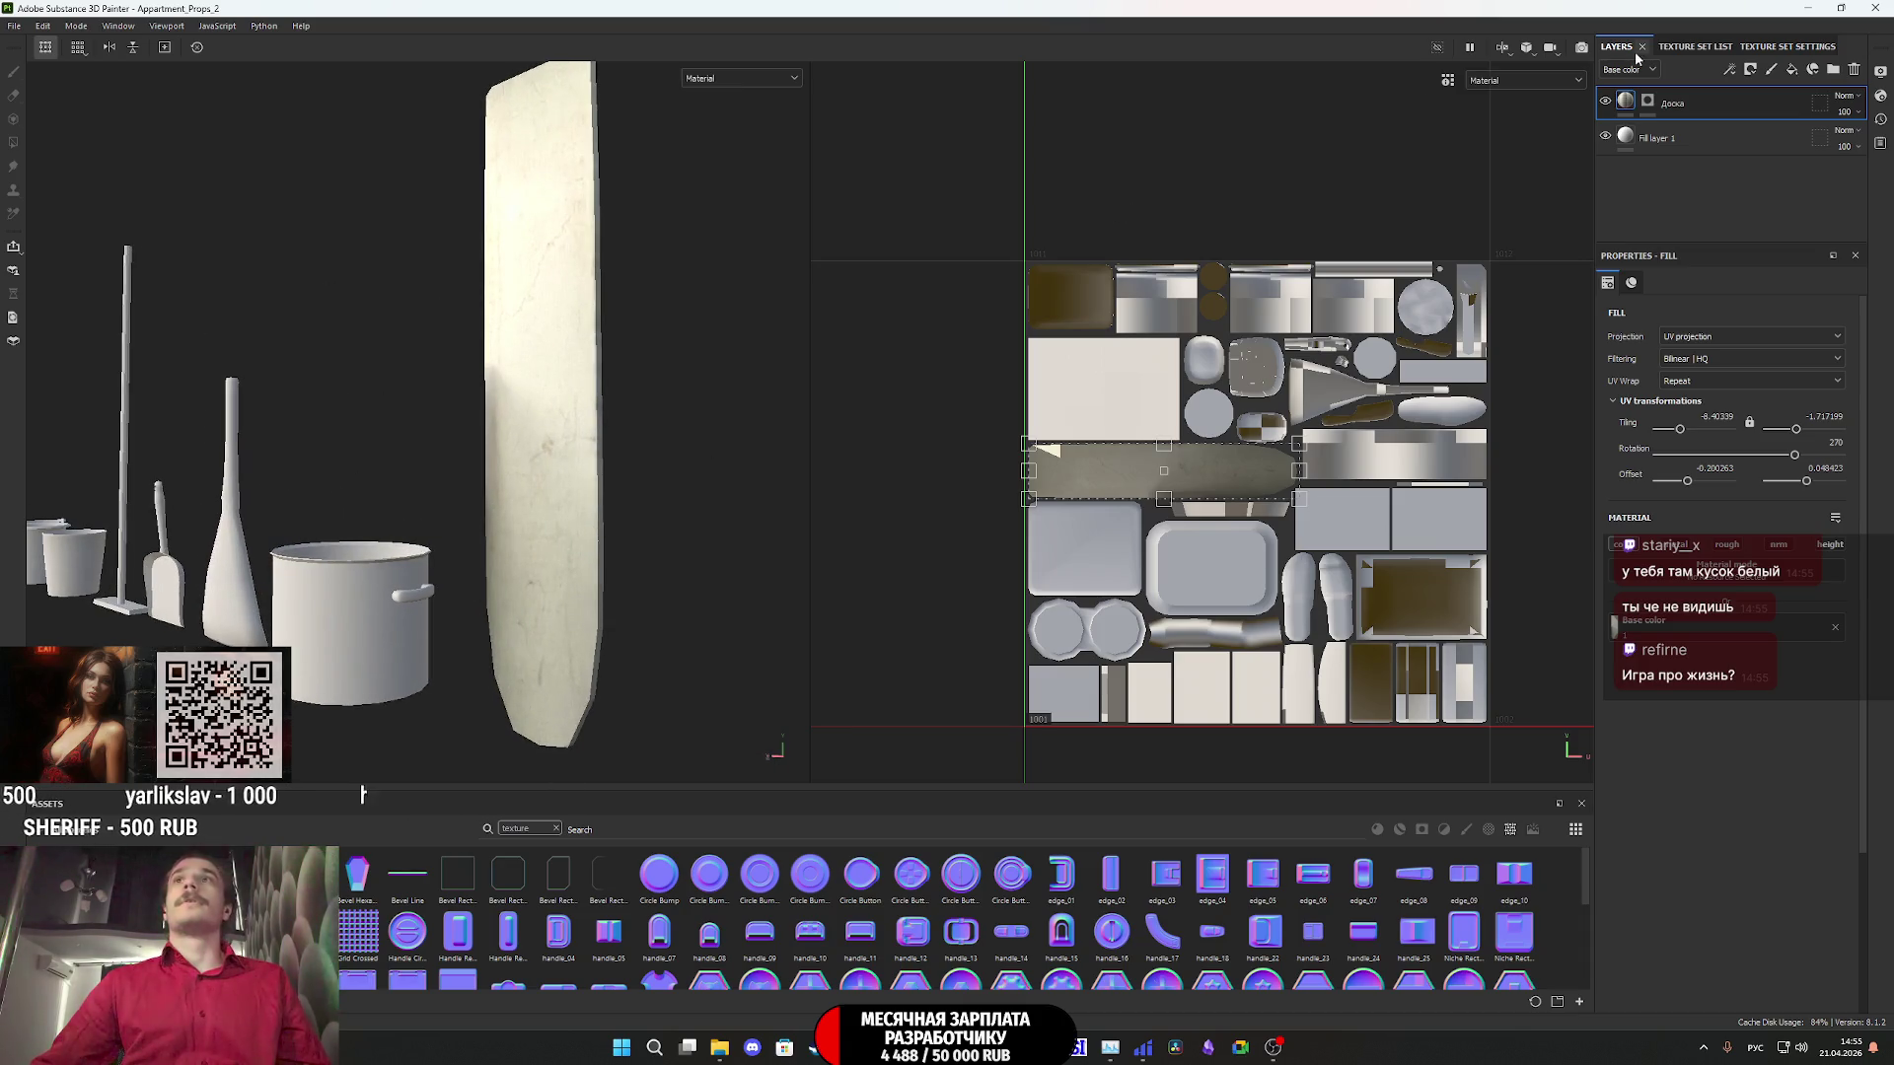
pyautogui.moveTo(679, 215)
pyautogui.keyDown('alt'); pyautogui.mouseDown()
pyautogui.moveTo(525, 287)
pyautogui.moveTo(645, 165)
pyautogui.mouseUp(); pyautogui.keyUp('alt')
pyautogui.click(746, 81)
pyautogui.click(726, 139)
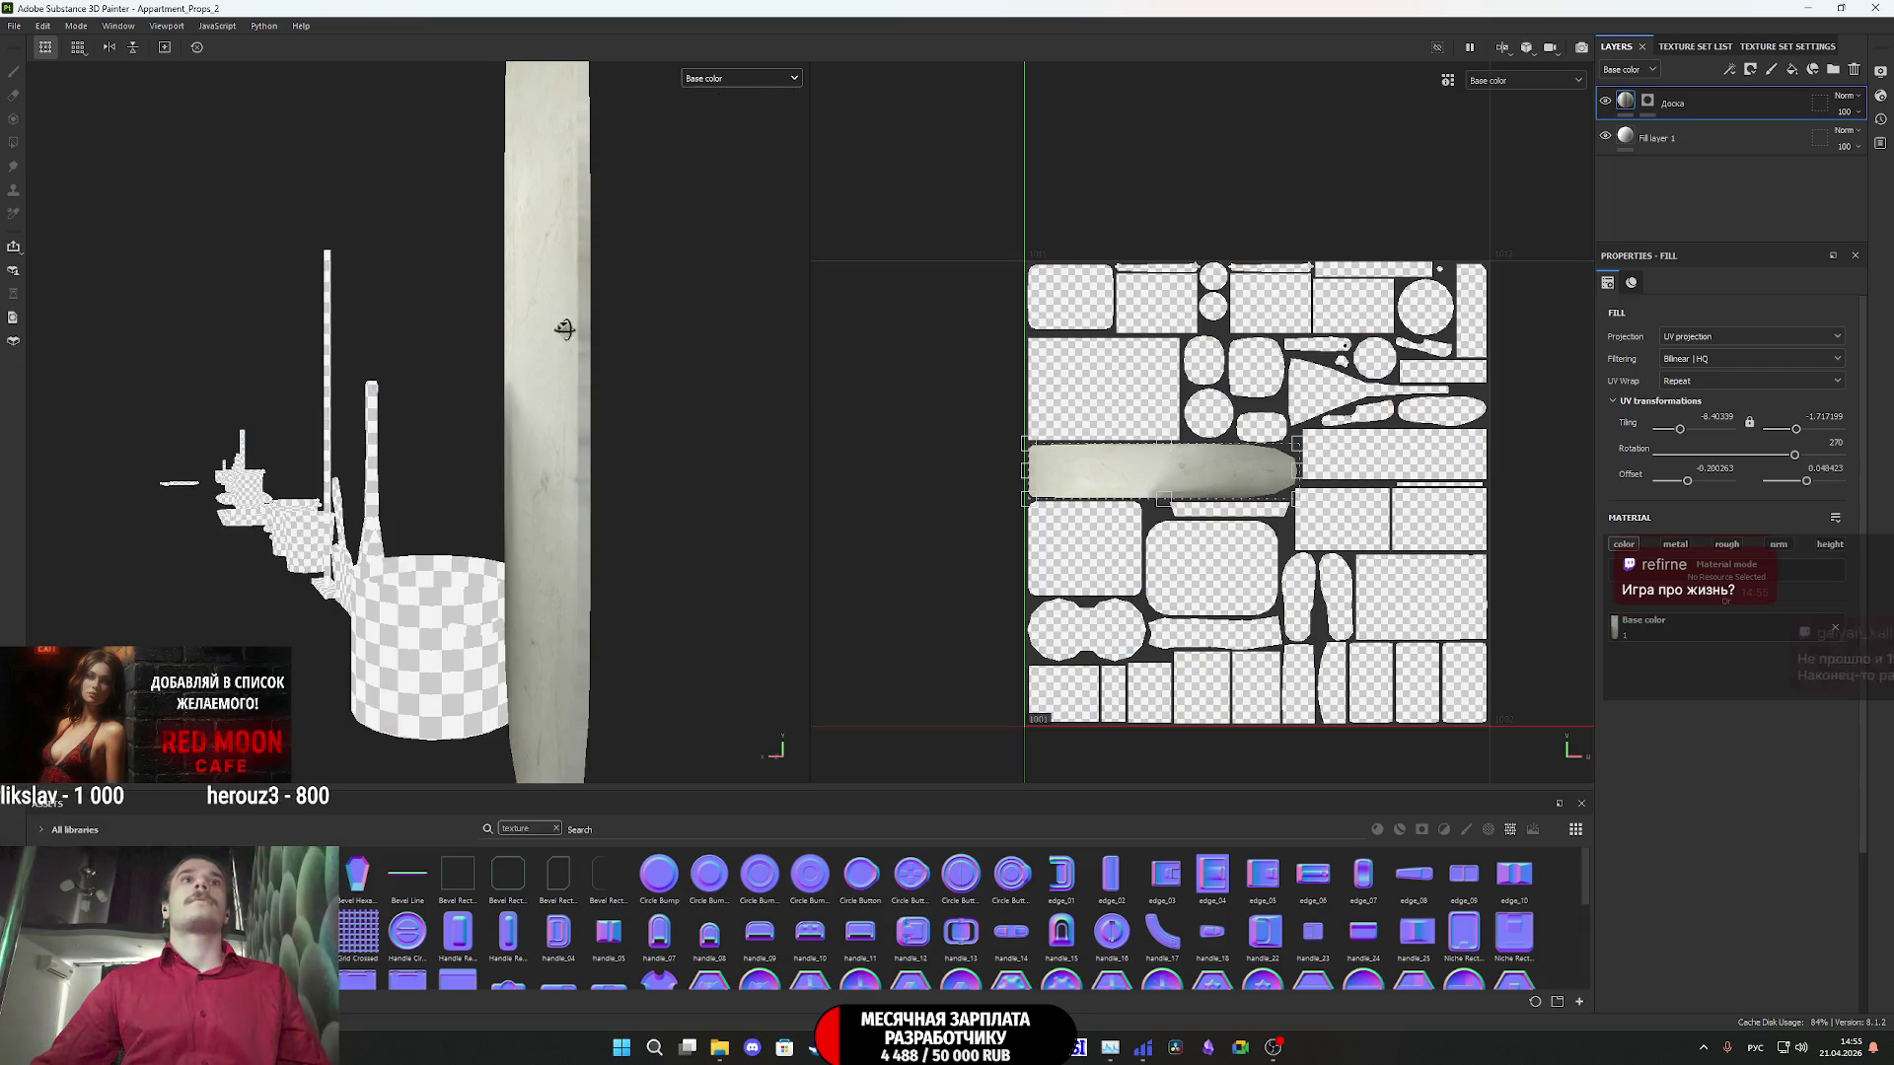
pyautogui.moveTo(565, 328)
pyautogui.keyDown('alt'); pyautogui.mouseDown()
pyautogui.moveTo(583, 427)
pyautogui.moveTo(740, 338)
pyautogui.moveTo(557, 296)
pyautogui.moveTo(553, 511)
pyautogui.moveTo(884, 470)
pyautogui.moveTo(641, 464)
pyautogui.moveTo(727, 444)
pyautogui.moveTo(532, 471)
pyautogui.mouseUp(); pyautogui.keyUp('alt')
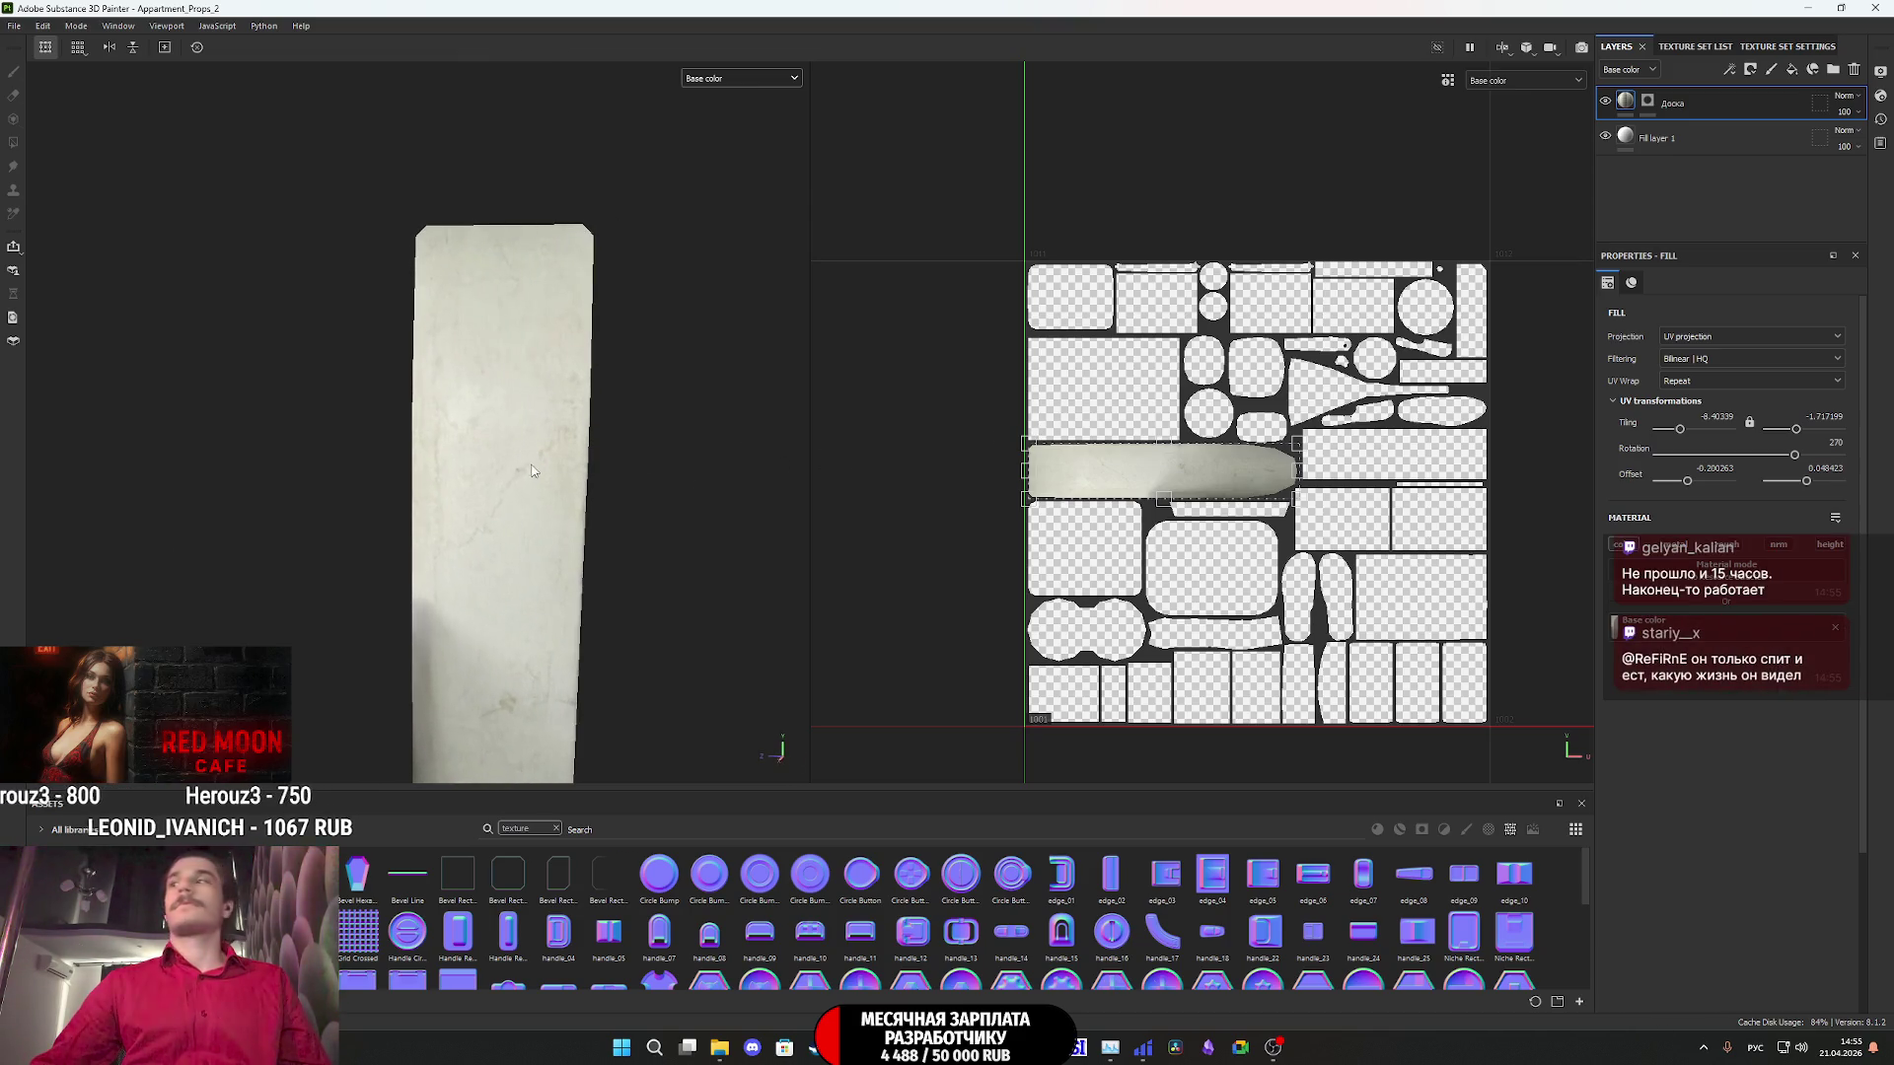
pyautogui.keyDown('alt'); pyautogui.moveTo(531, 471); pyautogui.dragTo(509, 187, button='middle'); pyautogui.keyUp('alt')
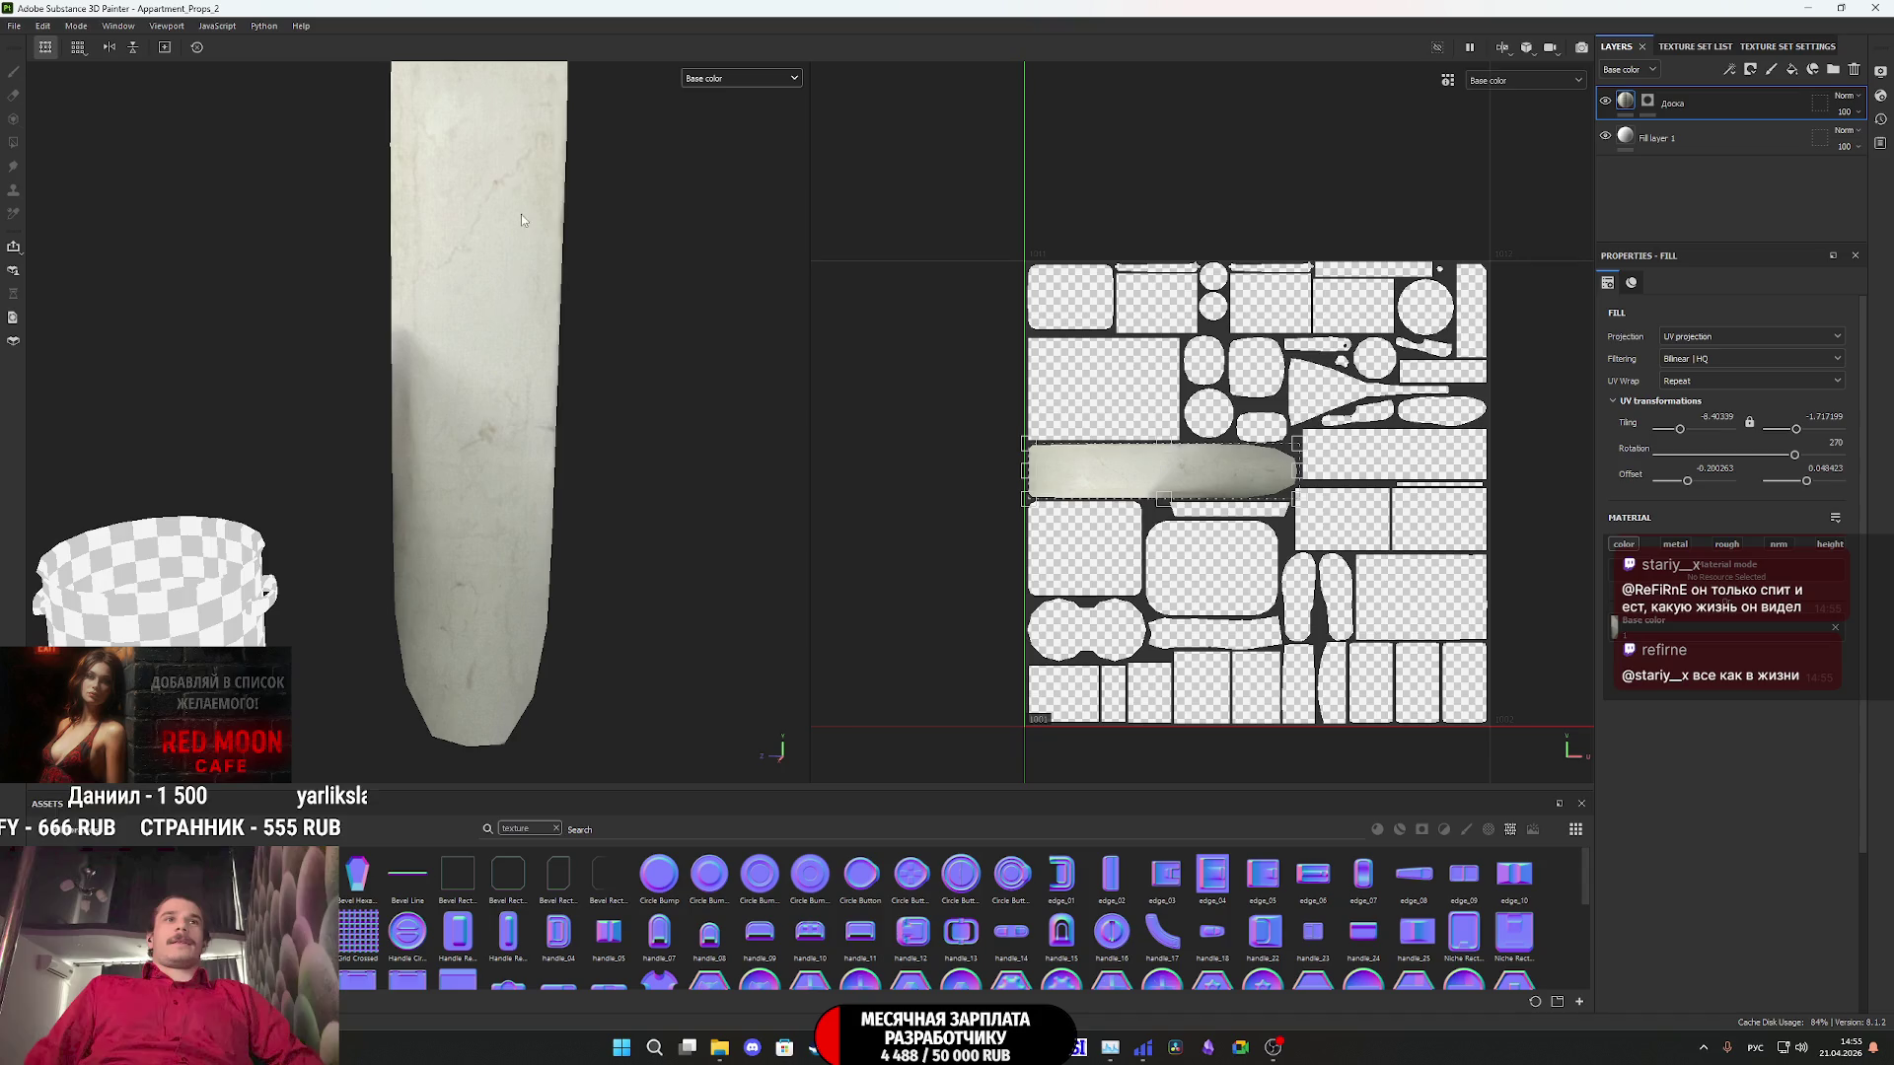
pyautogui.moveTo(521, 215)
pyautogui.keyDown('alt'); pyautogui.mouseDown()
pyautogui.moveTo(488, 311)
pyautogui.moveTo(487, 271)
pyautogui.moveTo(444, 326)
pyautogui.moveTo(790, 287)
pyautogui.moveTo(326, 279)
pyautogui.moveTo(271, 317)
pyautogui.moveTo(446, 450)
pyautogui.moveTo(399, 327)
pyautogui.moveTo(72, 351)
pyautogui.moveTo(230, 119)
pyautogui.moveTo(415, 346)
pyautogui.moveTo(397, 283)
pyautogui.moveTo(486, 528)
pyautogui.moveTo(597, 634)
pyautogui.moveTo(691, 498)
pyautogui.mouseUp(); pyautogui.keyUp('alt')
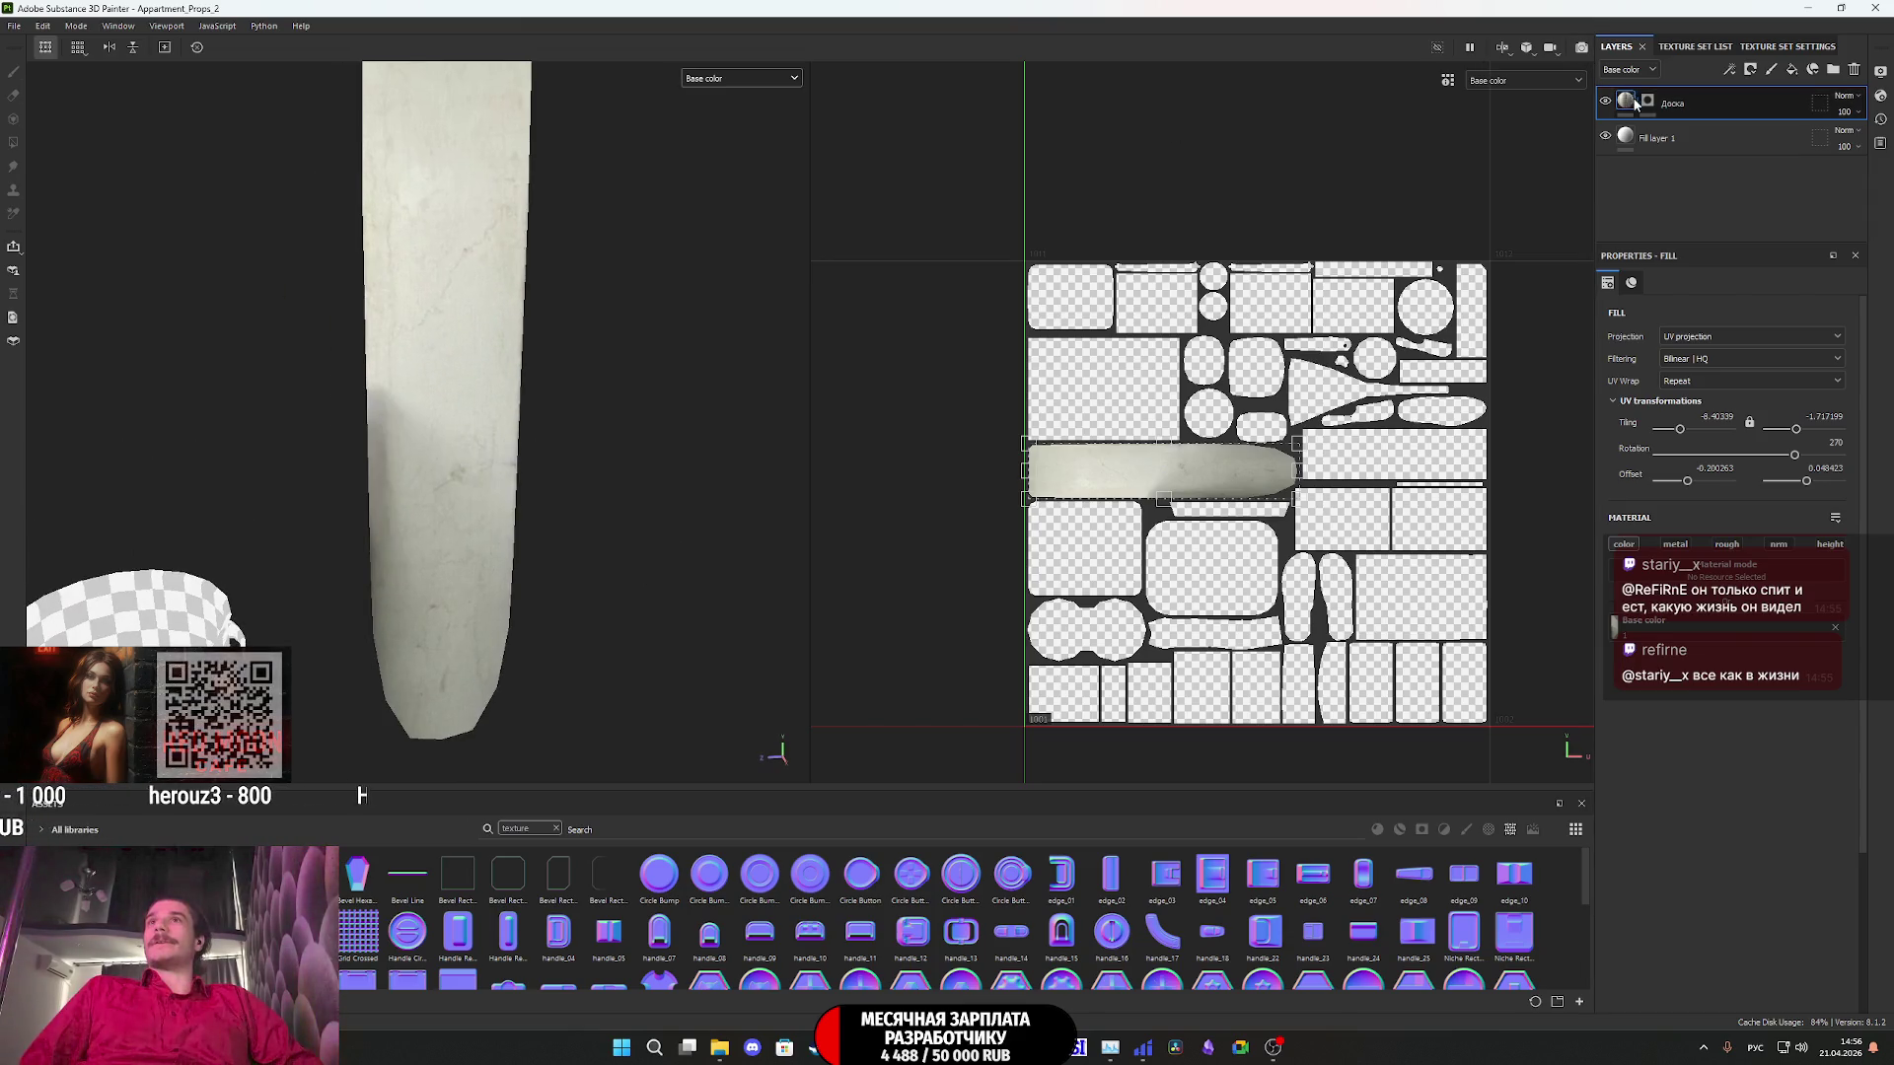
pyautogui.click(734, 83)
pyautogui.click(734, 91)
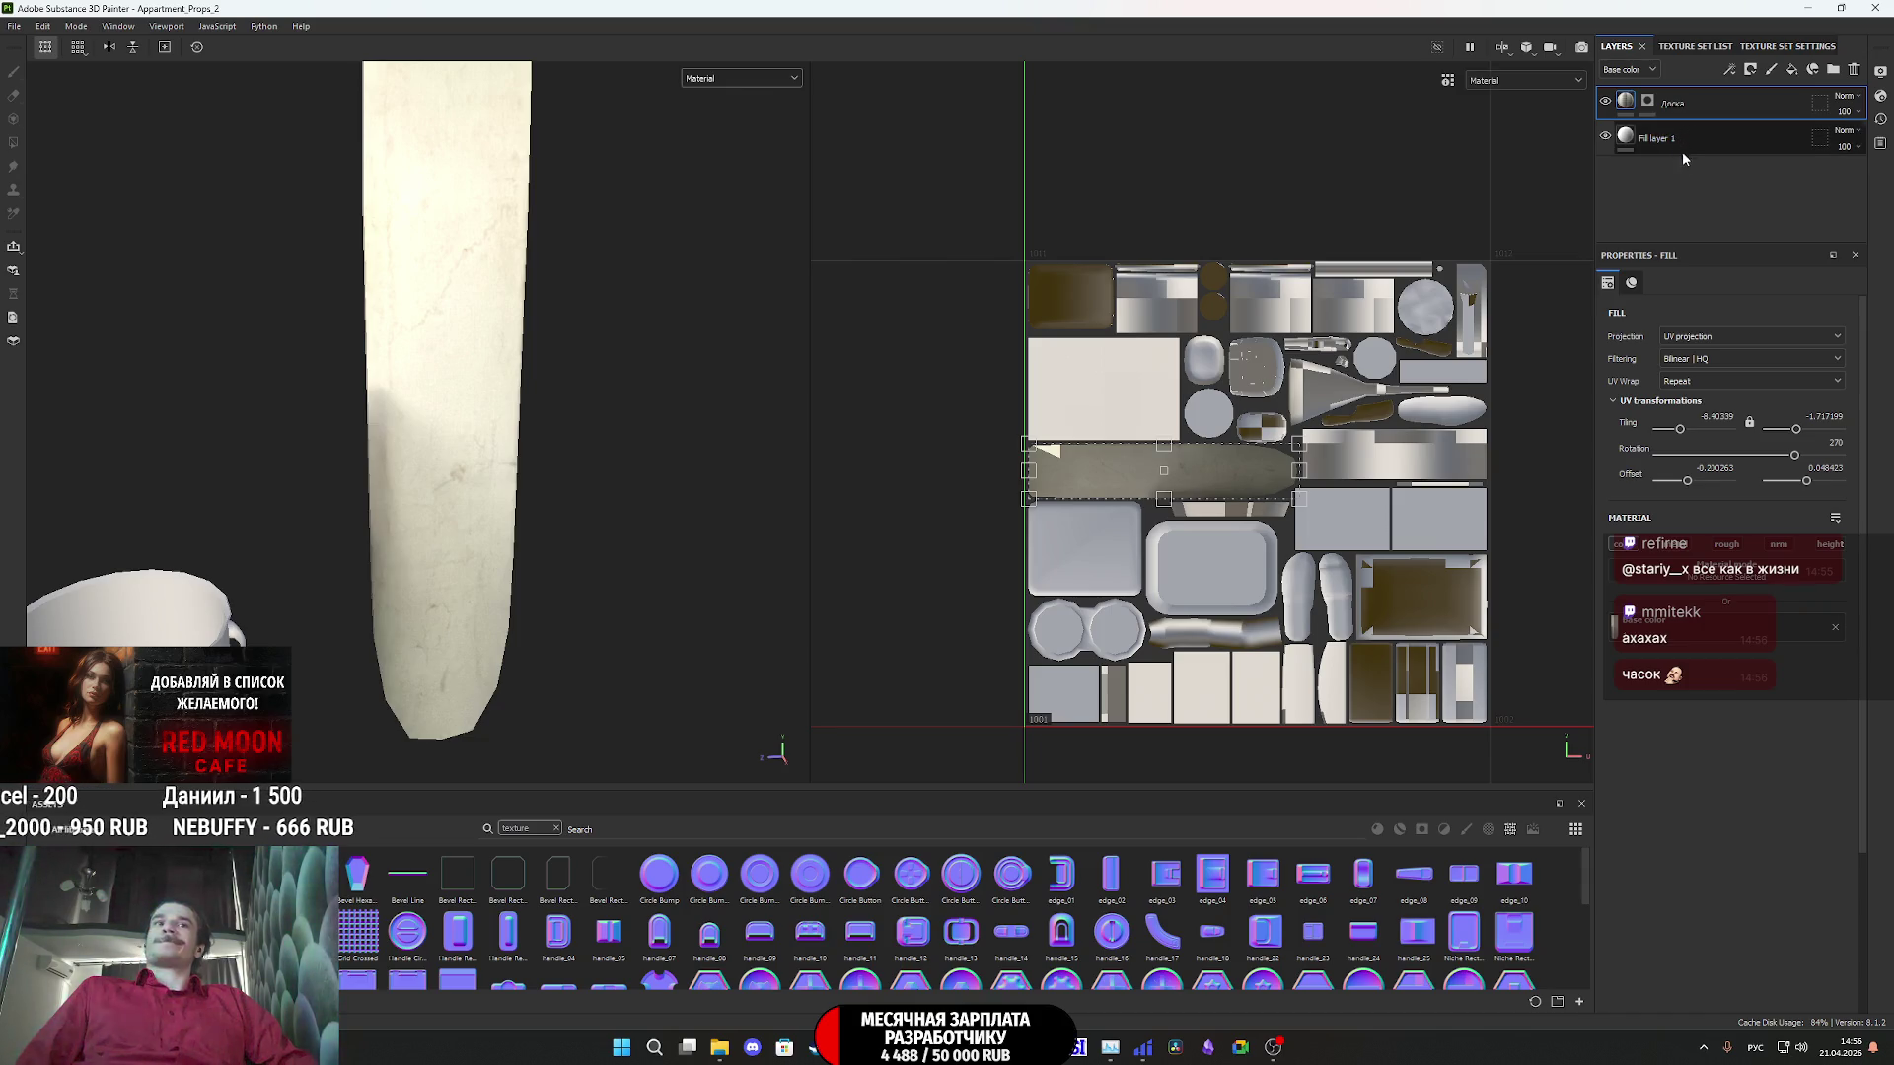
pyautogui.moveTo(728, 1053)
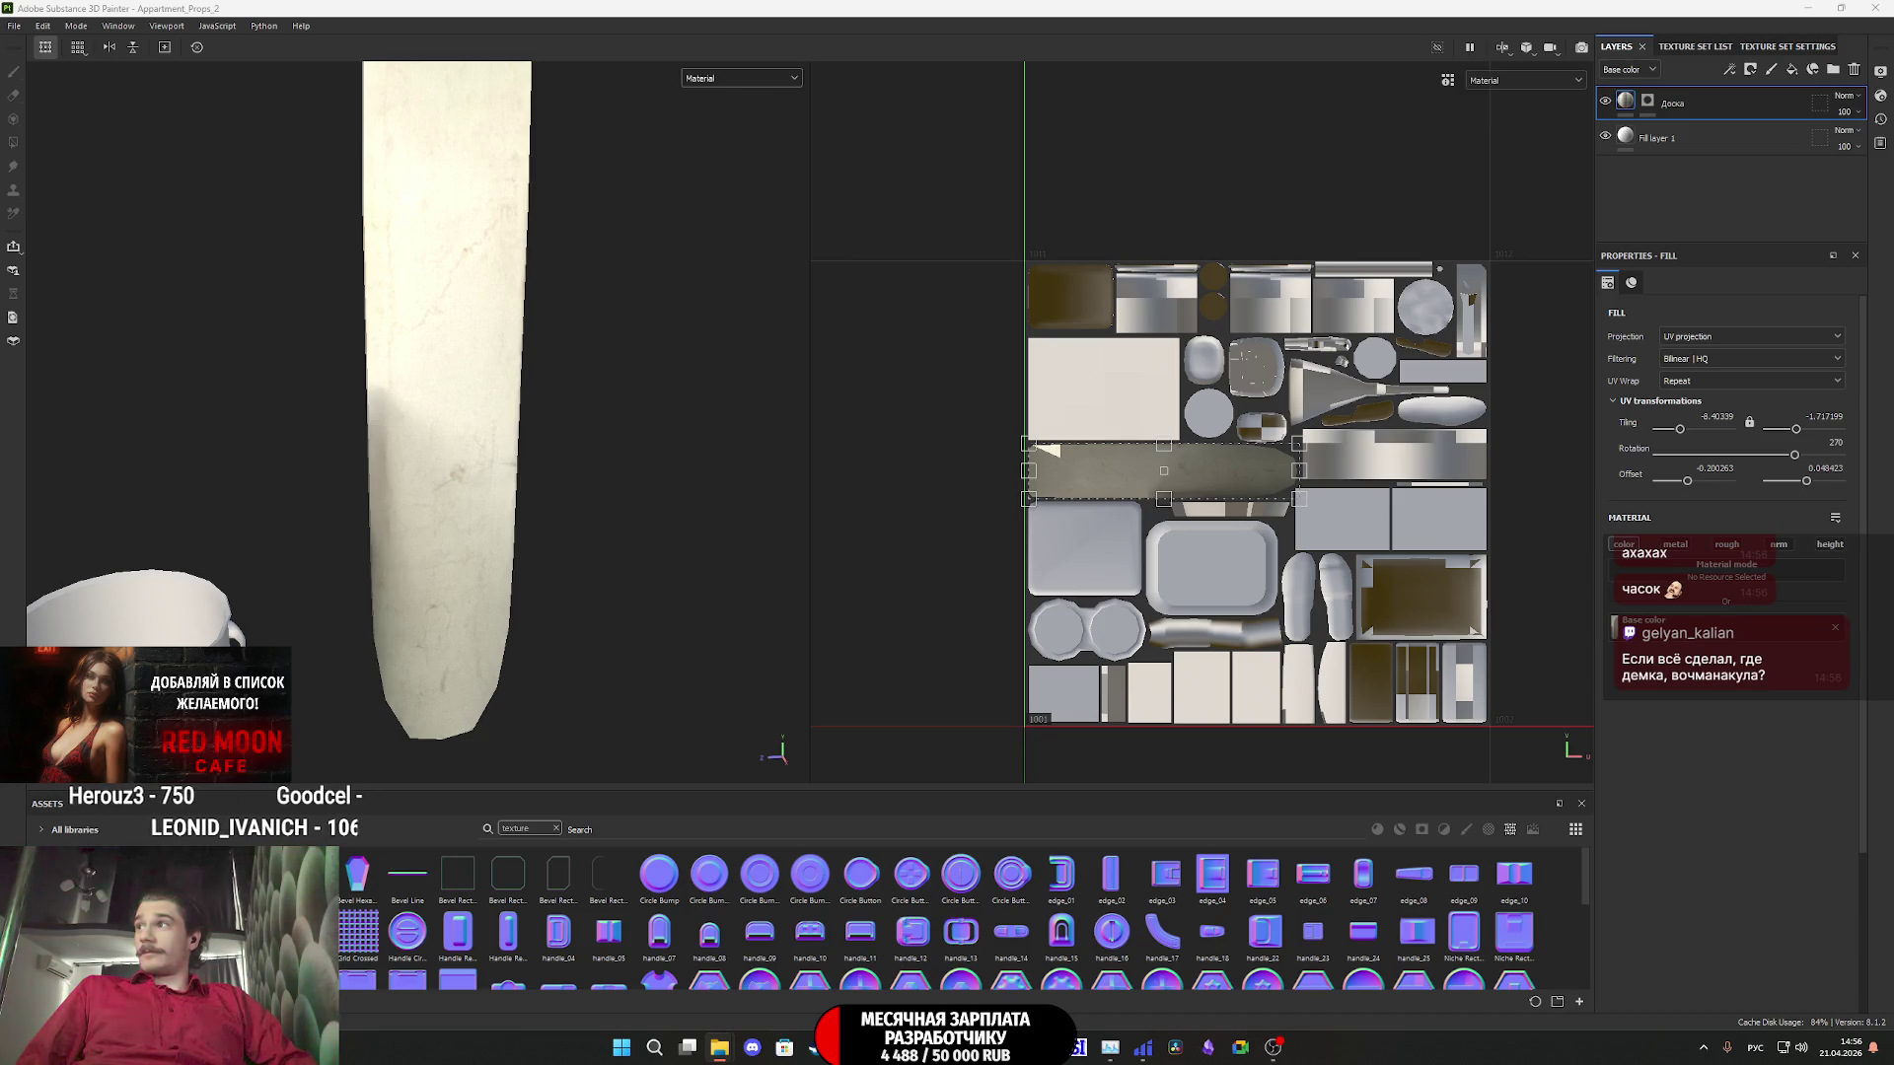
# - Import the three photos into Assets with their usage set to texture
pyautogui.moveTo(1533, 898); pyautogui.dragTo(1381, 898)
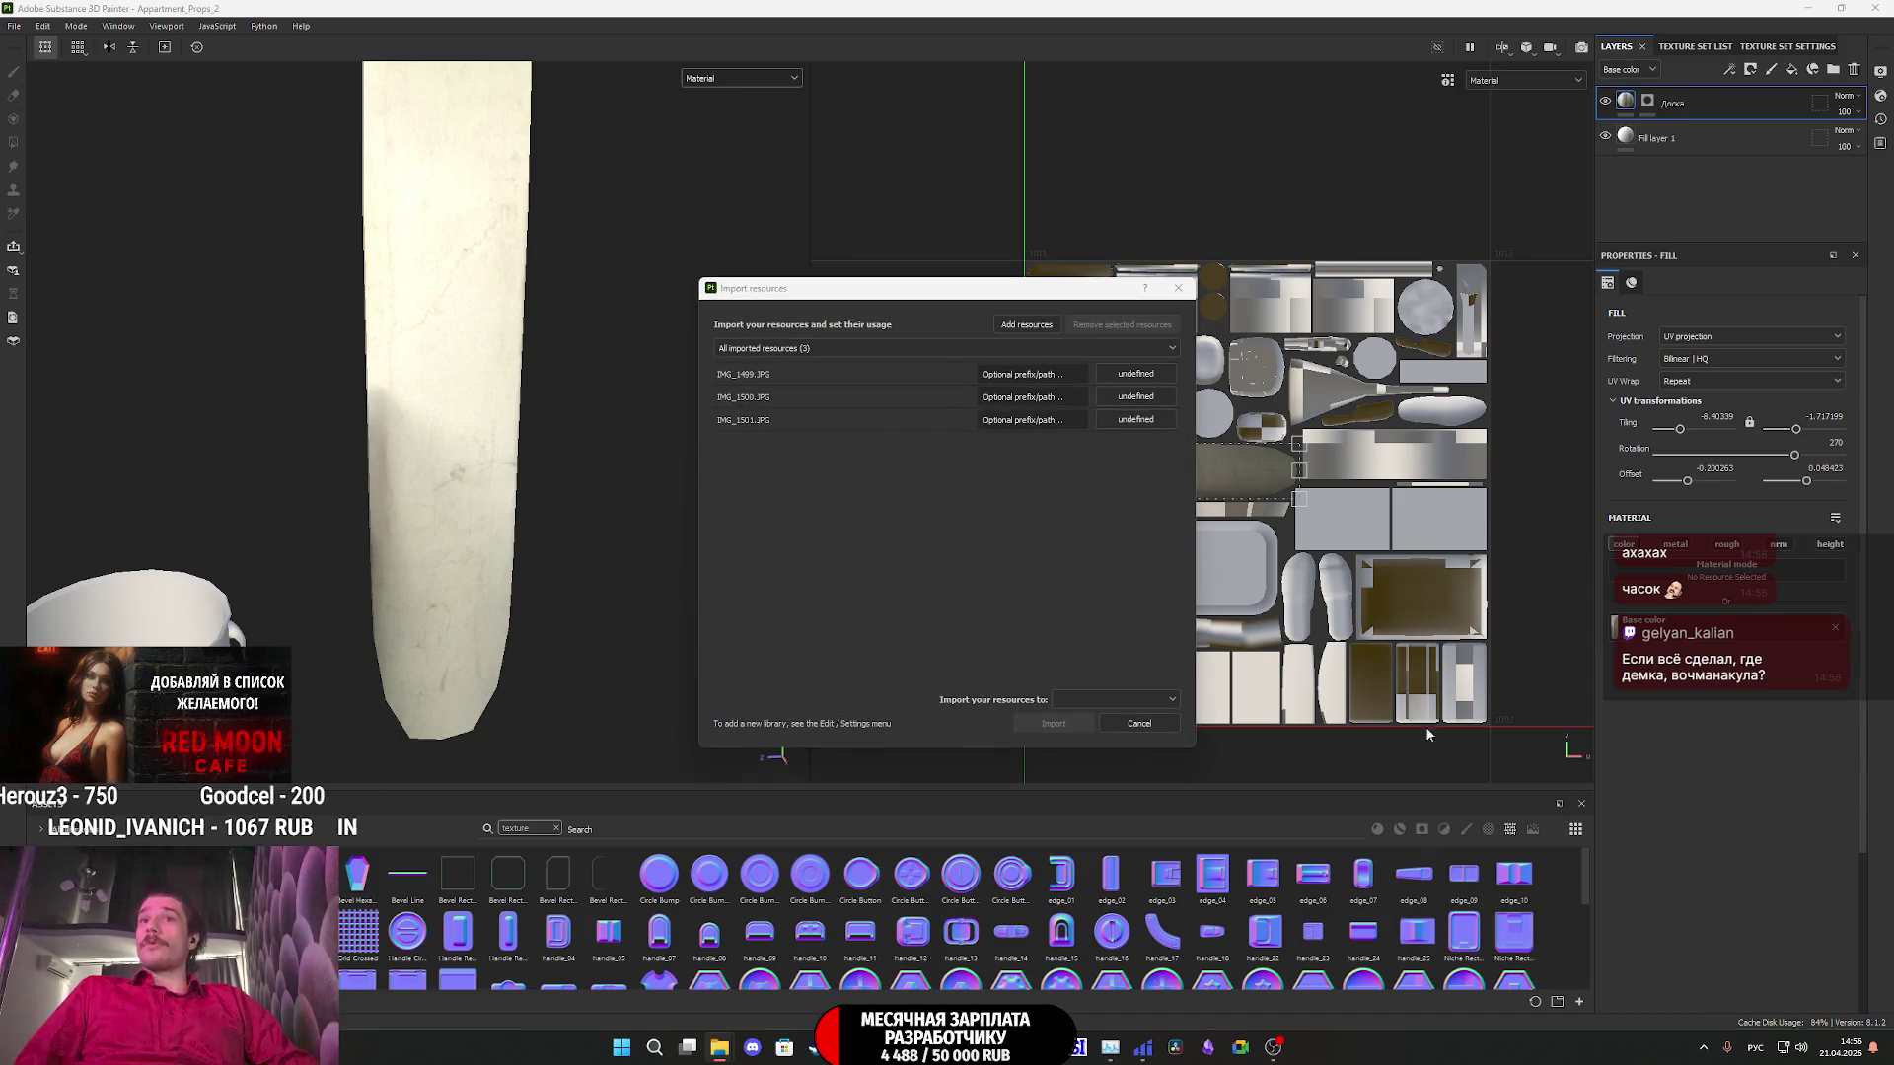
pyautogui.click(1135, 374)
pyautogui.click(1144, 427)
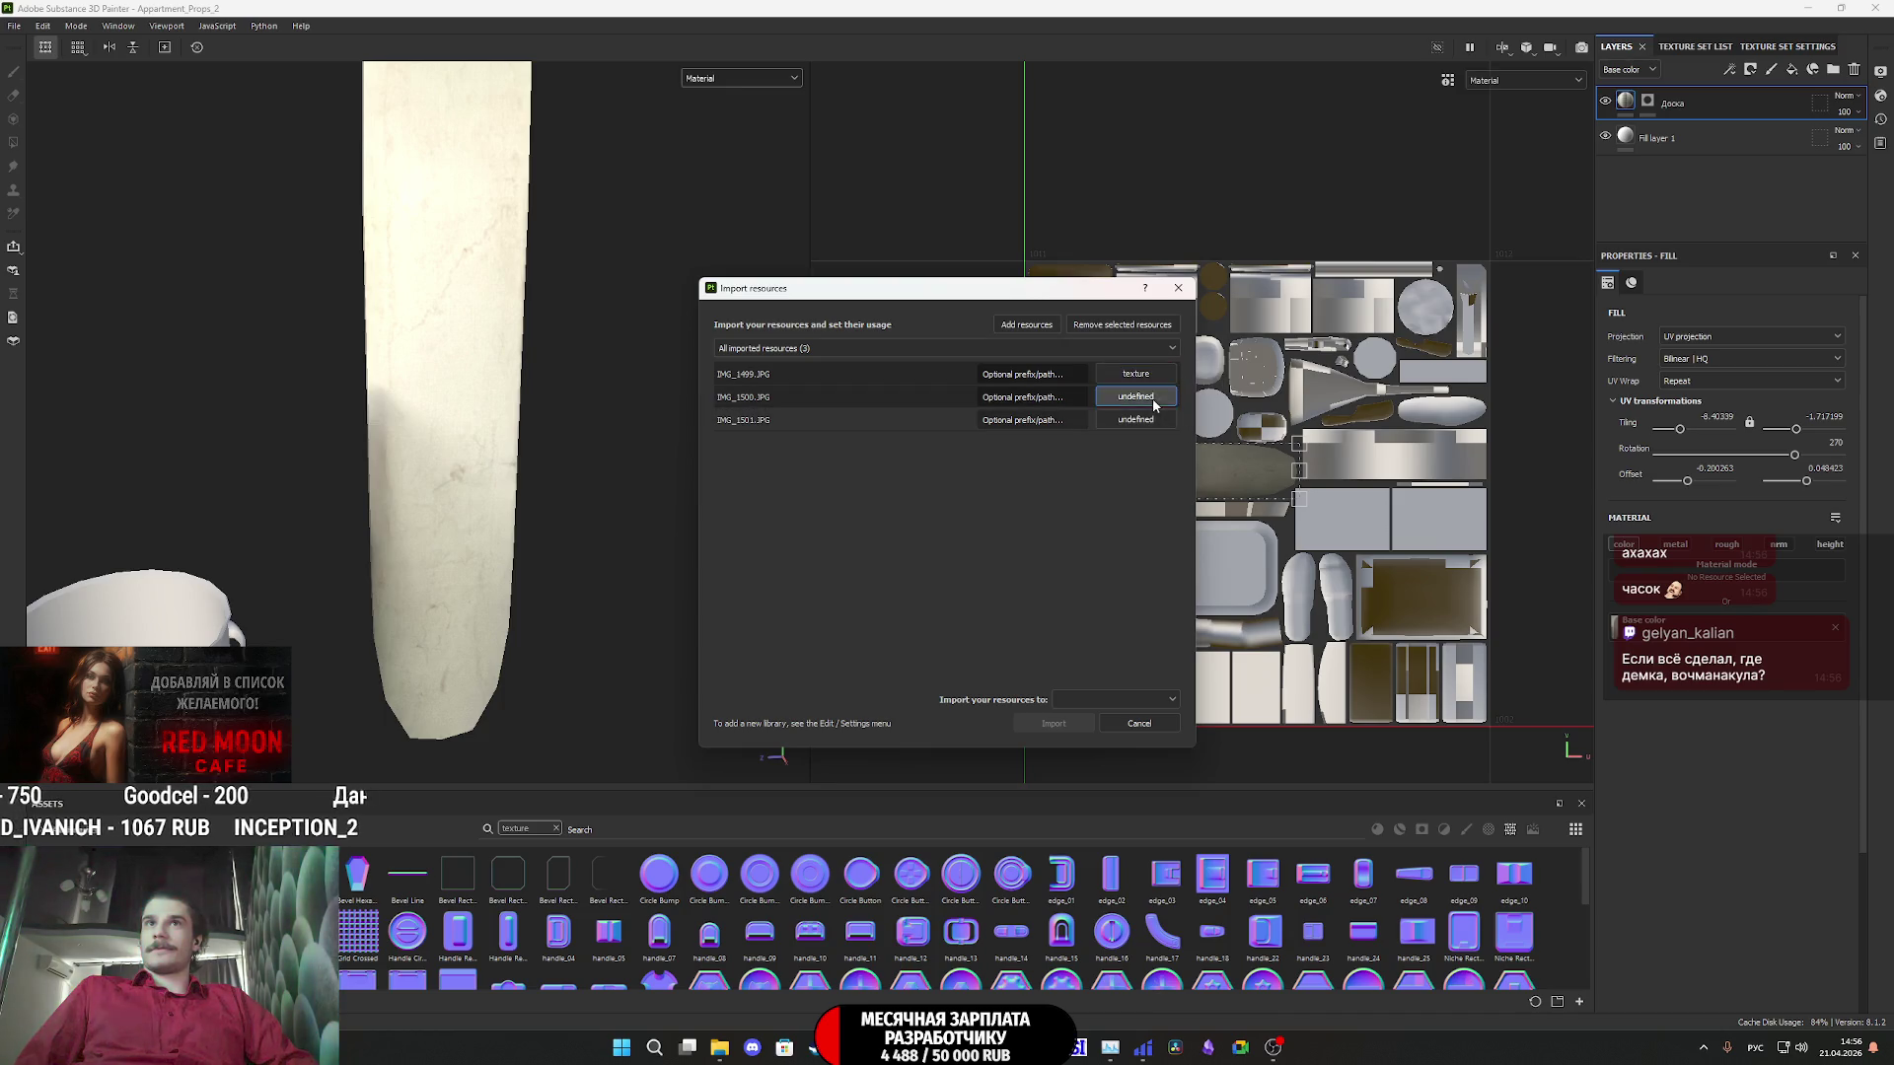
pyautogui.click(1134, 397)
pyautogui.click(1145, 450)
pyautogui.click(1144, 421)
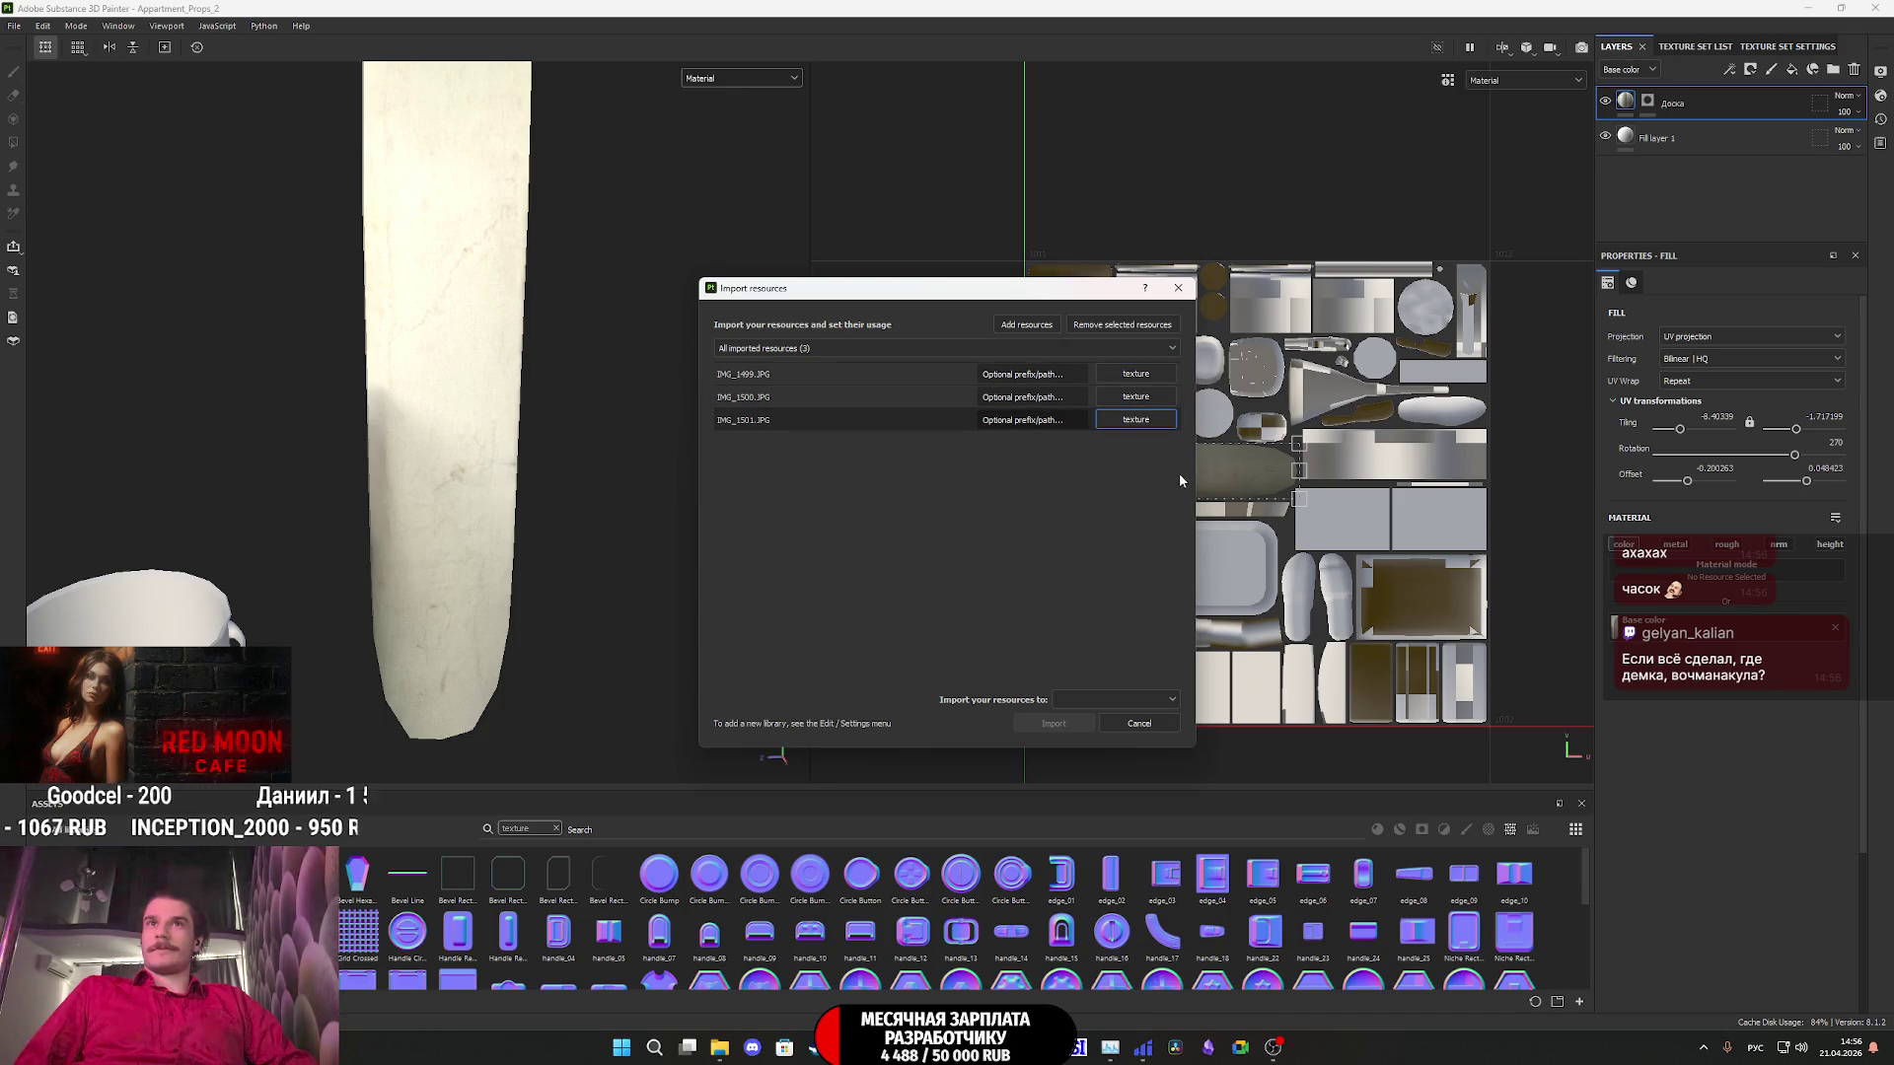
pyautogui.click(1121, 703)
pyautogui.click(1124, 728)
pyautogui.click(1054, 724)
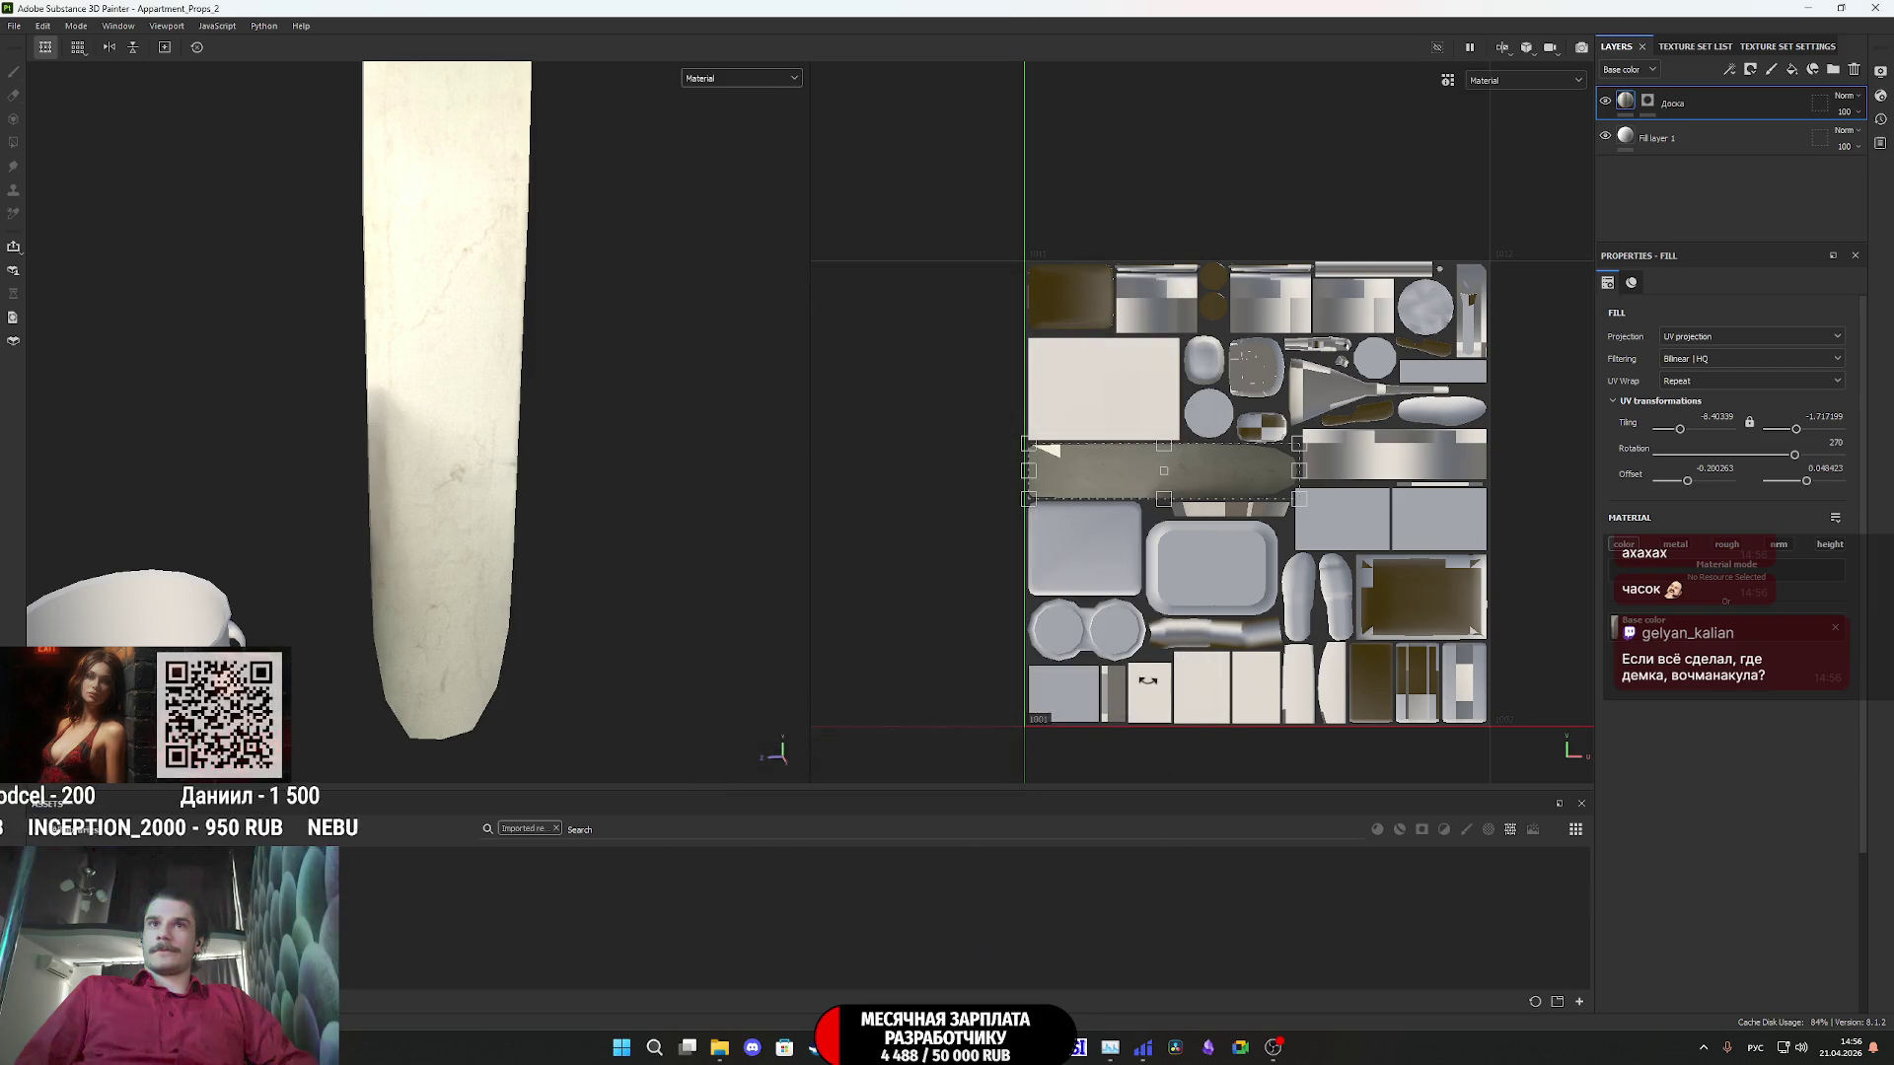
# - Add Fill layer 2 with metallic, normal and height off, then drag 2.JPG–4.JPG in again
pyautogui.click(1812, 70)
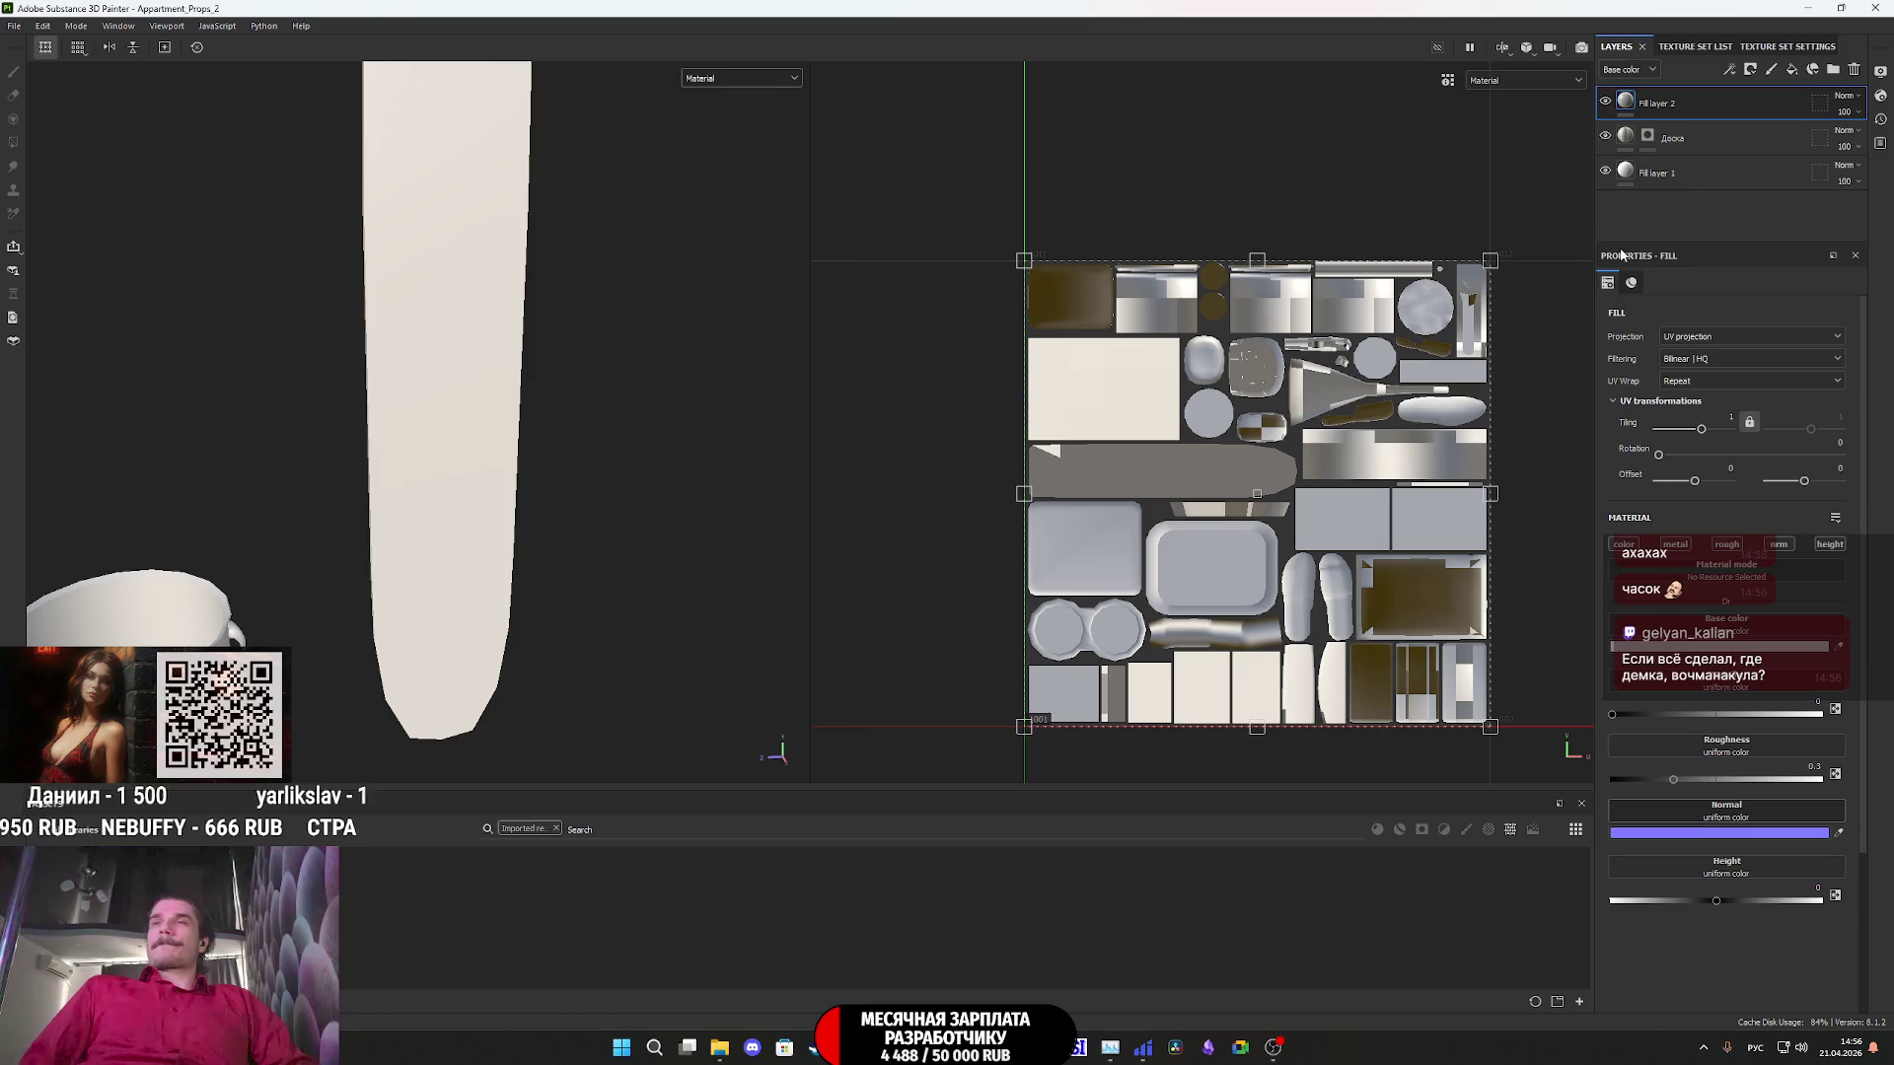
pyautogui.click(1624, 544)
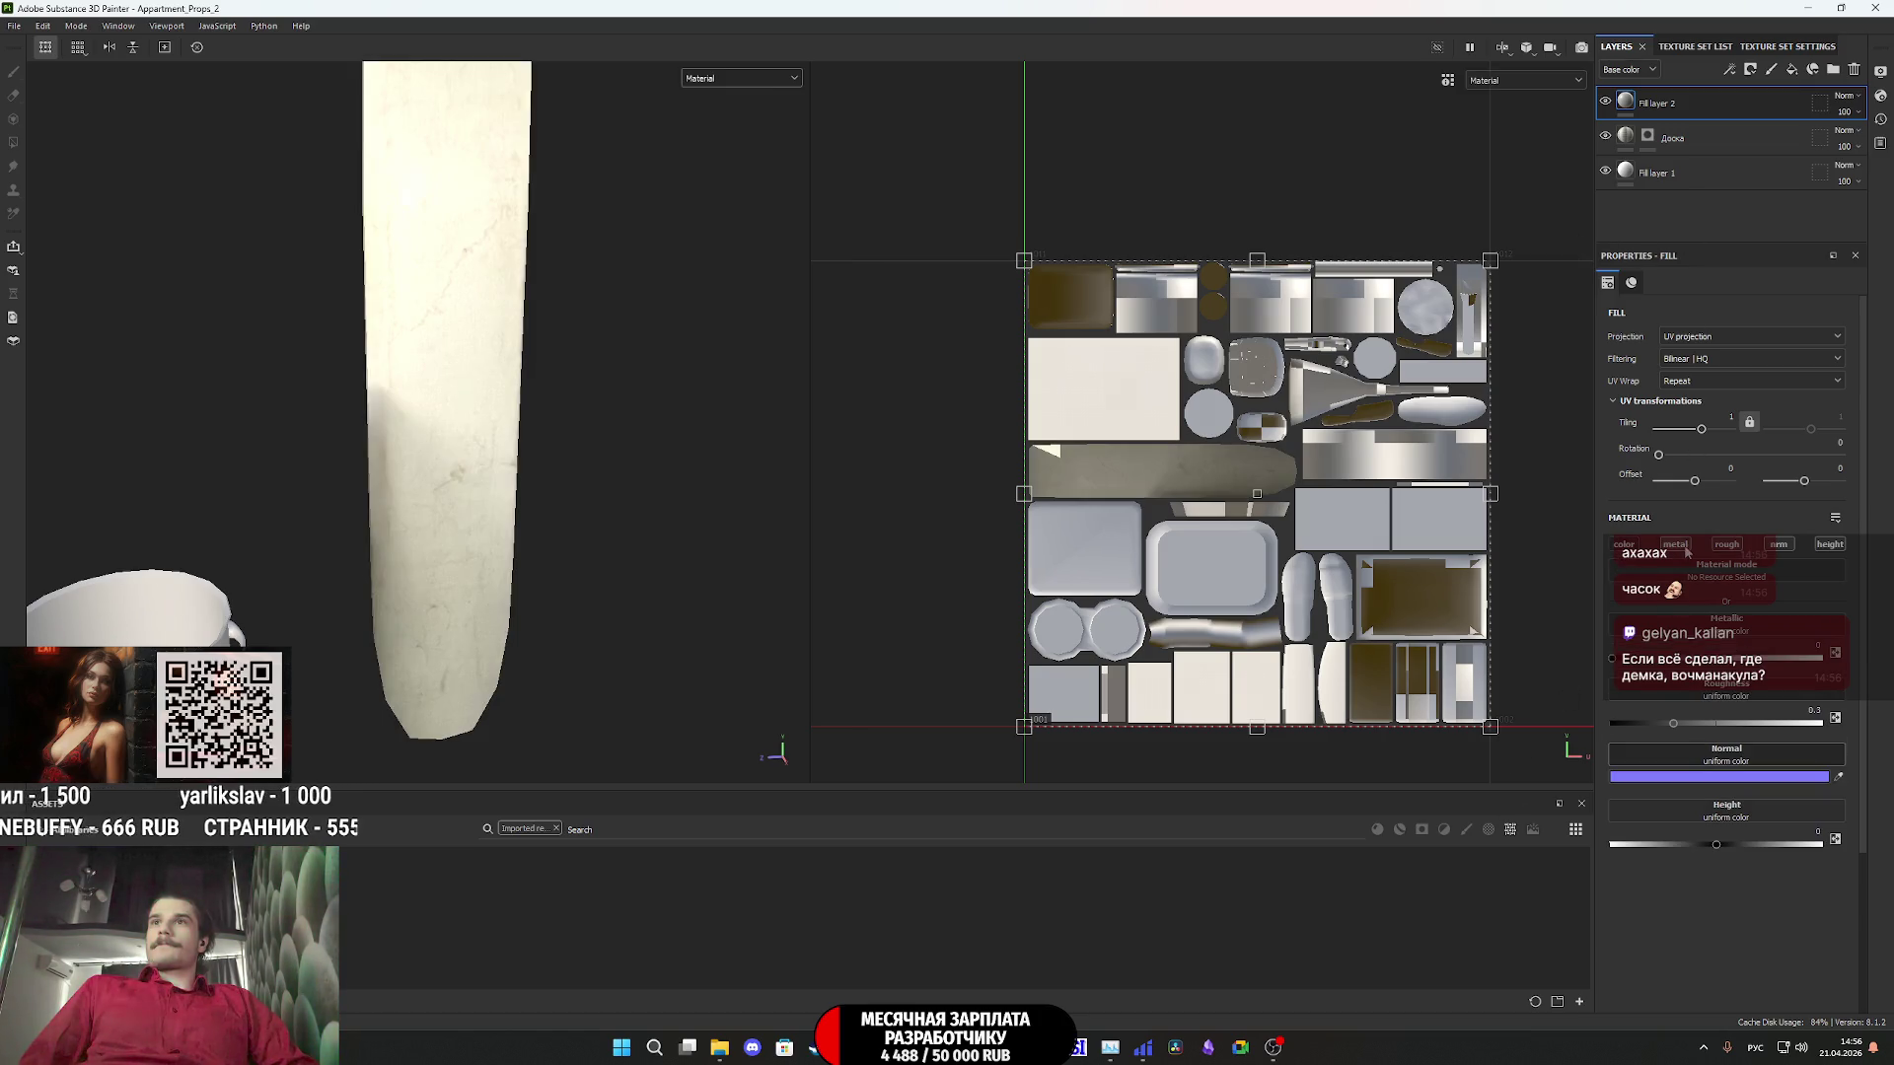
pyautogui.click(1624, 544)
pyautogui.click(1675, 544)
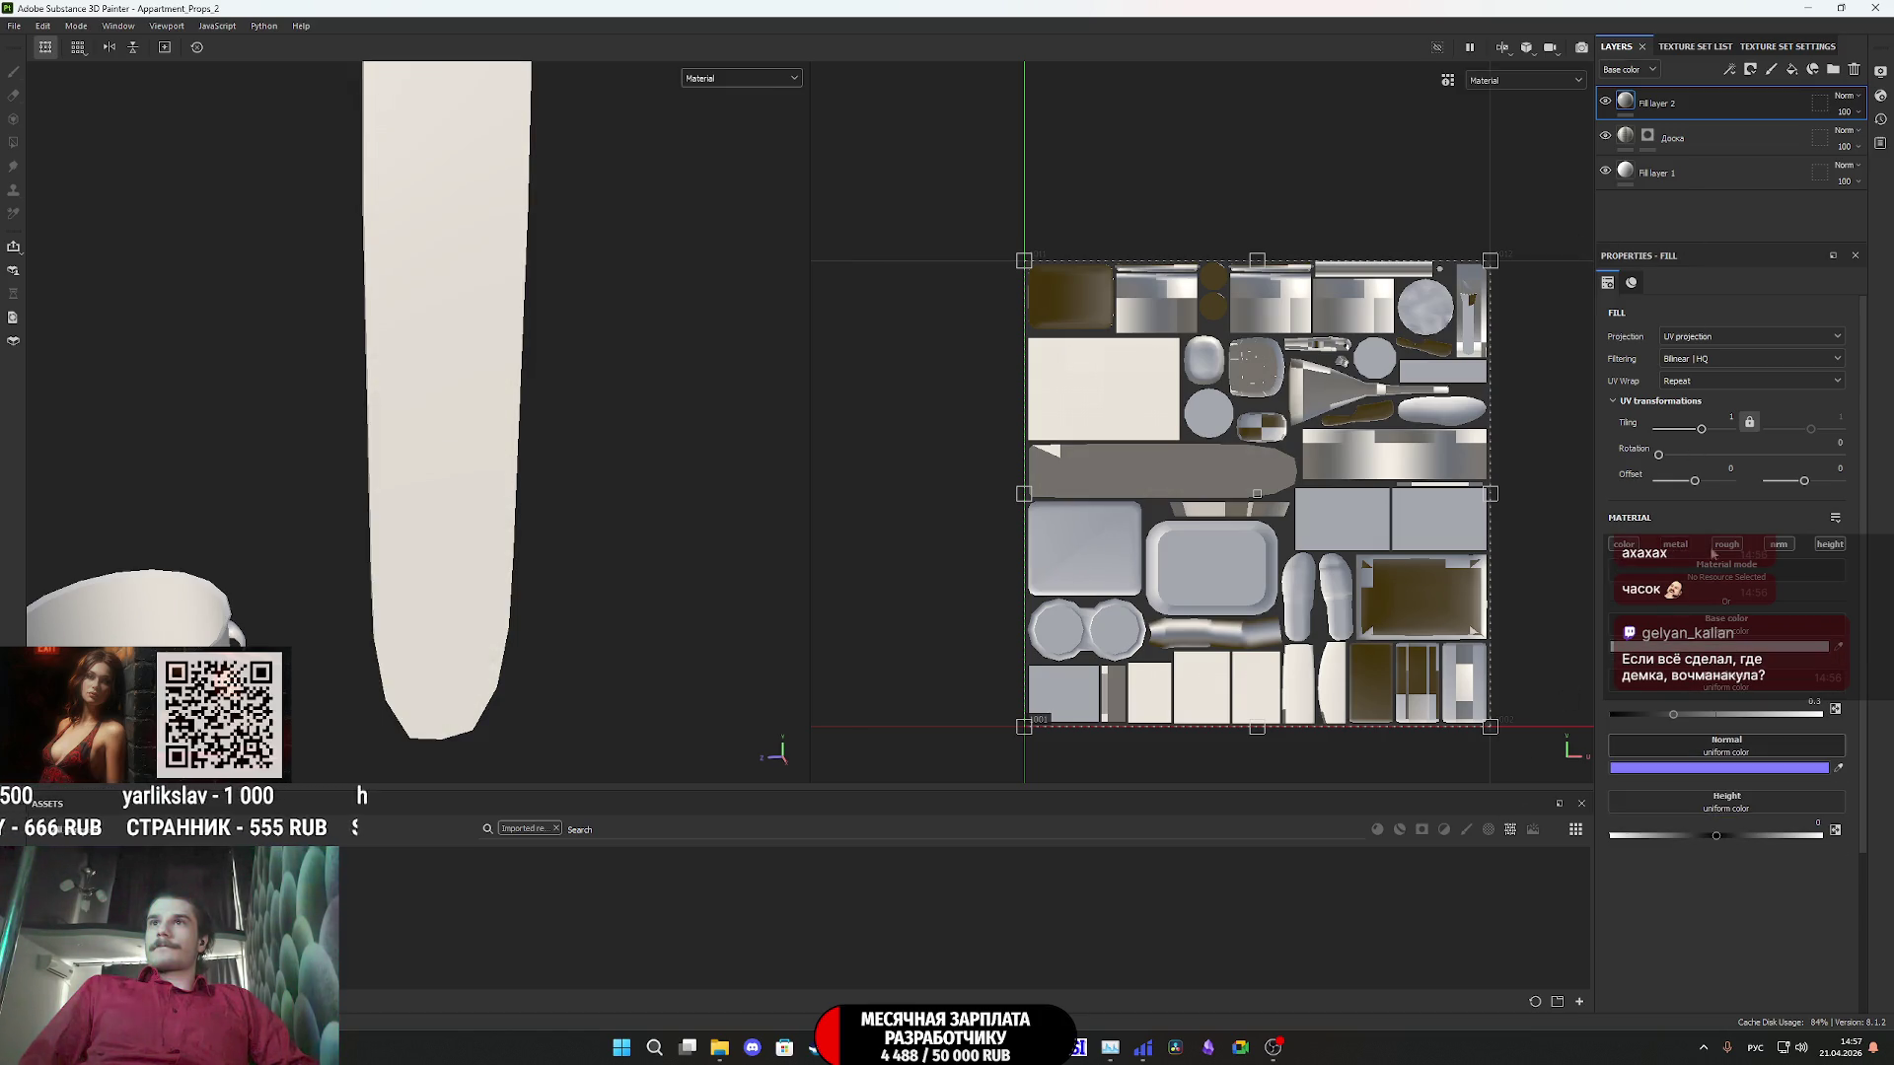
pyautogui.click(1779, 544)
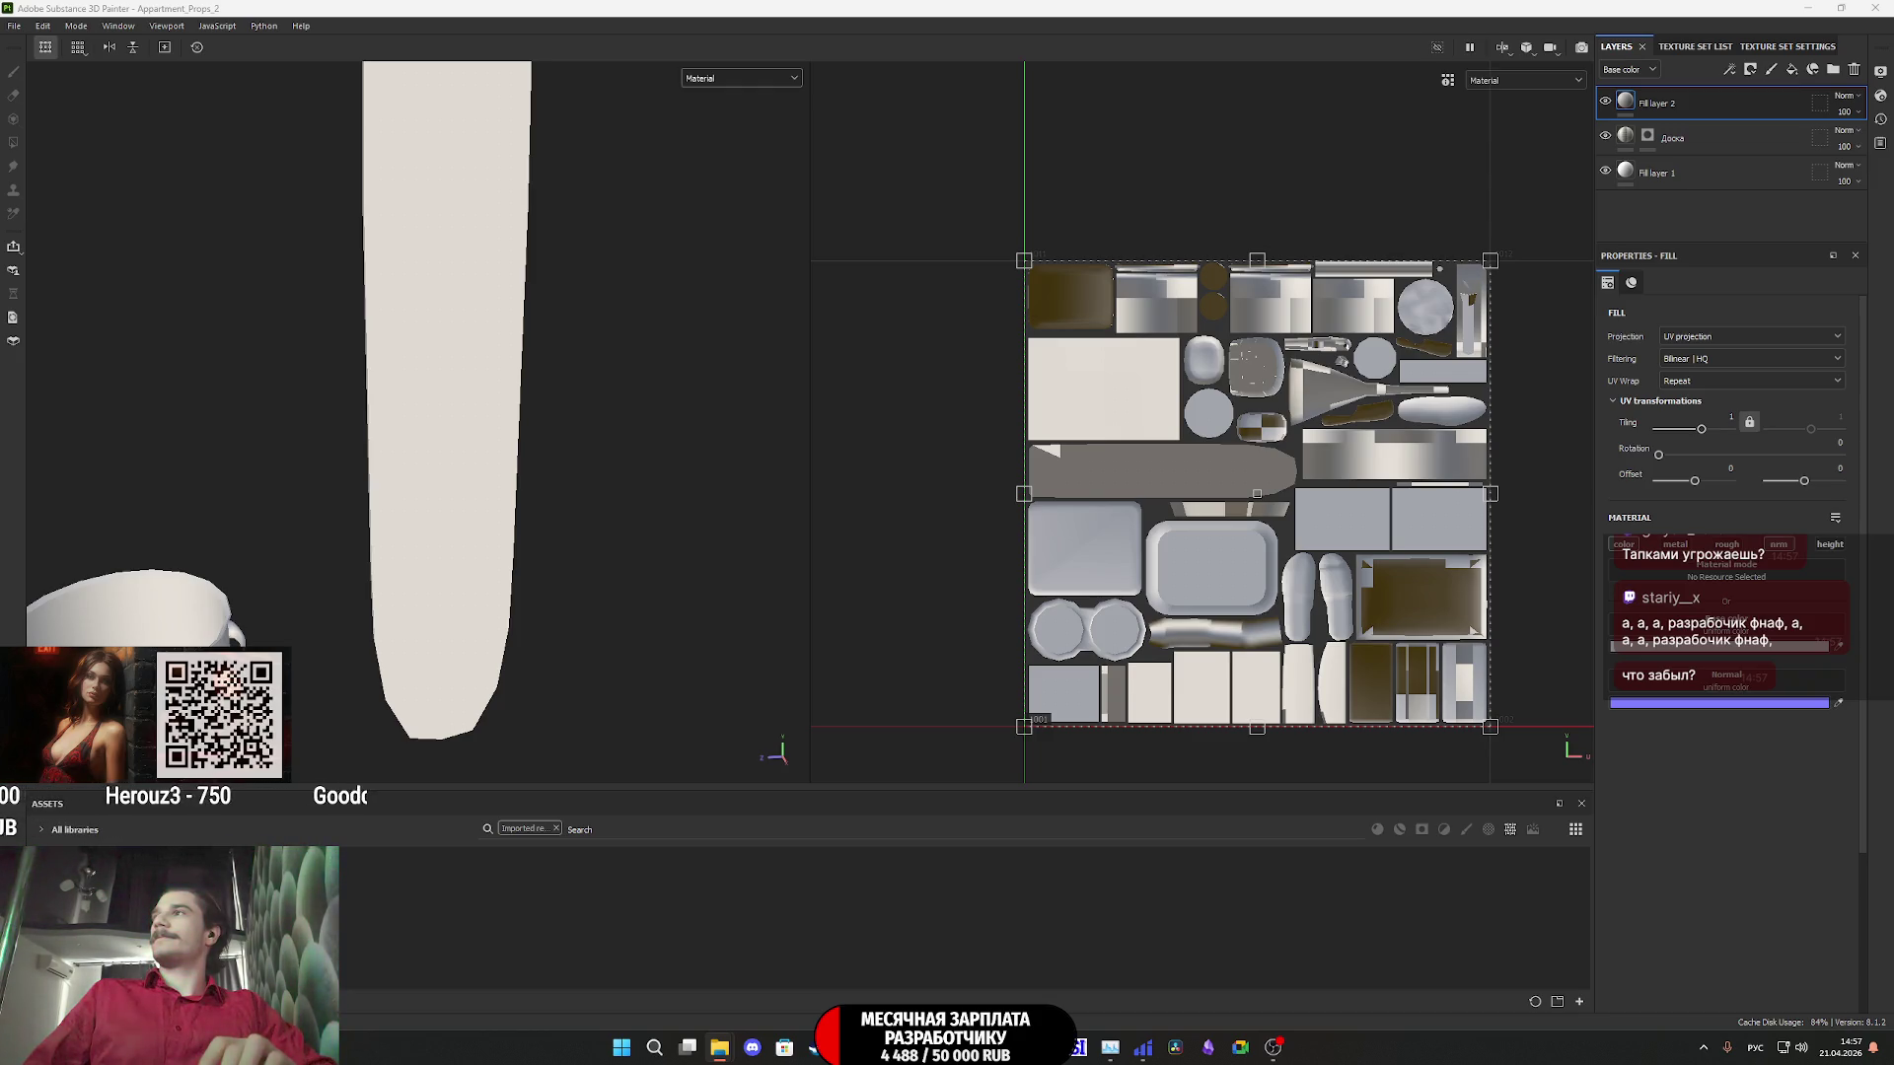
pyautogui.moveTo(1832, 772); pyautogui.dragTo(1183, 928)
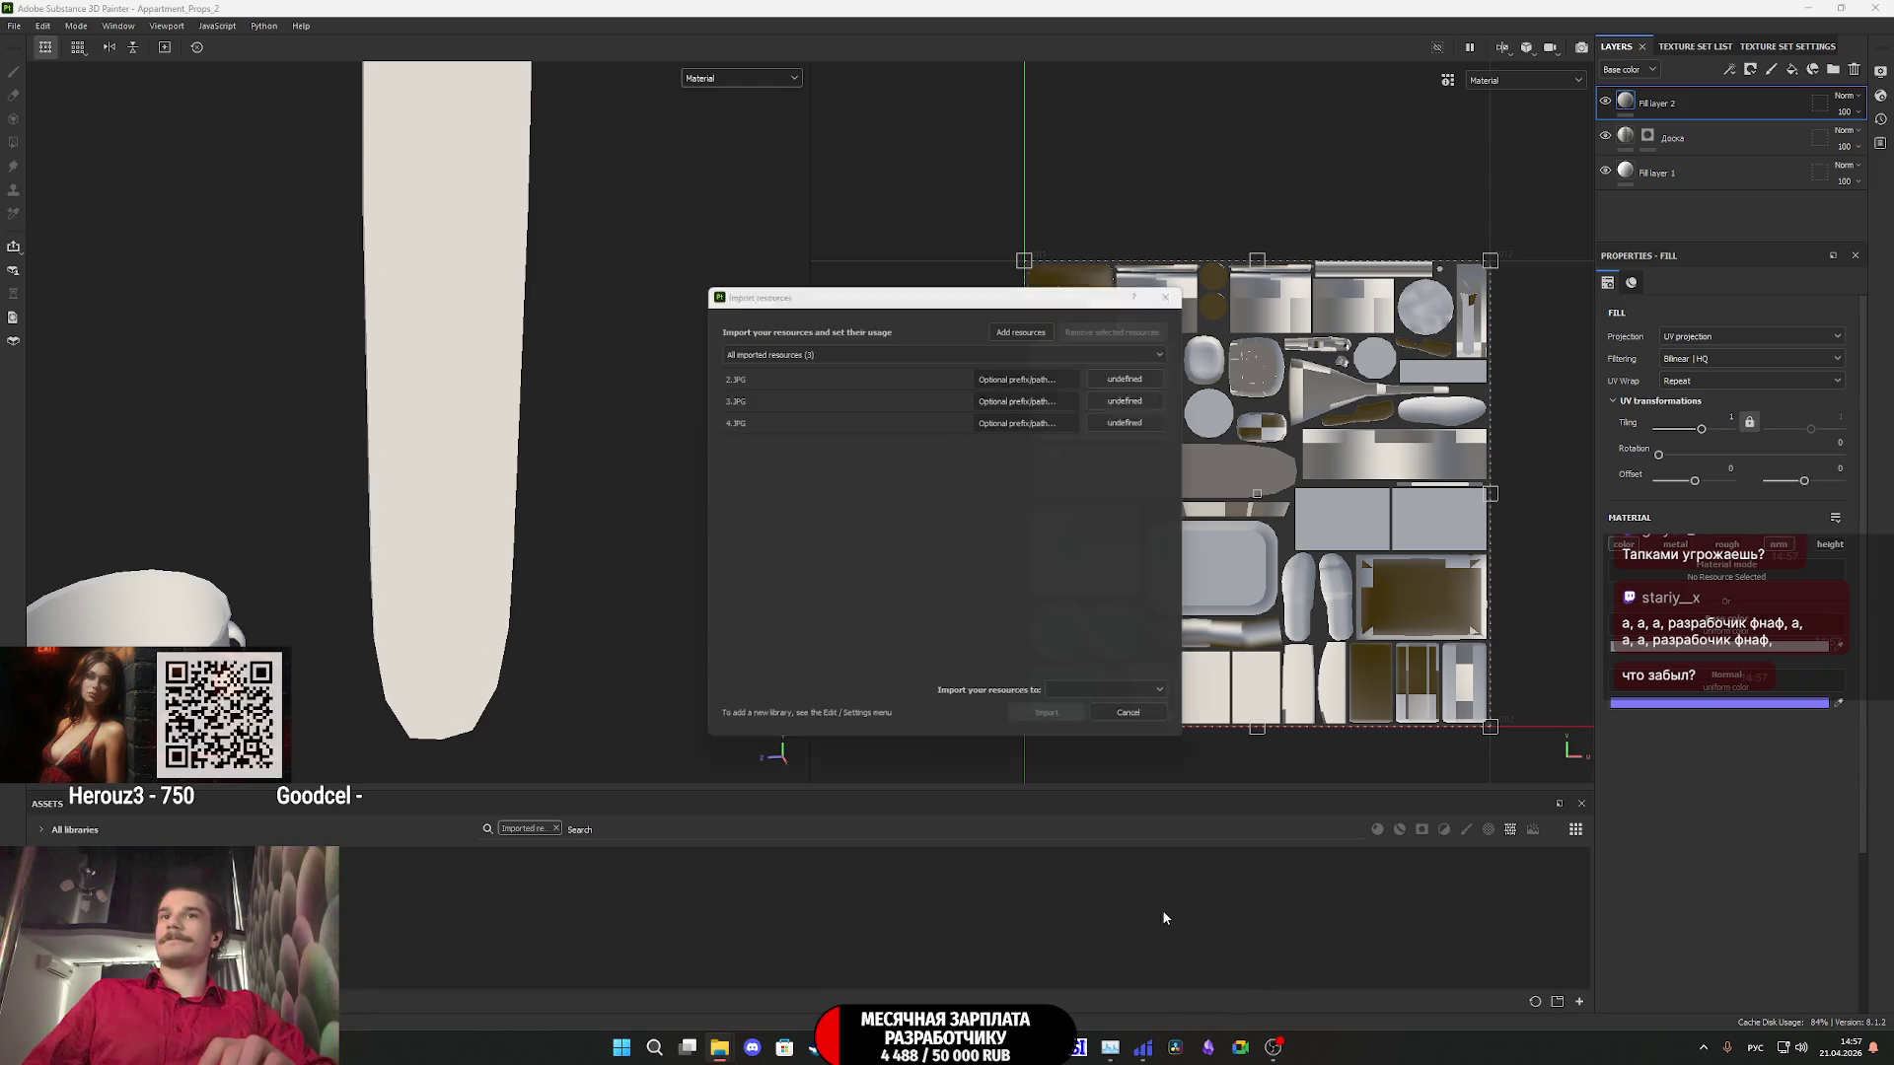
# - Import 2.JPG, 3.JPG and 4.JPG as textures into the Appartment_Props_2 project
pyautogui.click(1151, 375)
pyautogui.click(1154, 408)
pyautogui.click(1108, 716)
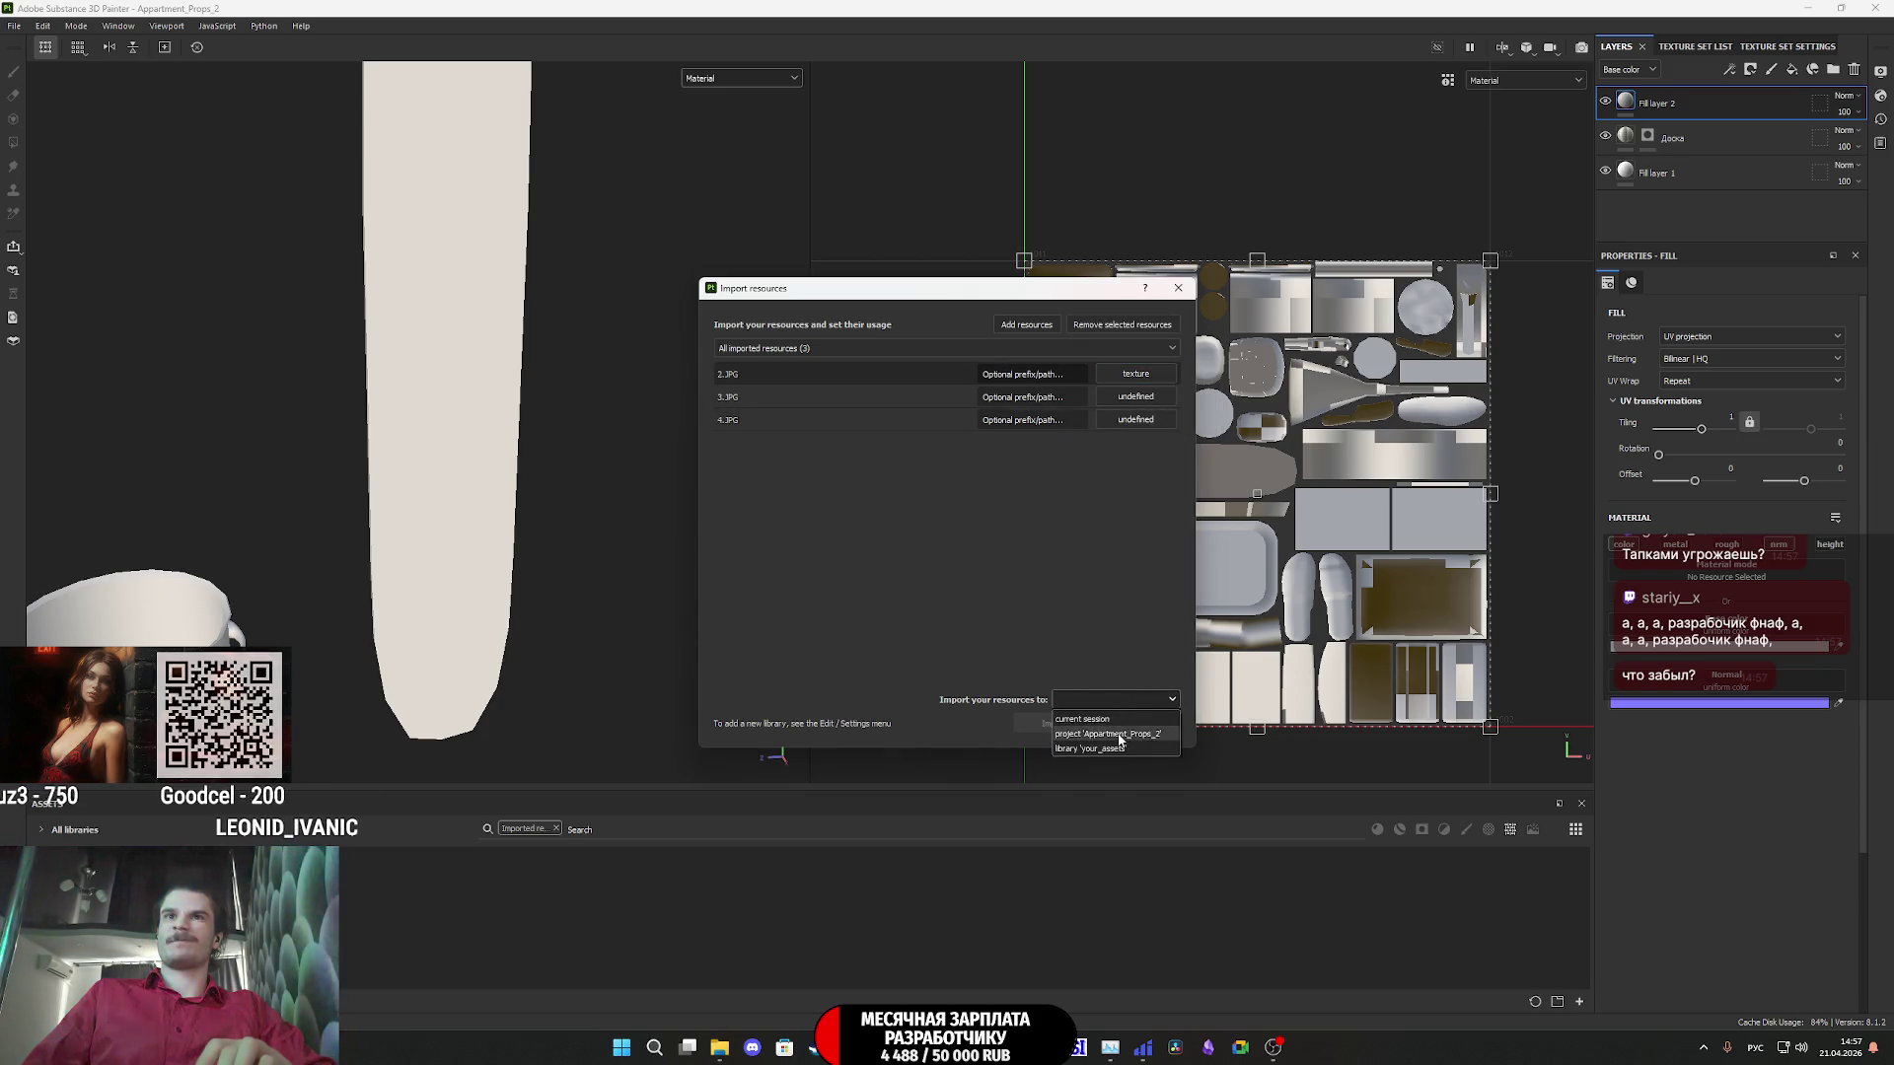
pyautogui.click(1154, 422)
pyautogui.click(1179, 475)
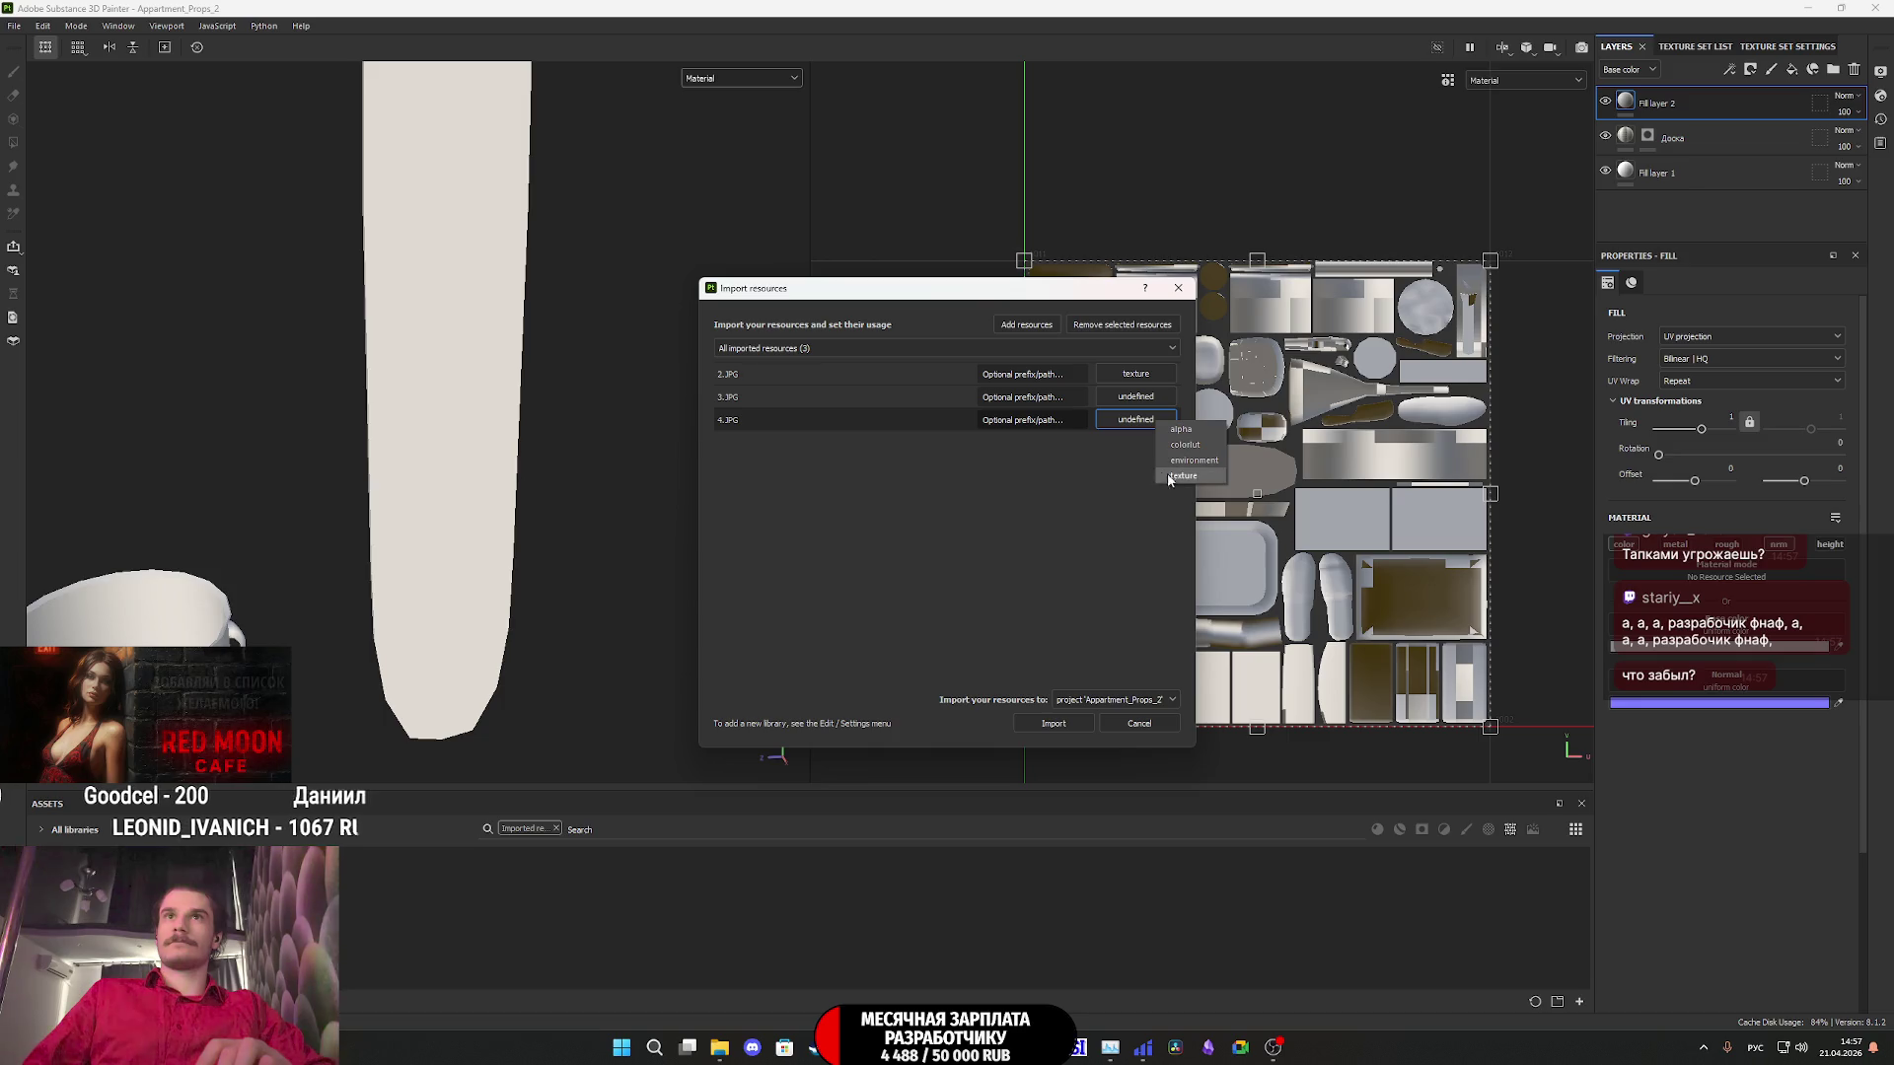
pyautogui.click(1144, 396)
pyautogui.click(1167, 455)
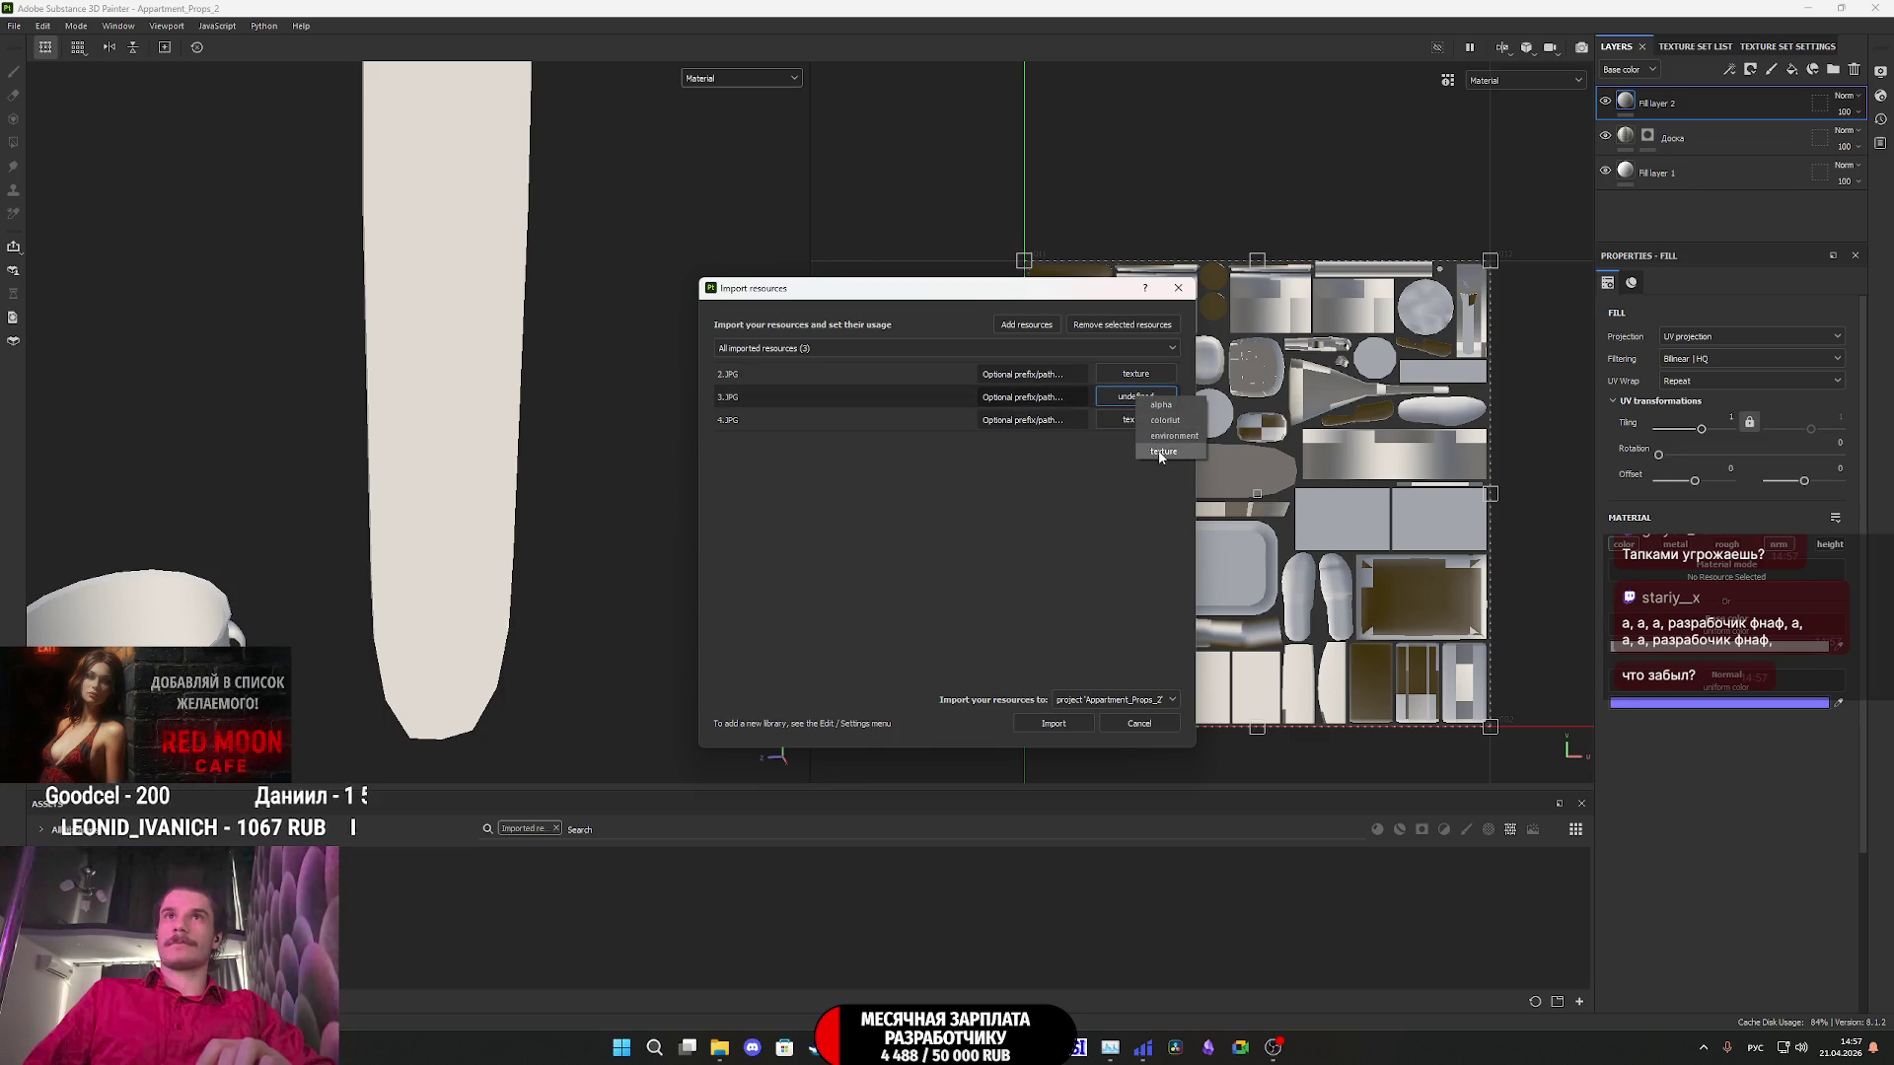
pyautogui.click(1054, 725)
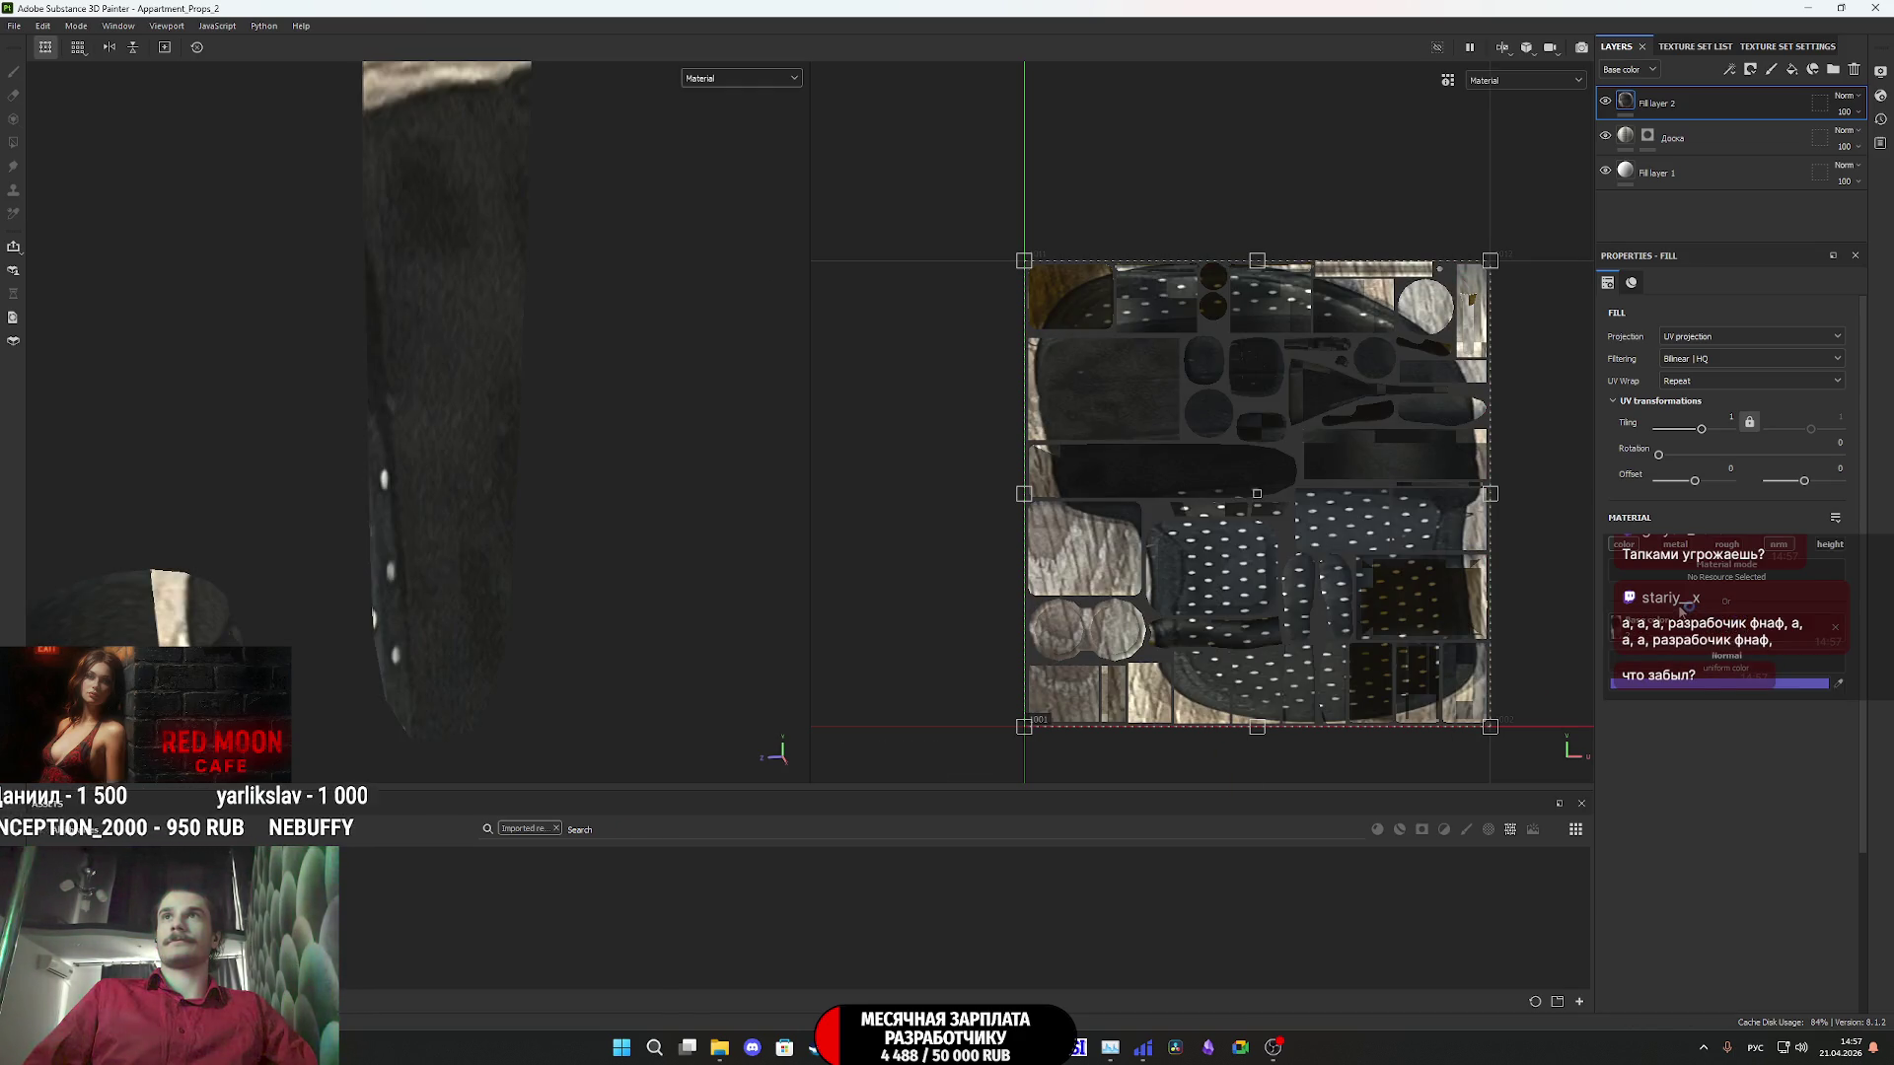
# - Add a black mask to Fill layer 2, viewing the slippers from above
pyautogui.rightClick(1645, 102)
pyautogui.click(1686, 127)
pyautogui.scroll(-5, 557, 473)
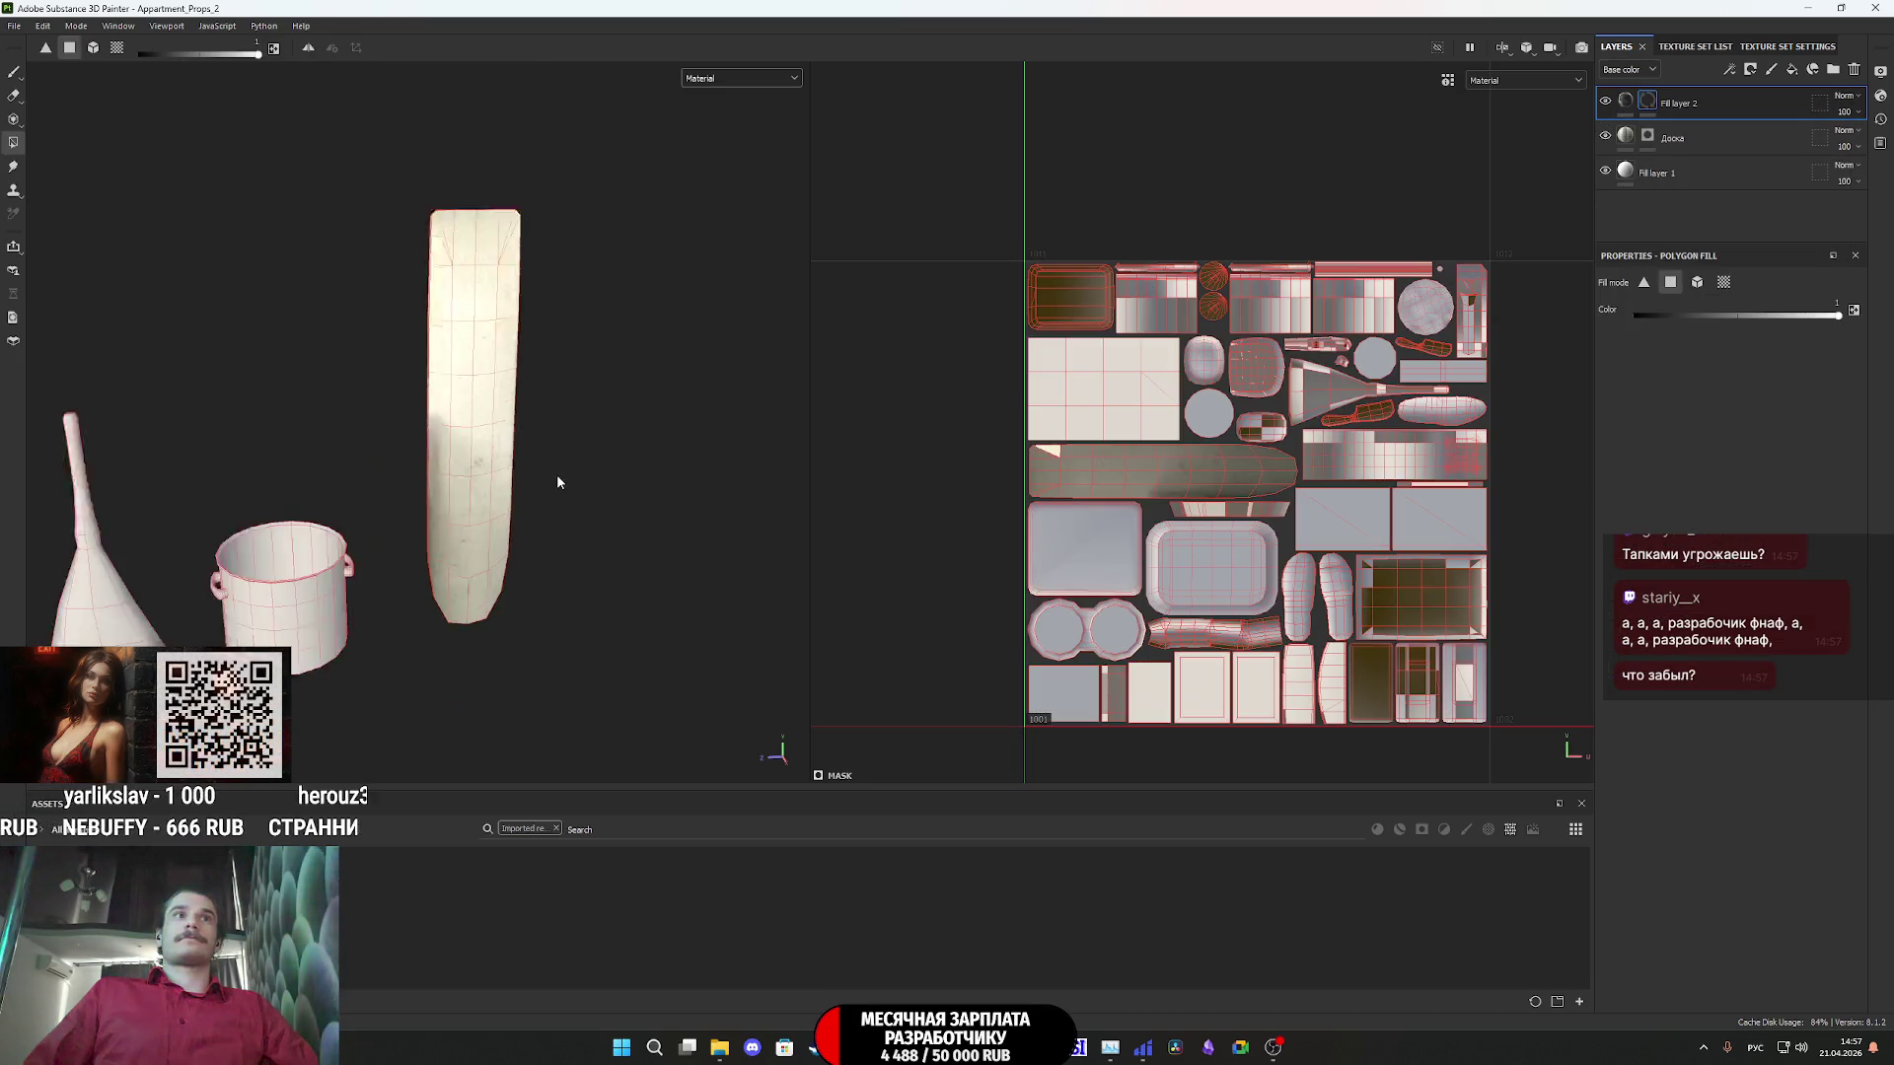
pyautogui.moveTo(453, 573)
pyautogui.keyDown('alt'); pyautogui.mouseDown()
pyautogui.moveTo(738, 553)
pyautogui.moveTo(520, 617)
pyautogui.moveTo(555, 618)
pyautogui.moveTo(583, 490)
pyautogui.moveTo(677, 516)
pyautogui.moveTo(651, 588)
pyautogui.moveTo(579, 474)
pyautogui.mouseUp(); pyautogui.keyUp('alt')
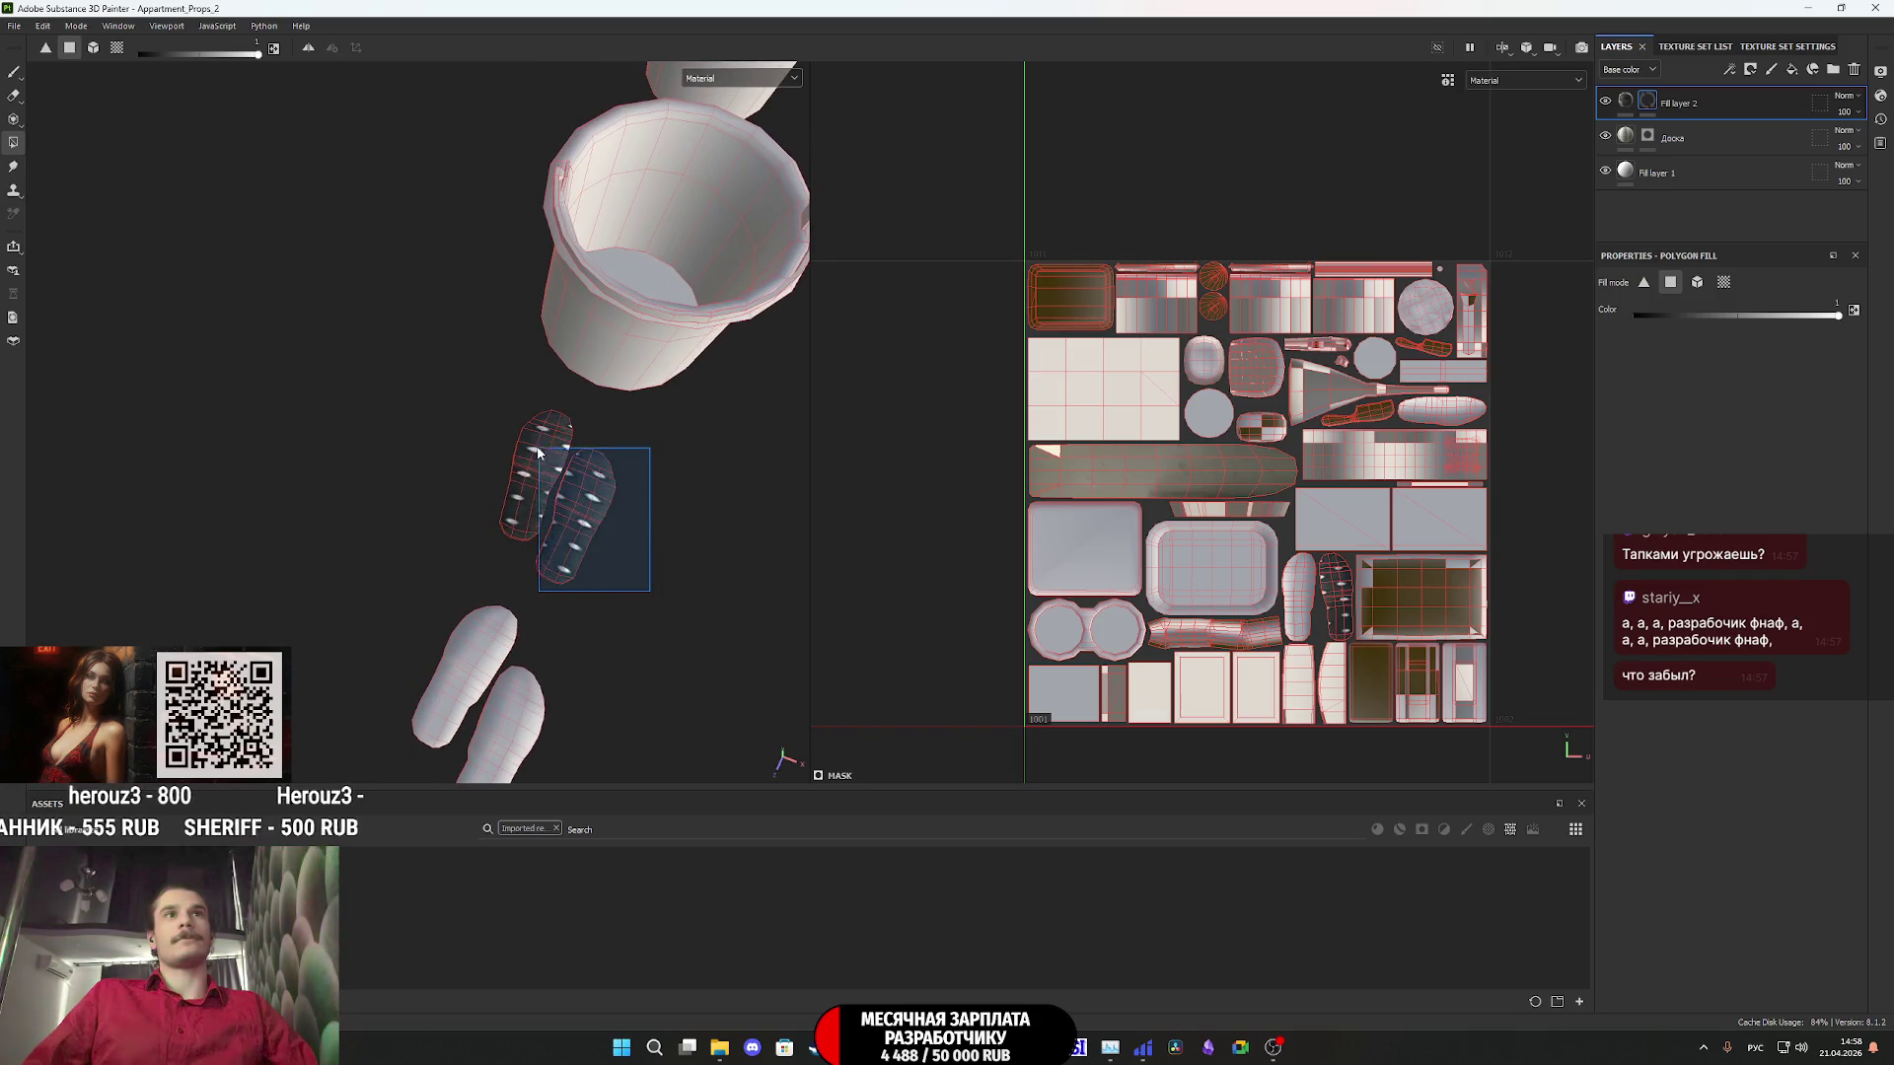
pyautogui.scroll(1, 1263, 403)
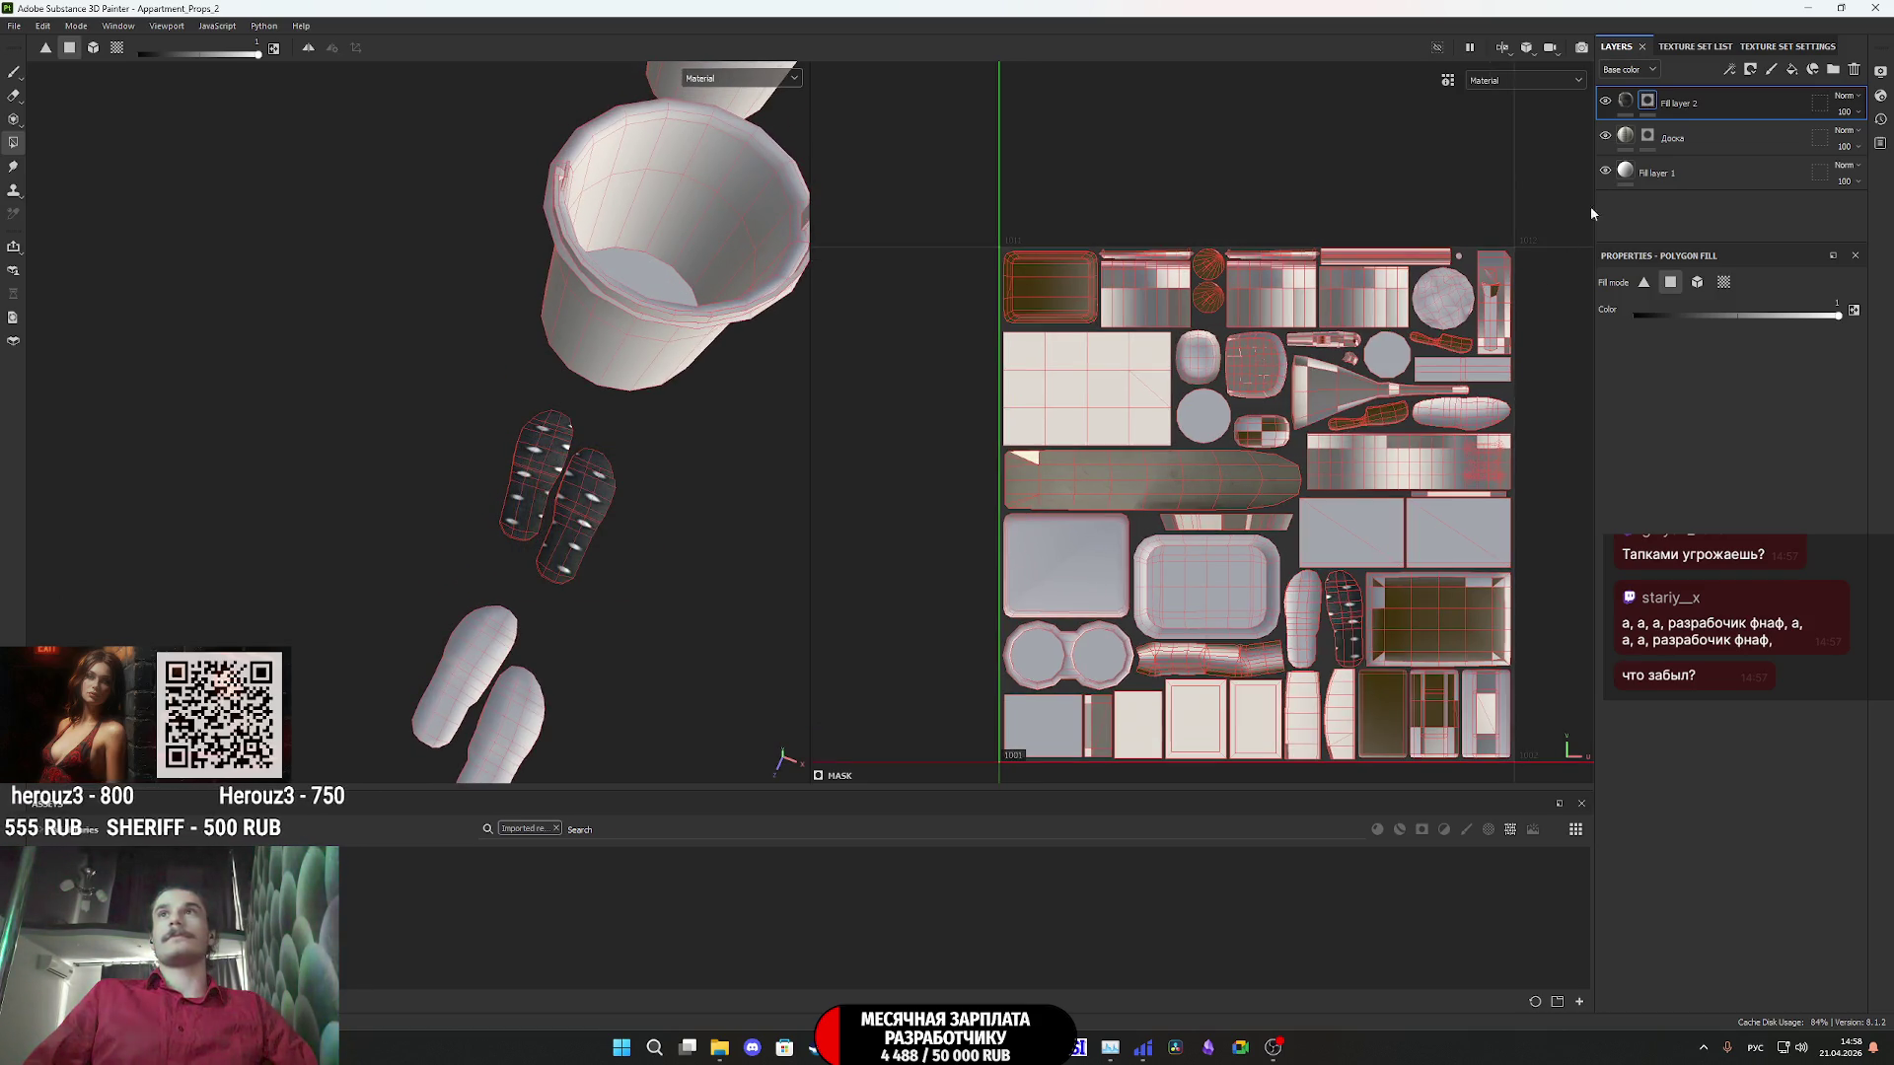
pyautogui.click(1626, 99)
pyautogui.scroll(-1, 1233, 488)
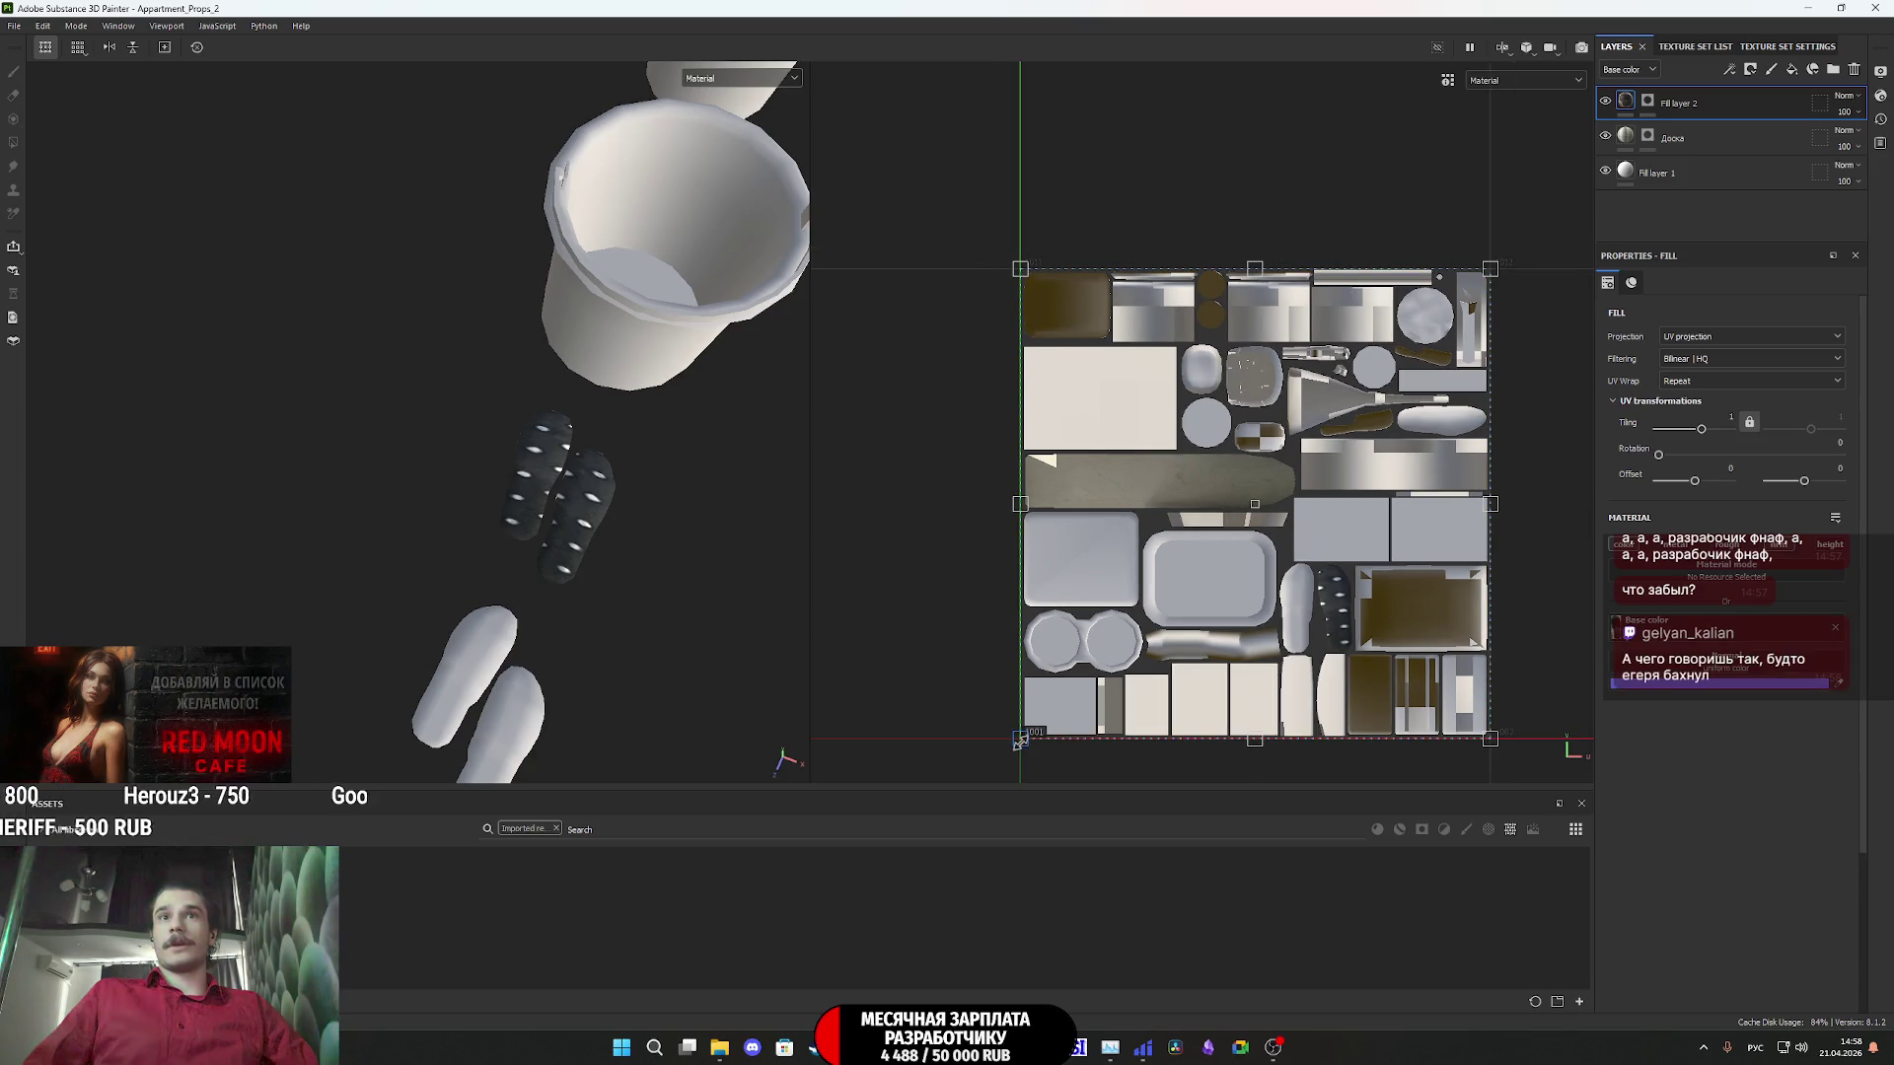
# - Scale down and narrow the slipper photo to fit the slipper UV island
pyautogui.moveTo(1020, 740); pyautogui.dragTo(1311, 653)
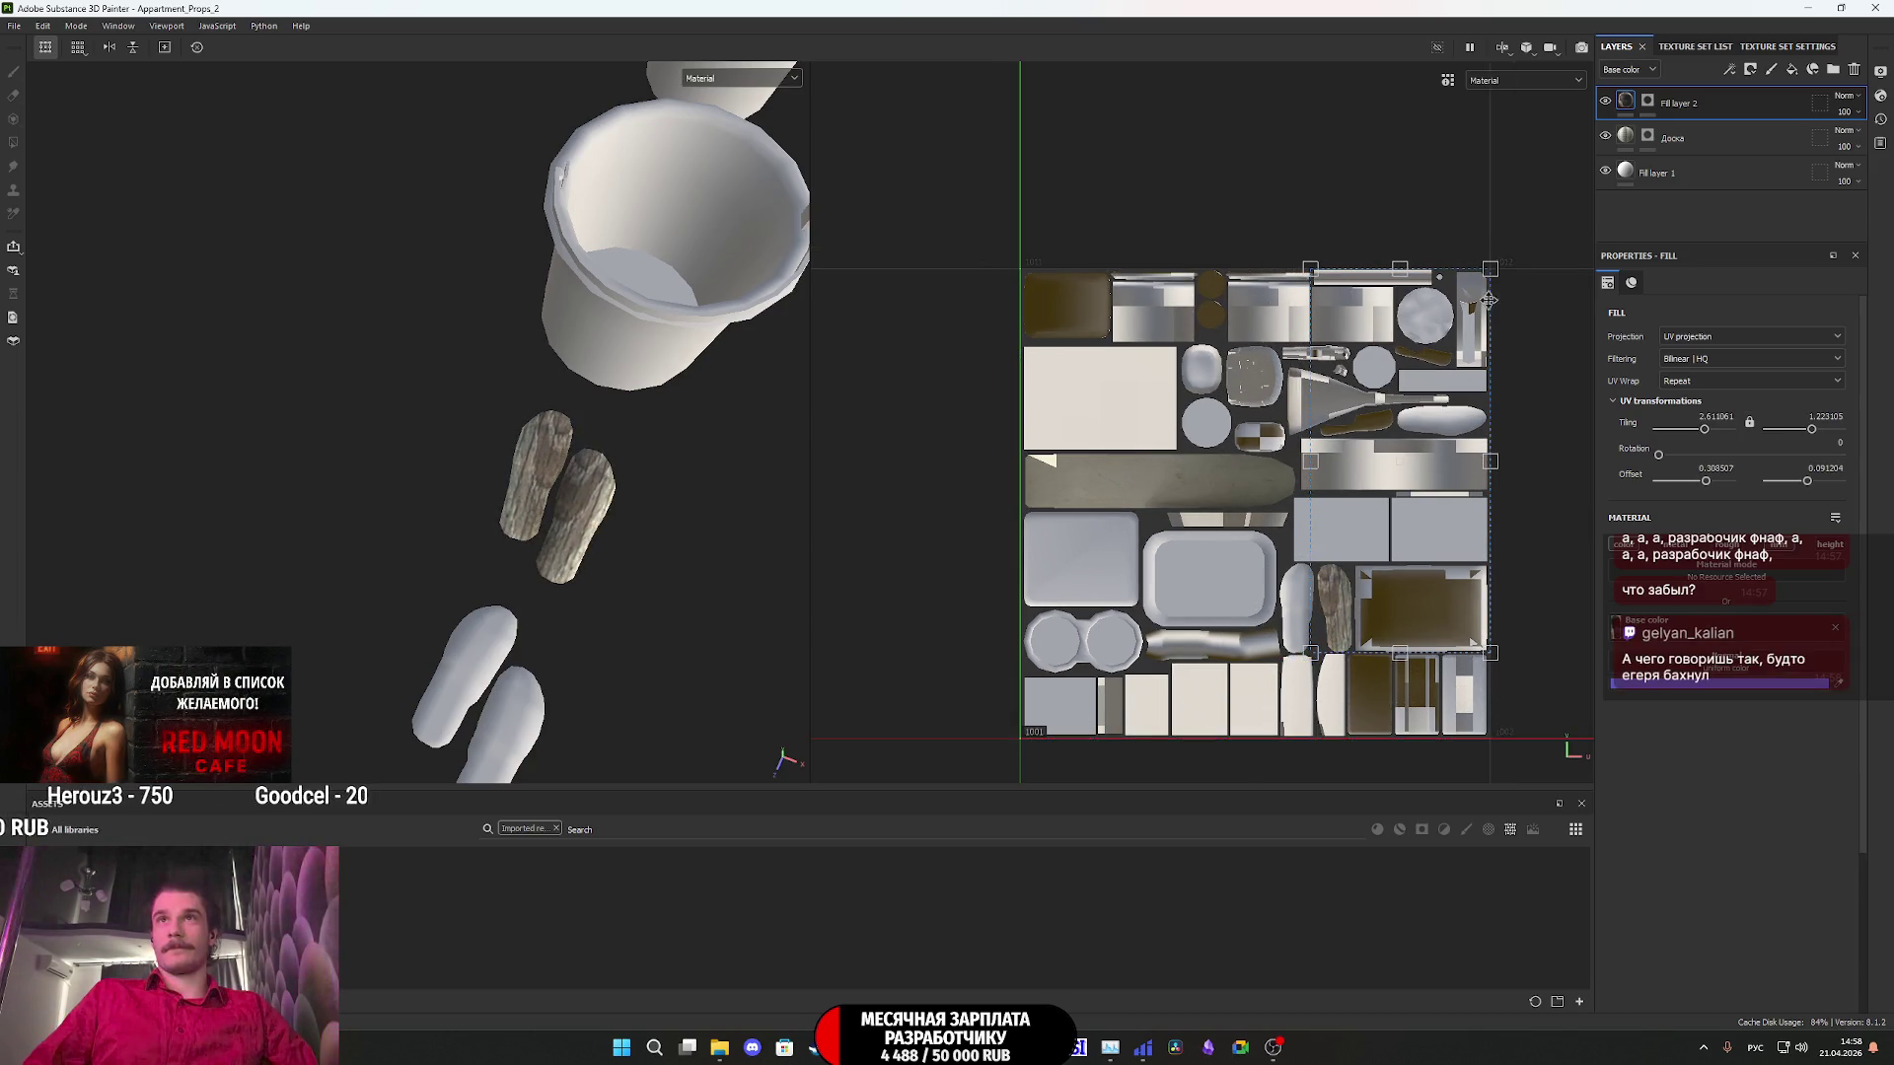
pyautogui.moveTo(1489, 264); pyautogui.dragTo(1354, 563)
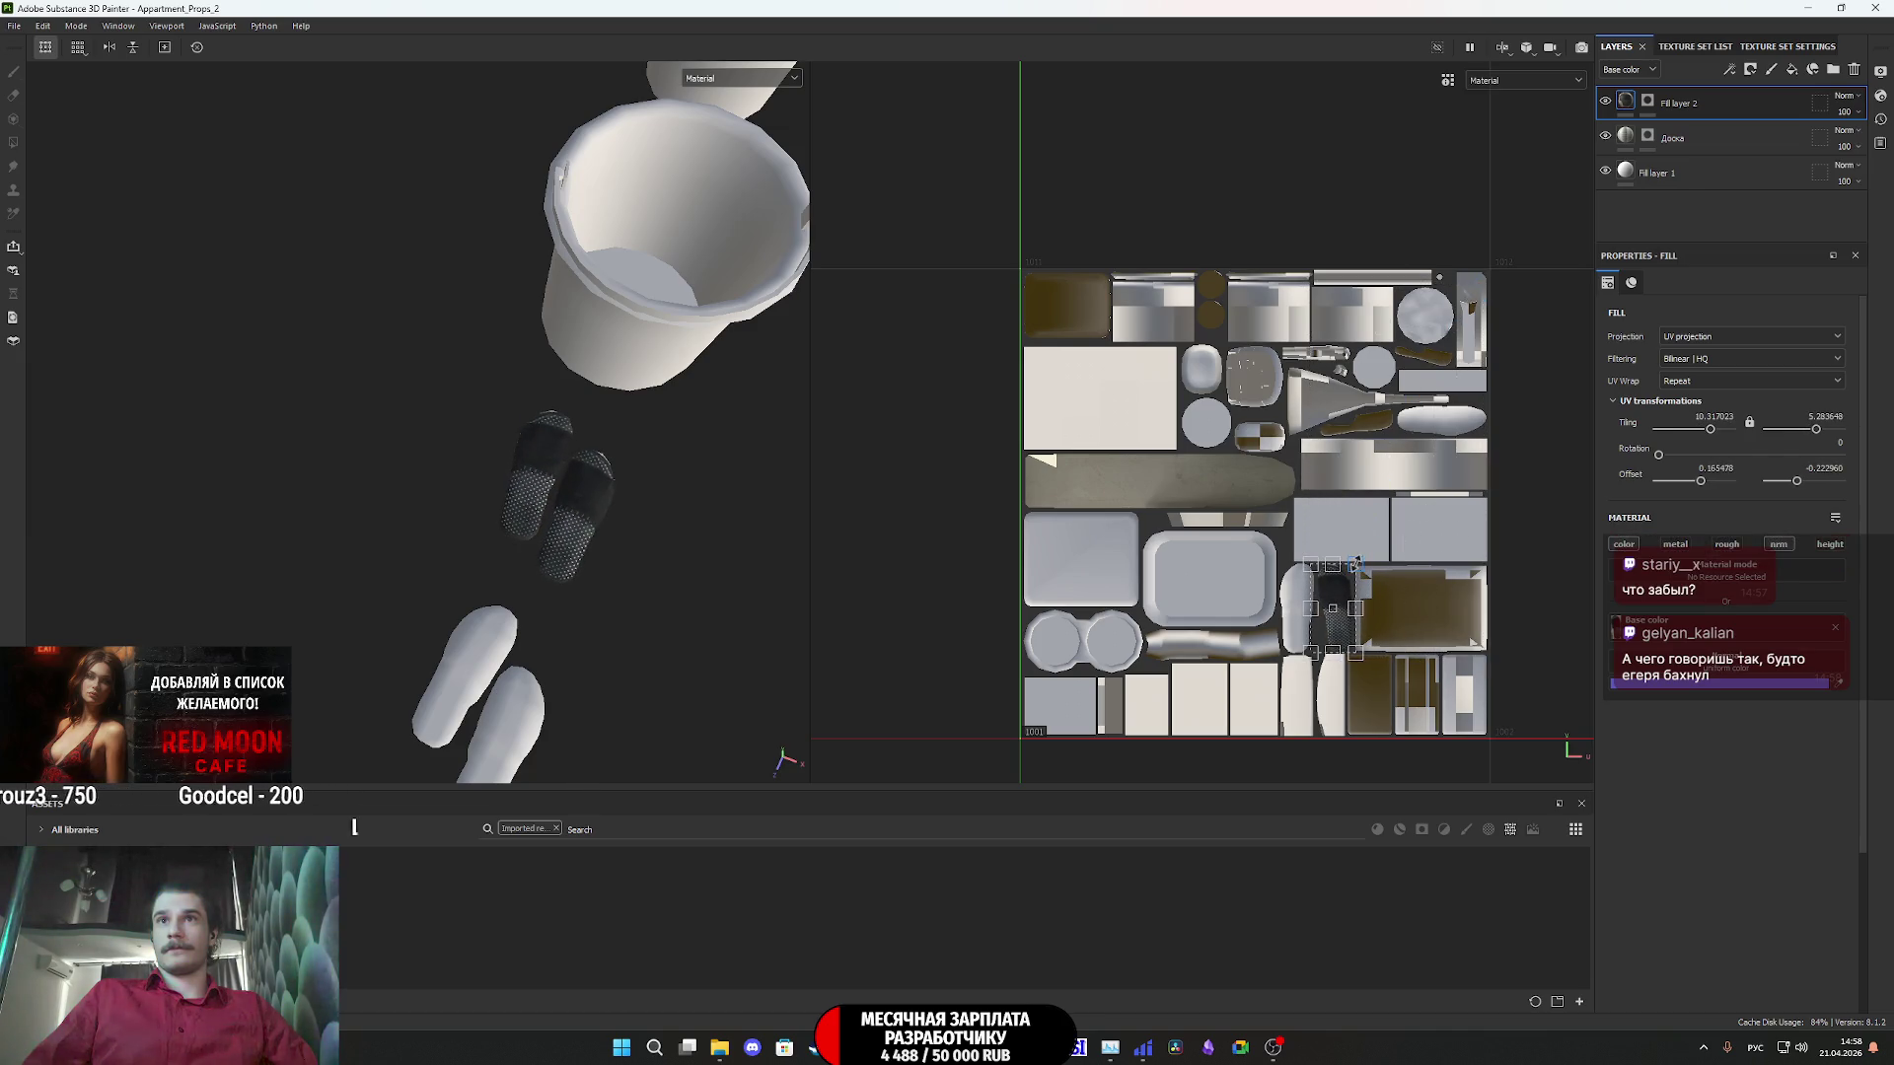
pyautogui.scroll(2, 1354, 562)
pyautogui.scroll(5, 1326, 646)
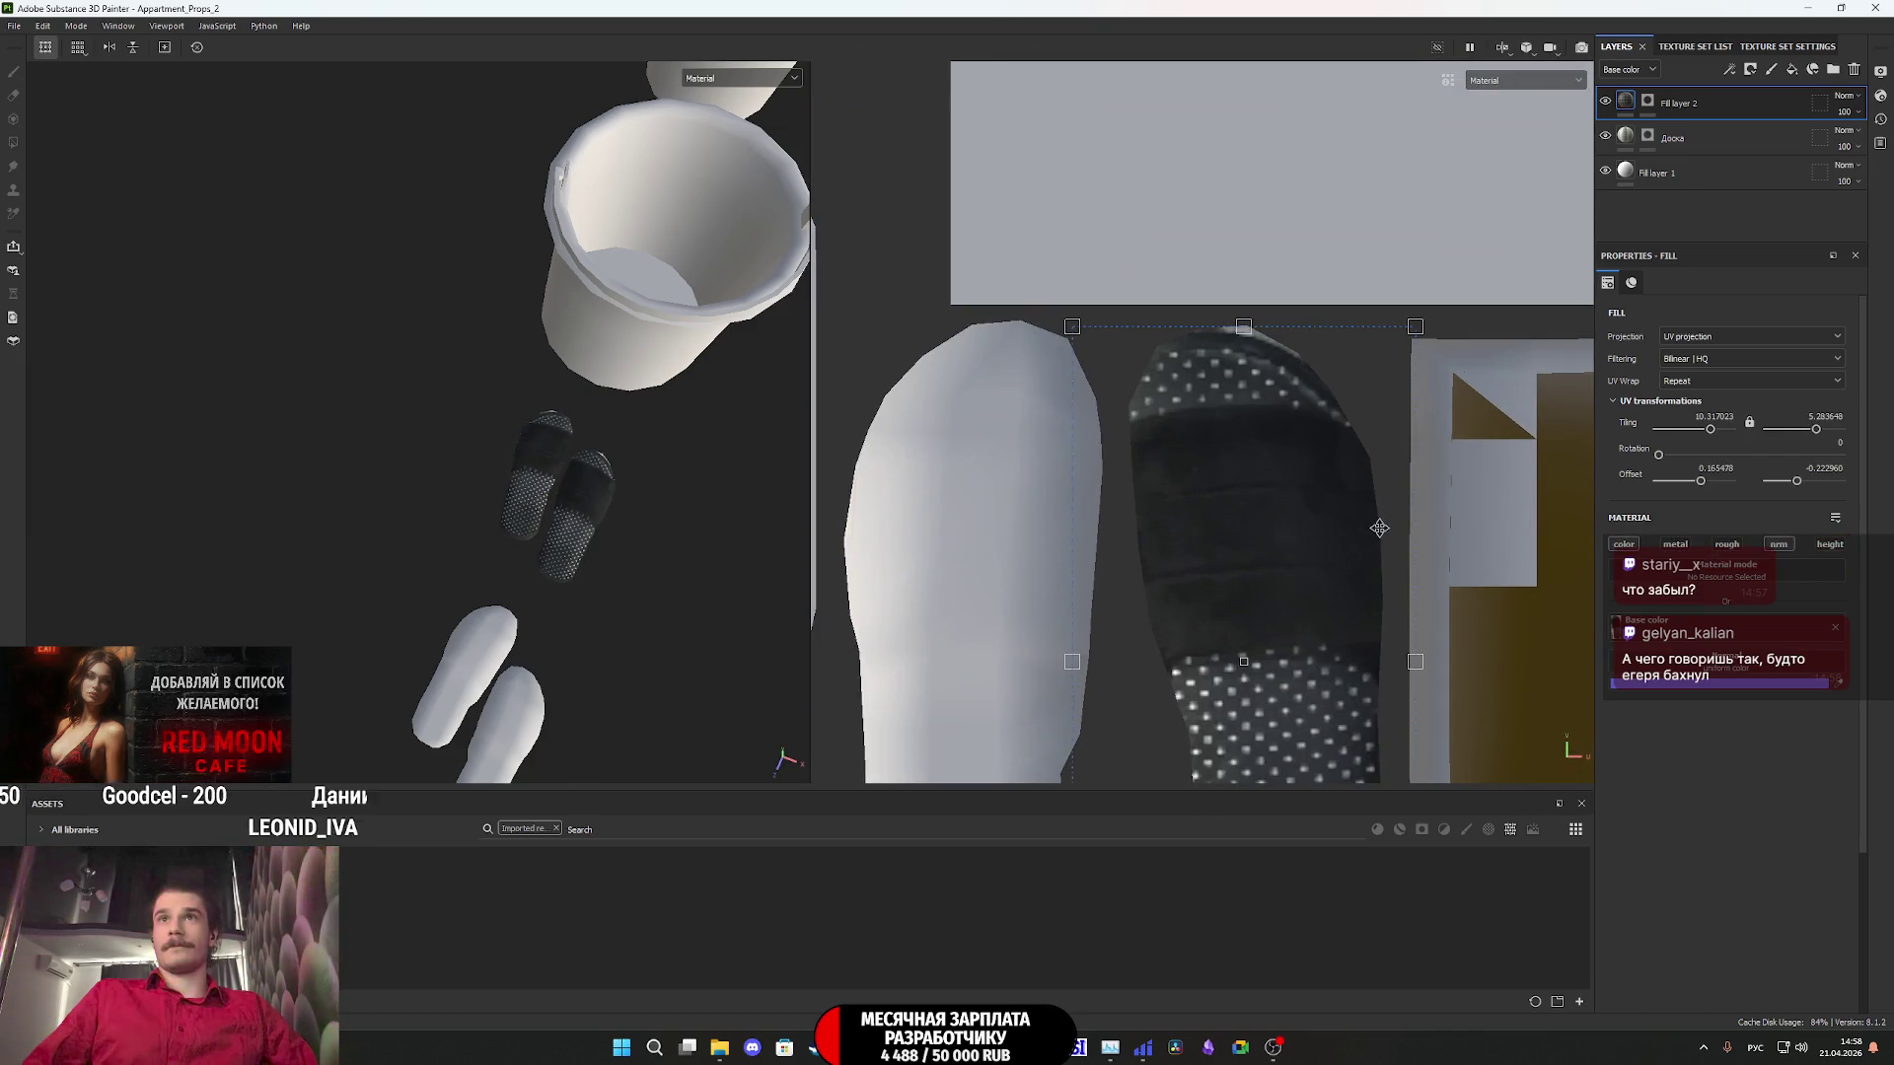
pyautogui.moveTo(1245, 327); pyautogui.dragTo(1253, 322)
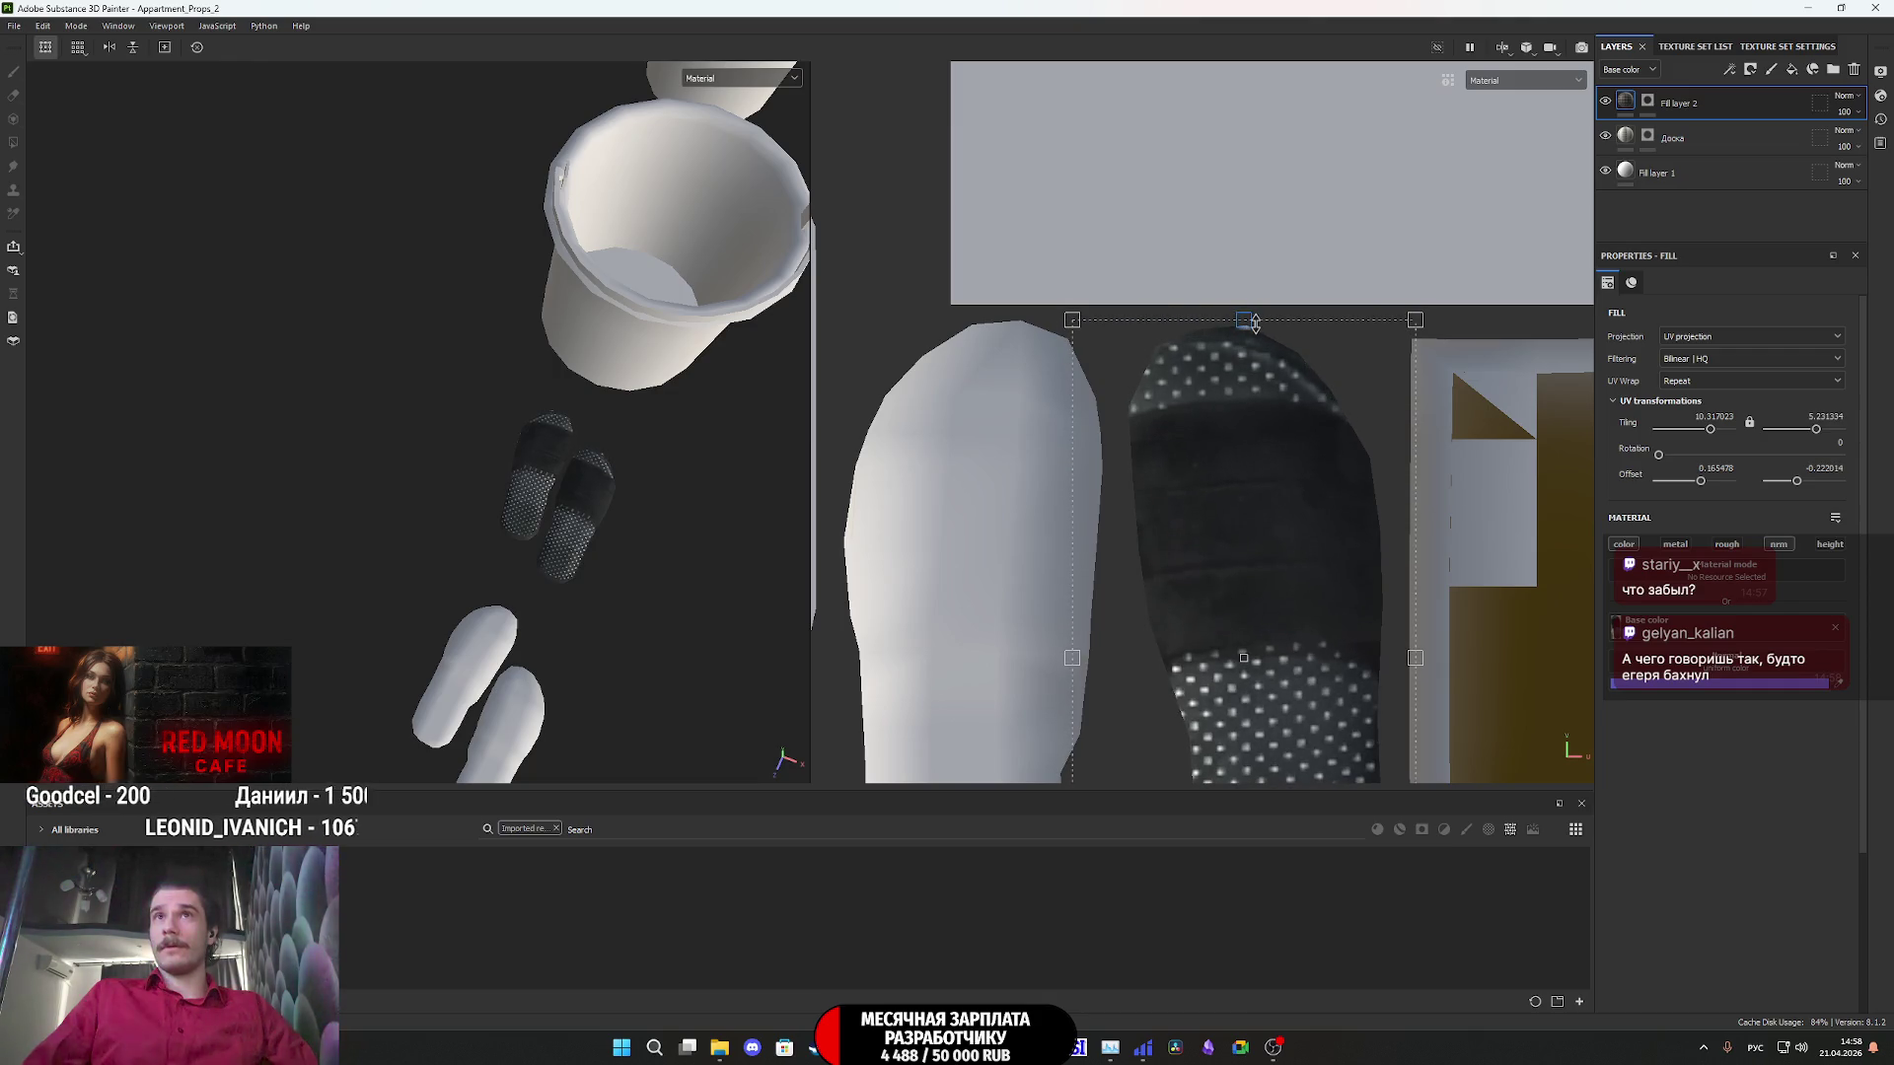
pyautogui.moveTo(1416, 658)
pyautogui.mouseDown()
pyautogui.moveTo(1383, 664)
pyautogui.moveTo(1404, 670)
pyautogui.mouseUp()
pyautogui.moveTo(1314, 665); pyautogui.dragTo(1336, 528, button='middle')
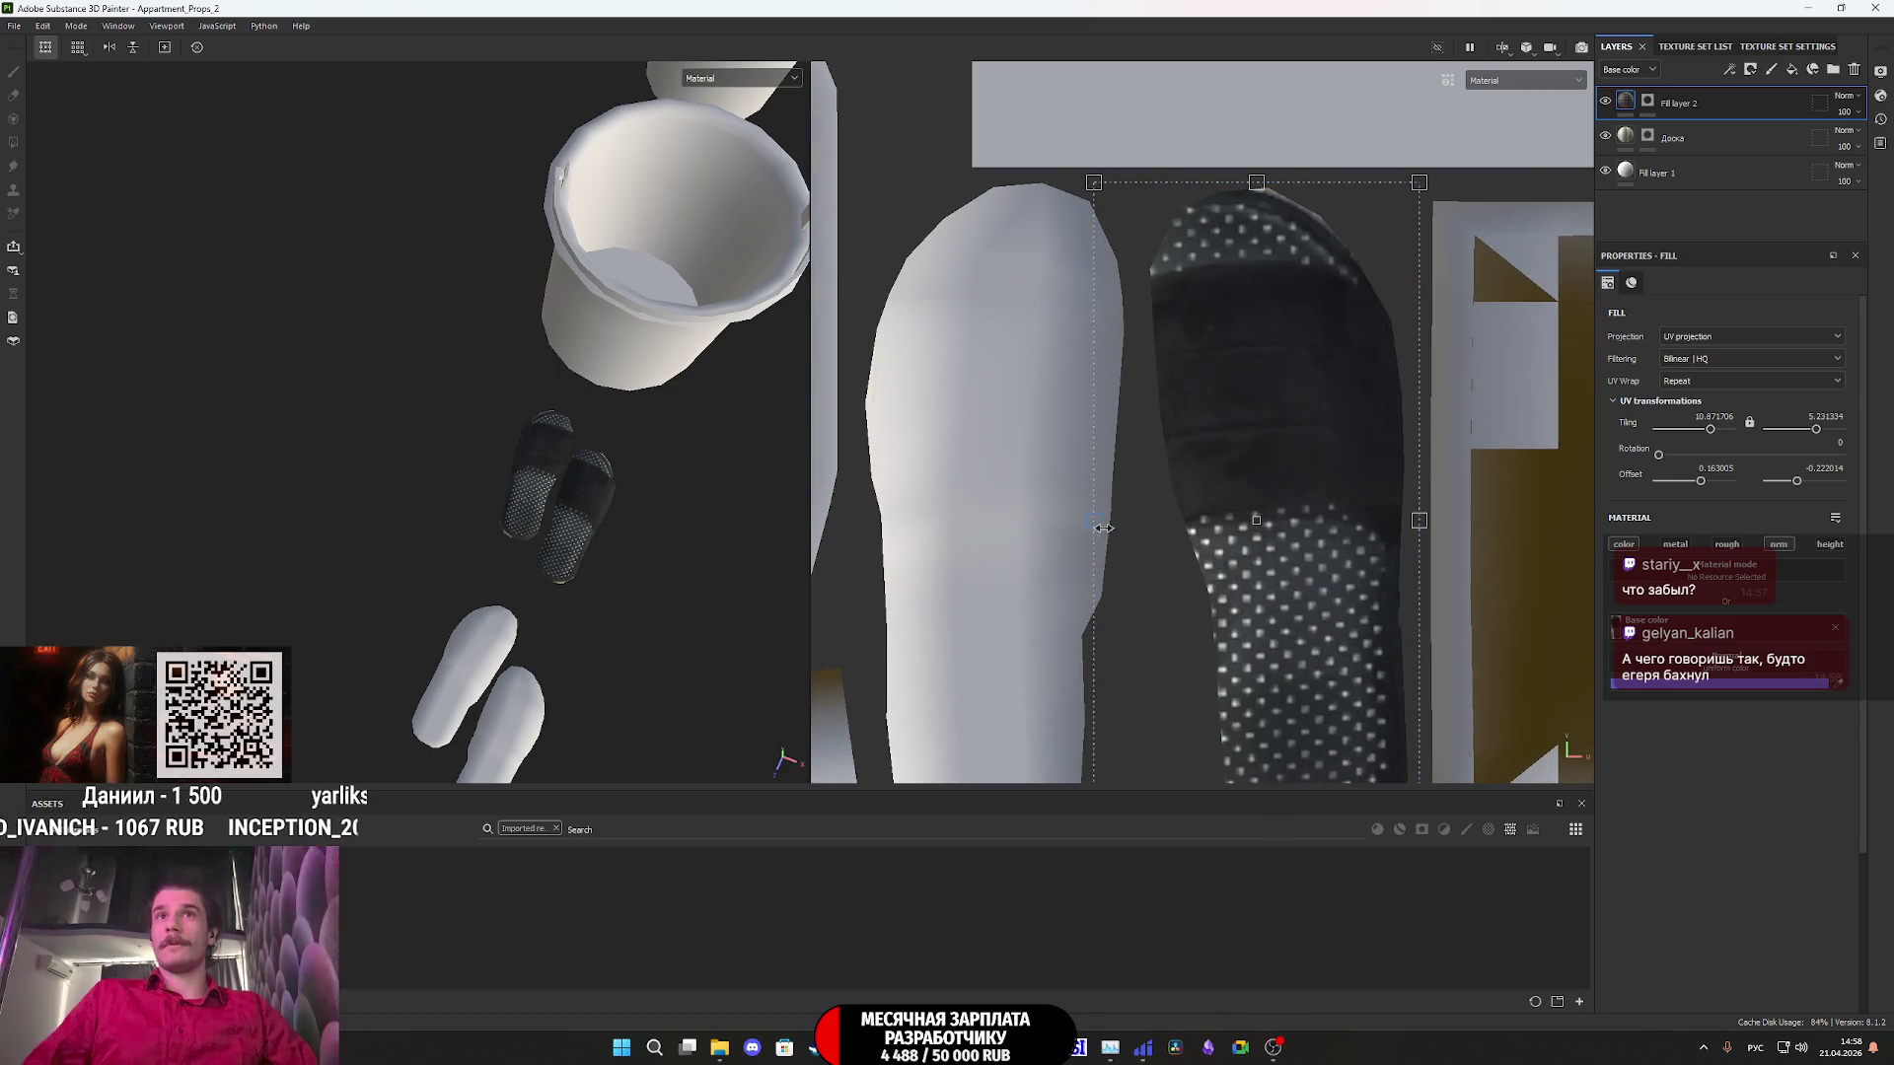
pyautogui.moveTo(1103, 527); pyautogui.dragTo(1130, 521)
# - Fine-tune the slipper texture's width and top edge to about 12.06 × 9.22, checking in 3D
pyautogui.scroll(-2, 1277, 533)
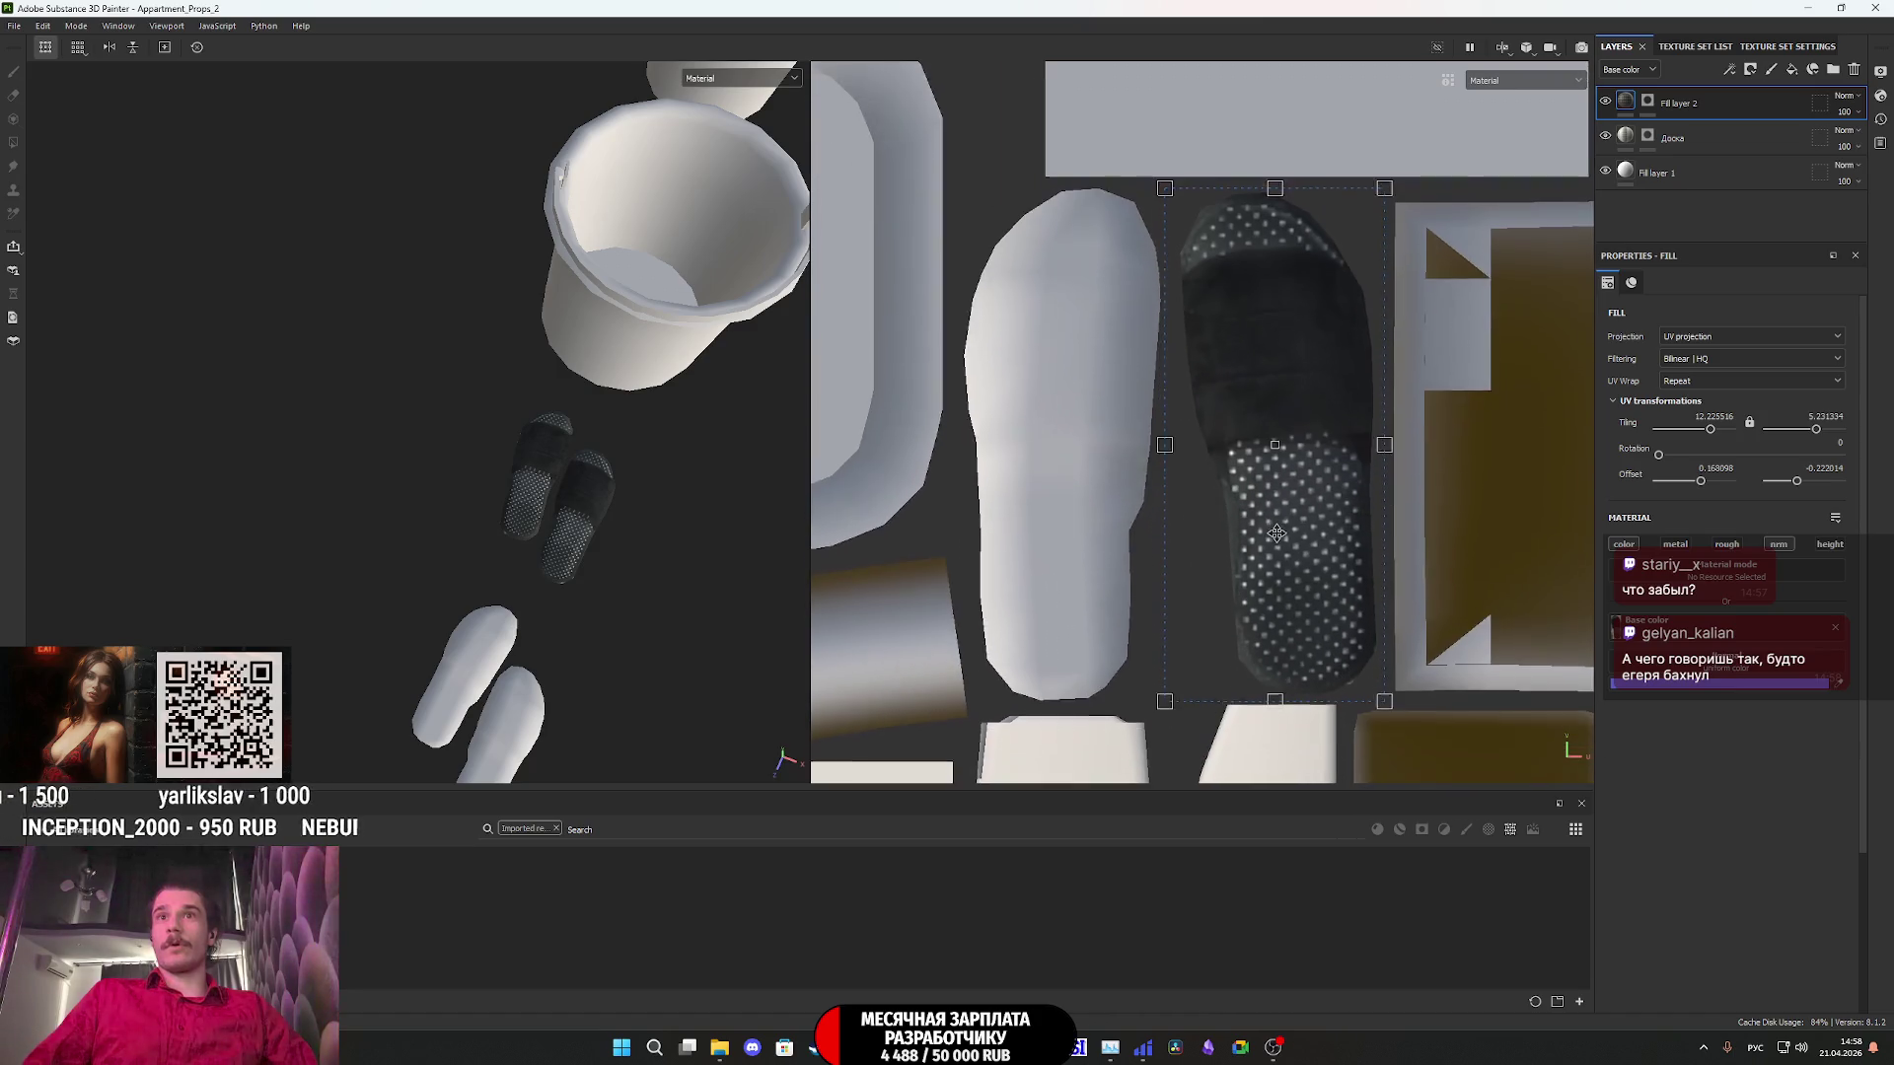
pyautogui.moveTo(1277, 533); pyautogui.dragTo(1271, 518, button='middle')
pyautogui.moveTo(1377, 437); pyautogui.dragTo(1382, 433)
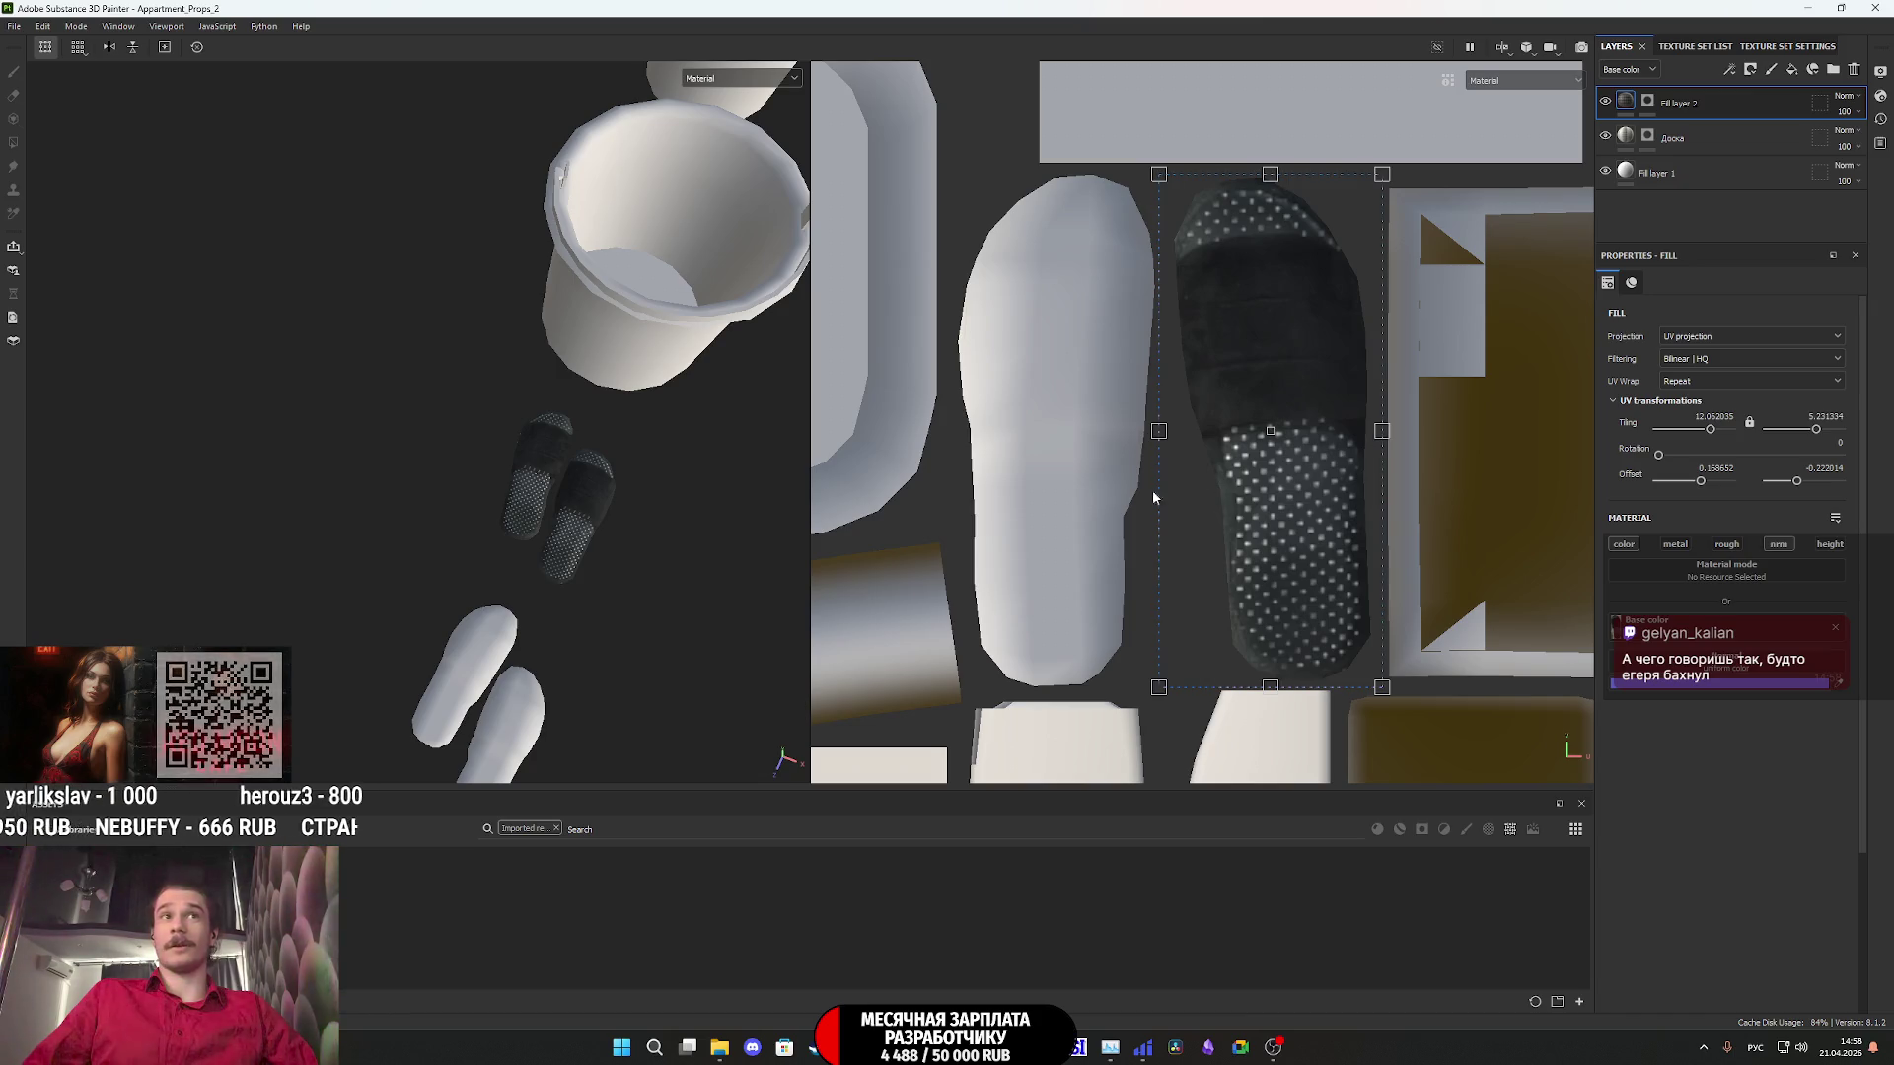
pyautogui.scroll(5, 590, 508)
pyautogui.moveTo(590, 508)
pyautogui.keyDown('alt'); pyautogui.mouseDown()
pyautogui.moveTo(714, 410)
pyautogui.moveTo(749, 461)
pyautogui.mouseUp(); pyautogui.keyUp('alt')
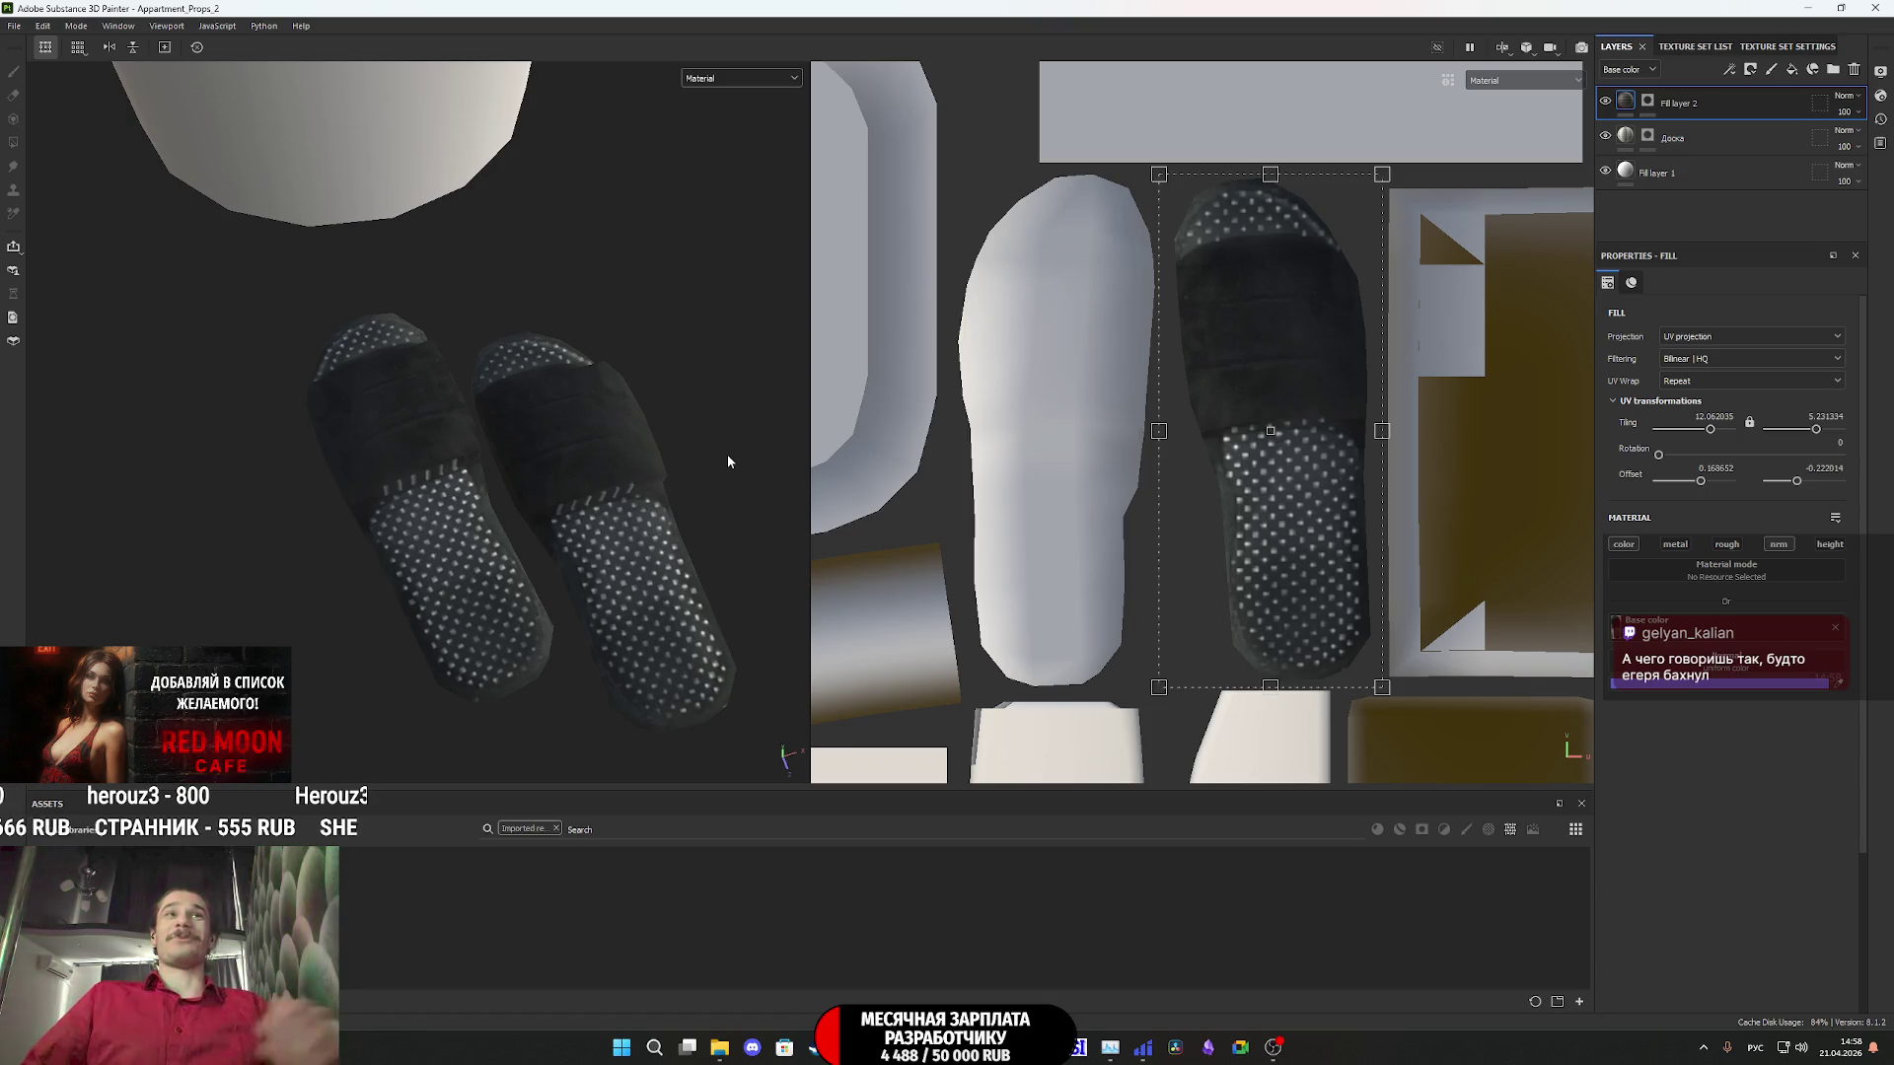
pyautogui.moveTo(586, 503)
pyautogui.keyDown('alt'); pyautogui.mouseDown()
pyautogui.moveTo(589, 283)
pyautogui.moveTo(596, 501)
pyautogui.mouseUp(); pyautogui.keyUp('alt')
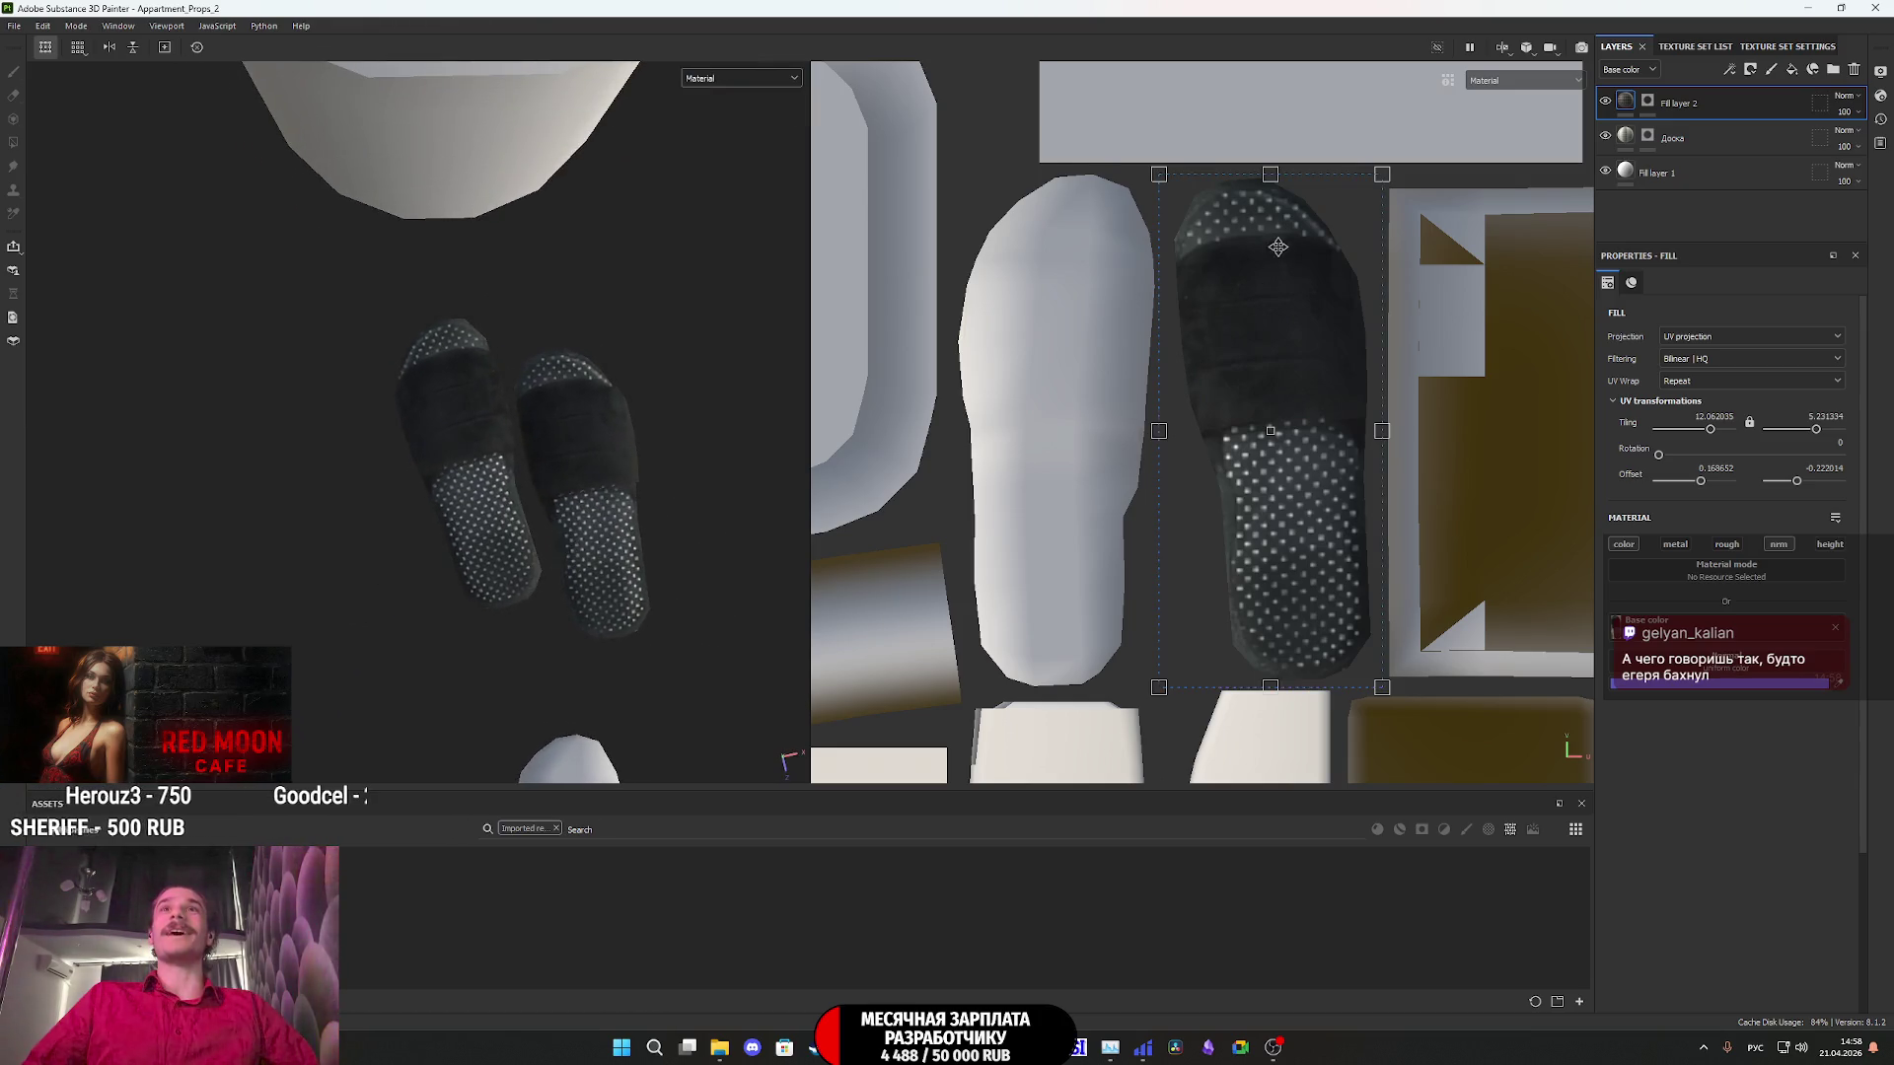
pyautogui.scroll(2, 1255, 187)
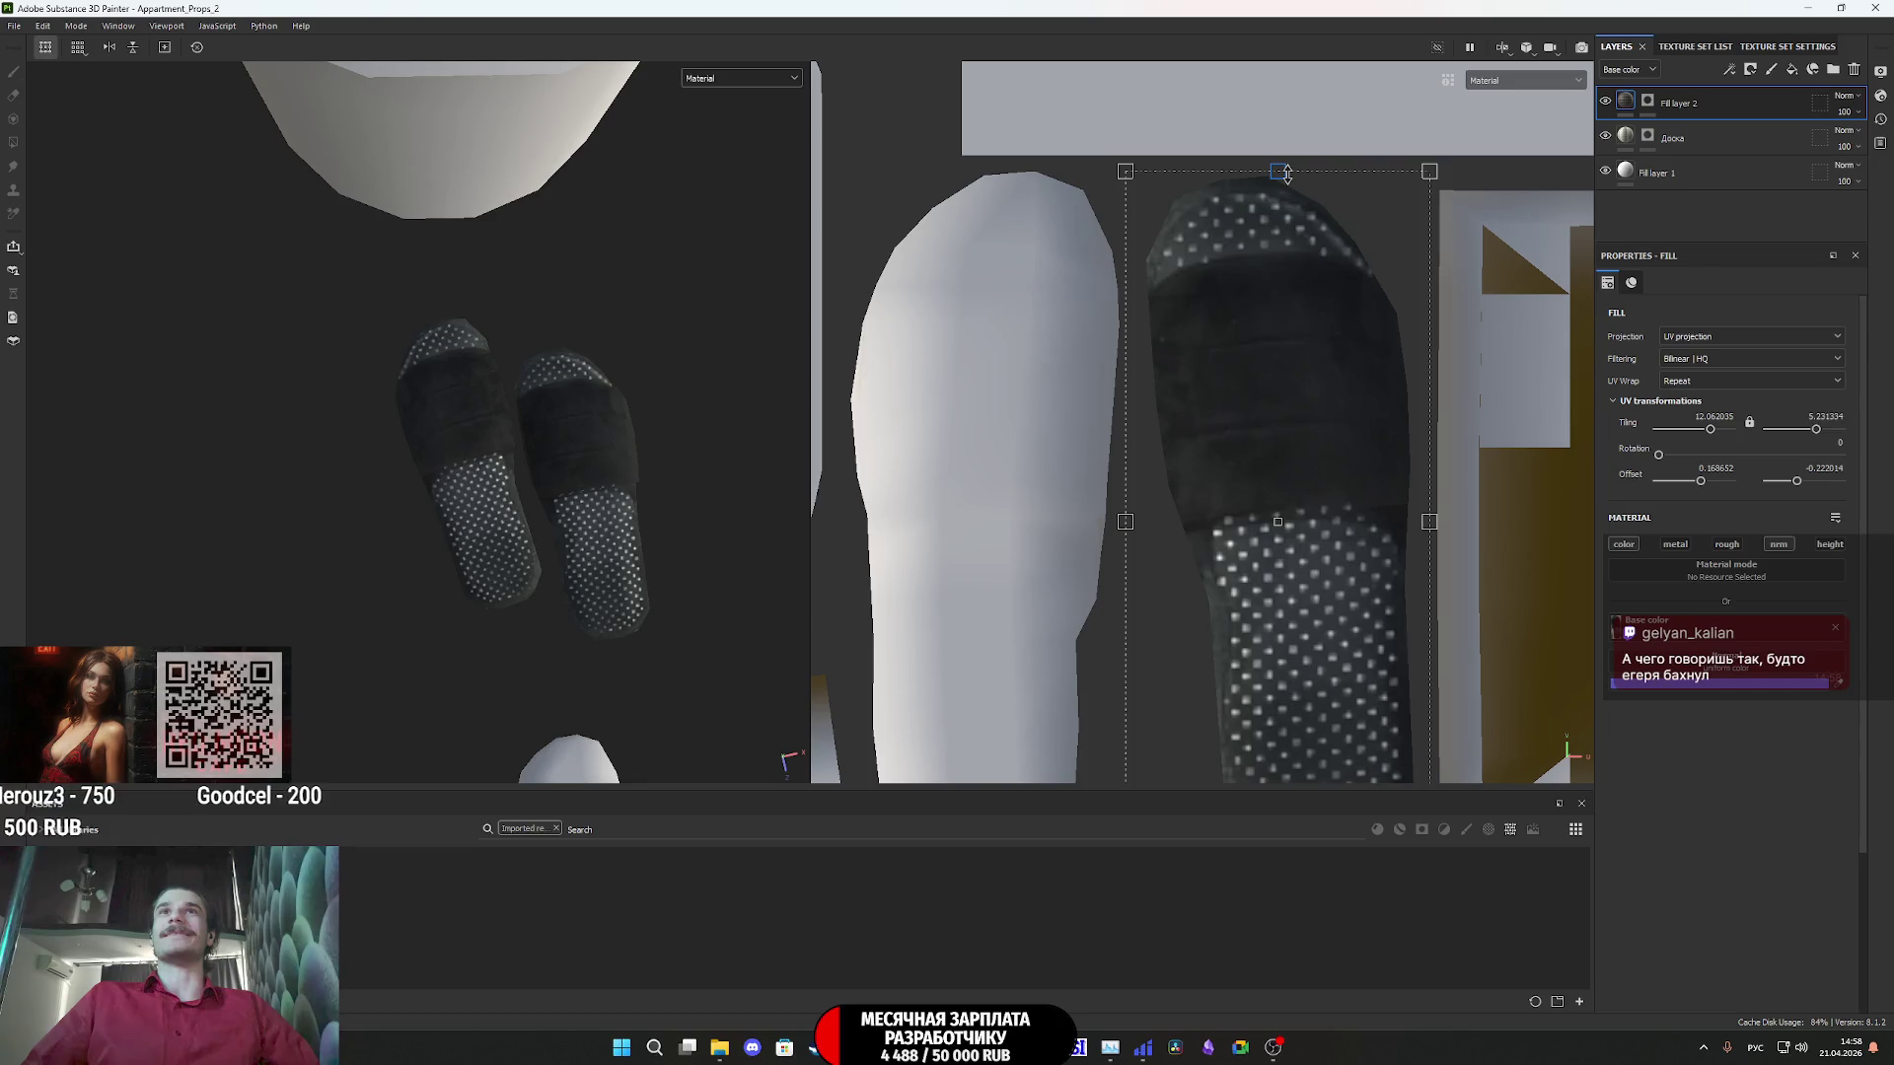
pyautogui.moveTo(1287, 173); pyautogui.dragTo(1286, 176)
pyautogui.moveTo(582, 456)
pyautogui.keyDown('alt'); pyautogui.mouseDown()
pyautogui.moveTo(618, 477)
pyautogui.moveTo(664, 296)
pyautogui.moveTo(554, 260)
pyautogui.moveTo(575, 490)
pyautogui.moveTo(594, 494)
pyautogui.moveTo(456, 269)
pyautogui.moveTo(537, 427)
pyautogui.moveTo(513, 198)
pyautogui.moveTo(538, 395)
pyautogui.mouseUp(); pyautogui.keyUp('alt')
pyautogui.scroll(-3, 577, 493)
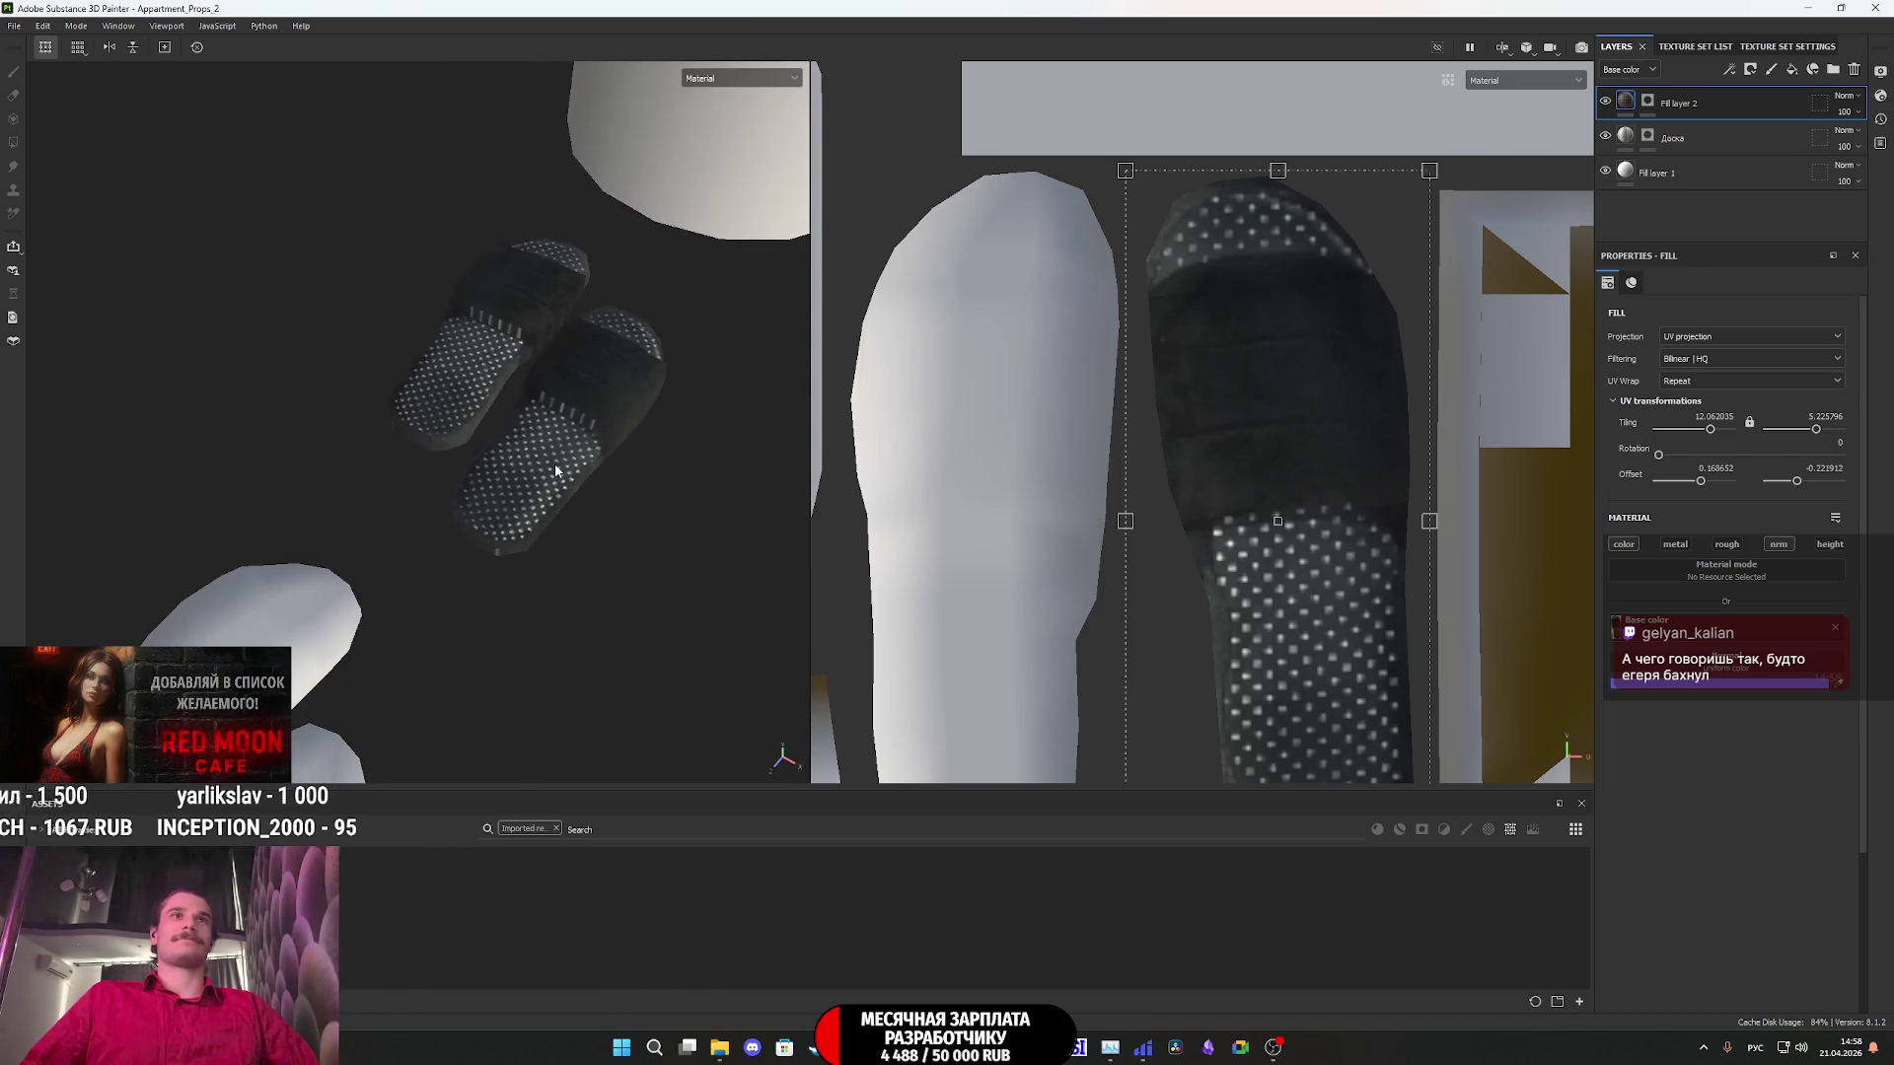
pyautogui.moveTo(538, 394)
pyautogui.keyDown('alt'); pyautogui.mouseDown(button='middle')
pyautogui.moveTo(548, 467)
pyautogui.moveTo(634, 371)
pyautogui.mouseUp(button='middle'); pyautogui.keyUp('alt')
pyautogui.write('Тапки')
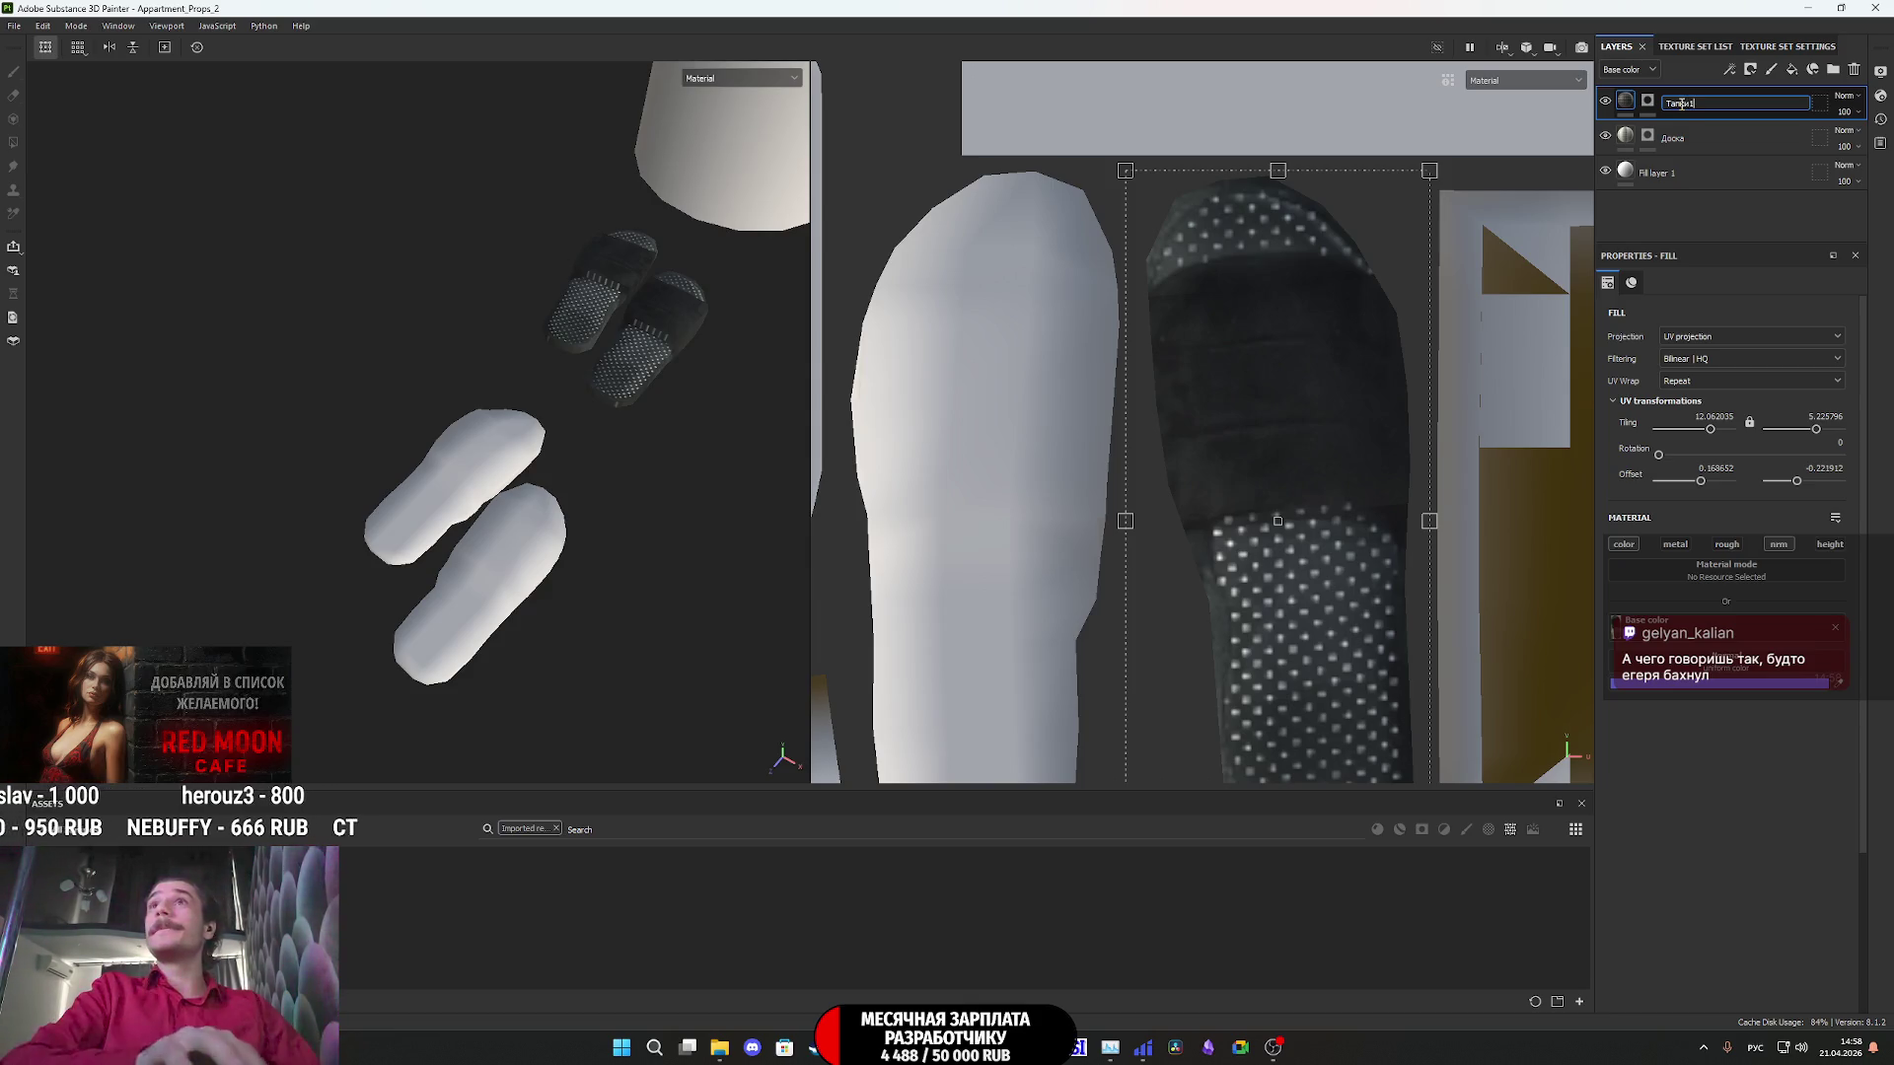
# - Name the slipper layer Тапок1, duplicate it, and clear the copy's mask
pyautogui.press('Return')
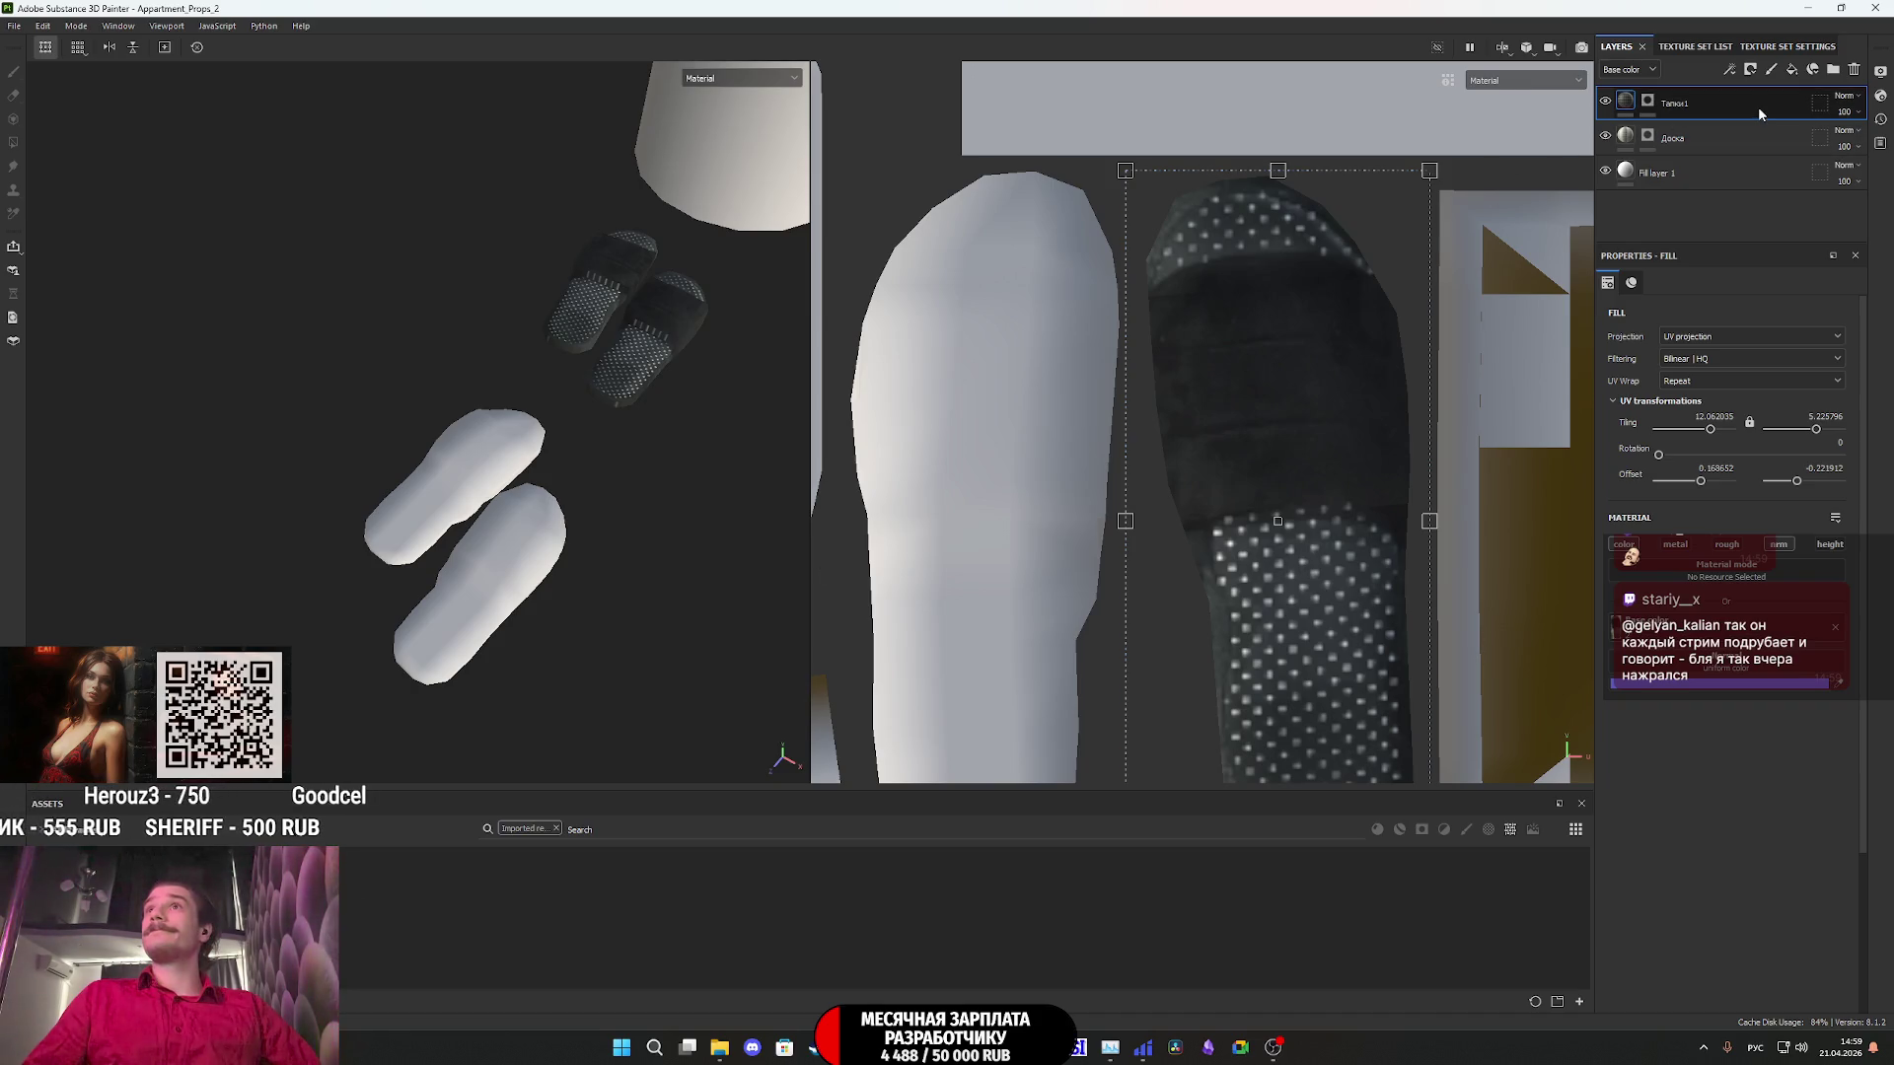
pyautogui.hotkey('ctrl', 'd')
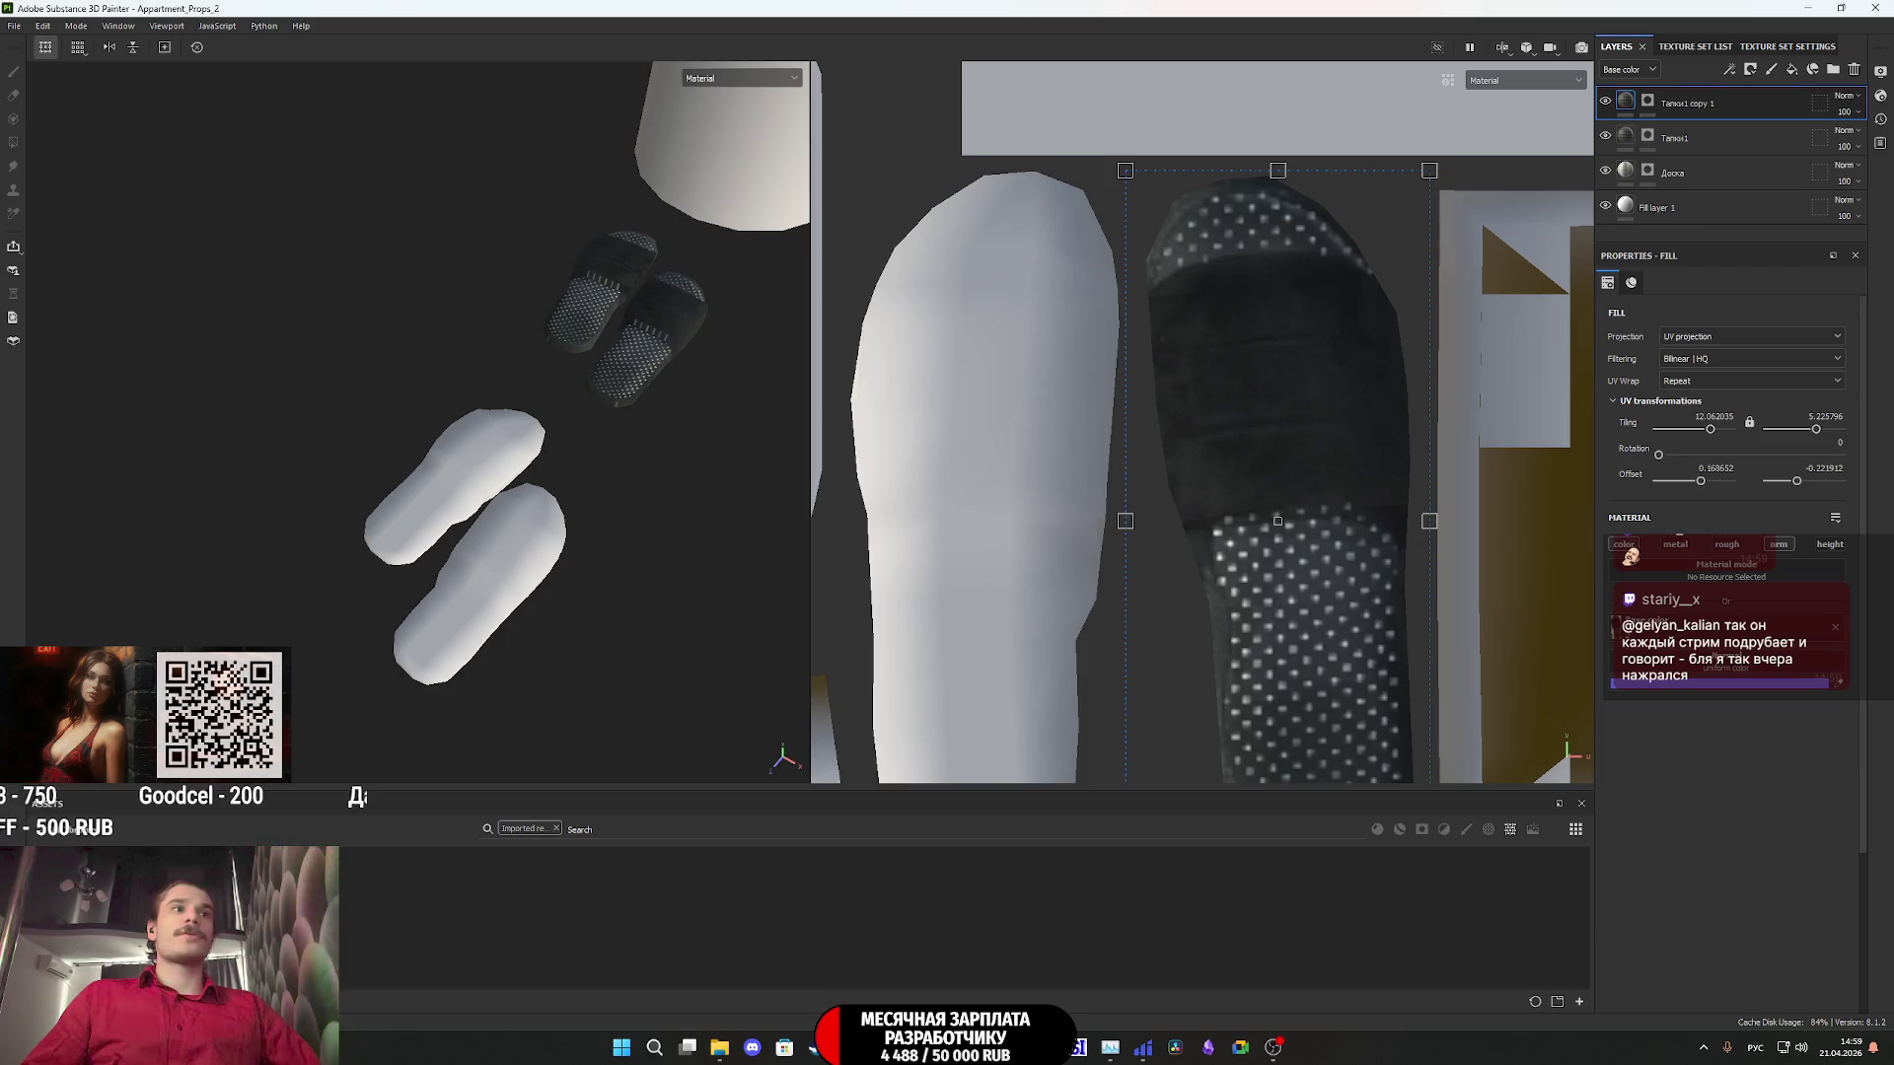
pyautogui.rightClick(1653, 100)
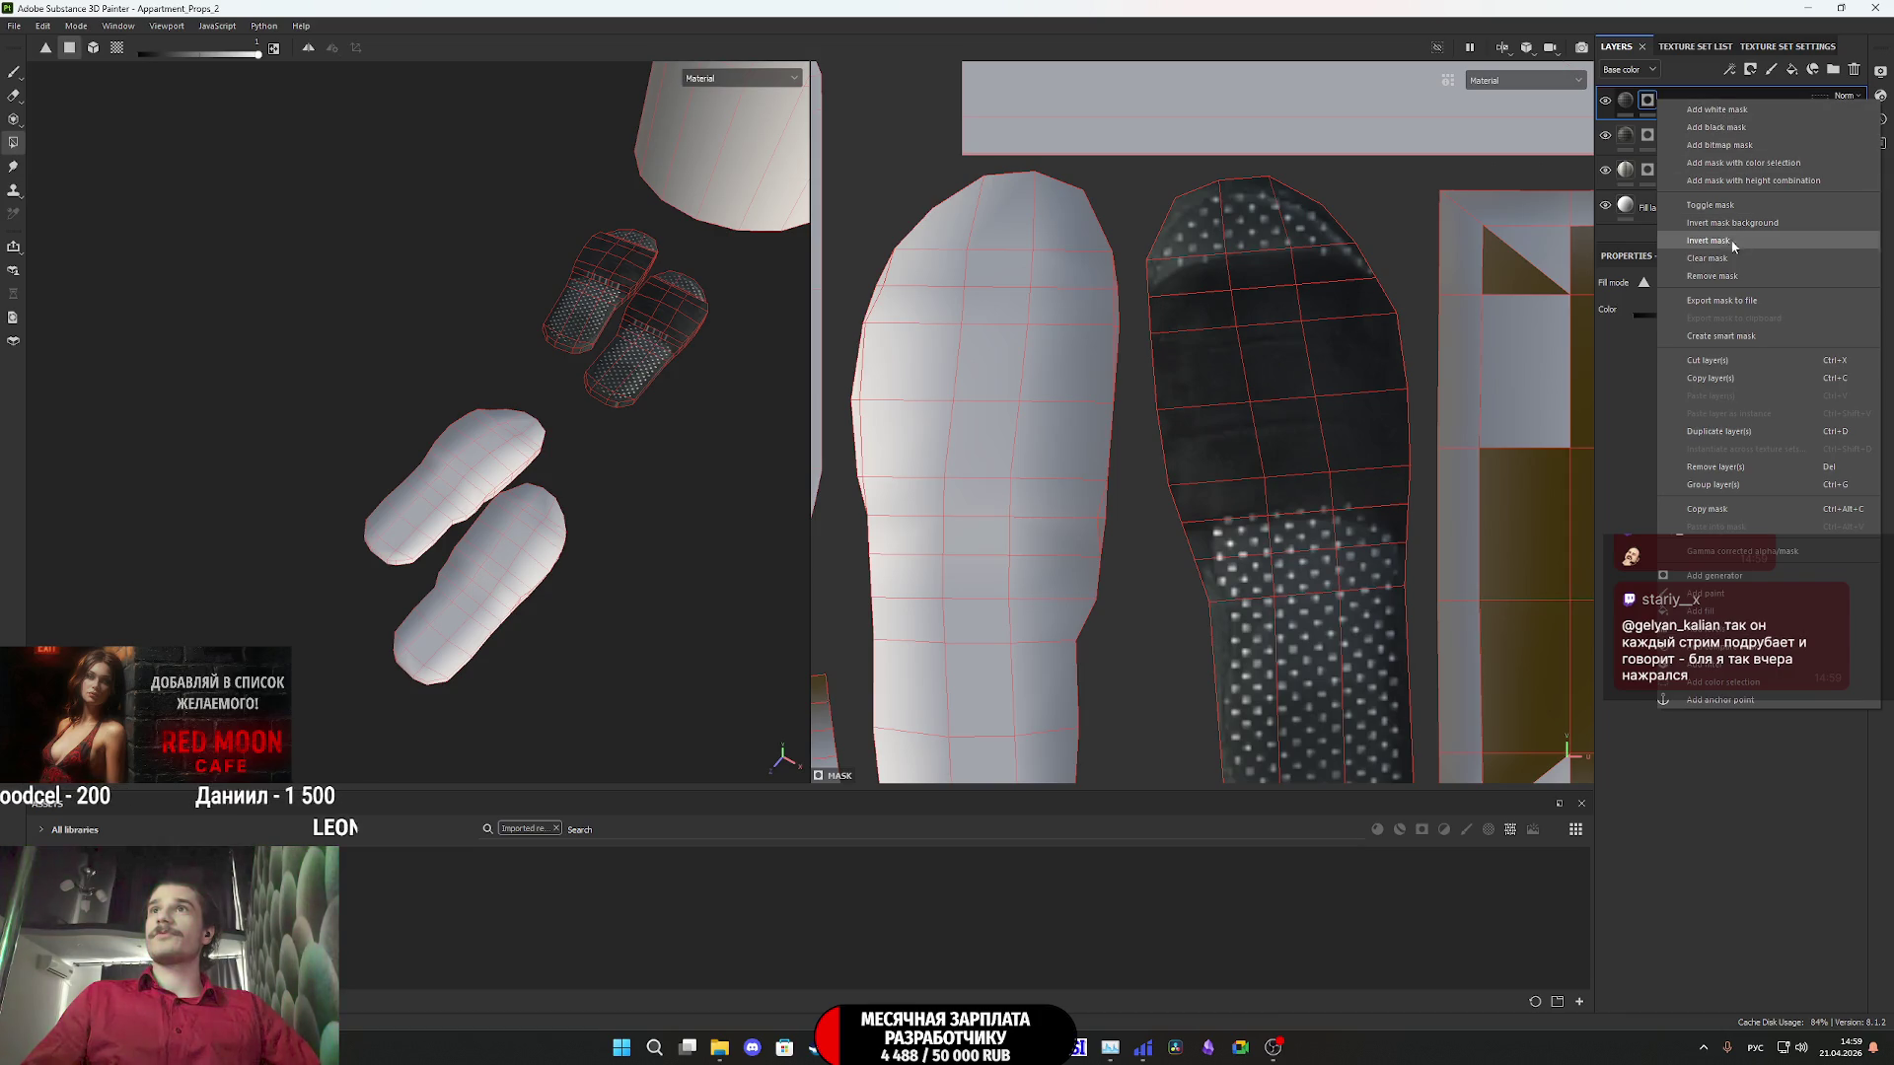
pyautogui.click(1730, 262)
pyautogui.click(1626, 100)
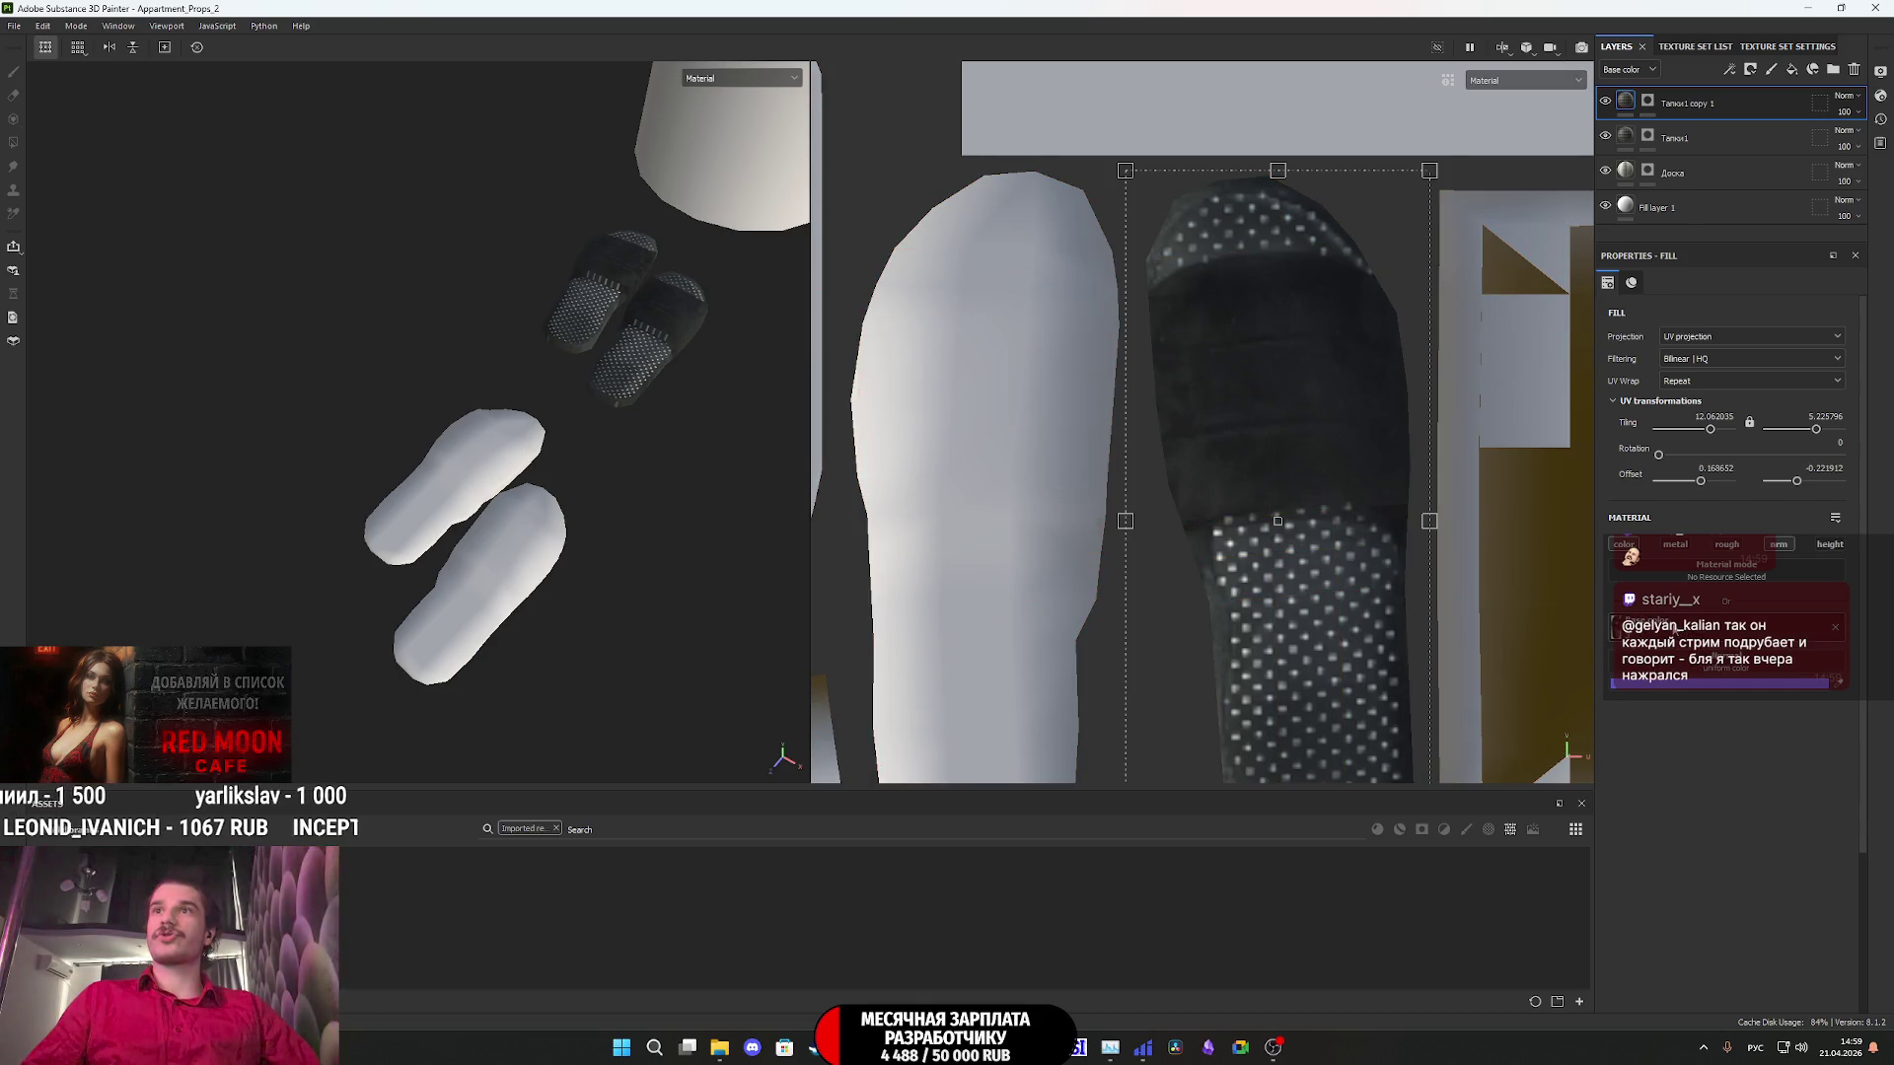
pyautogui.click(1648, 100)
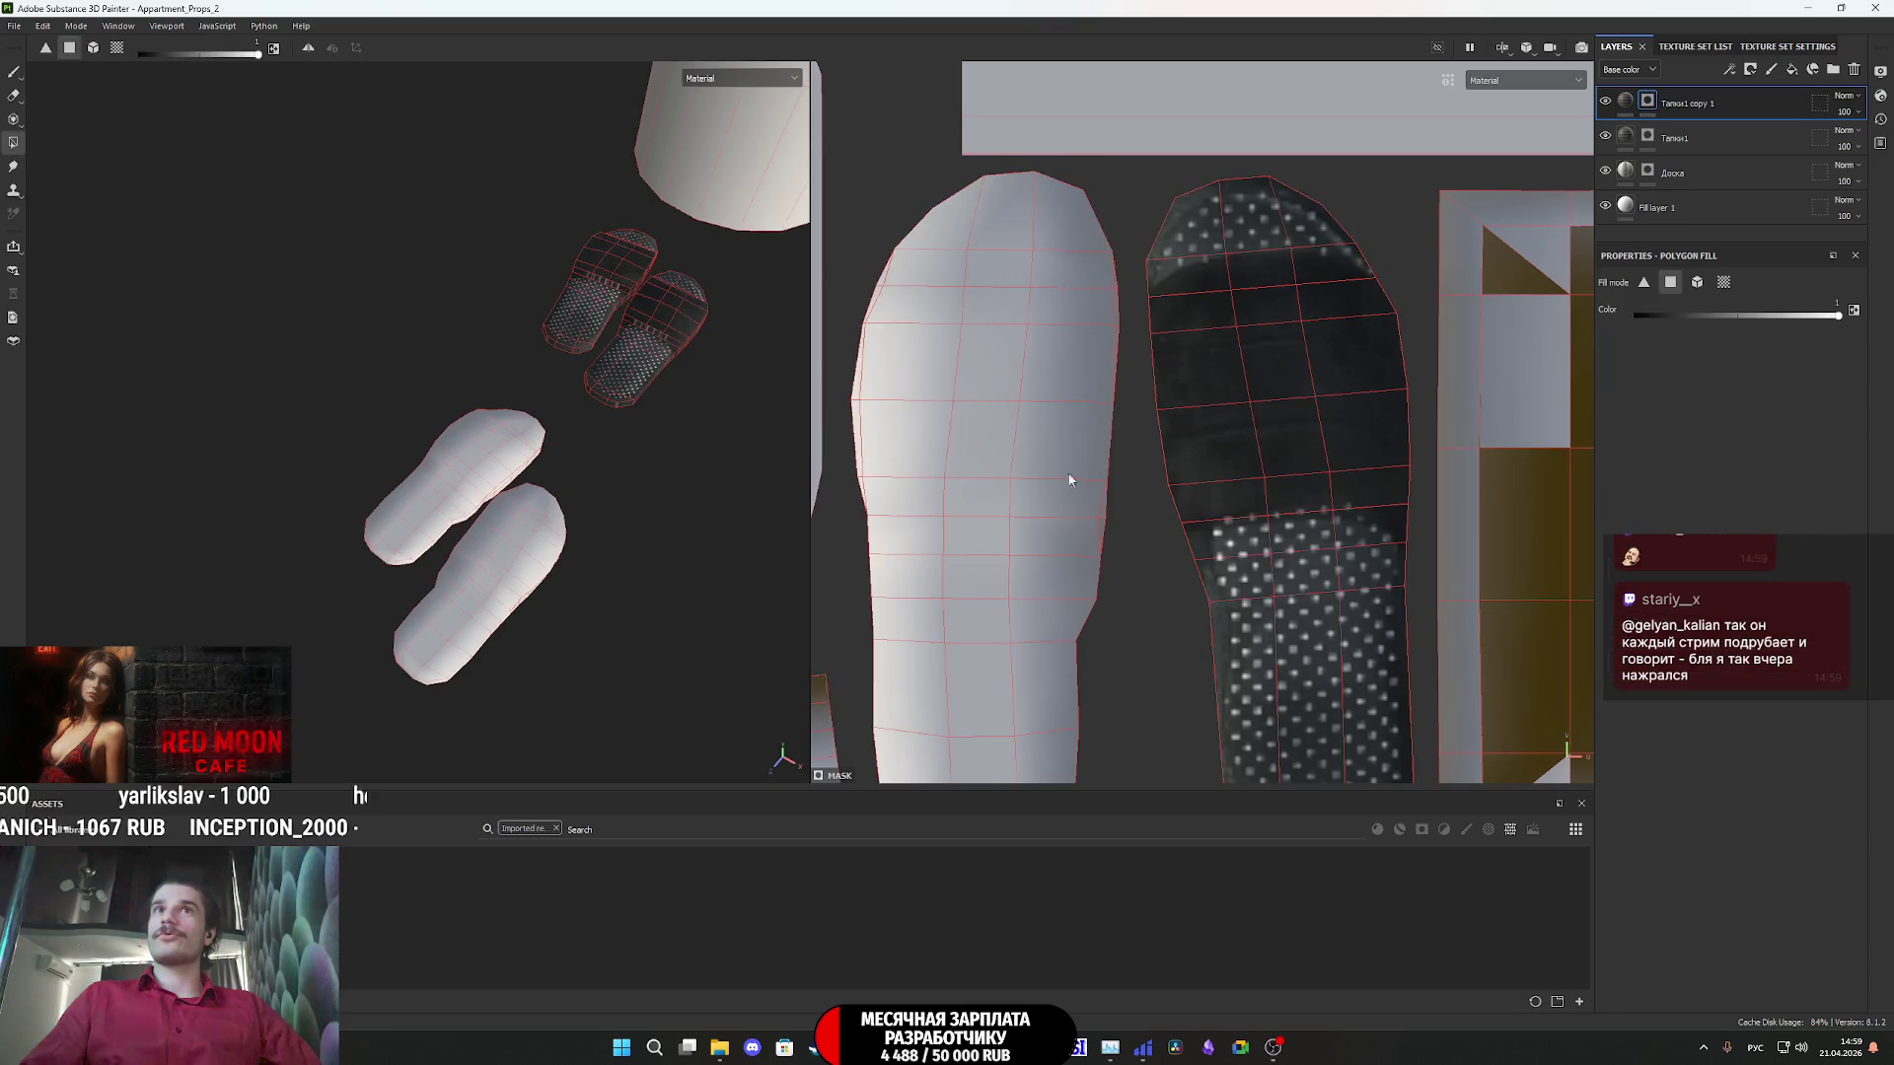
# - Polygon-fill the copy's mask over the second slipper's heel, strap, upper and tip
pyautogui.scroll(-3, 1091, 443)
pyautogui.moveTo(1091, 442); pyautogui.dragTo(1111, 410, button='middle')
pyautogui.moveTo(1134, 636); pyautogui.dragTo(1011, 550)
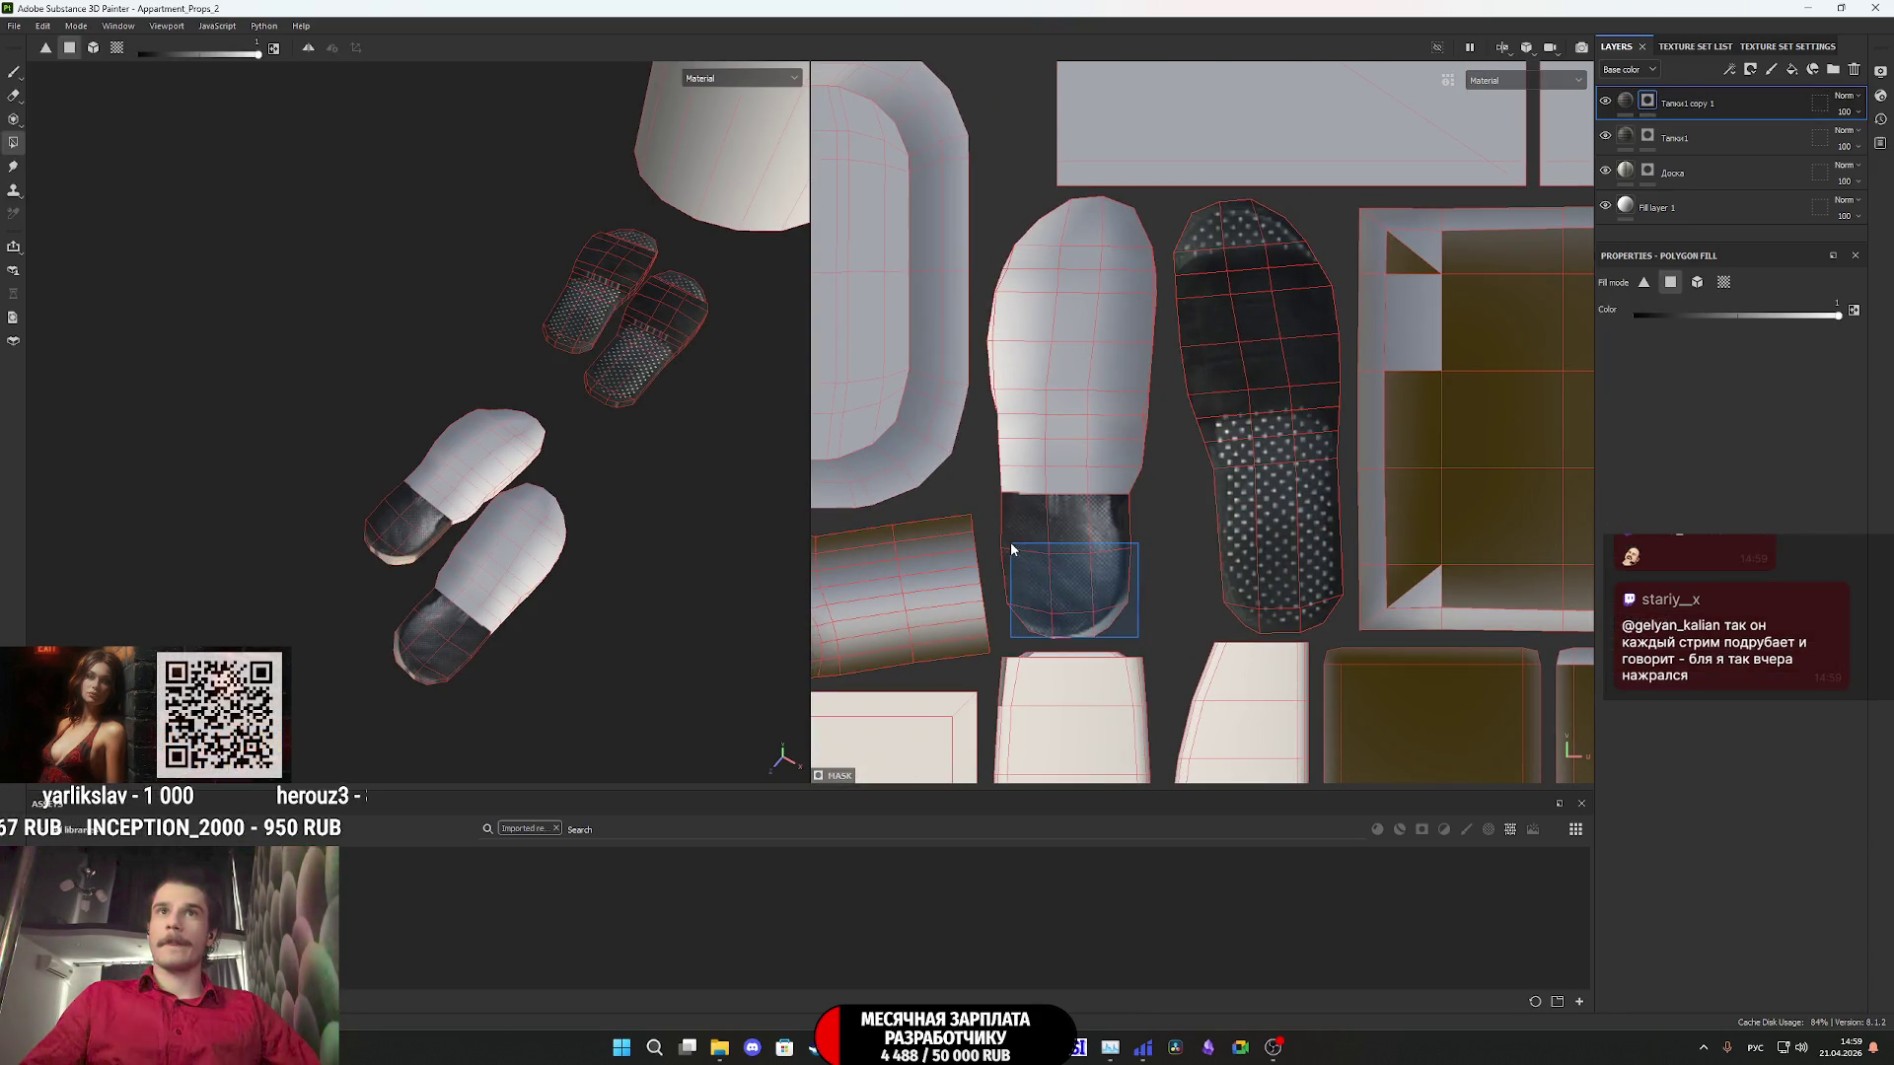
pyautogui.moveTo(1128, 537)
pyautogui.mouseDown()
pyautogui.moveTo(1104, 430)
pyautogui.moveTo(1063, 381)
pyautogui.moveTo(1008, 367)
pyautogui.mouseUp()
pyautogui.scroll(4, 1155, 375)
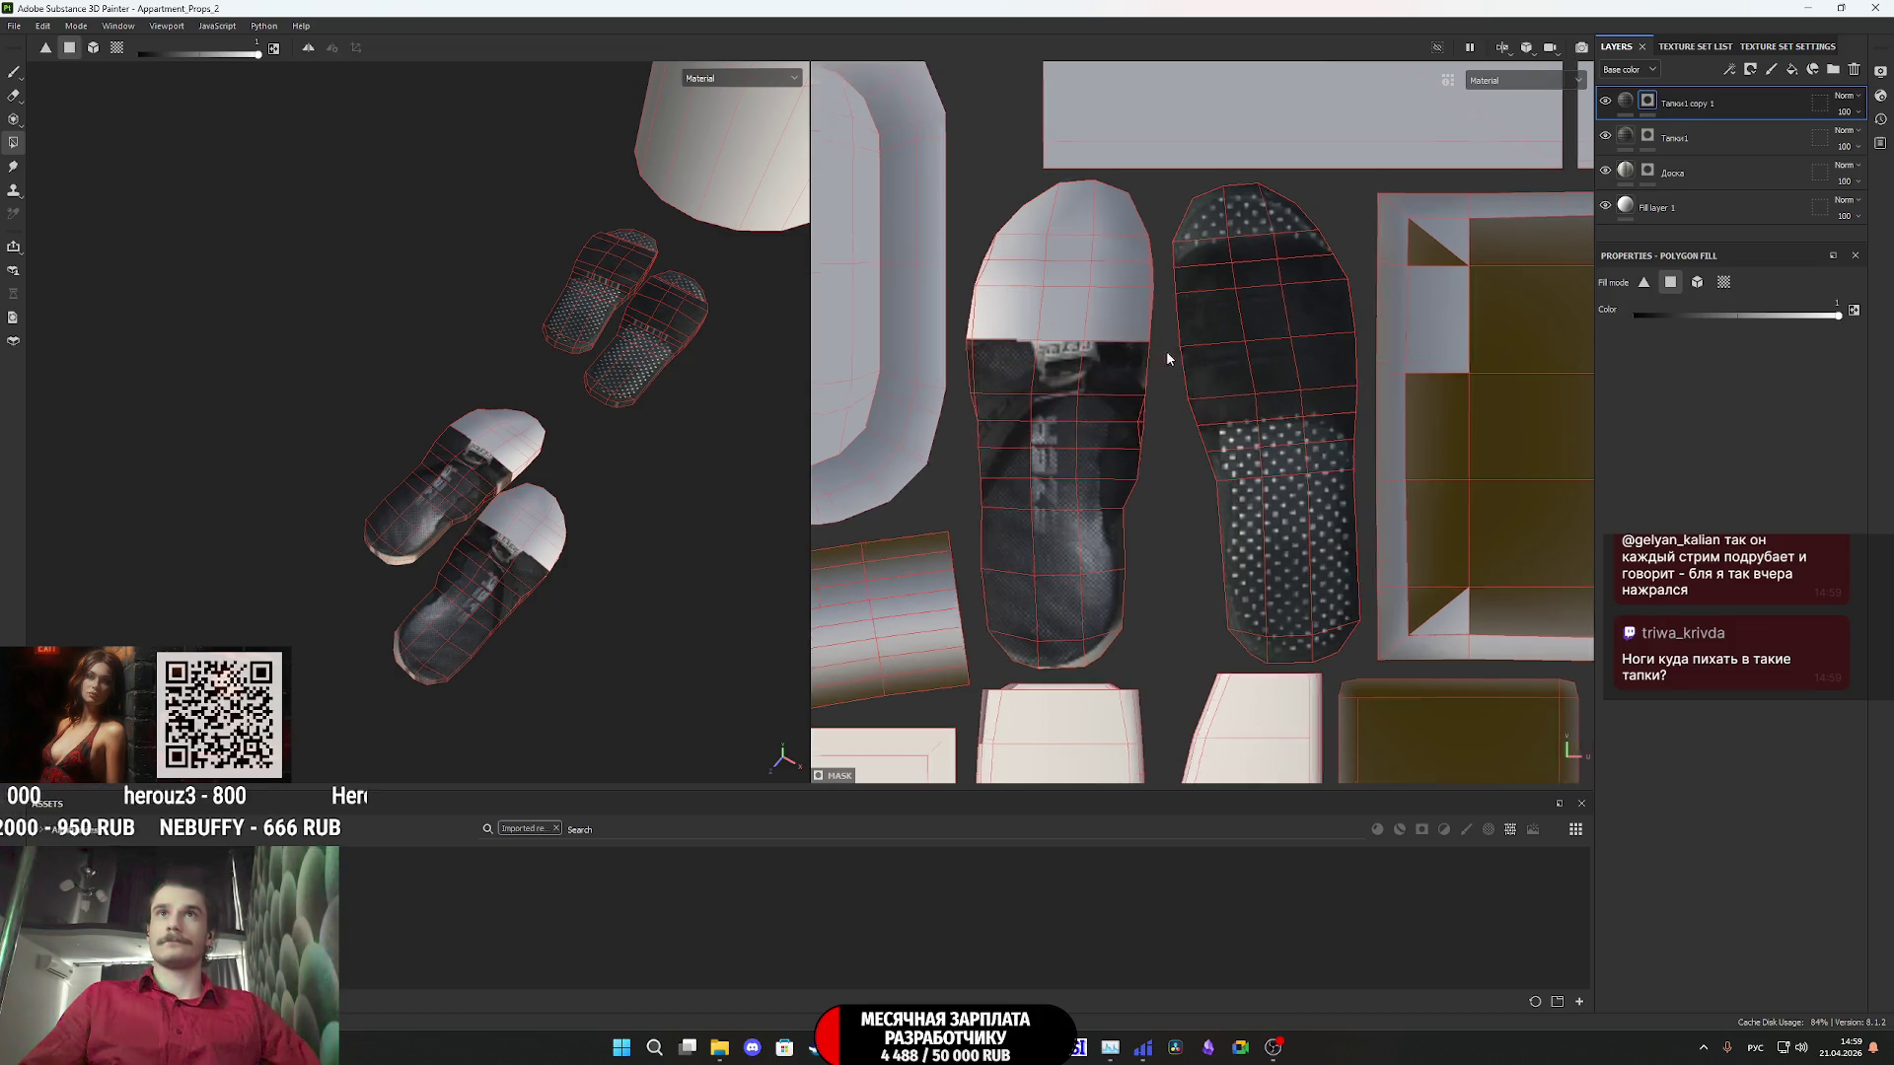
pyautogui.moveTo(1126, 353); pyautogui.dragTo(913, 264)
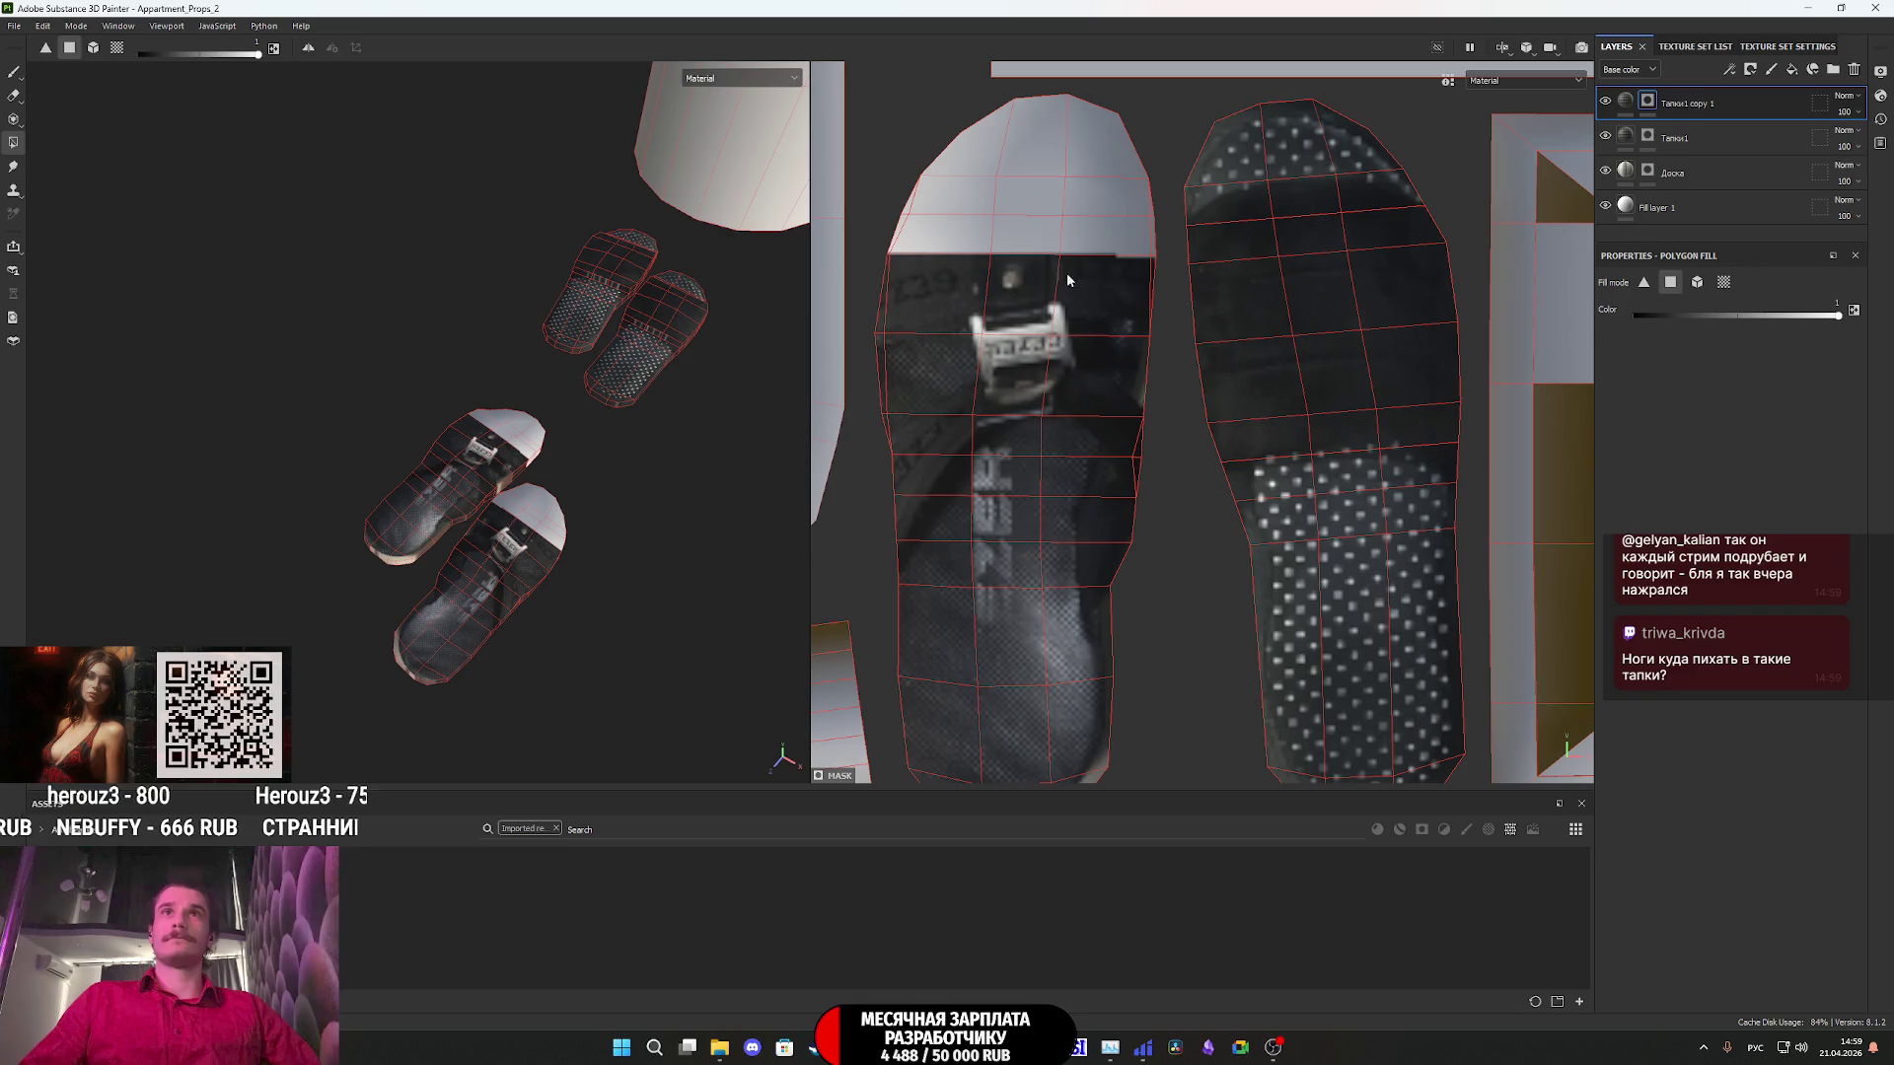
pyautogui.moveTo(1149, 278)
pyautogui.mouseDown()
pyautogui.moveTo(991, 172)
pyautogui.moveTo(1025, 108)
pyautogui.moveTo(1078, 202)
pyautogui.mouseUp()
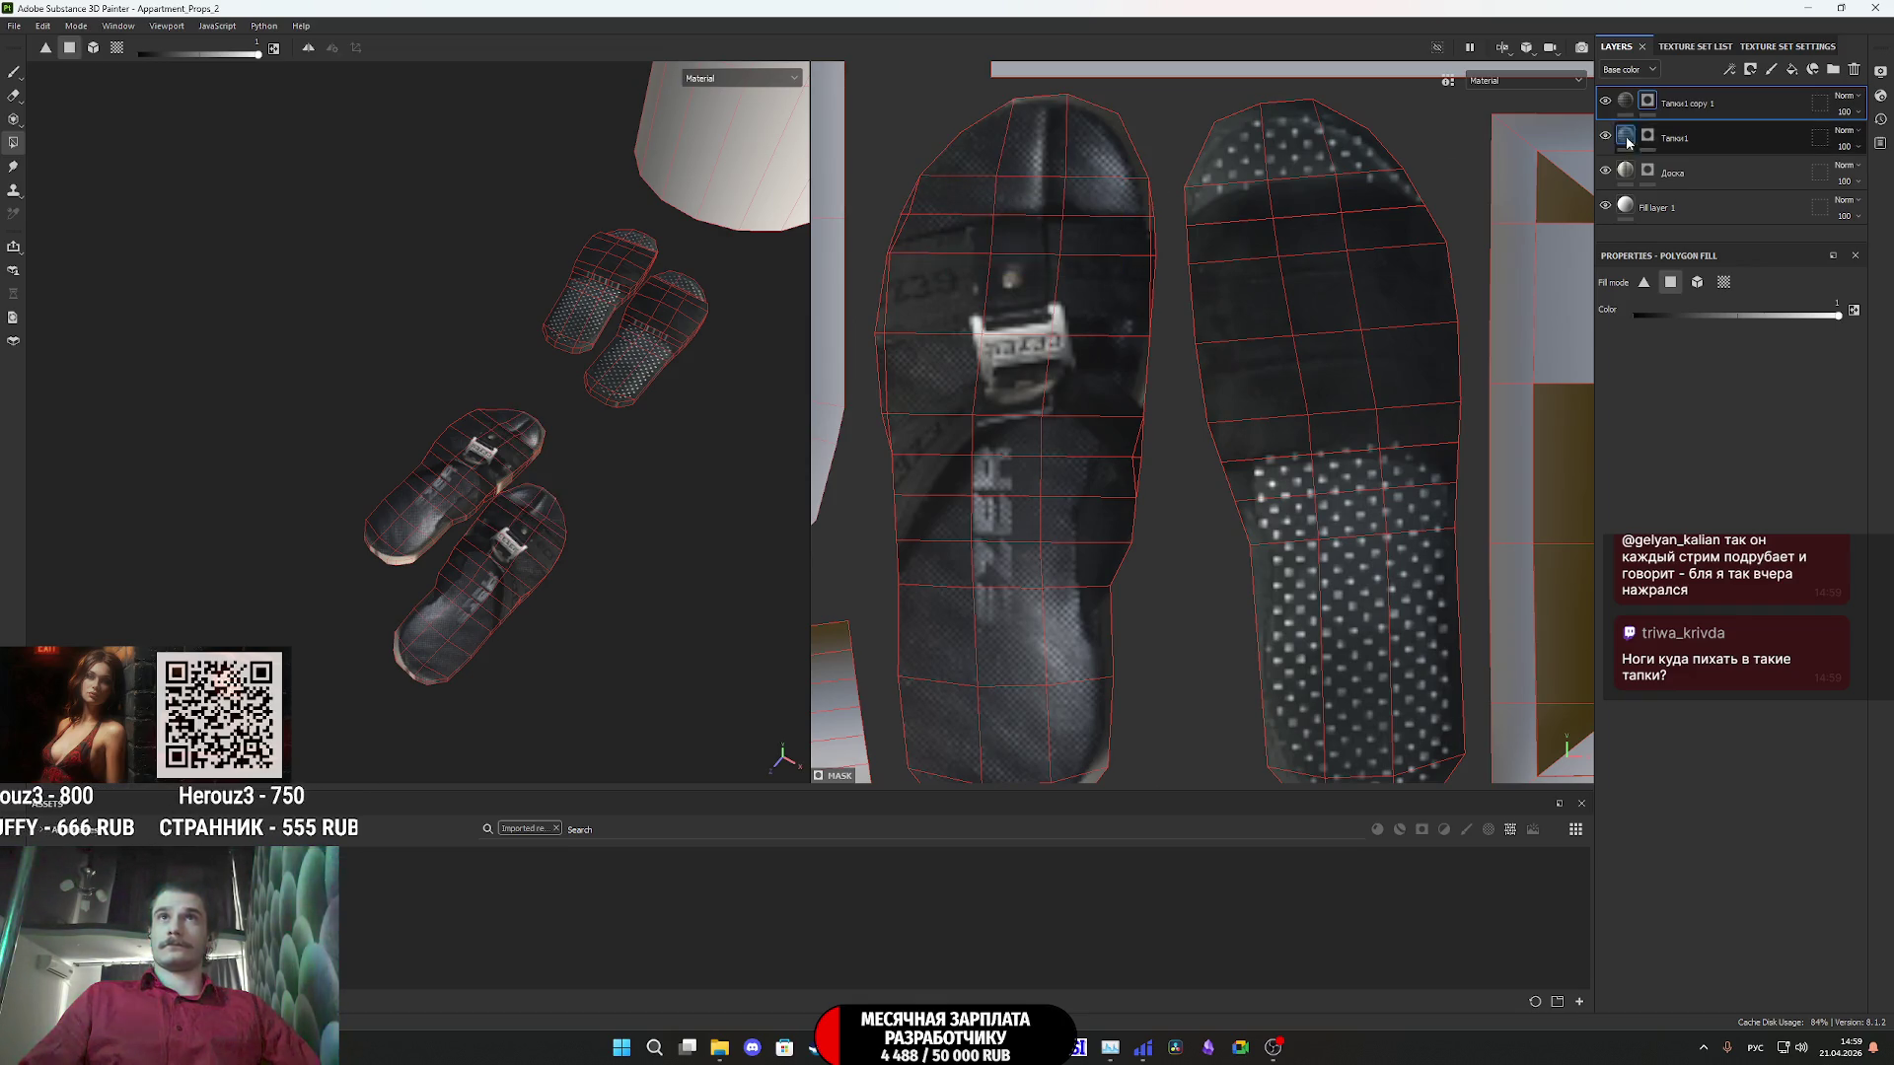
# - Move the buckled slipper photo onto the second slipper island and stretch it over the toe
pyautogui.click(1626, 102)
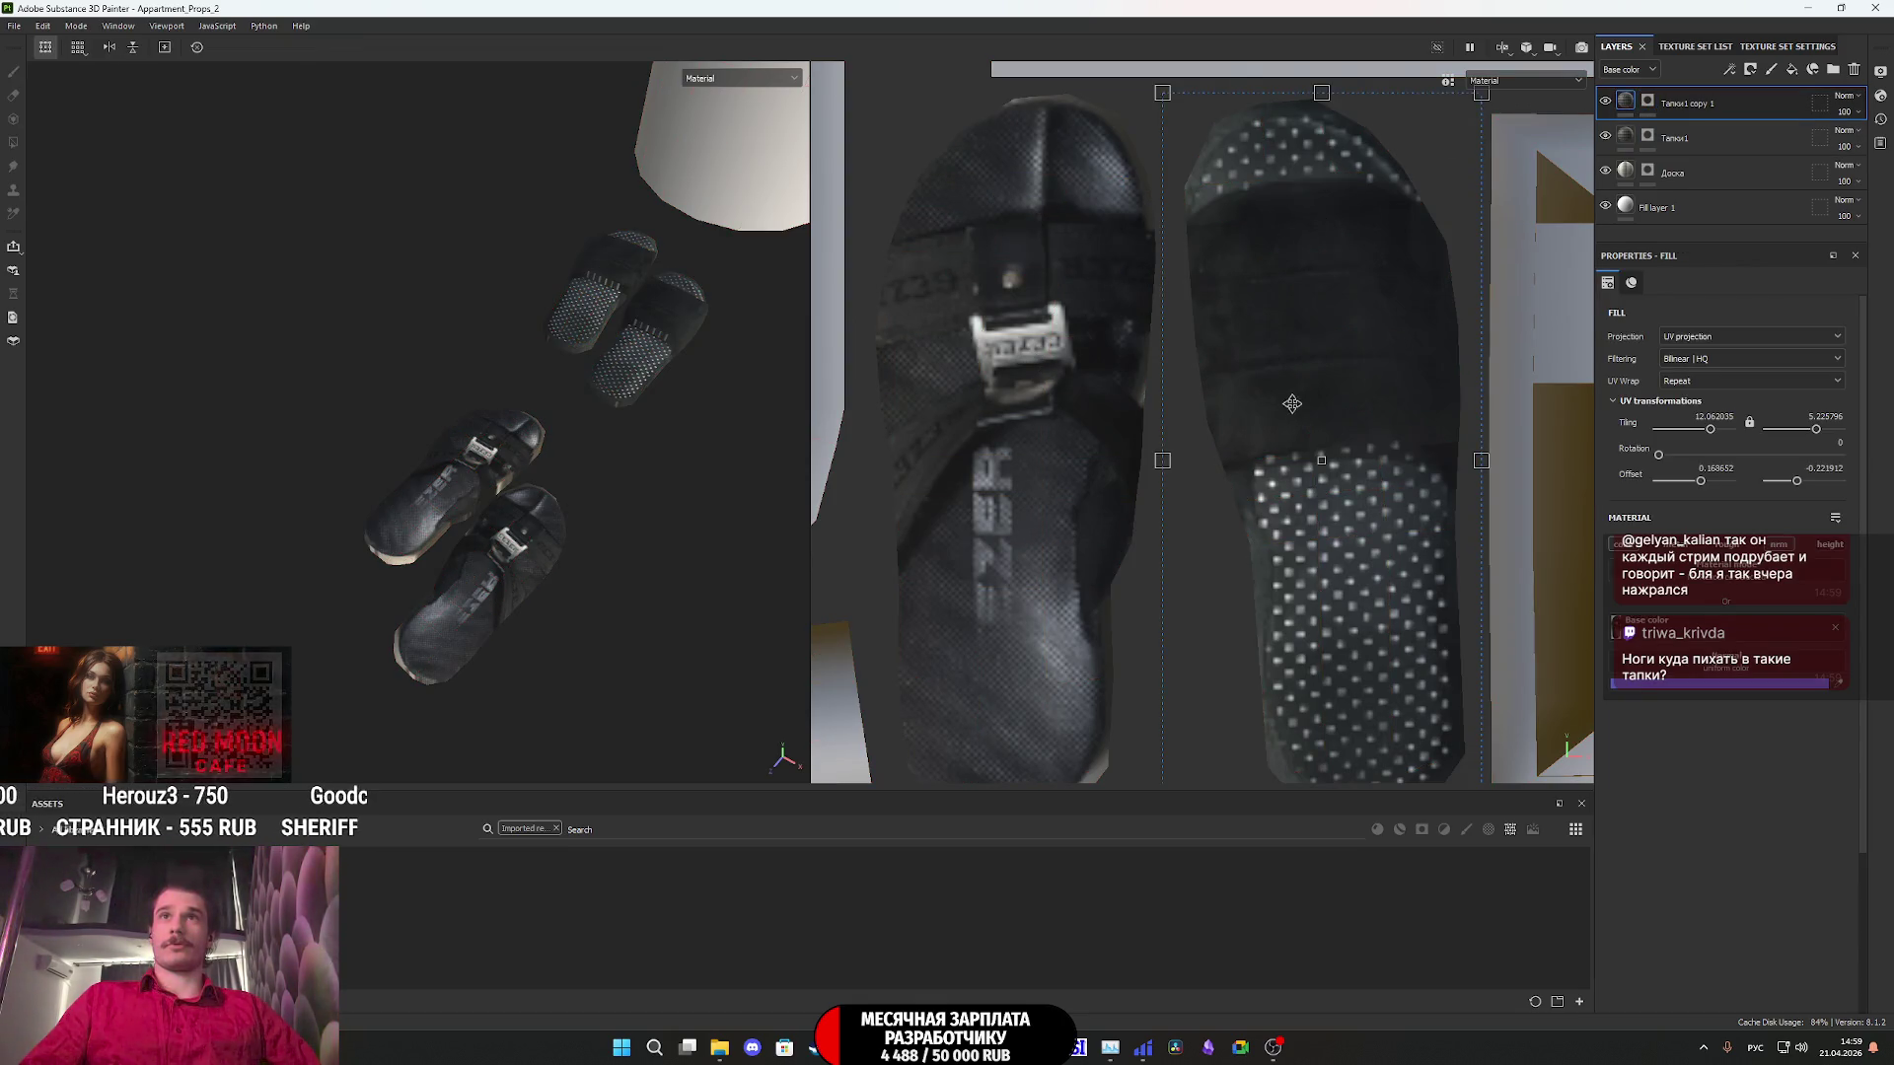
pyautogui.moveTo(1025, 365); pyautogui.dragTo(1007, 452)
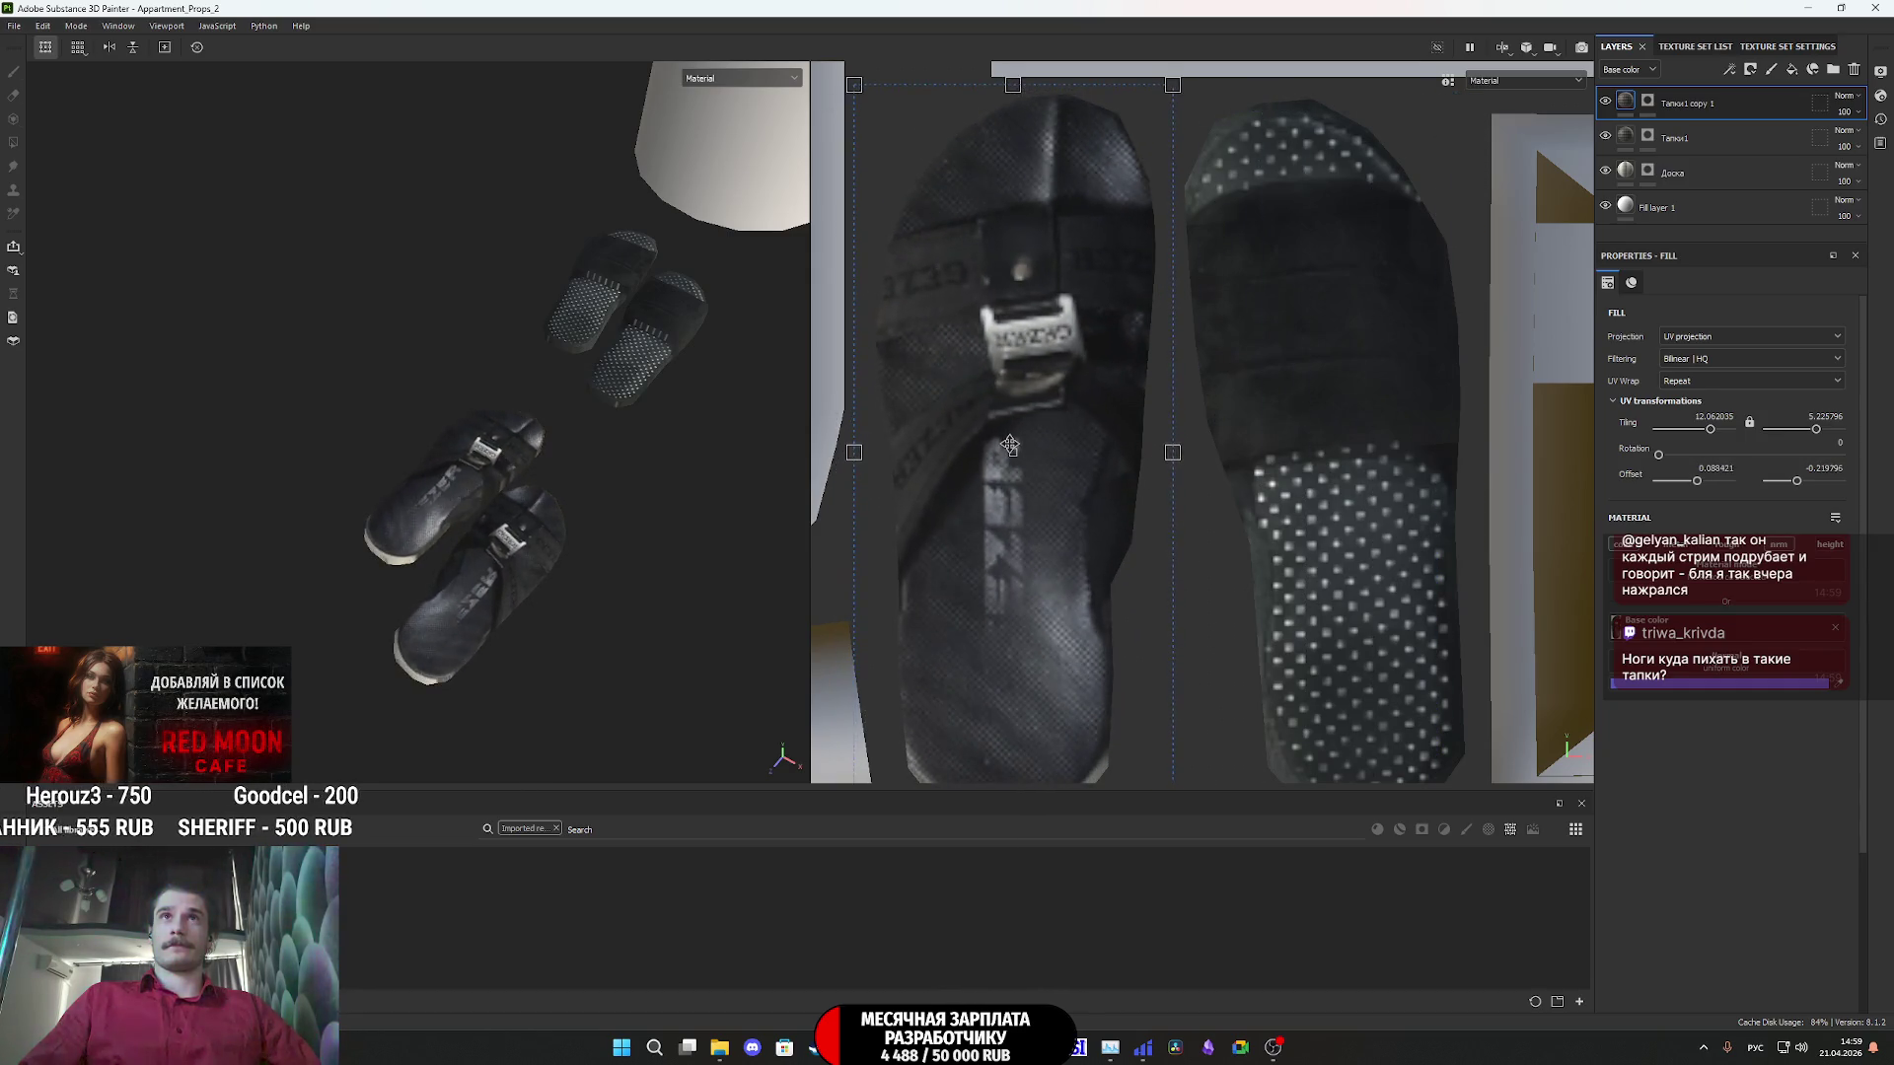
pyautogui.moveTo(1007, 452); pyautogui.dragTo(1092, 215, button='middle')
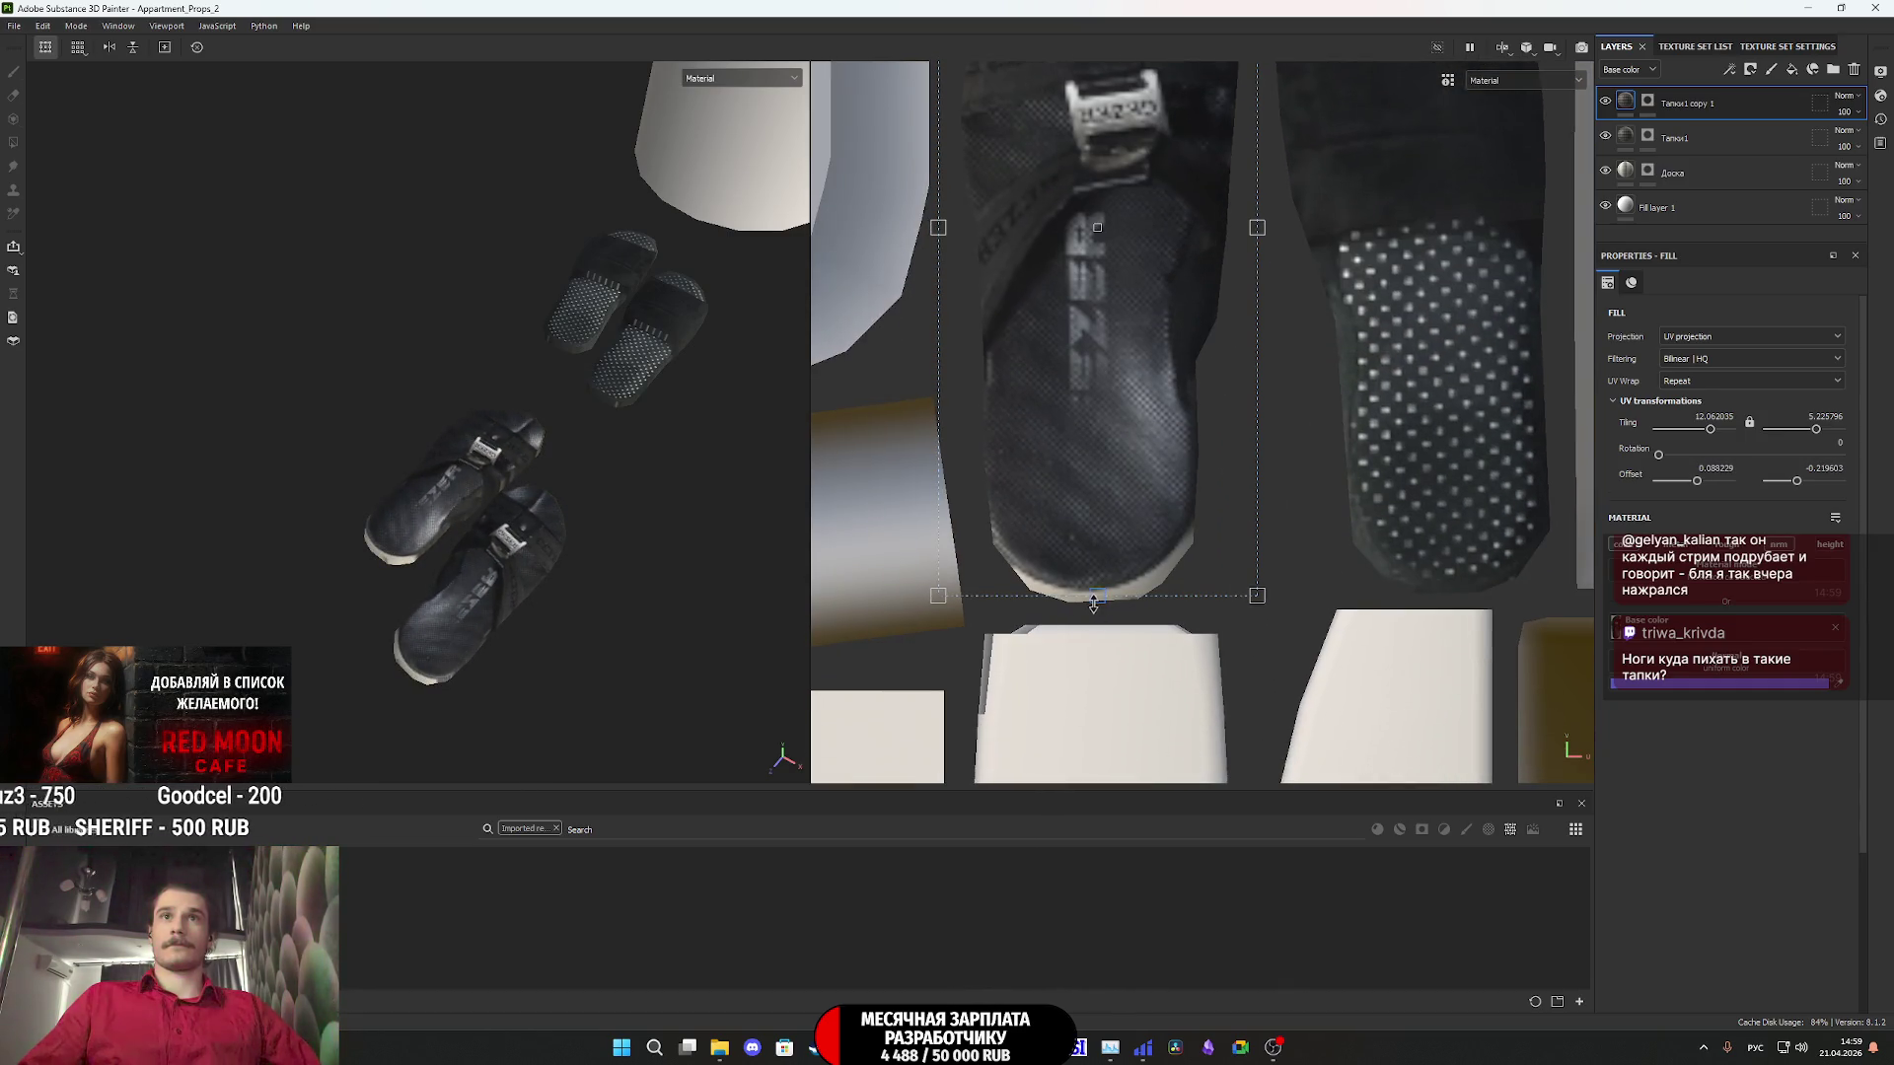
pyautogui.moveTo(1093, 604); pyautogui.dragTo(1093, 624)
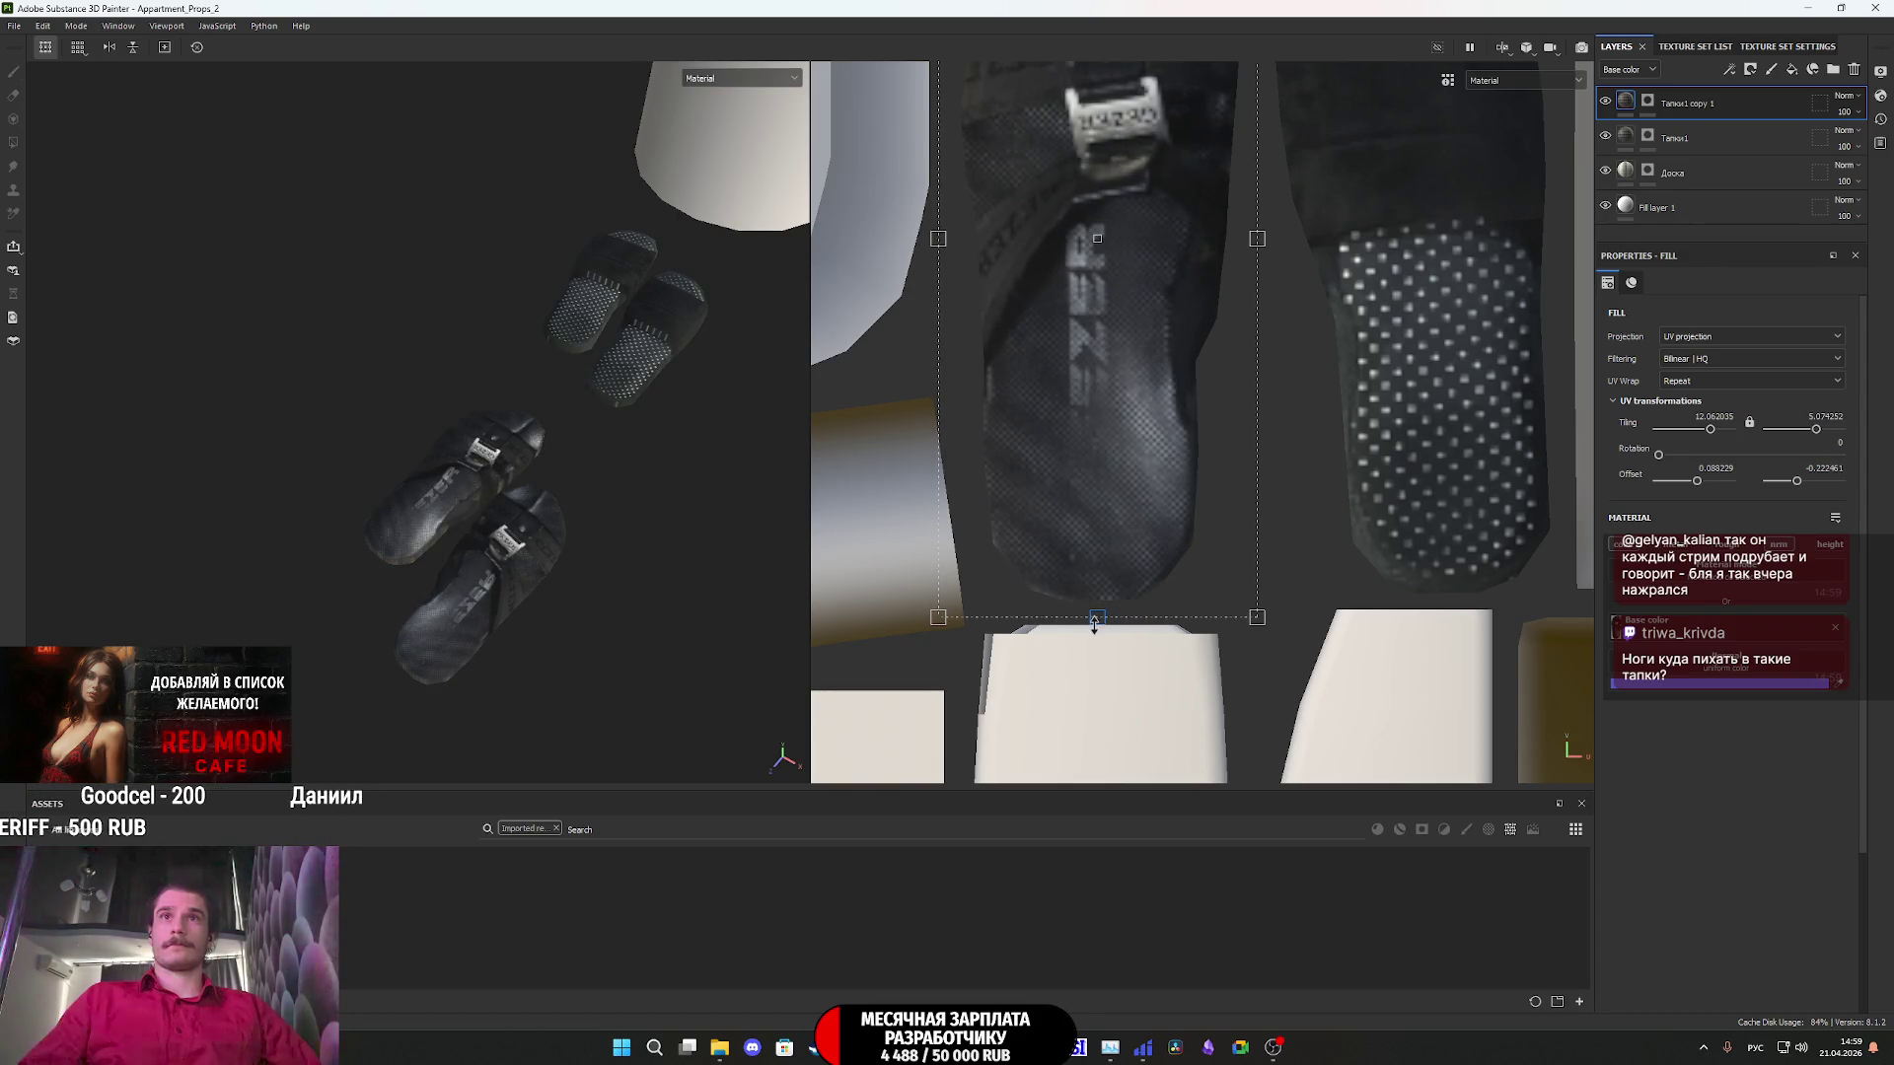
pyautogui.moveTo(1104, 383); pyautogui.dragTo(1080, 626, button='middle')
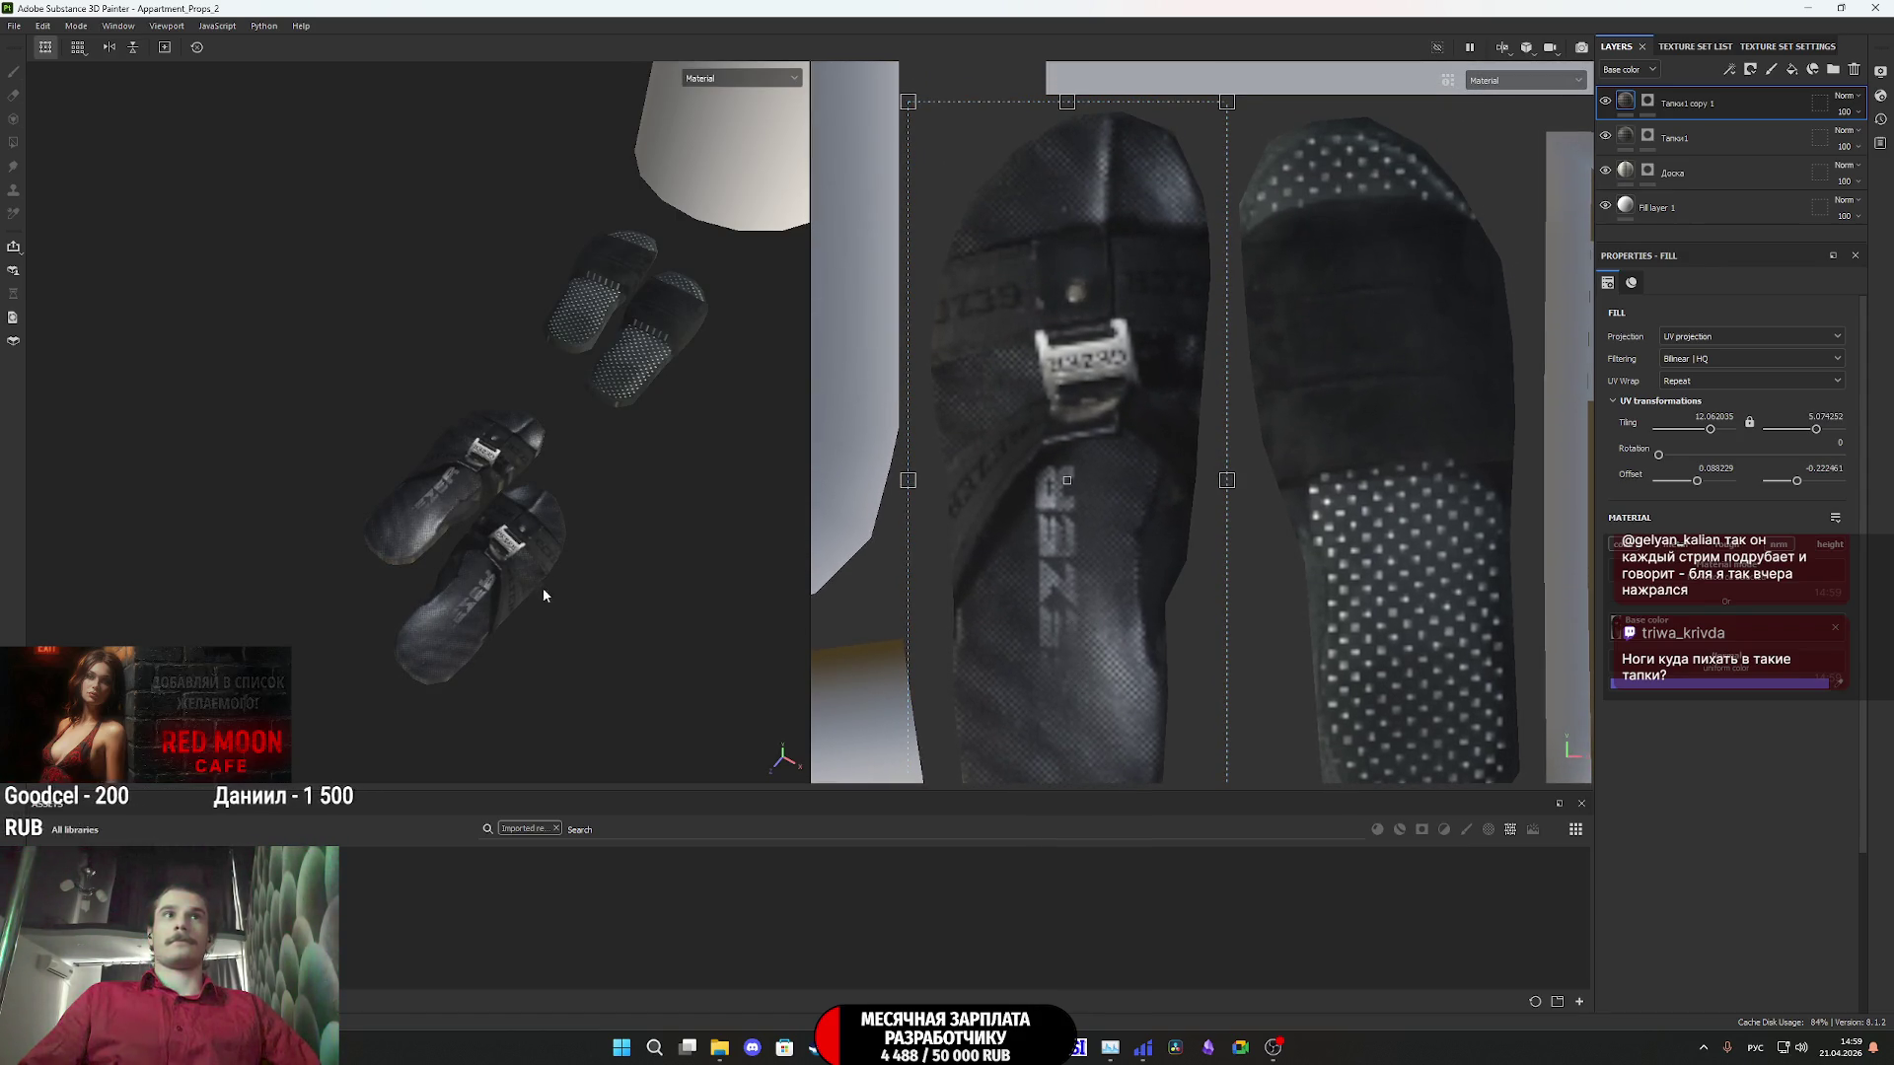
# - Narrow the photo from both sides to fit the island, tiling about 12.73 × 9.17
pyautogui.moveTo(542, 596)
pyautogui.keyDown('alt'); pyautogui.mouseDown()
pyautogui.moveTo(621, 613)
pyautogui.moveTo(633, 572)
pyautogui.moveTo(528, 469)
pyautogui.moveTo(605, 355)
pyautogui.moveTo(504, 595)
pyautogui.moveTo(371, 545)
pyautogui.moveTo(414, 533)
pyautogui.mouseUp(); pyautogui.keyUp('alt')
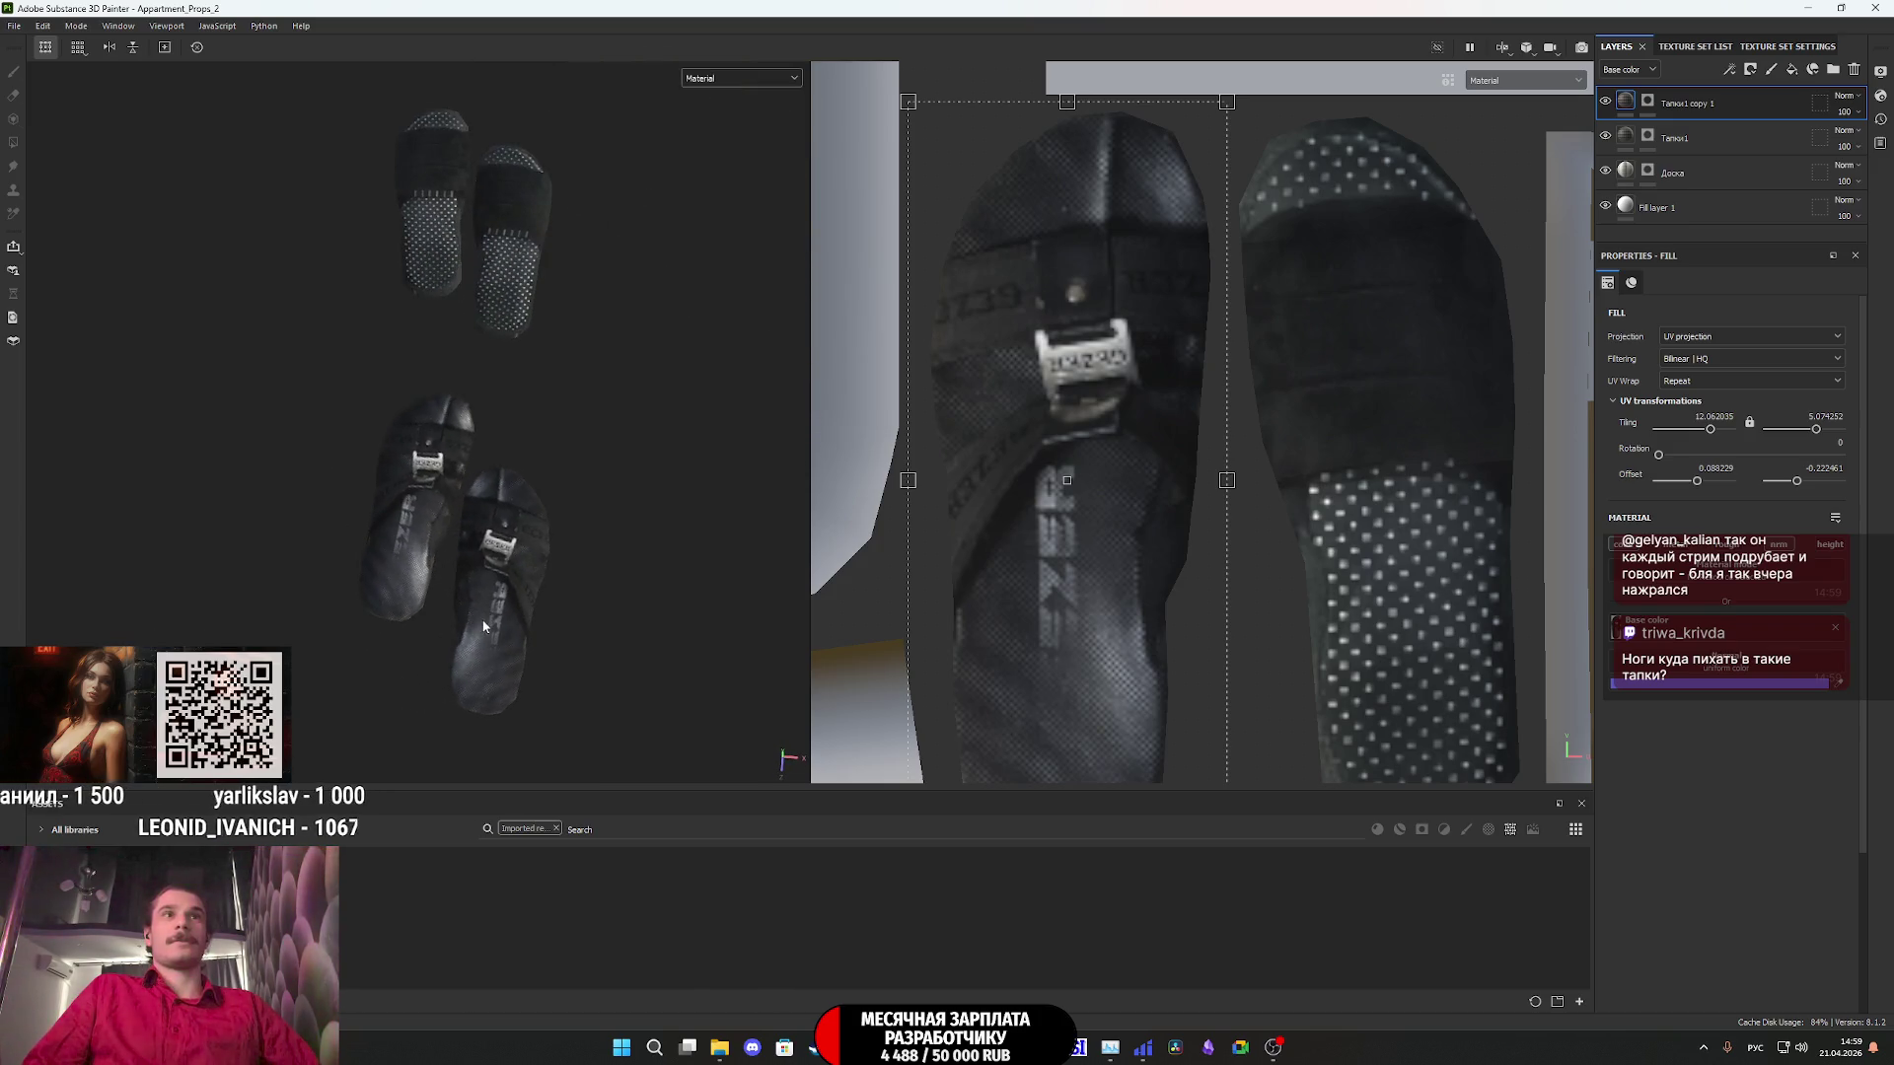
pyautogui.scroll(5, 415, 532)
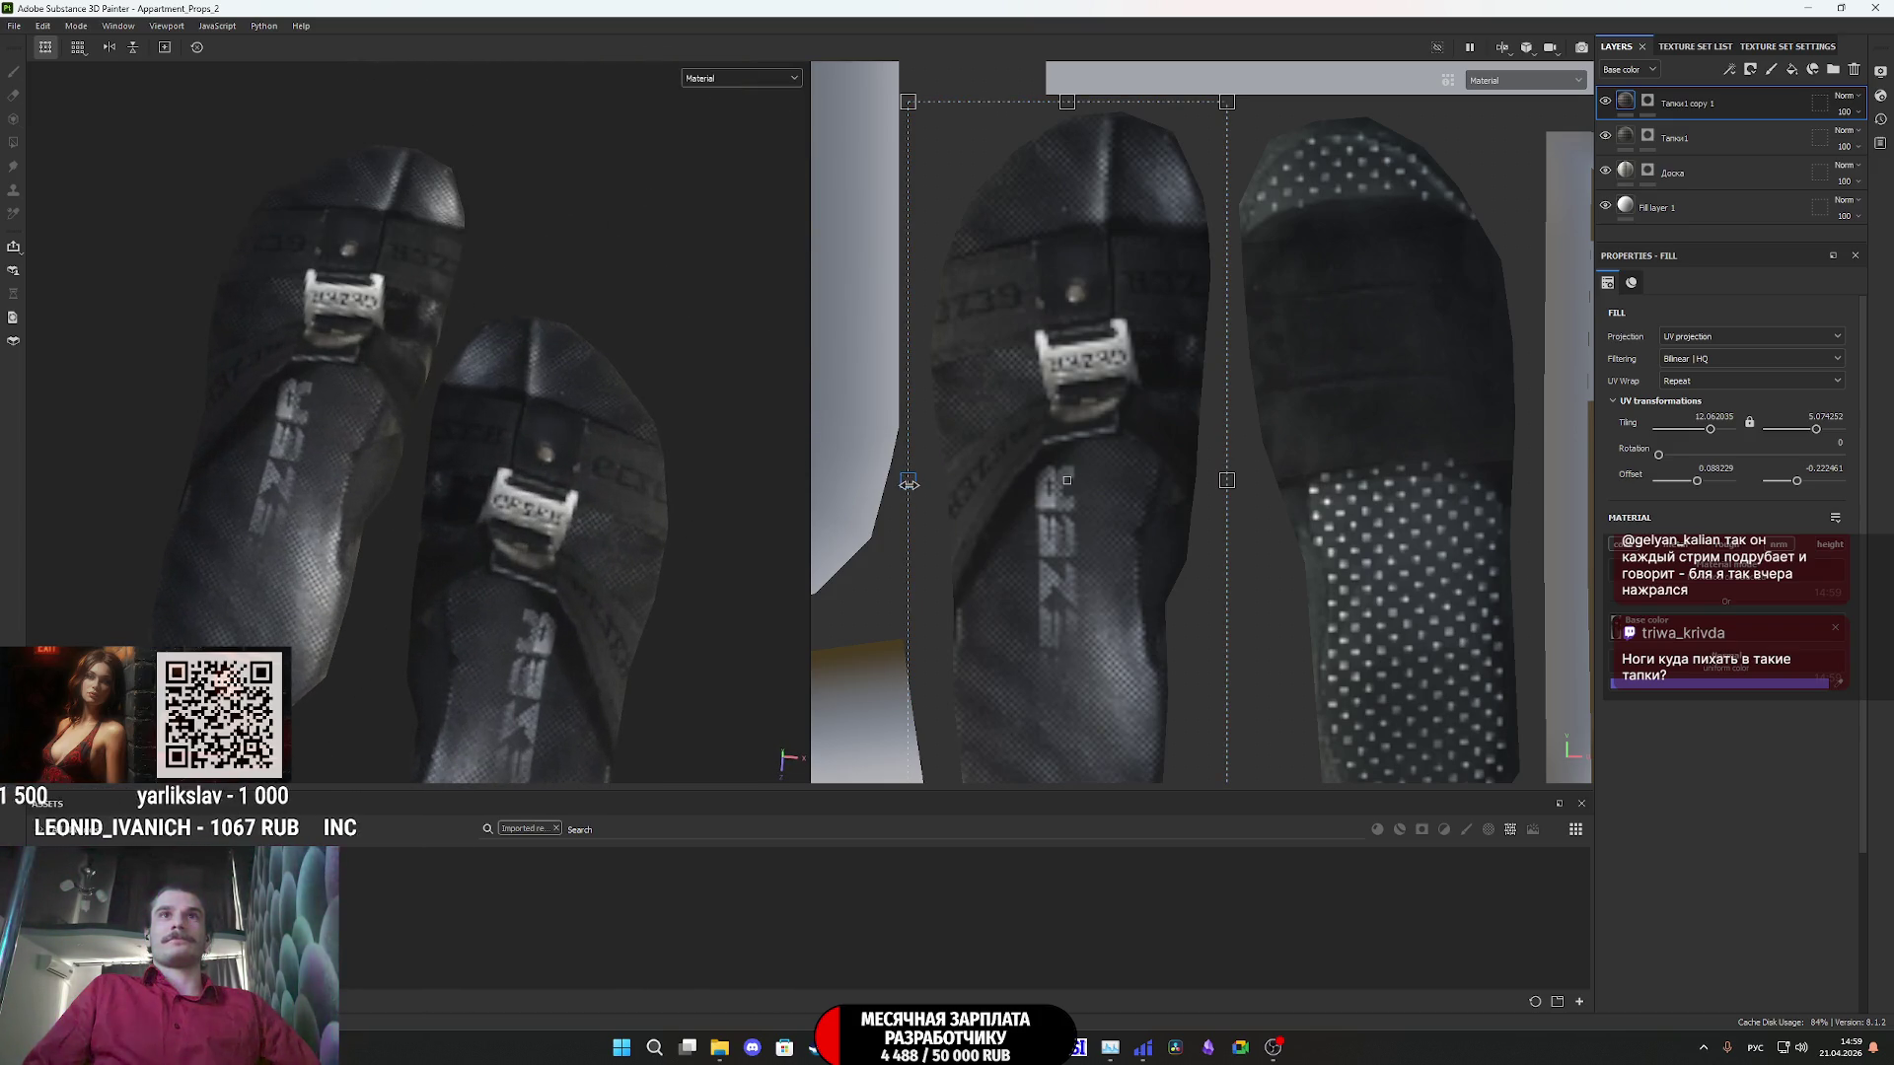
pyautogui.moveTo(909, 484); pyautogui.dragTo(910, 480)
pyautogui.moveTo(1227, 477); pyautogui.dragTo(1213, 481)
pyautogui.scroll(-2, 1112, 538)
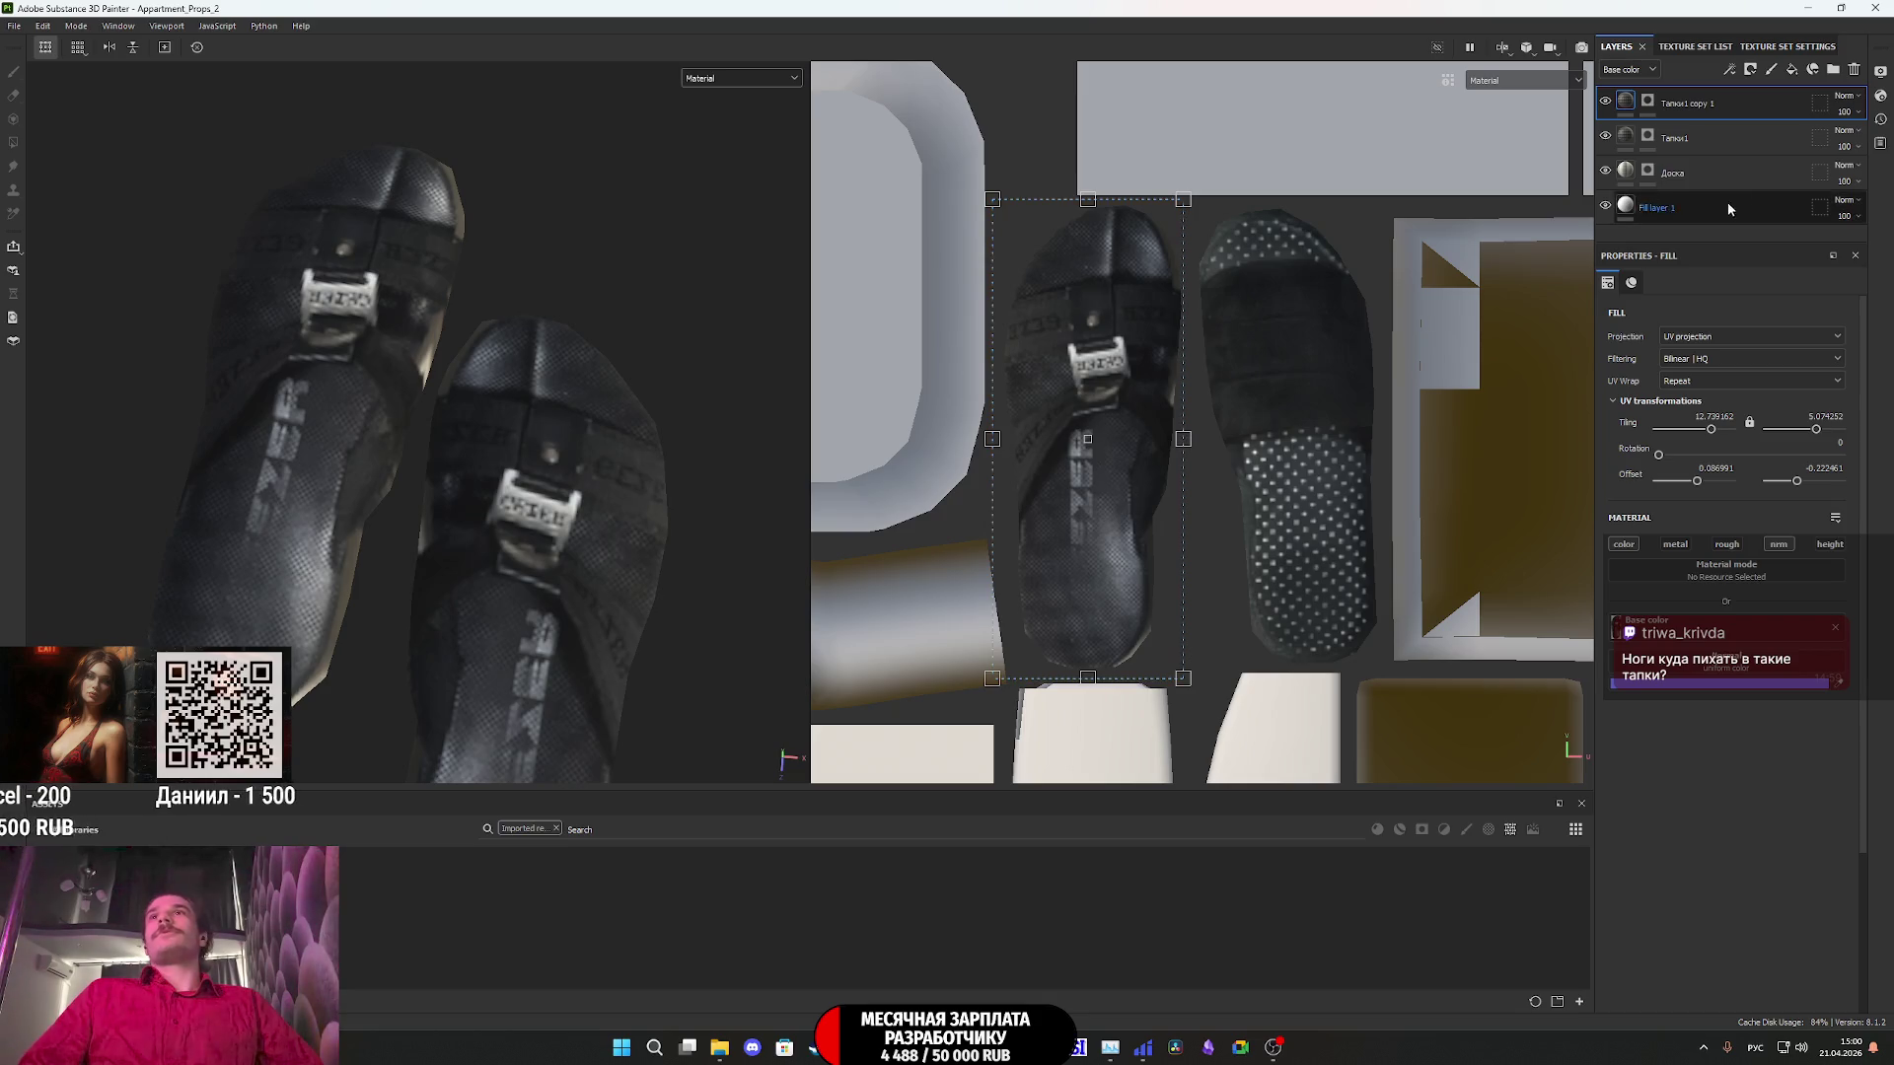
# - Rename the copied slipper layer to 'Тапки2'
pyautogui.doubleClick(1679, 105)
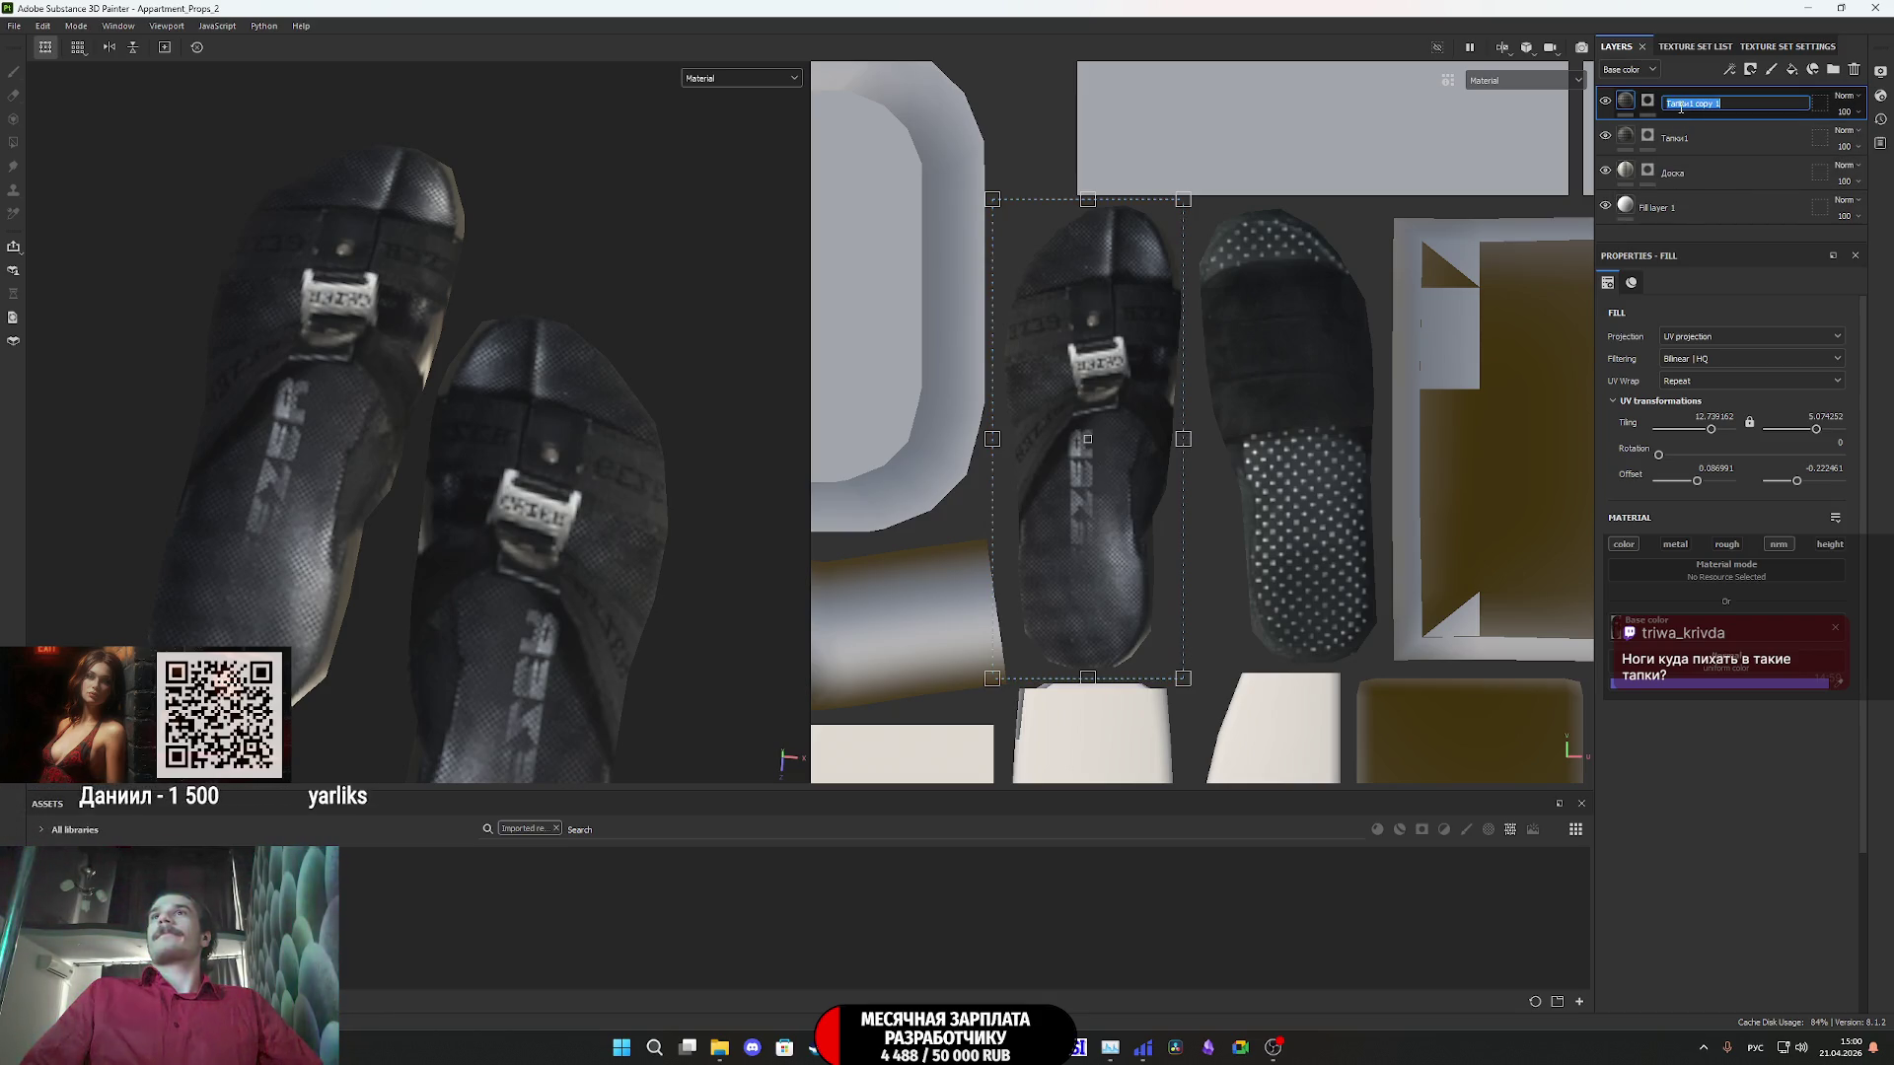
pyautogui.write('Тапки2')
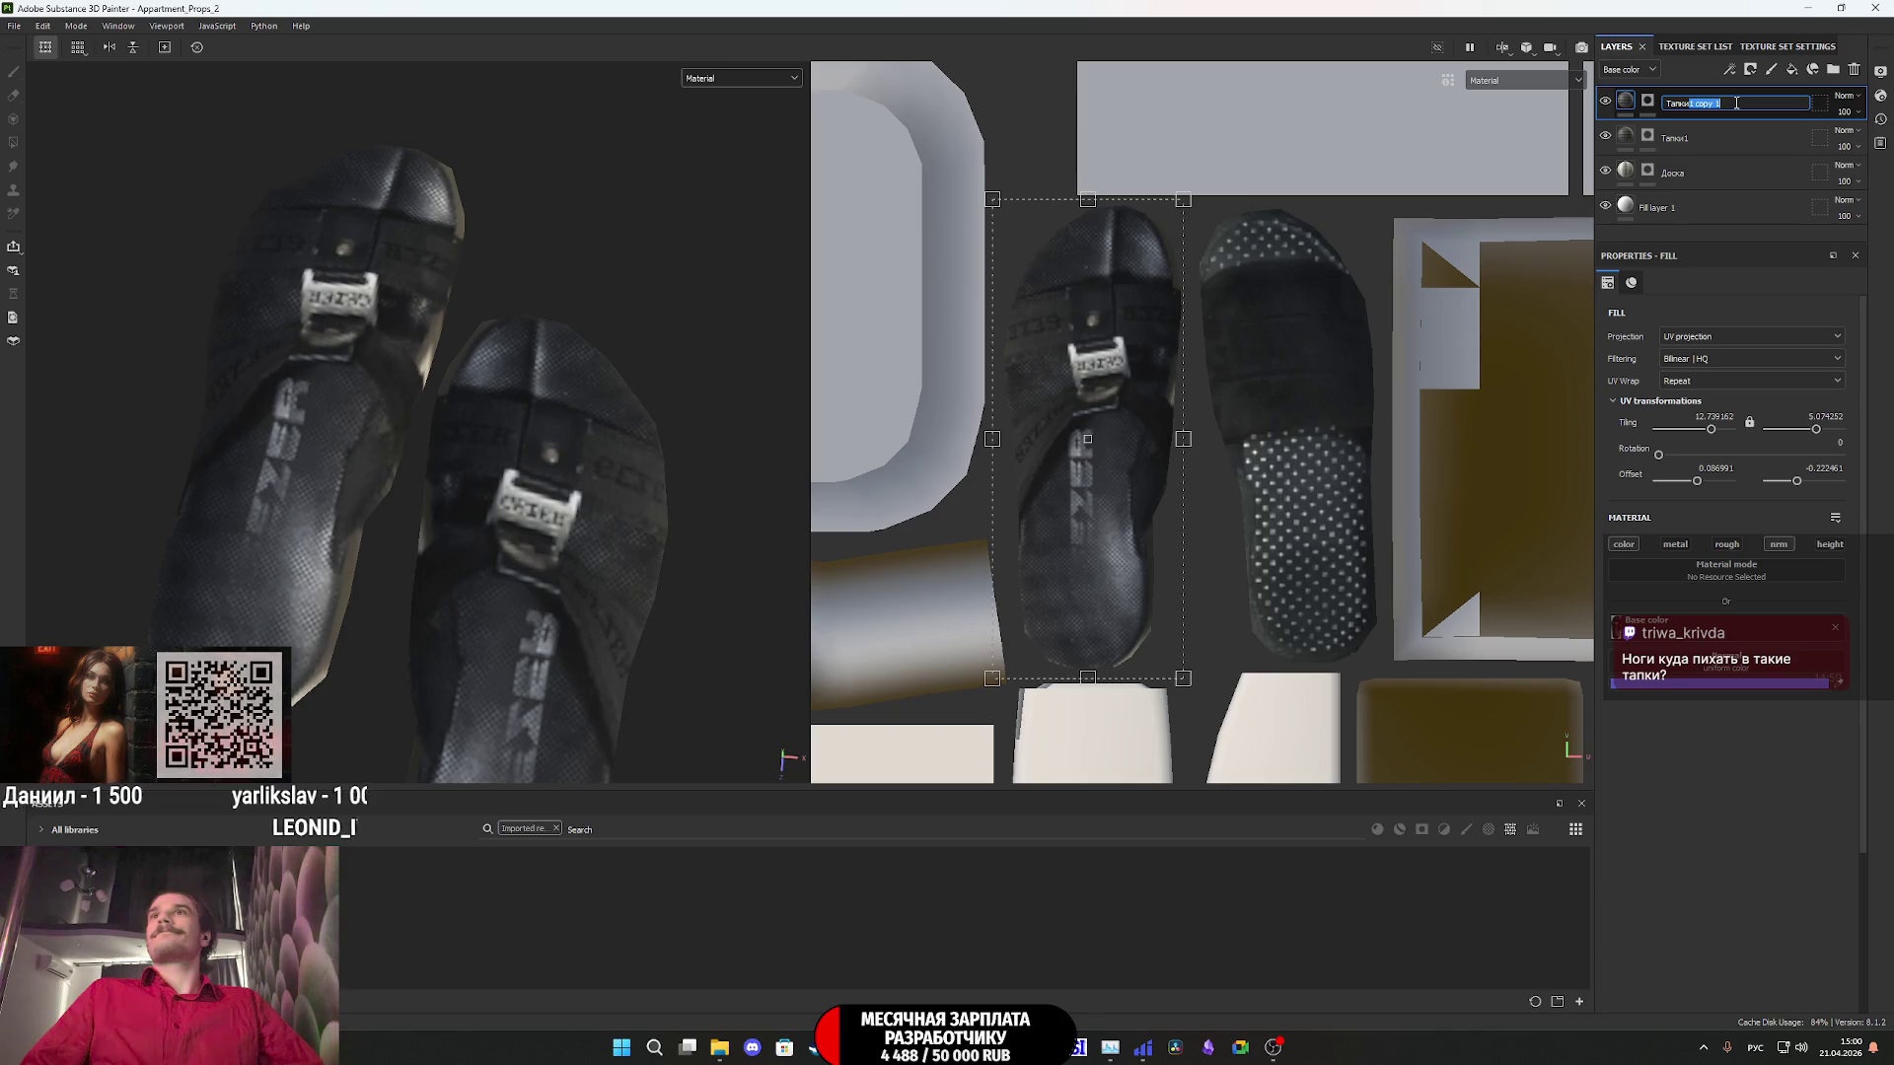
pyautogui.press('Return')
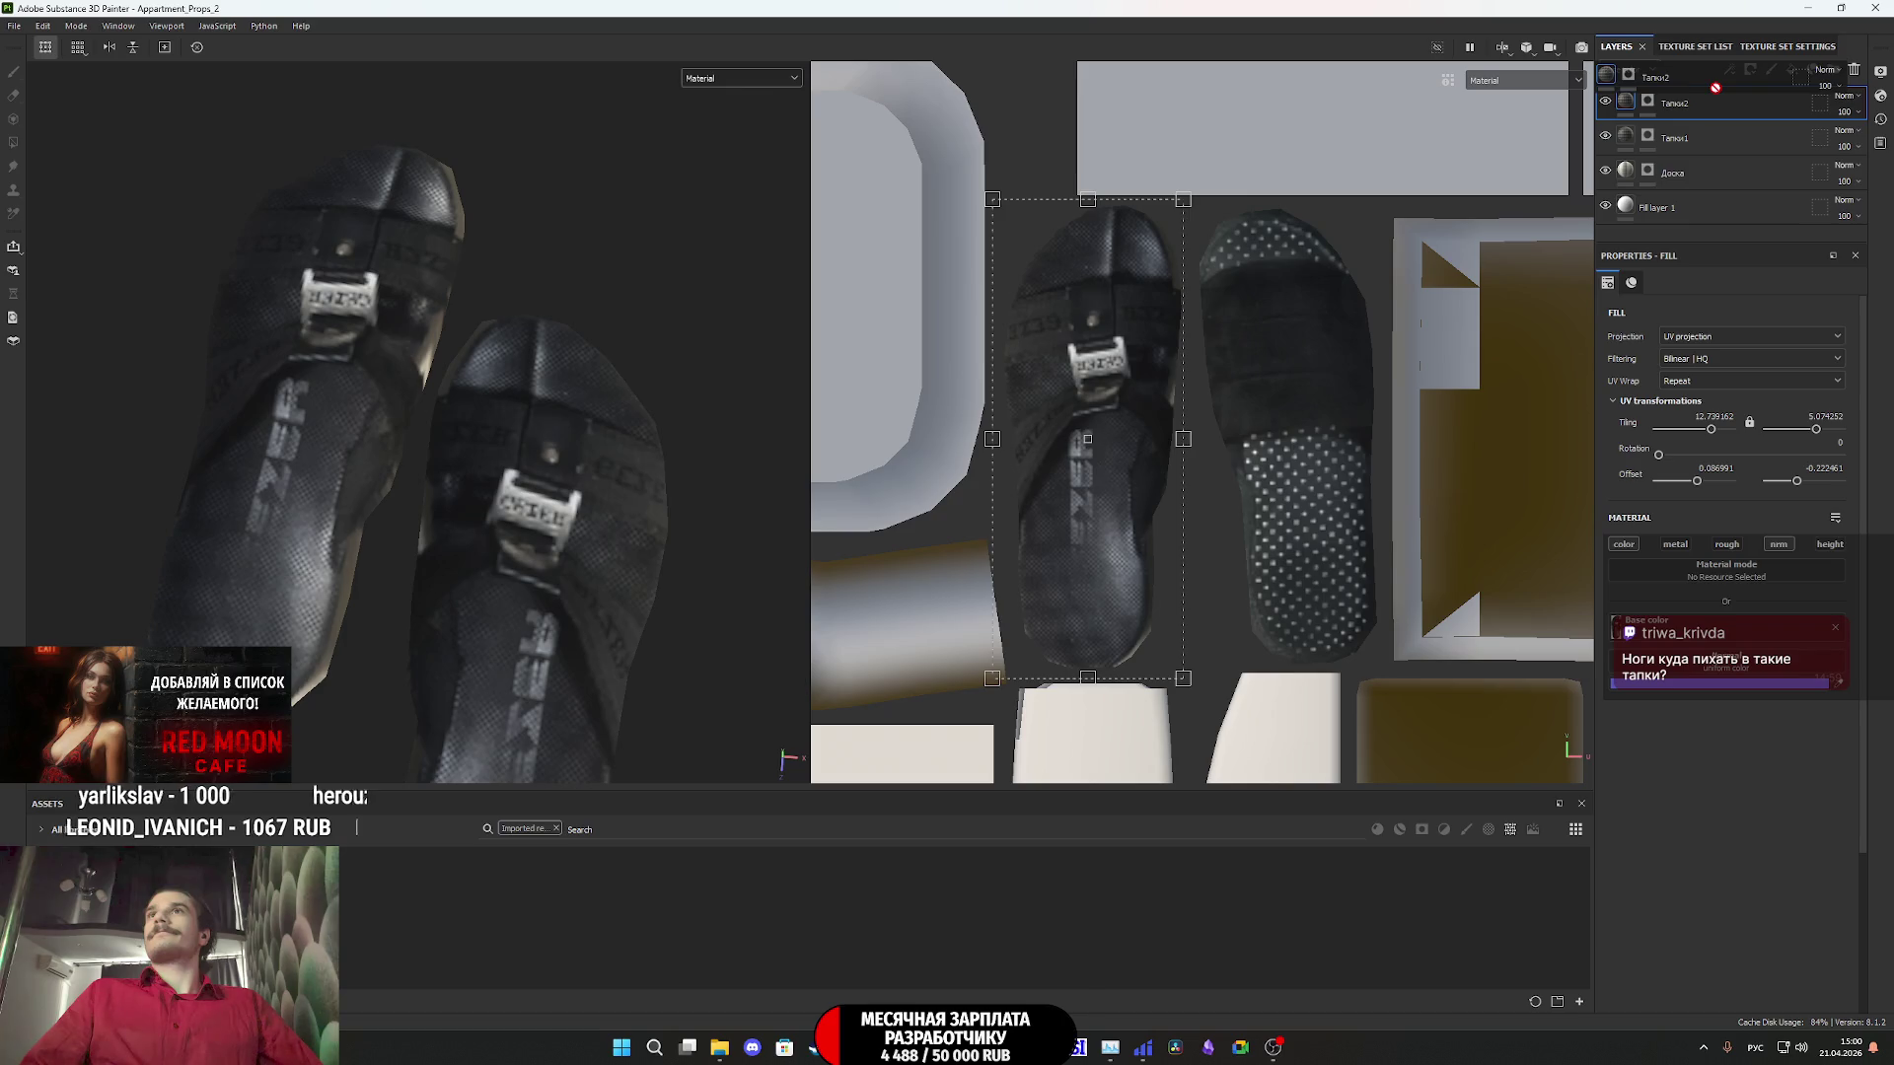
# - Duplicate Тапки2 into a new layer, Тапки2 copy 1
pyautogui.hotkey('ctrl', 'd')
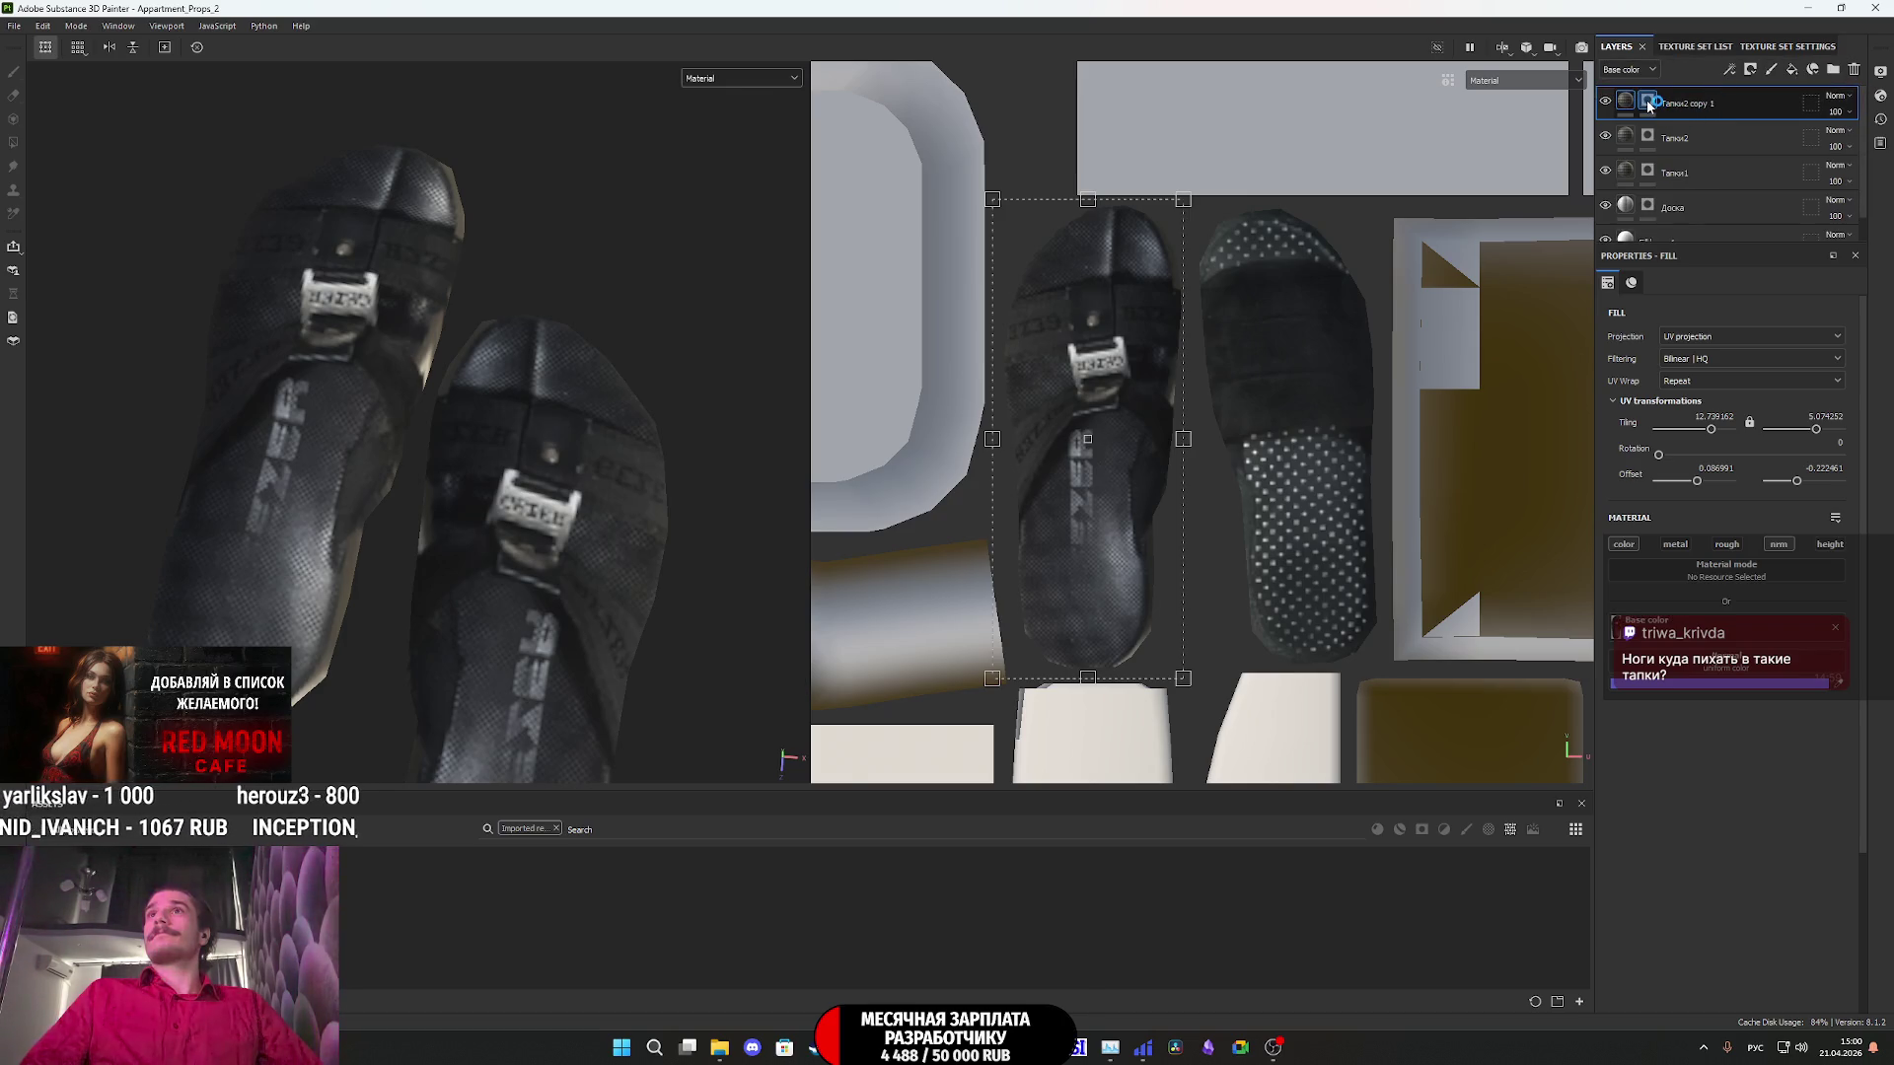
pyautogui.rightClick(1648, 98)
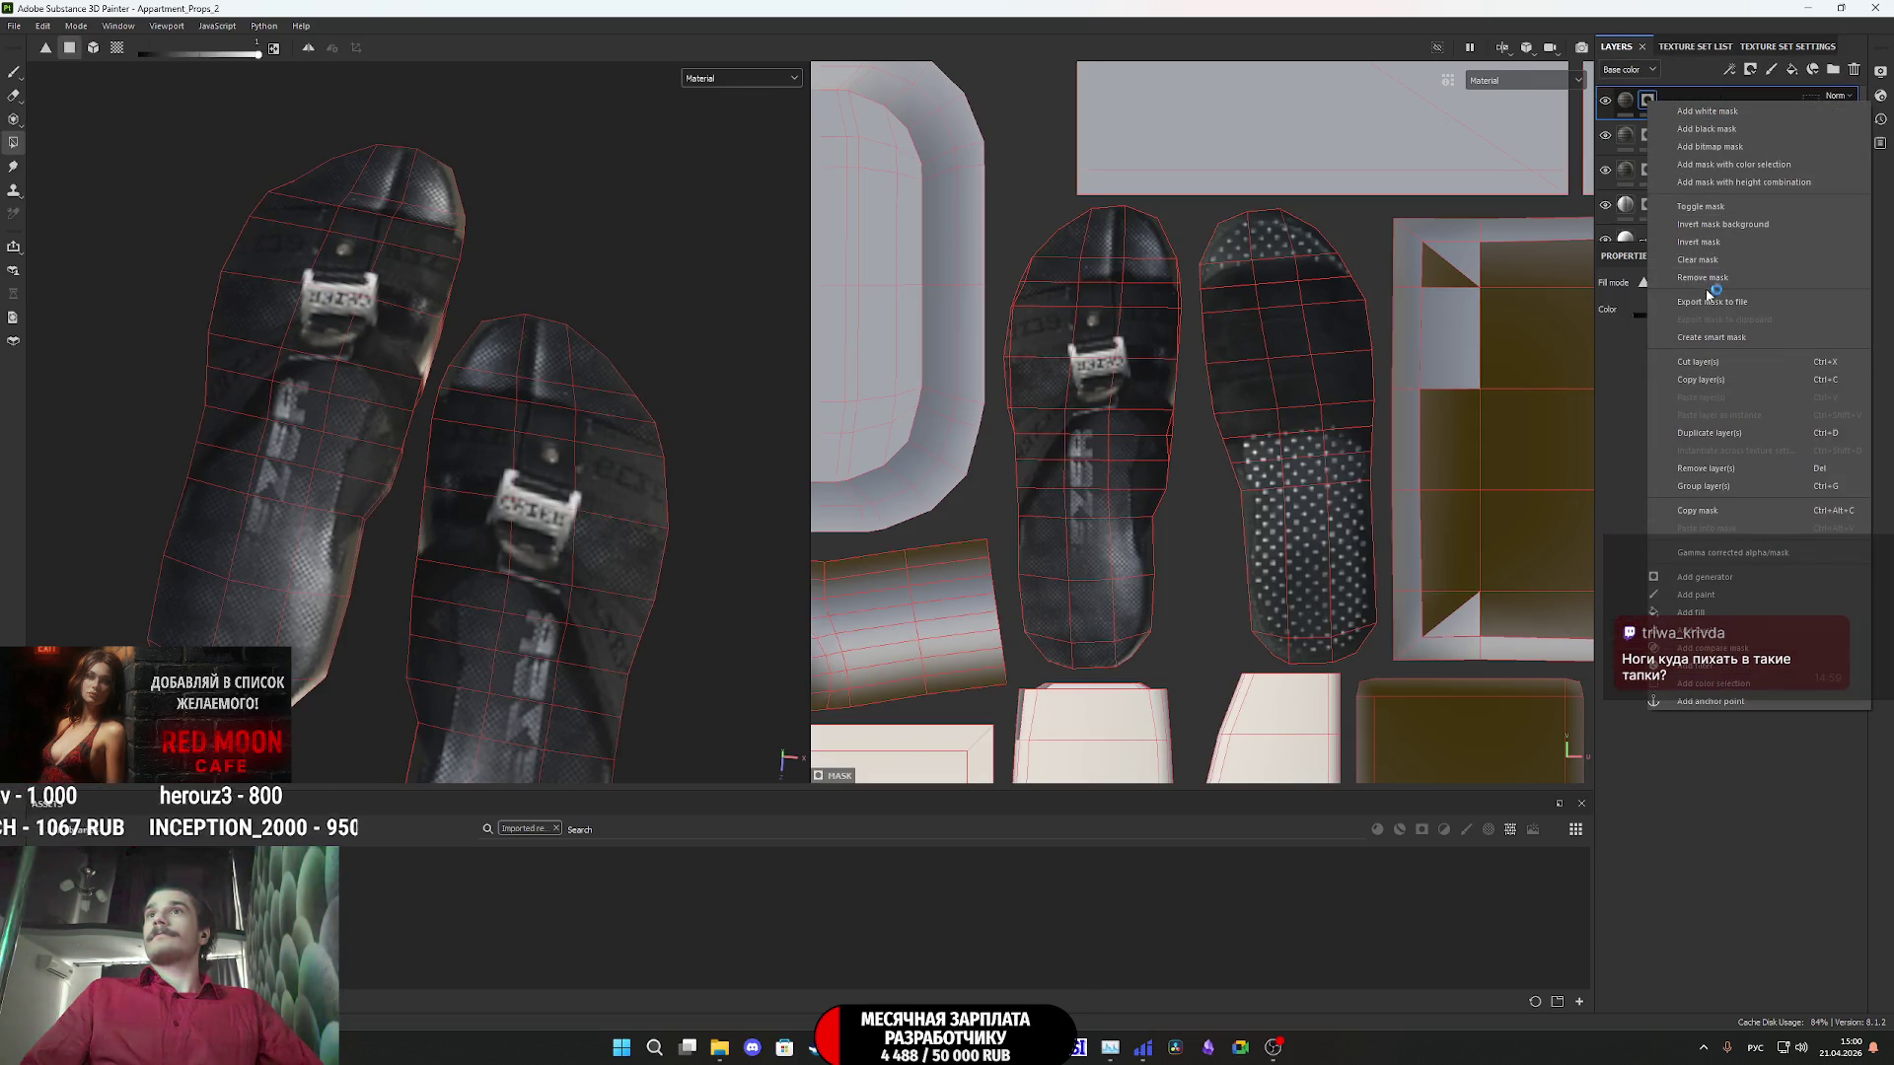
pyautogui.click(1543, 359)
pyautogui.scroll(-5, 1229, 426)
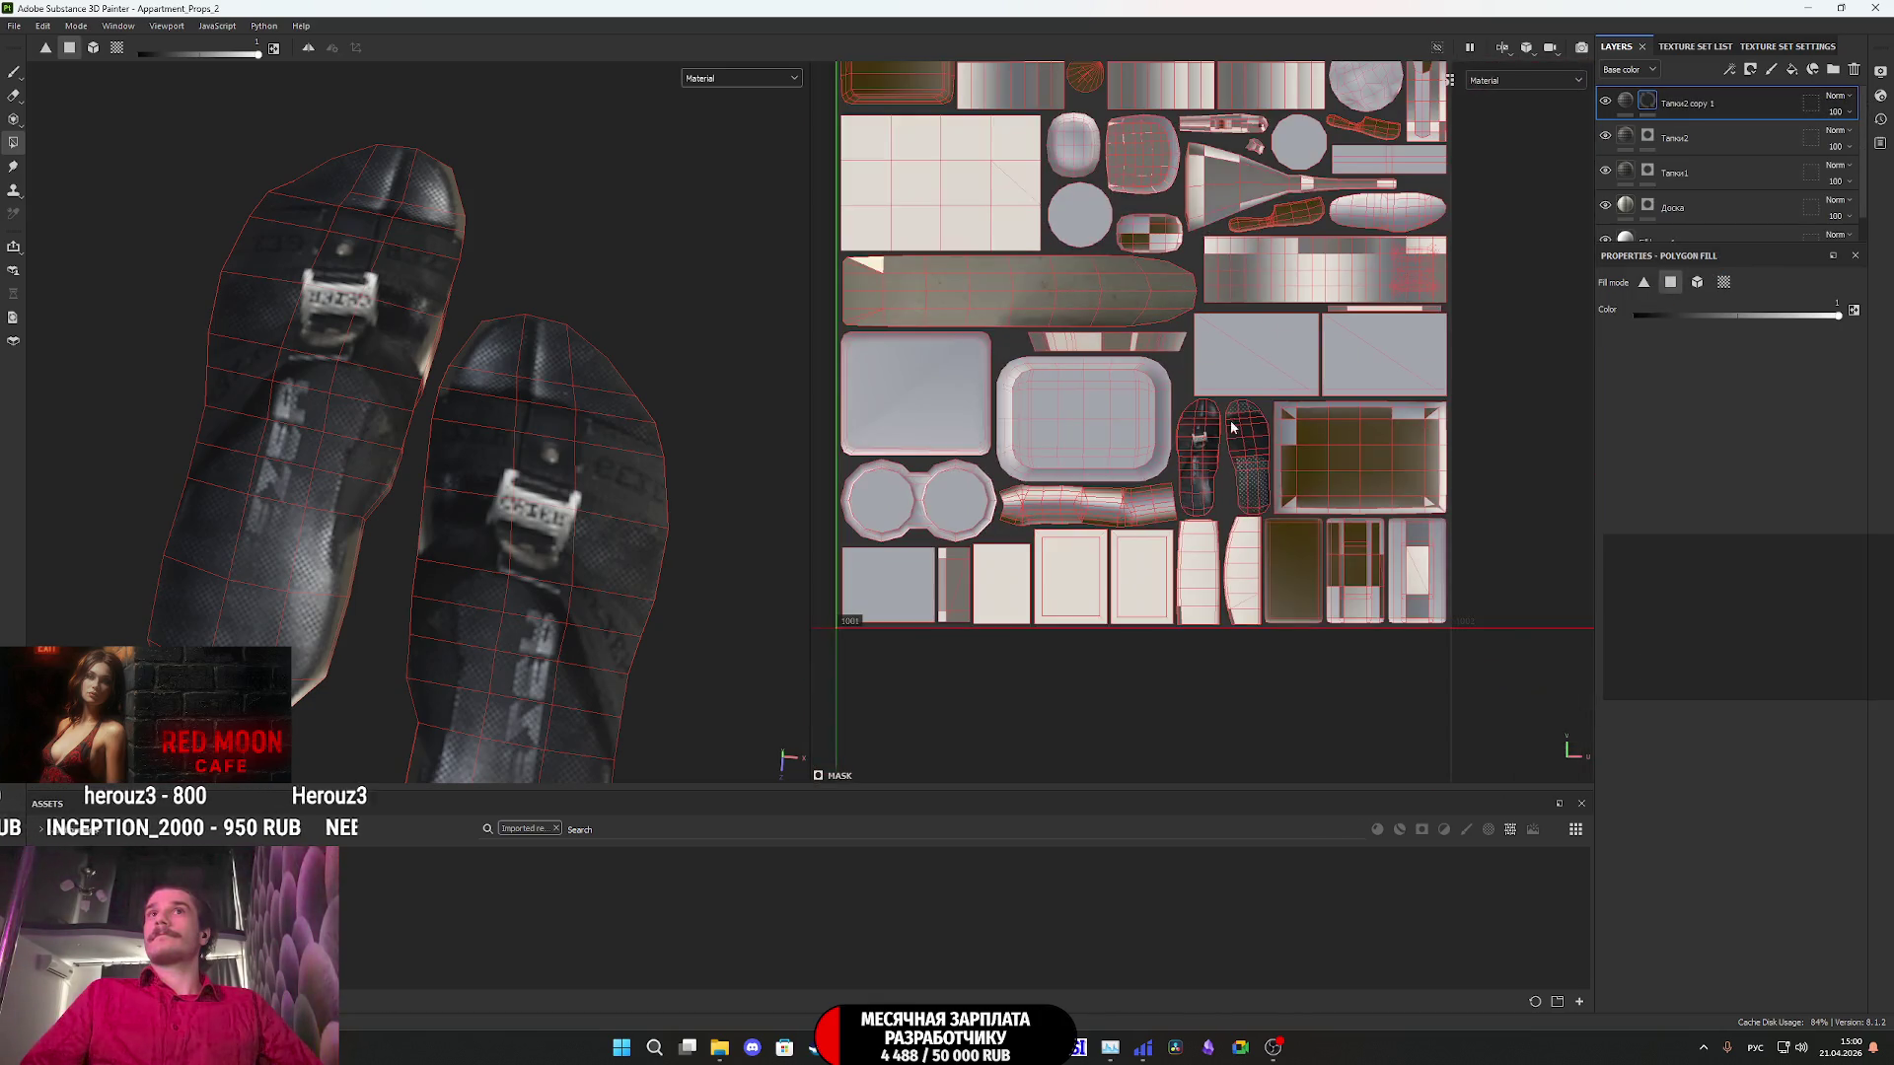
# - Mask the new layer to the oval shoe UV shell with Polygon Fill
pyautogui.scroll(8, 1194, 426)
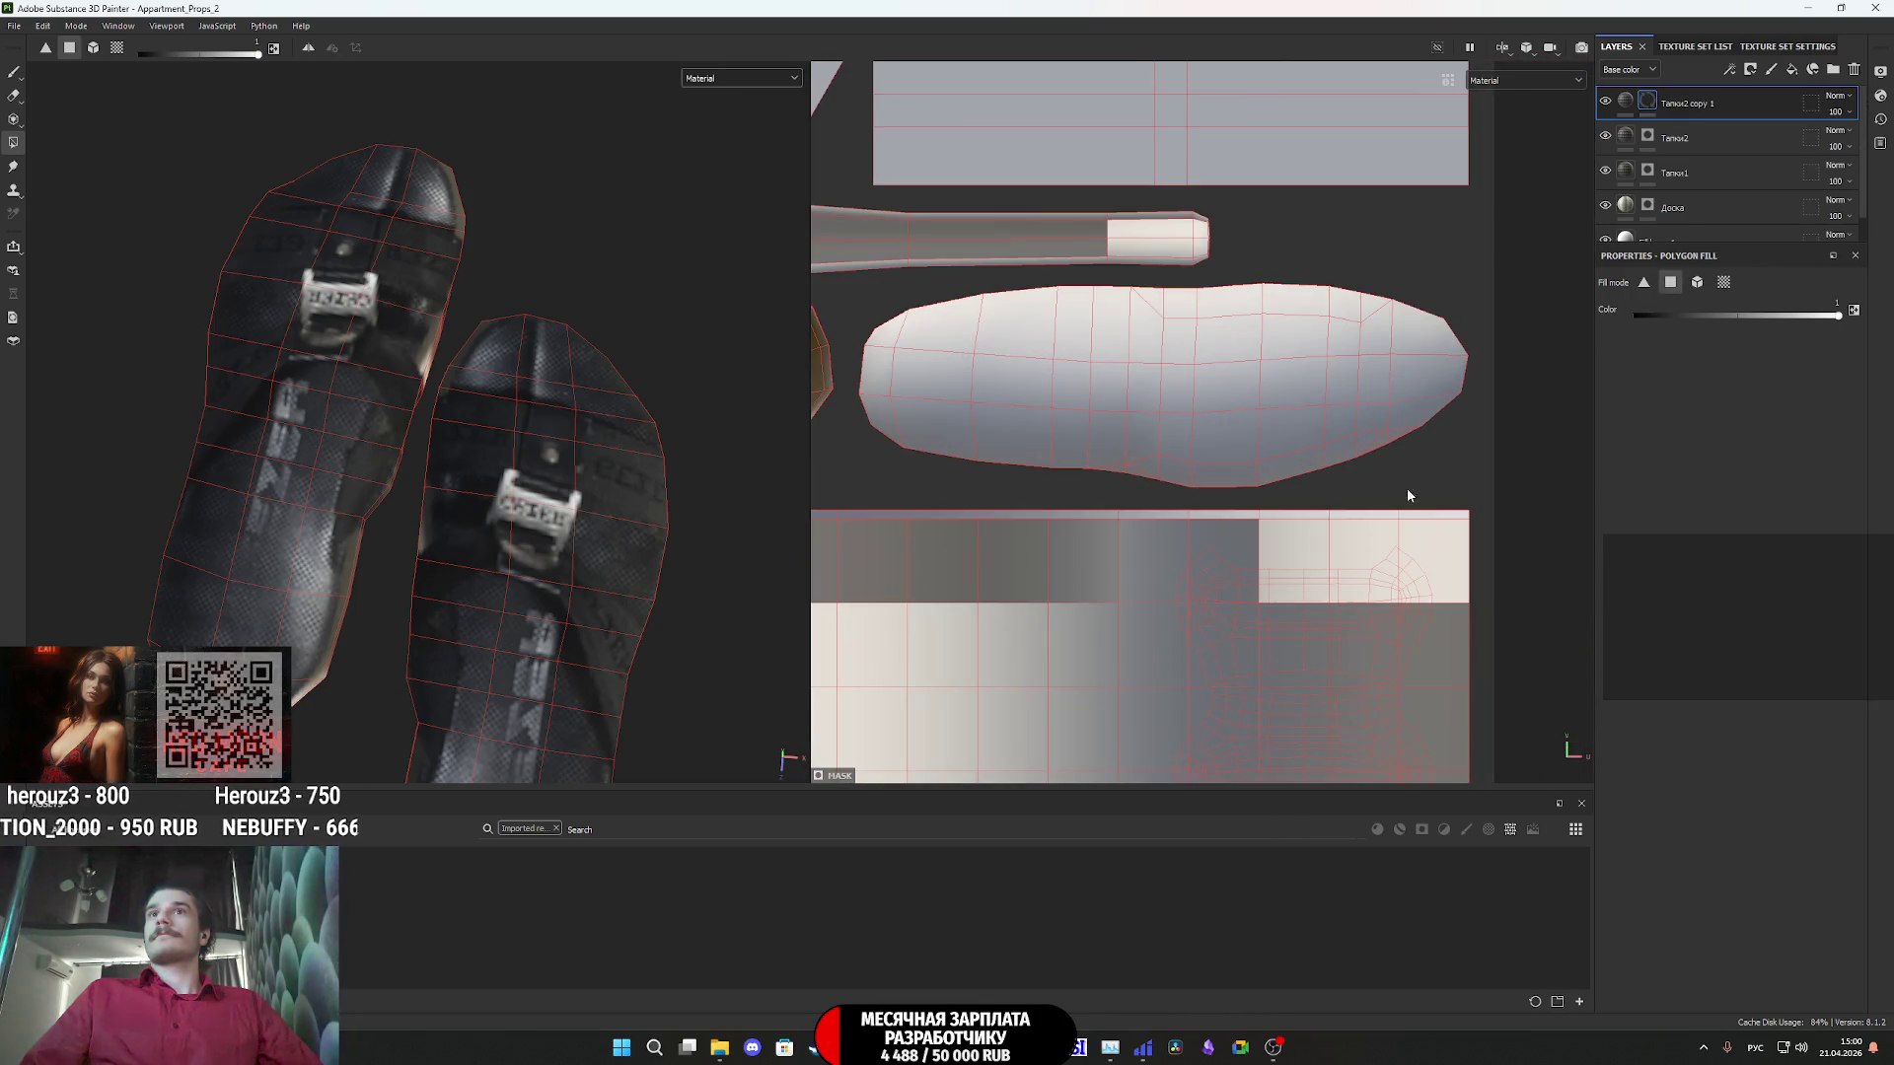
pyautogui.moveTo(1366, 453); pyautogui.dragTo(1014, 344)
pyautogui.moveTo(912, 322); pyautogui.dragTo(879, 303)
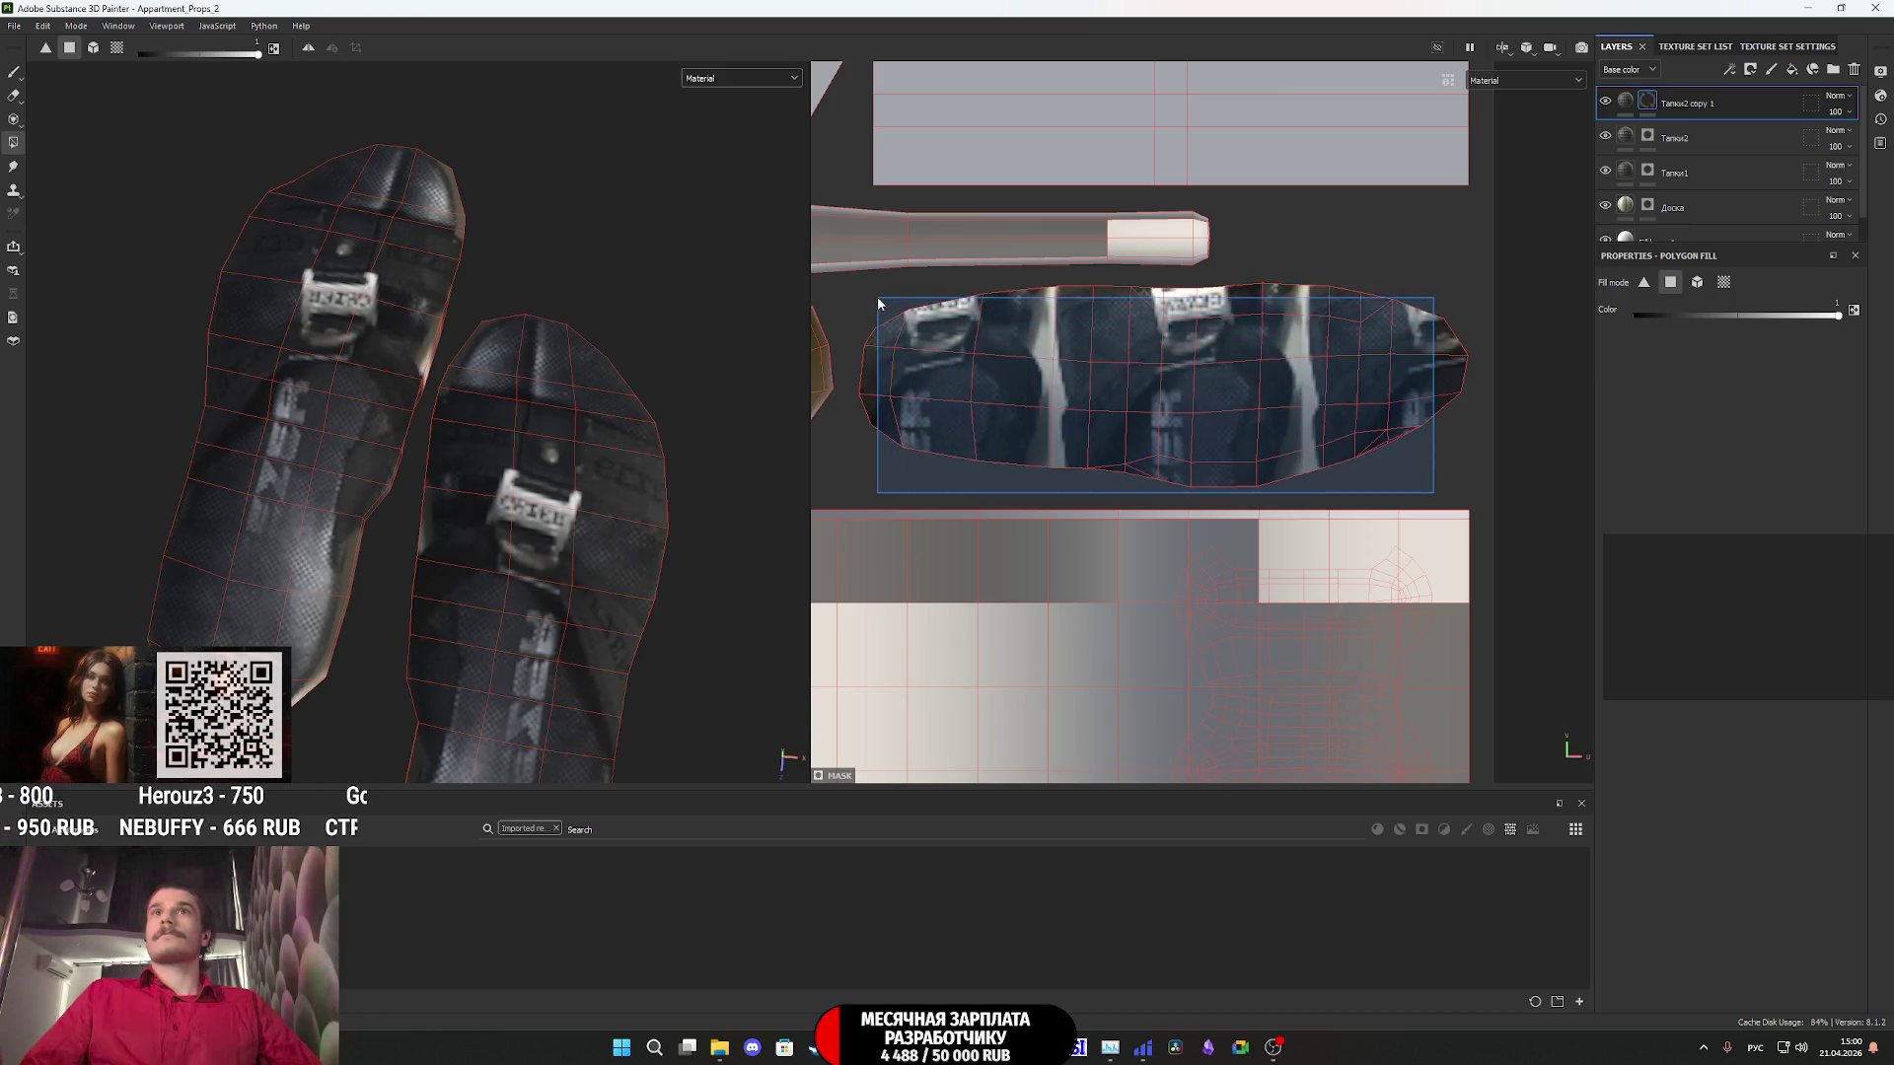
# - Set the fill content's projection rotation to 270°
pyautogui.click(1626, 102)
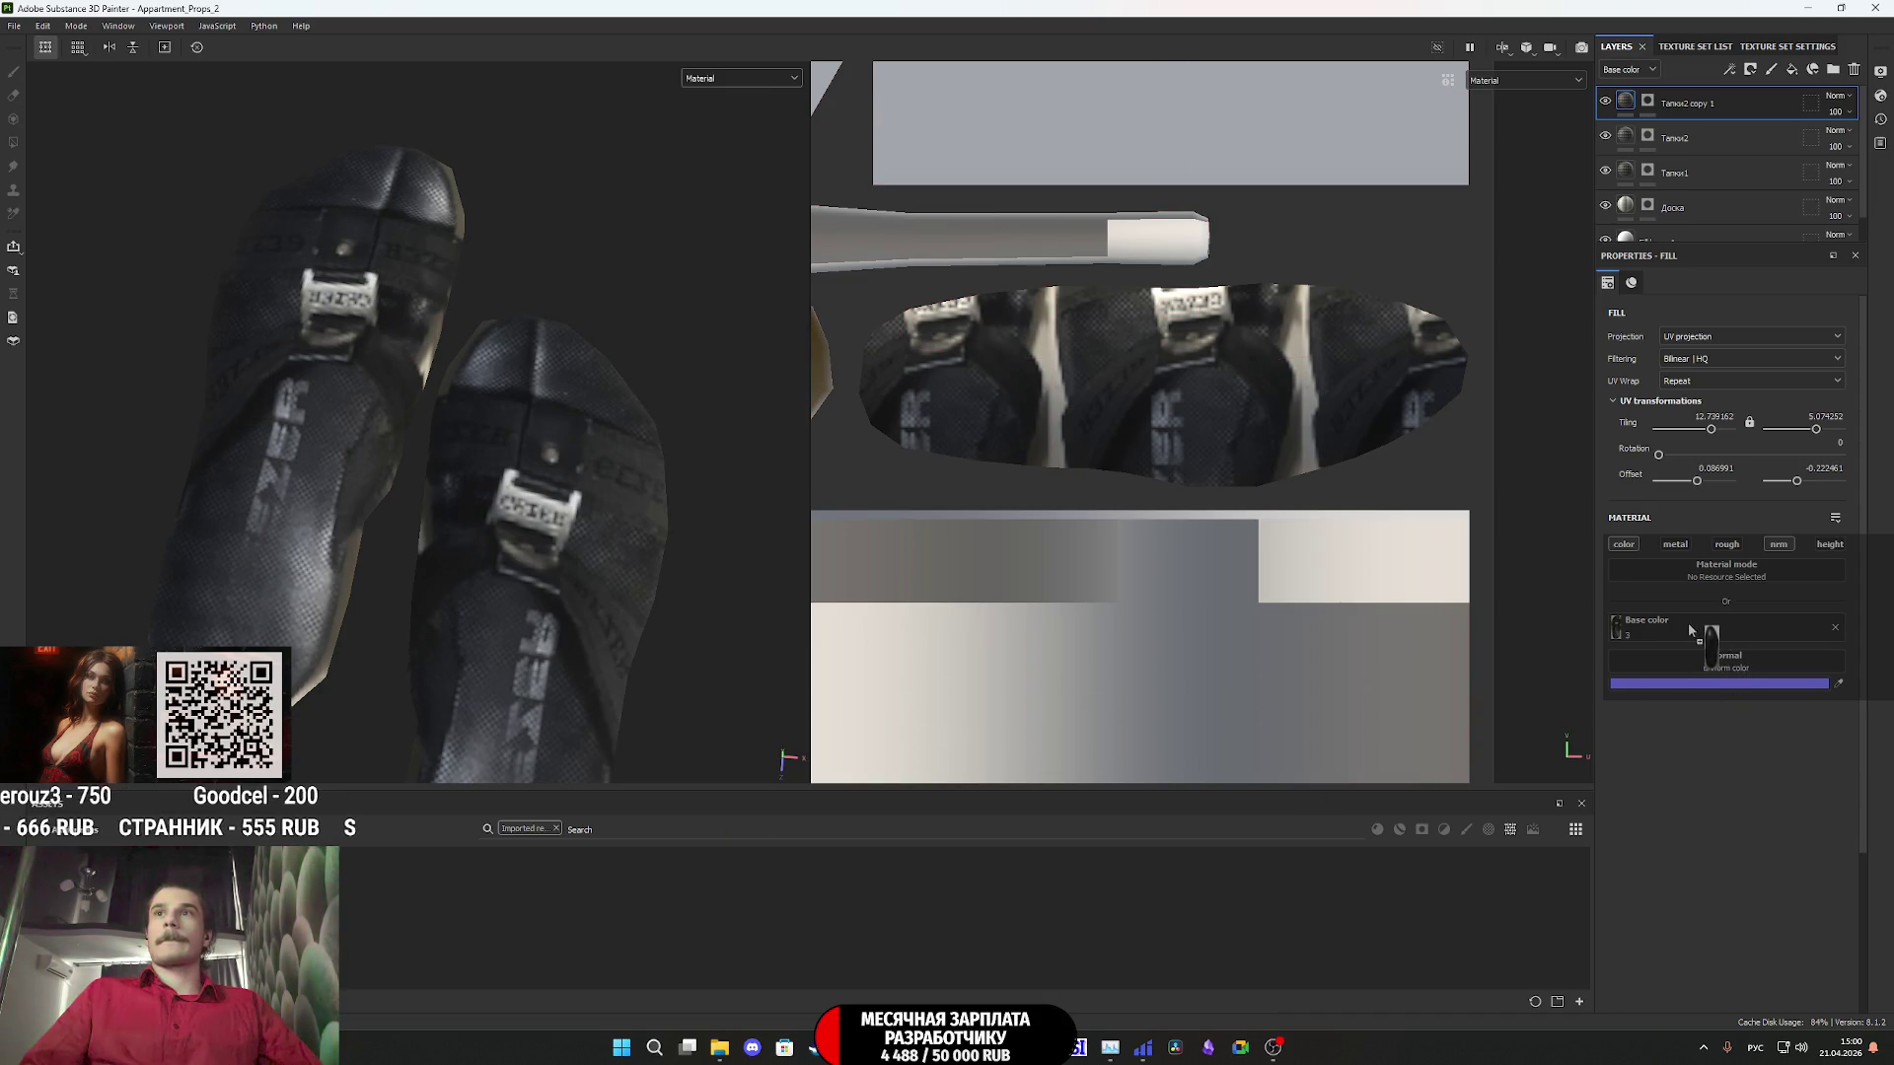
pyautogui.scroll(-10, 1122, 592)
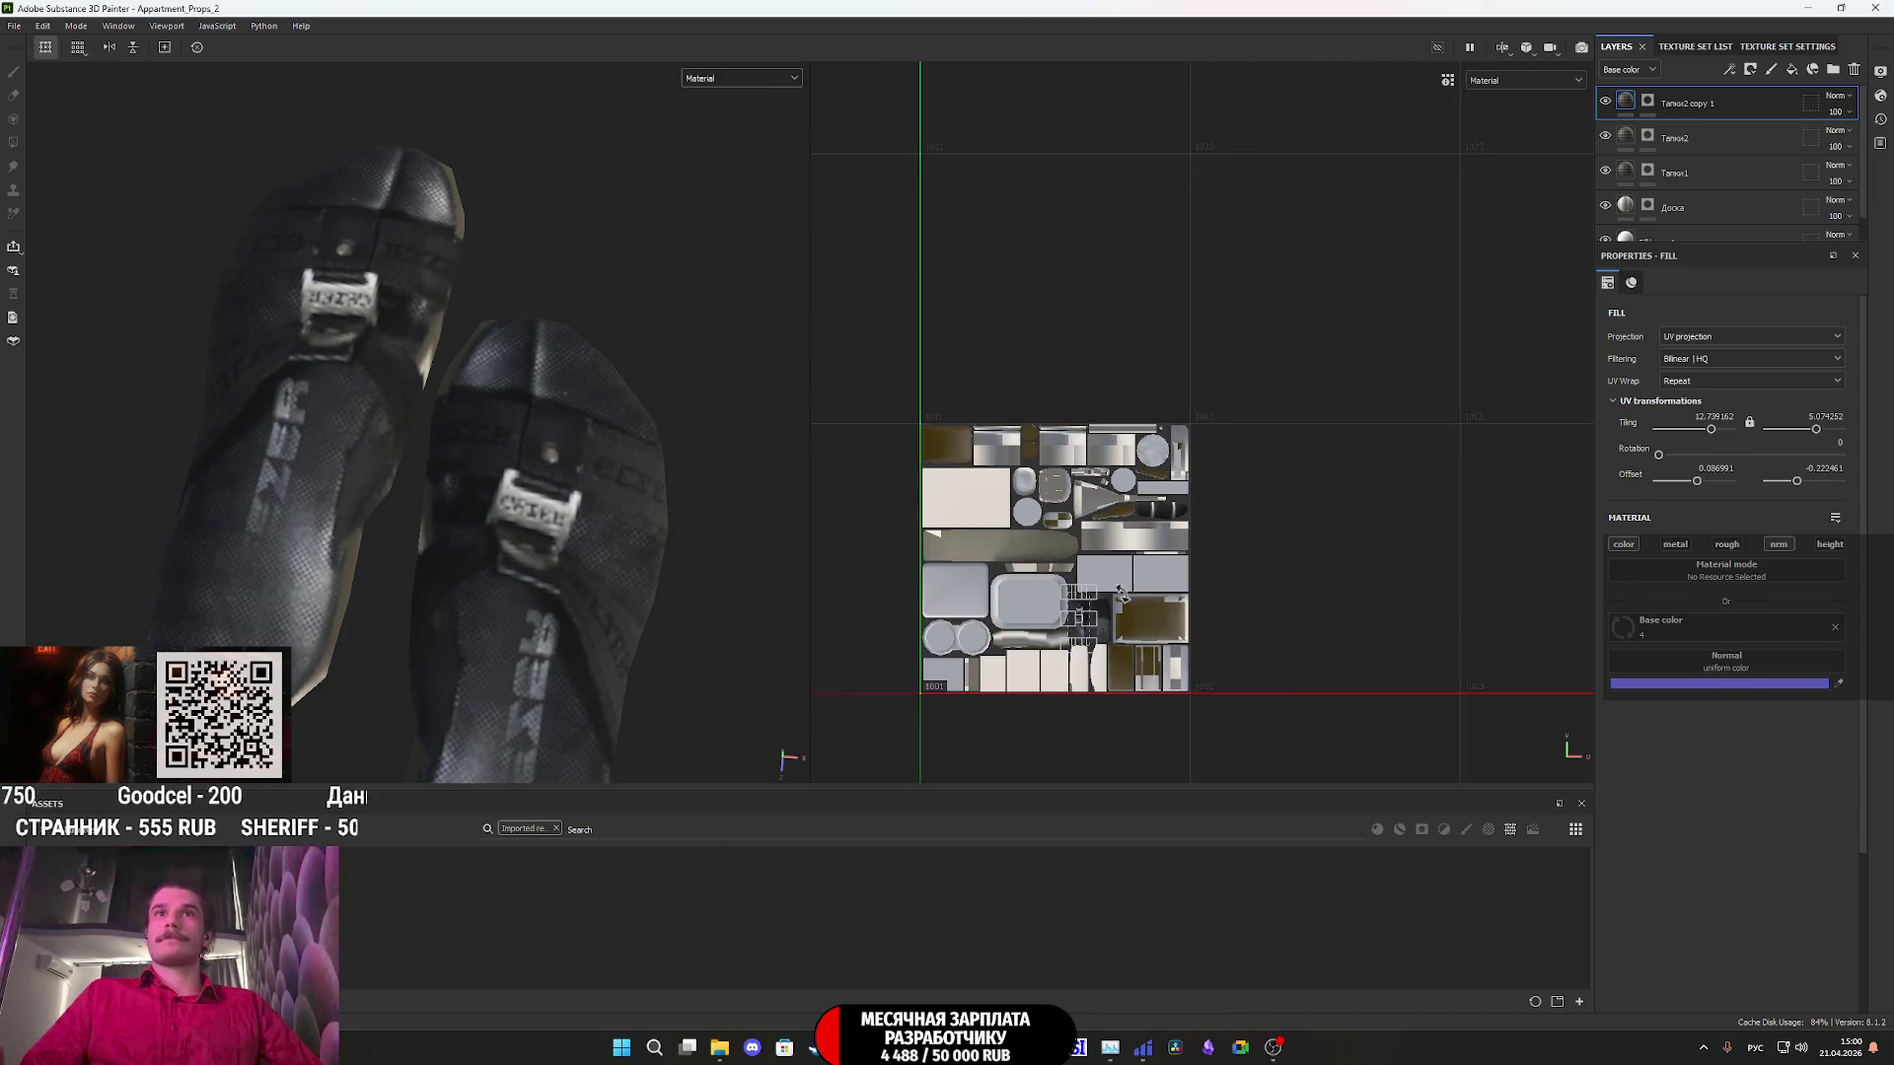
pyautogui.scroll(5, 1121, 592)
pyautogui.moveTo(1115, 395); pyautogui.dragTo(1139, 523)
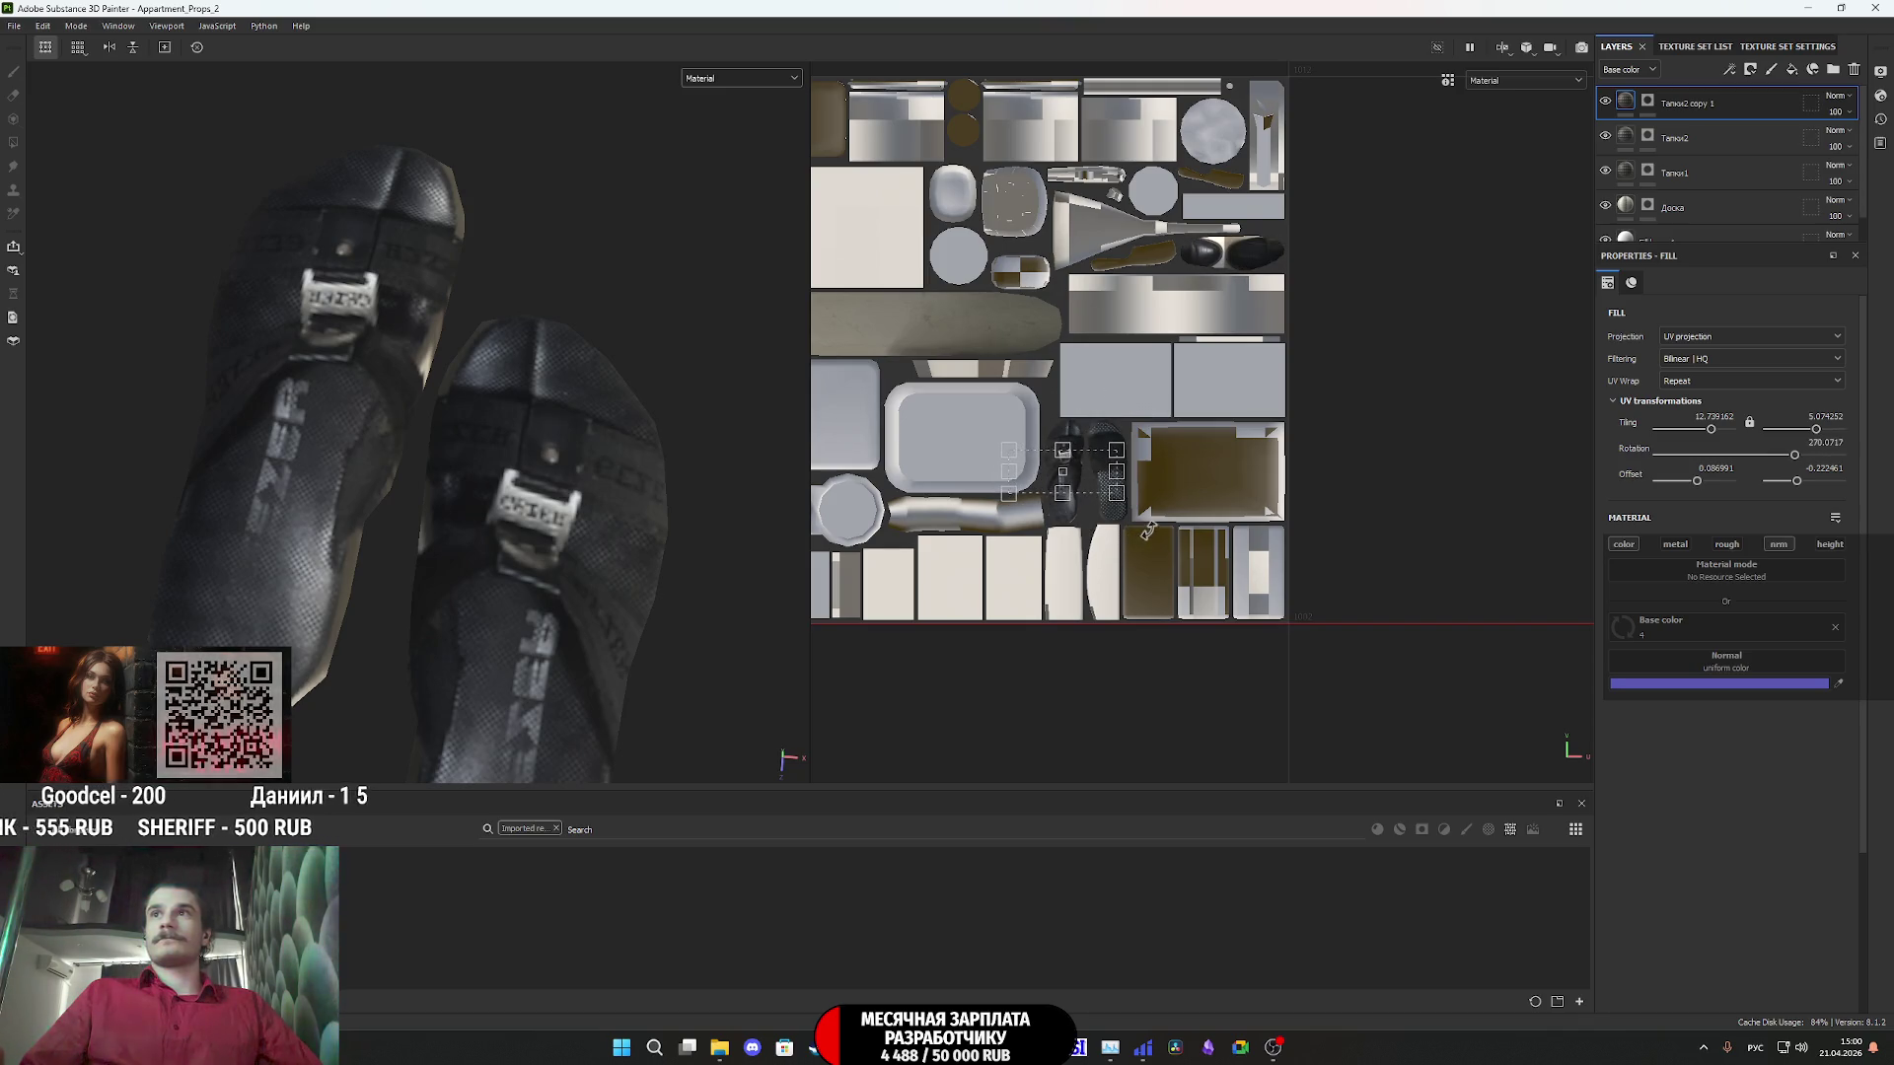
pyautogui.click(1820, 443)
pyautogui.write('27')
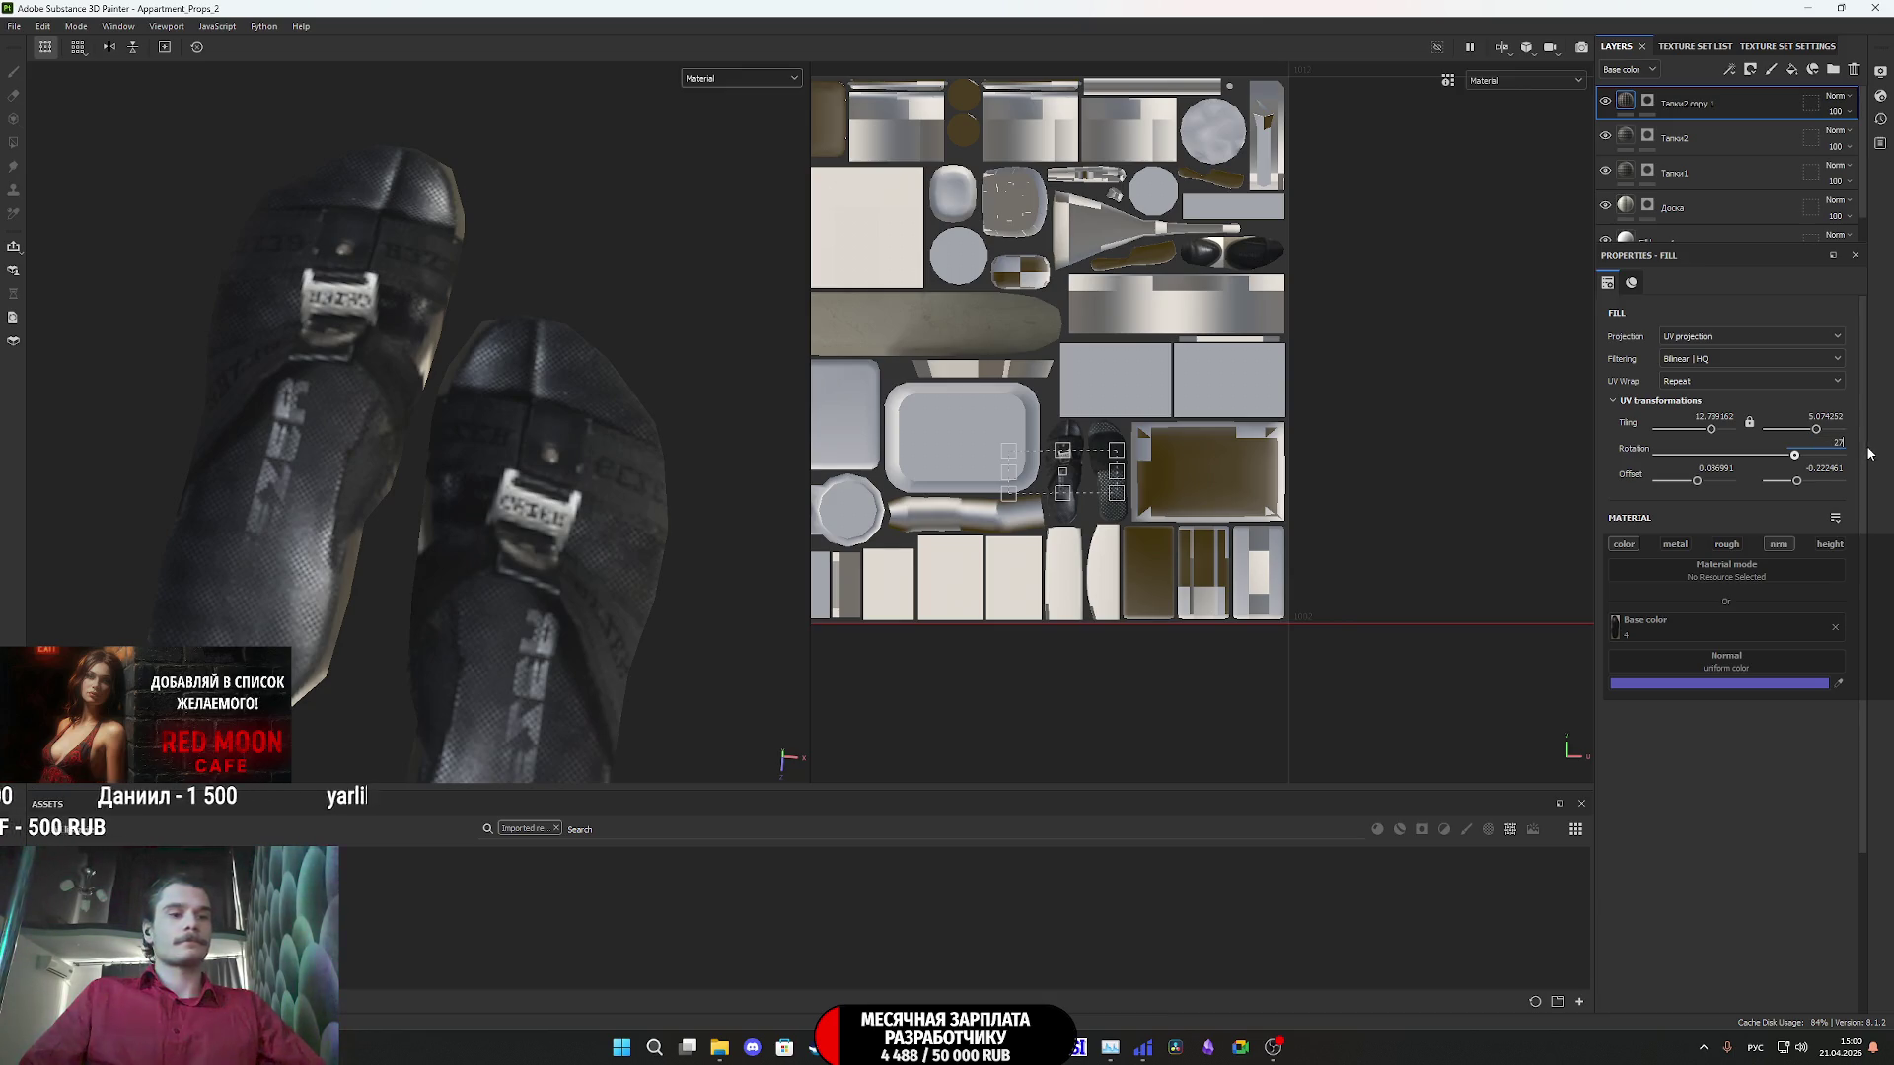
pyautogui.write('0')
# - Move, stretch and scale down the black leather shoe photo to fit the shell
pyautogui.moveTo(1087, 469); pyautogui.dragTo(1253, 262)
pyautogui.scroll(5, 1252, 262)
pyautogui.moveTo(1253, 264); pyautogui.dragTo(1351, 339, button='middle')
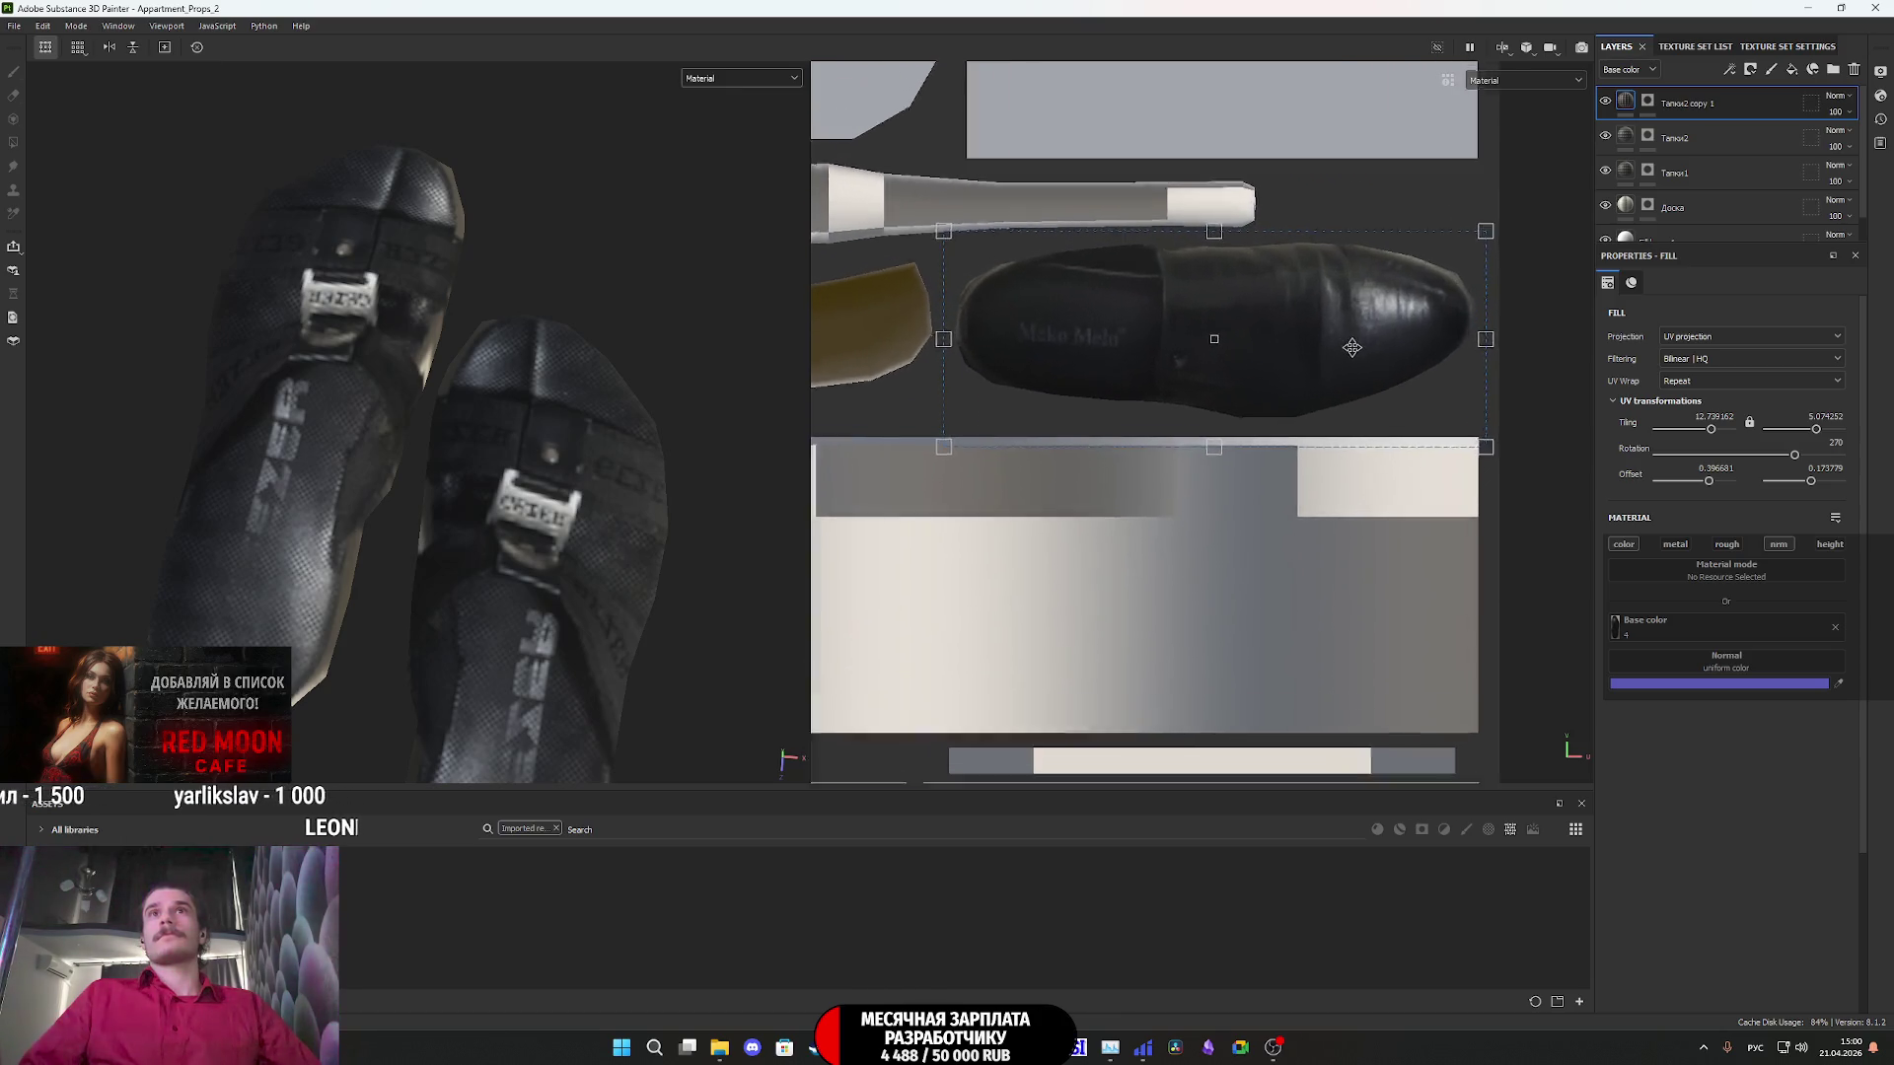
pyautogui.scroll(3, 1362, 355)
pyautogui.moveTo(1379, 383); pyautogui.dragTo(1369, 385)
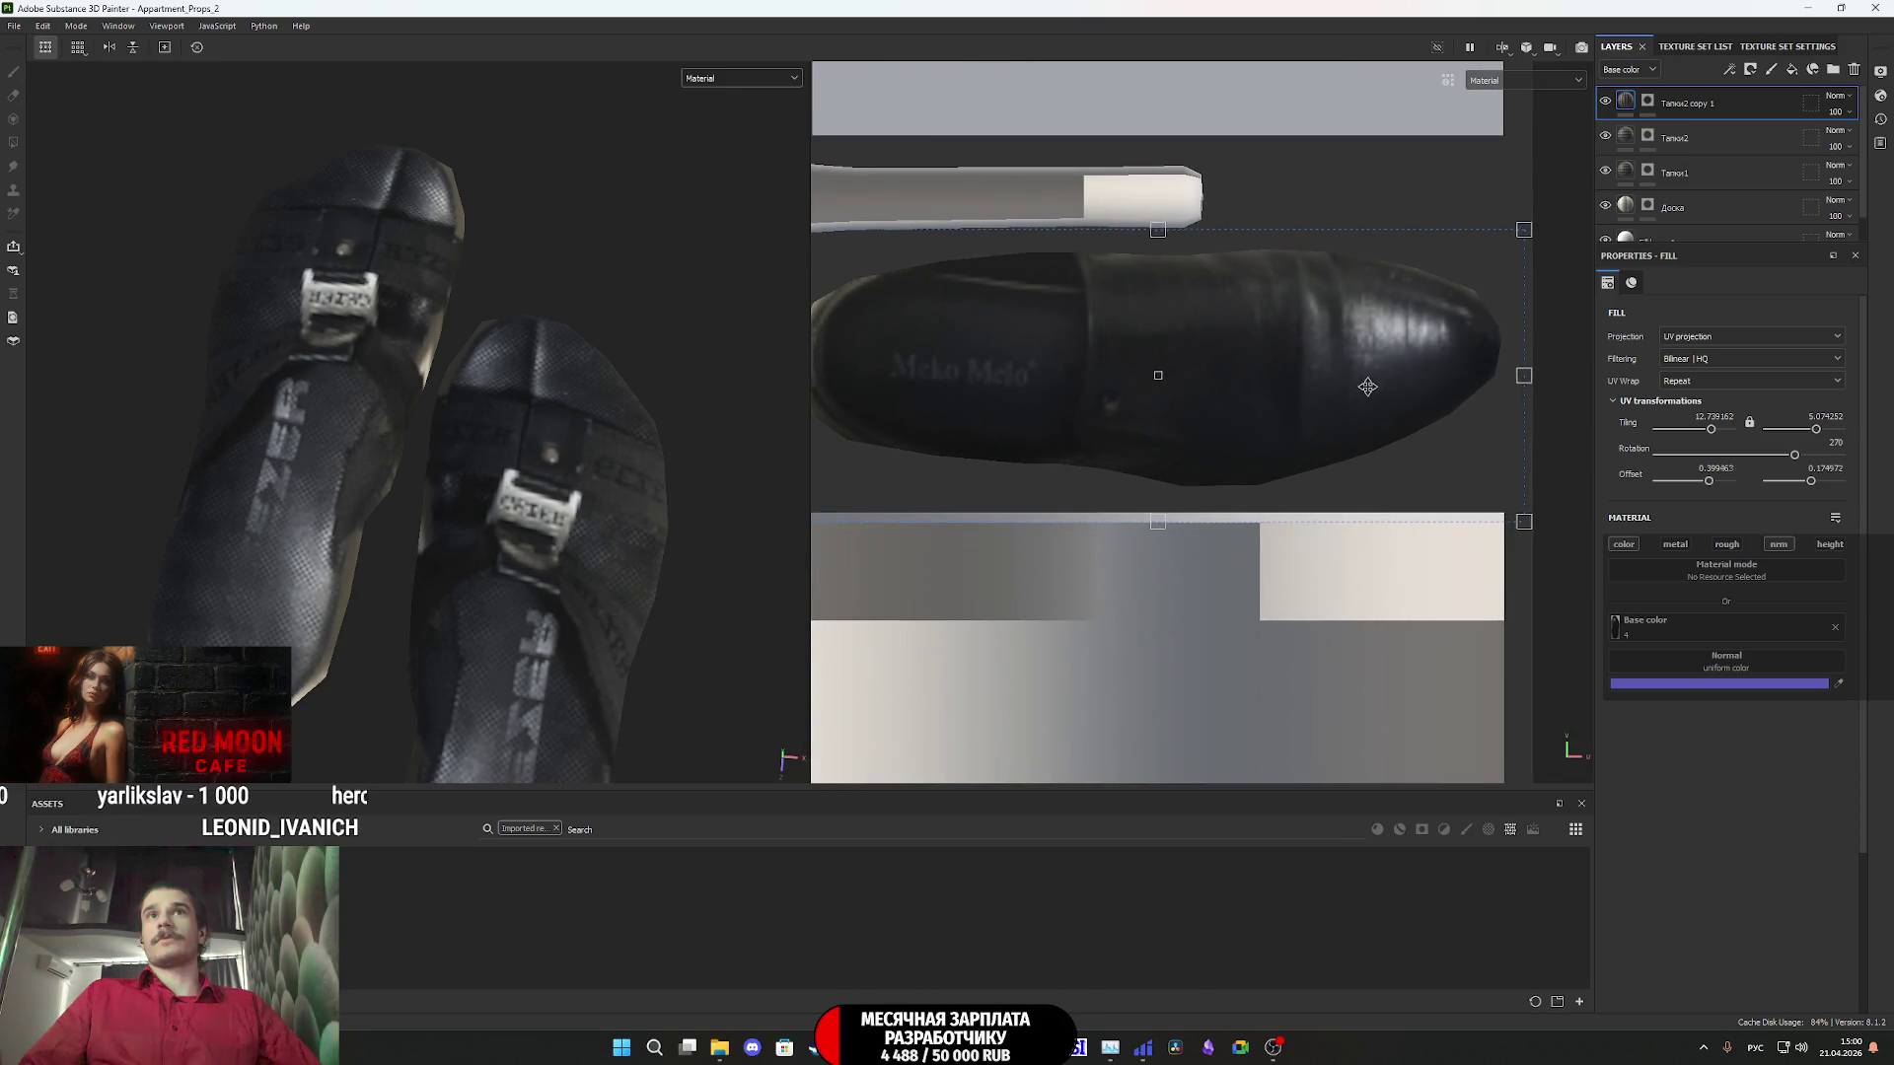
pyautogui.moveTo(1367, 387); pyautogui.dragTo(1578, 430, button='middle')
pyautogui.moveTo(1044, 430); pyautogui.dragTo(1033, 436)
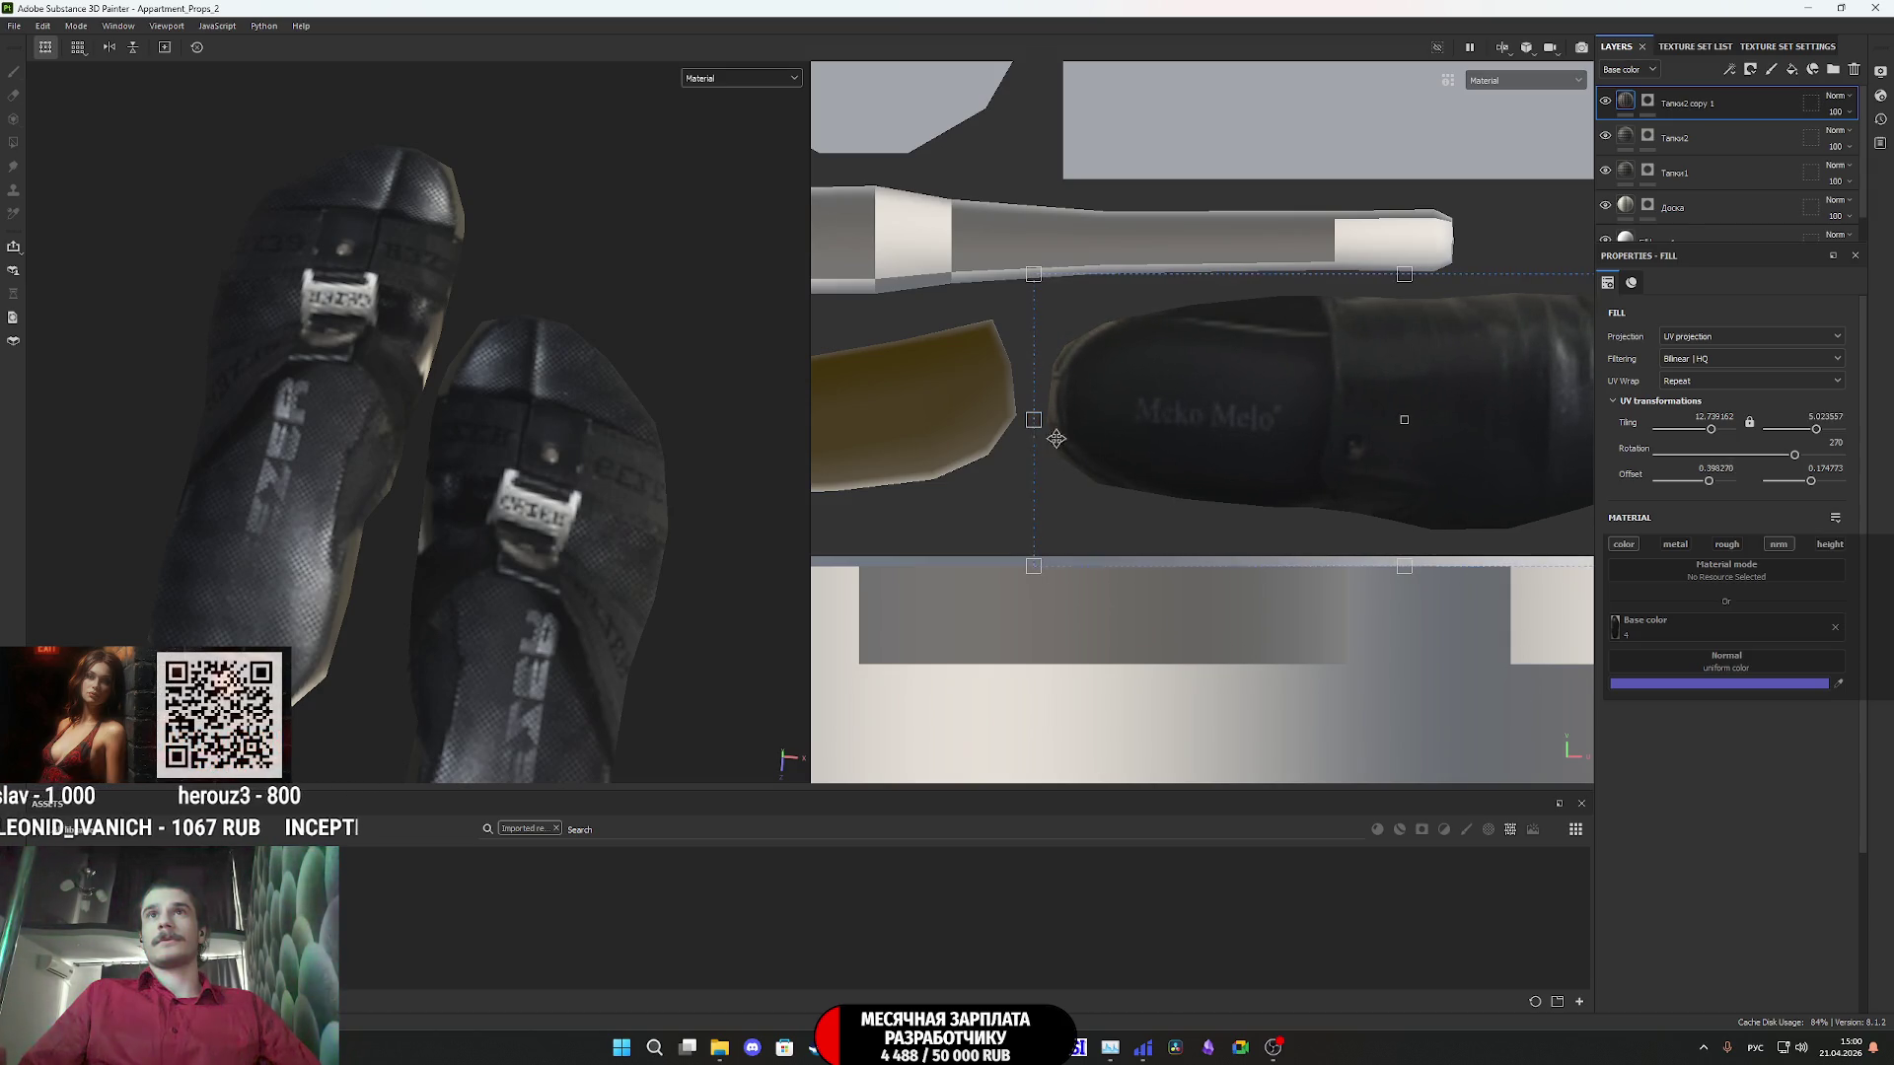
pyautogui.moveTo(1055, 438); pyautogui.dragTo(900, 410, button='middle')
pyautogui.moveTo(1245, 533); pyautogui.dragTo(1237, 515)
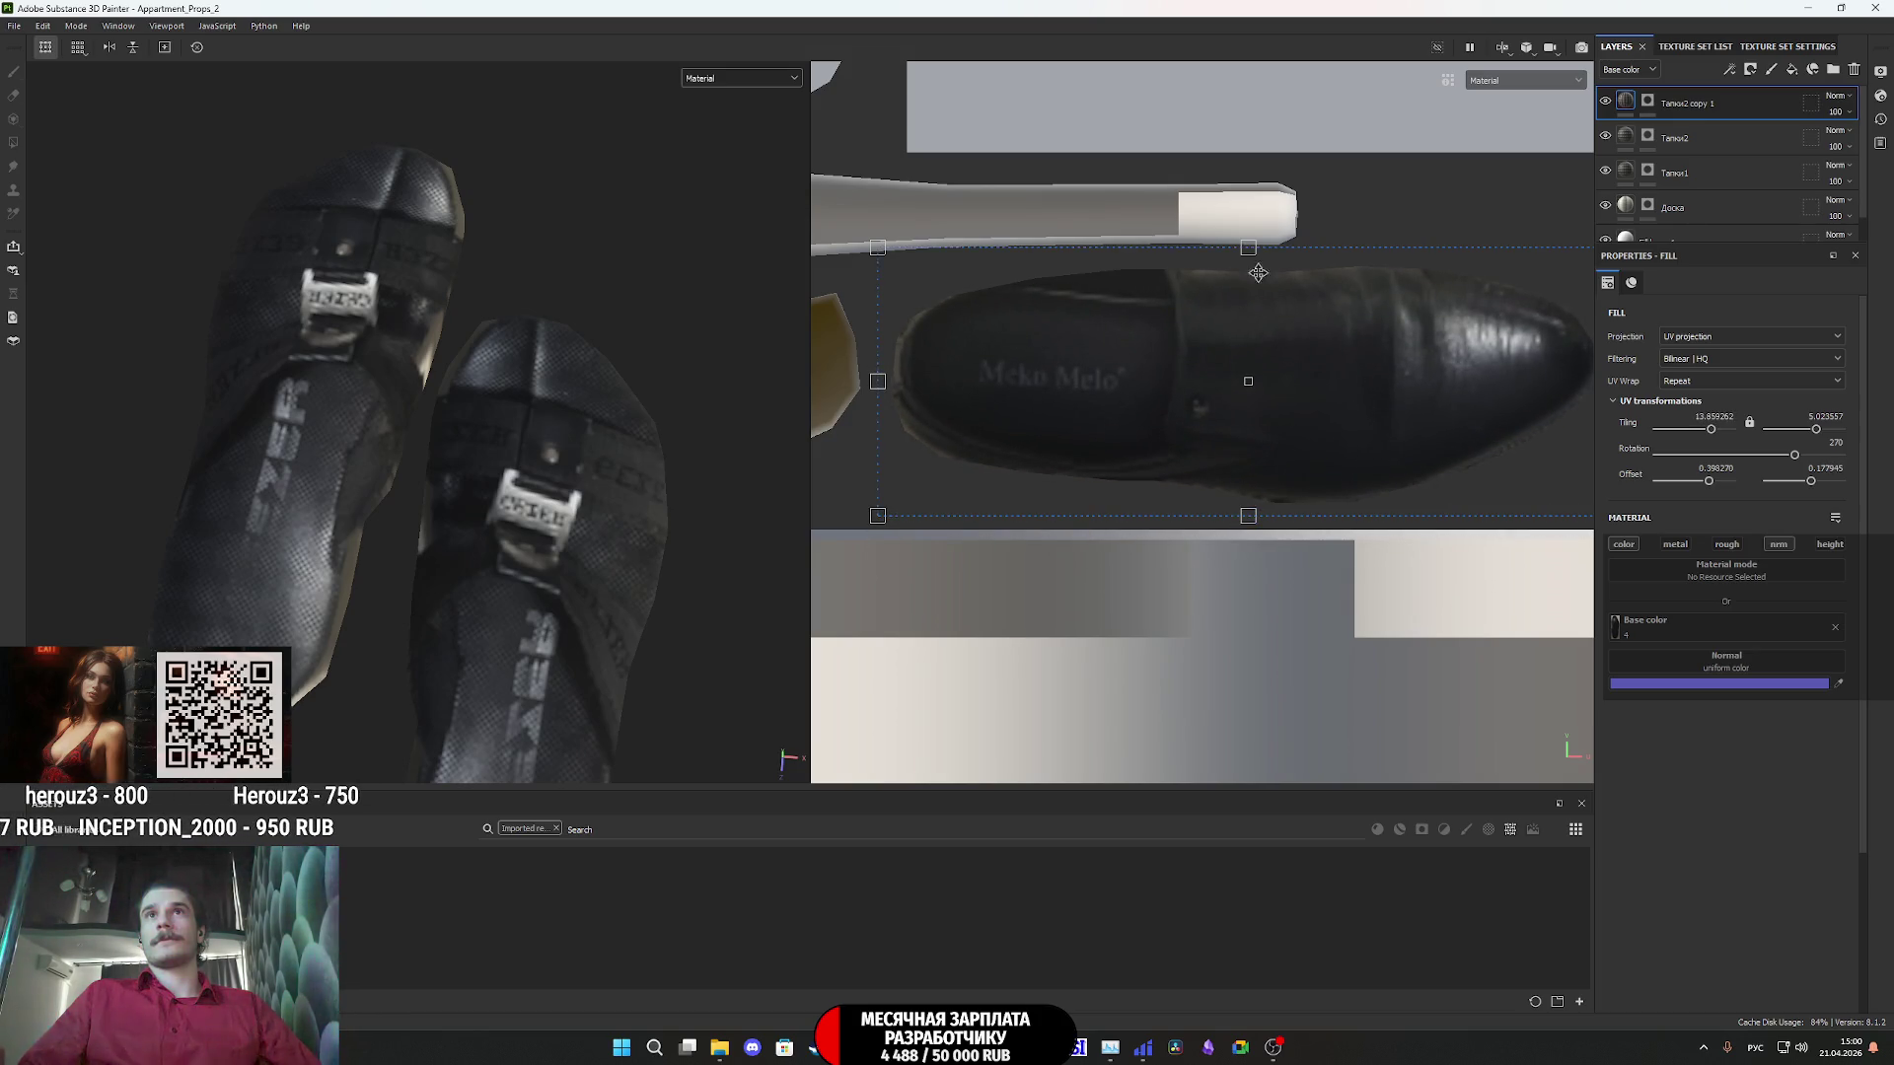
pyautogui.moveTo(1248, 247); pyautogui.dragTo(1251, 258)
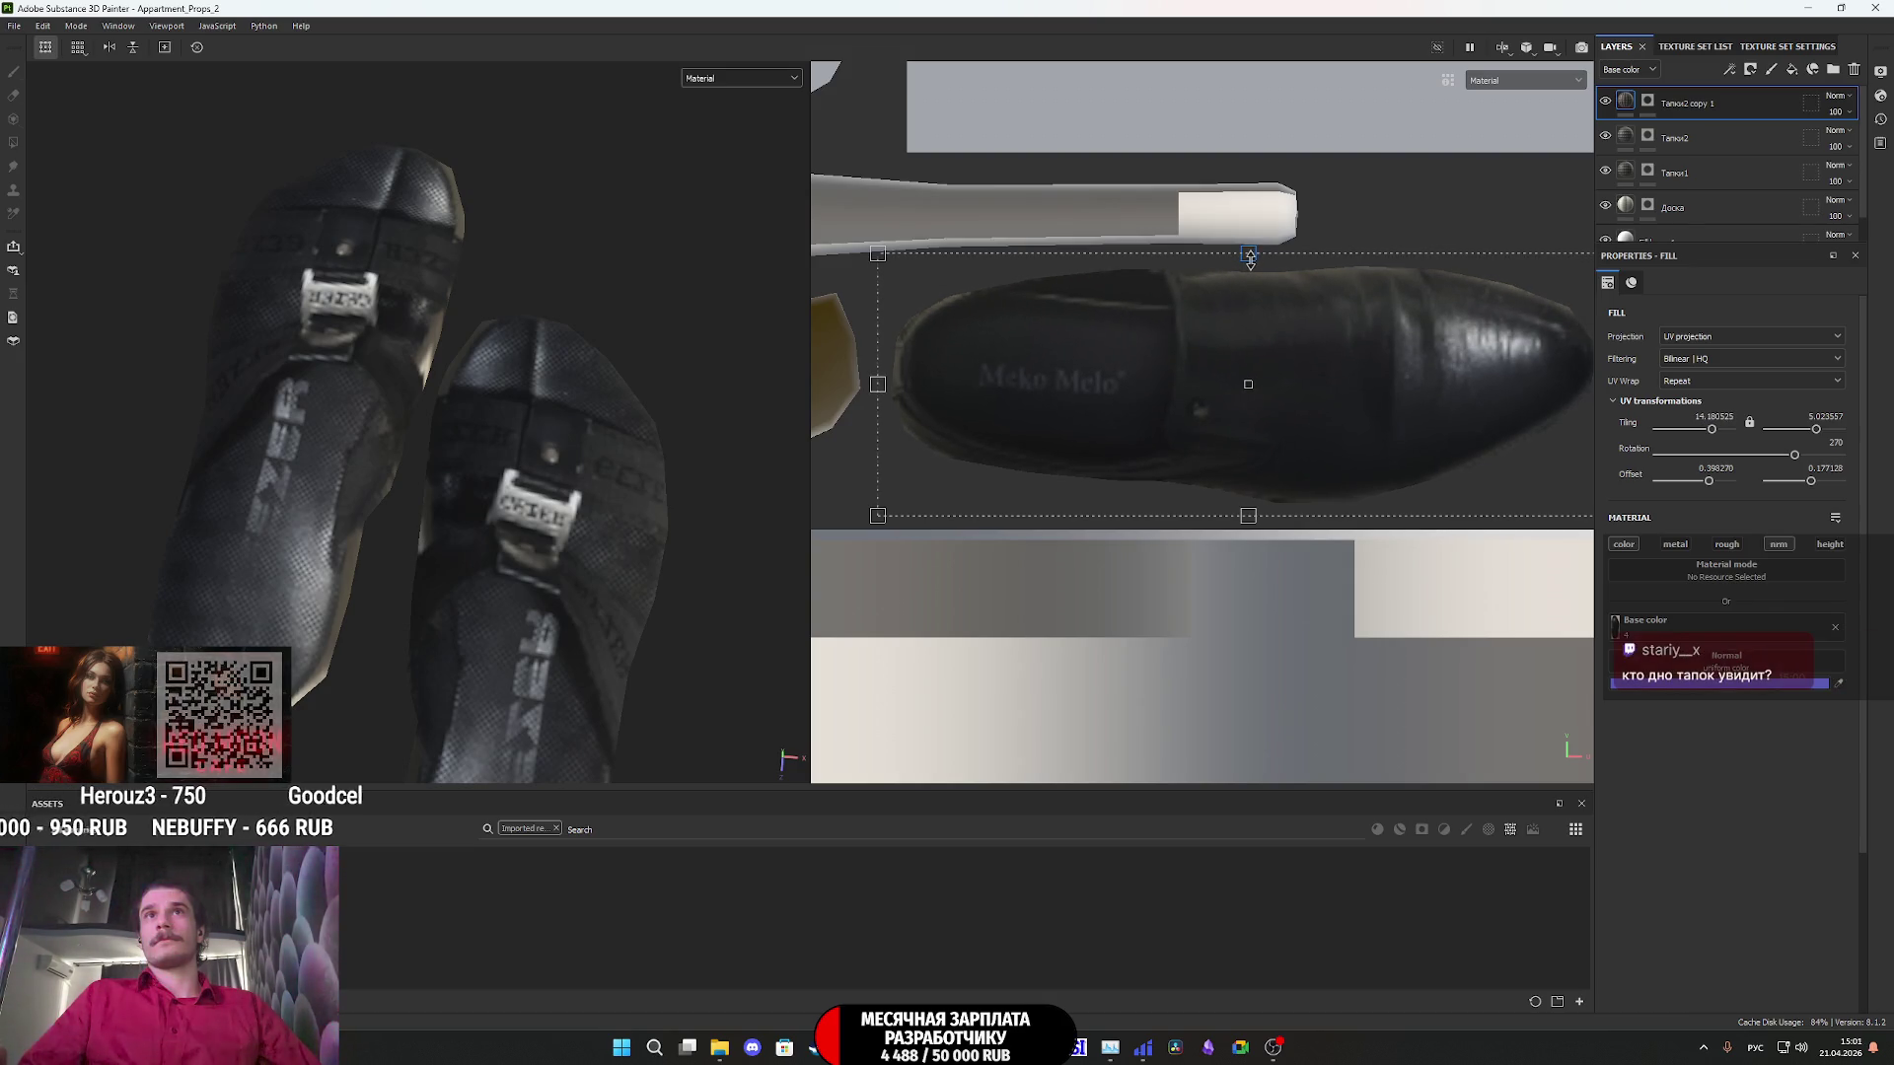
pyautogui.scroll(-5, 641, 510)
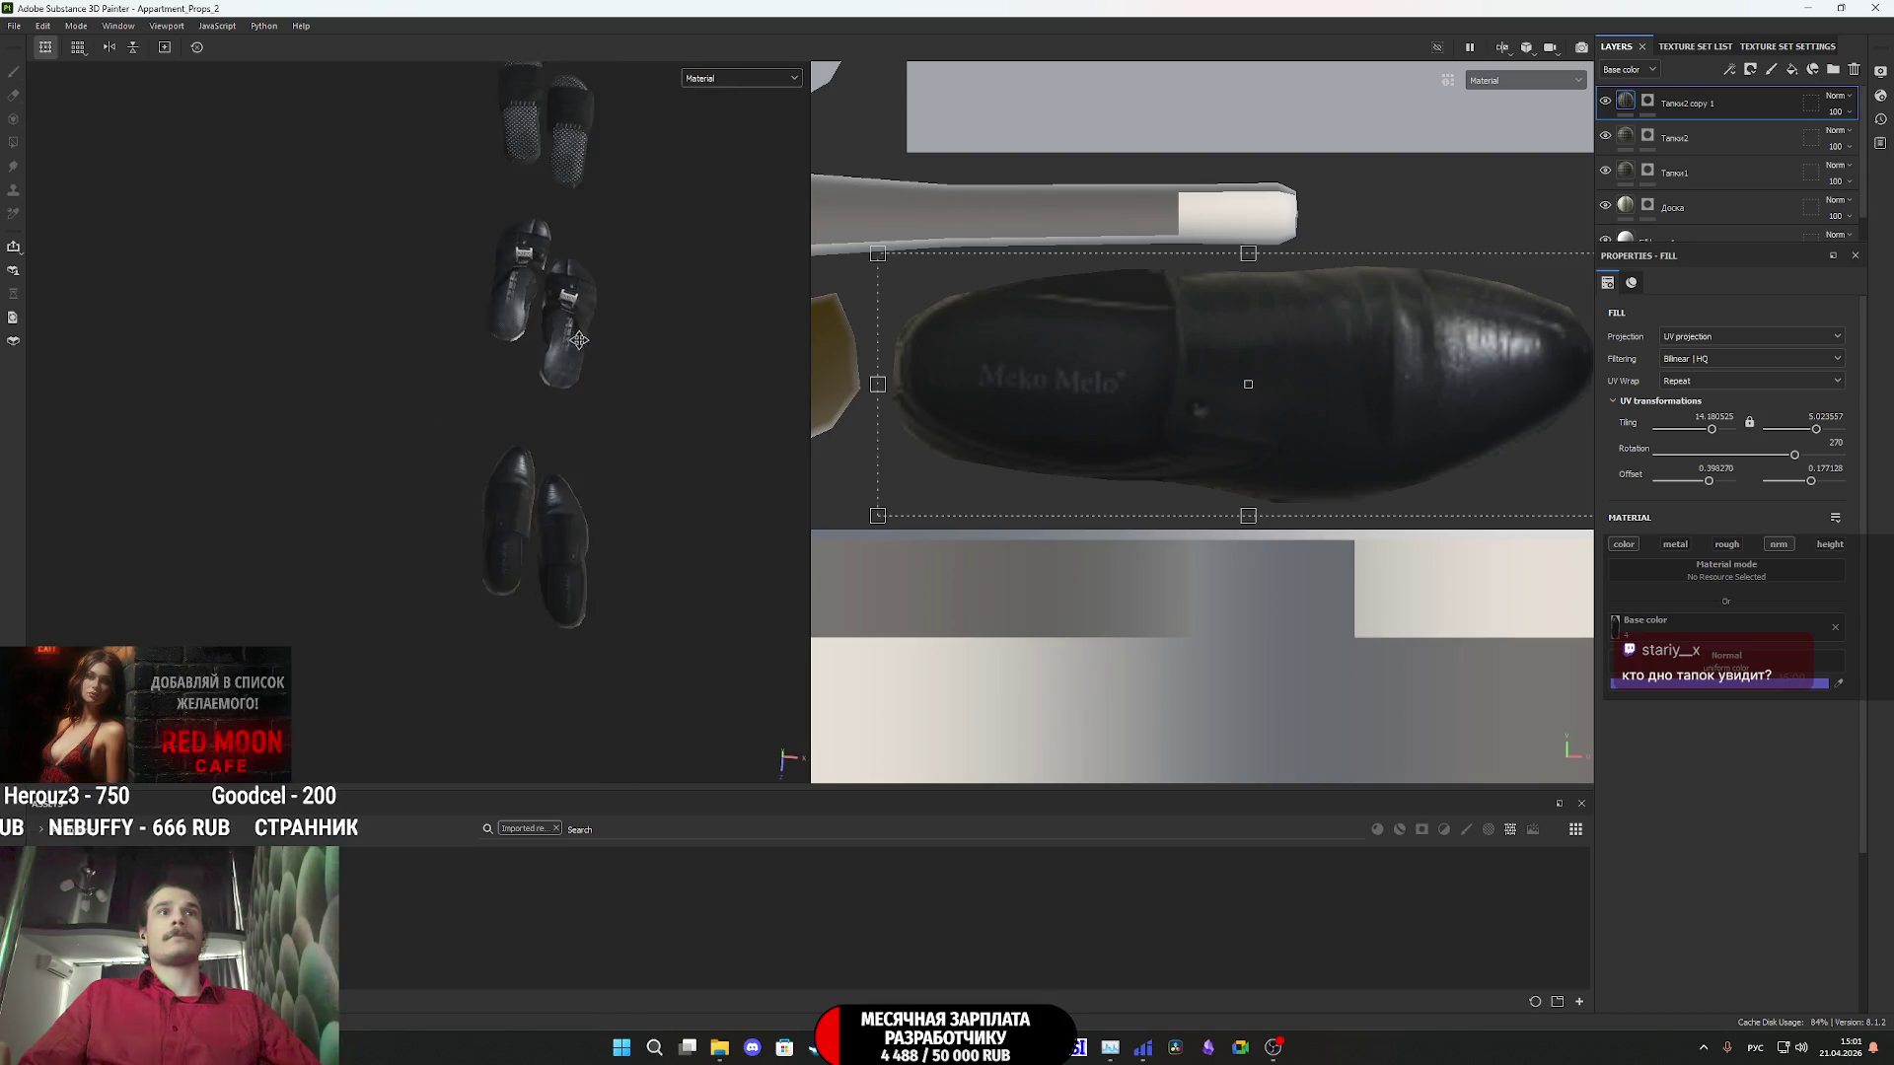
# - Fine-tune the loafer photo's tiling to about 13.75 × 9.11 and orbit to review both shoes
pyautogui.moveTo(592, 523)
pyautogui.keyDown('alt'); pyautogui.mouseDown()
pyautogui.moveTo(509, 540)
pyautogui.moveTo(602, 563)
pyautogui.moveTo(539, 559)
pyautogui.moveTo(564, 569)
pyautogui.mouseUp(); pyautogui.keyUp('alt')
pyautogui.scroll(4, 540, 559)
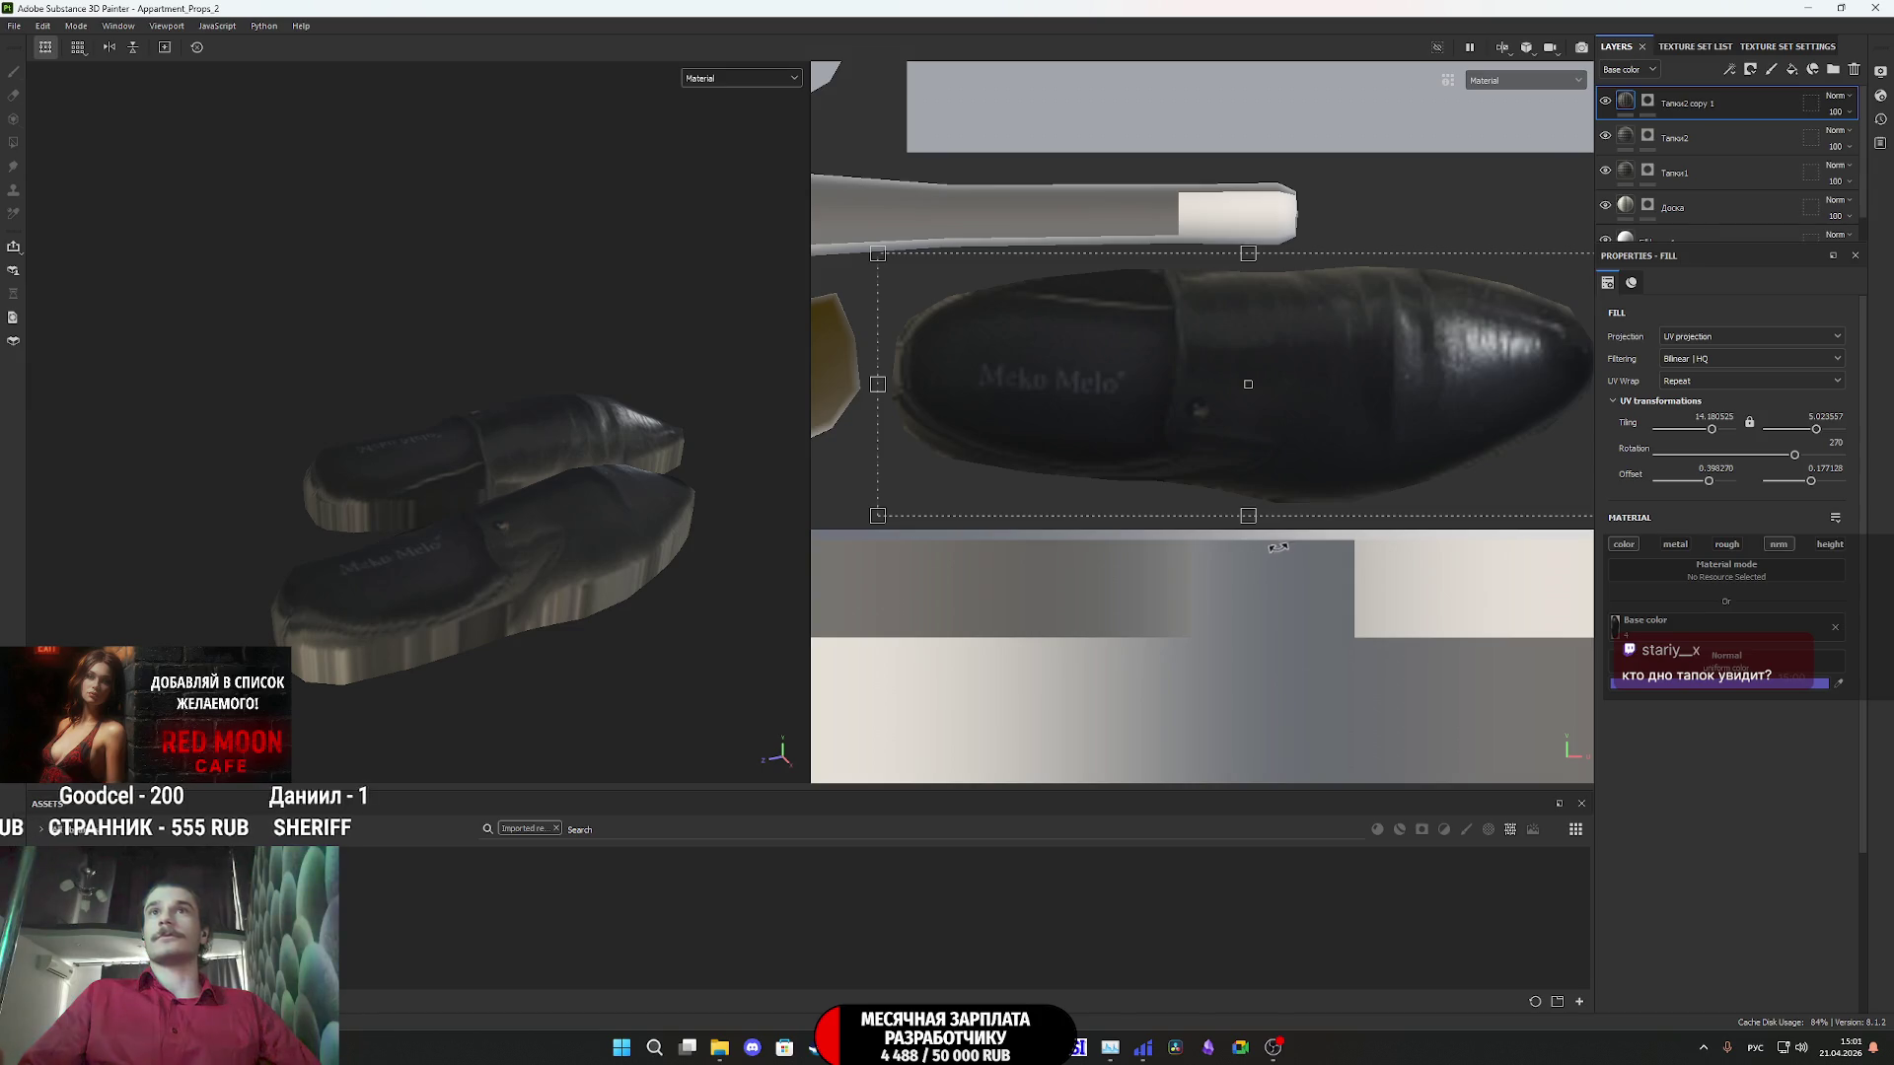
pyautogui.moveTo(1249, 255); pyautogui.dragTo(1247, 248)
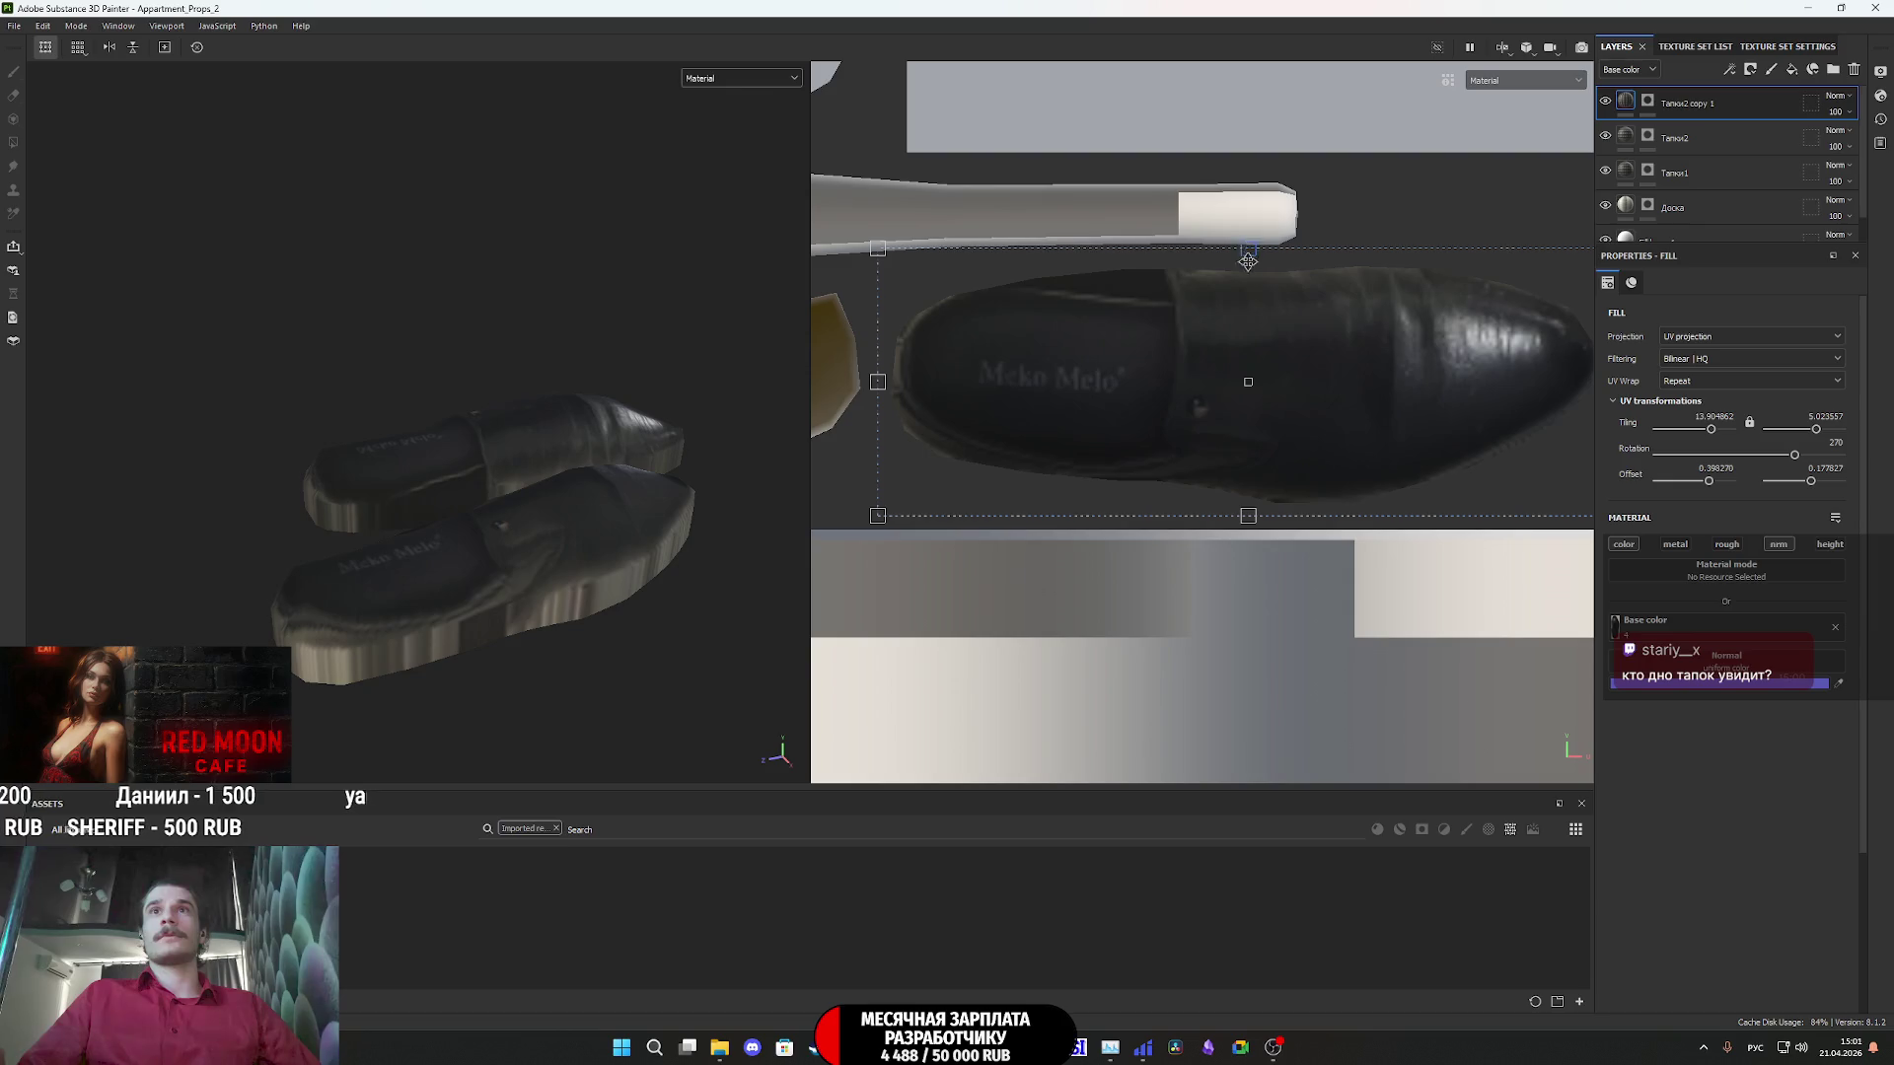
pyautogui.moveTo(1248, 511); pyautogui.dragTo(1242, 517)
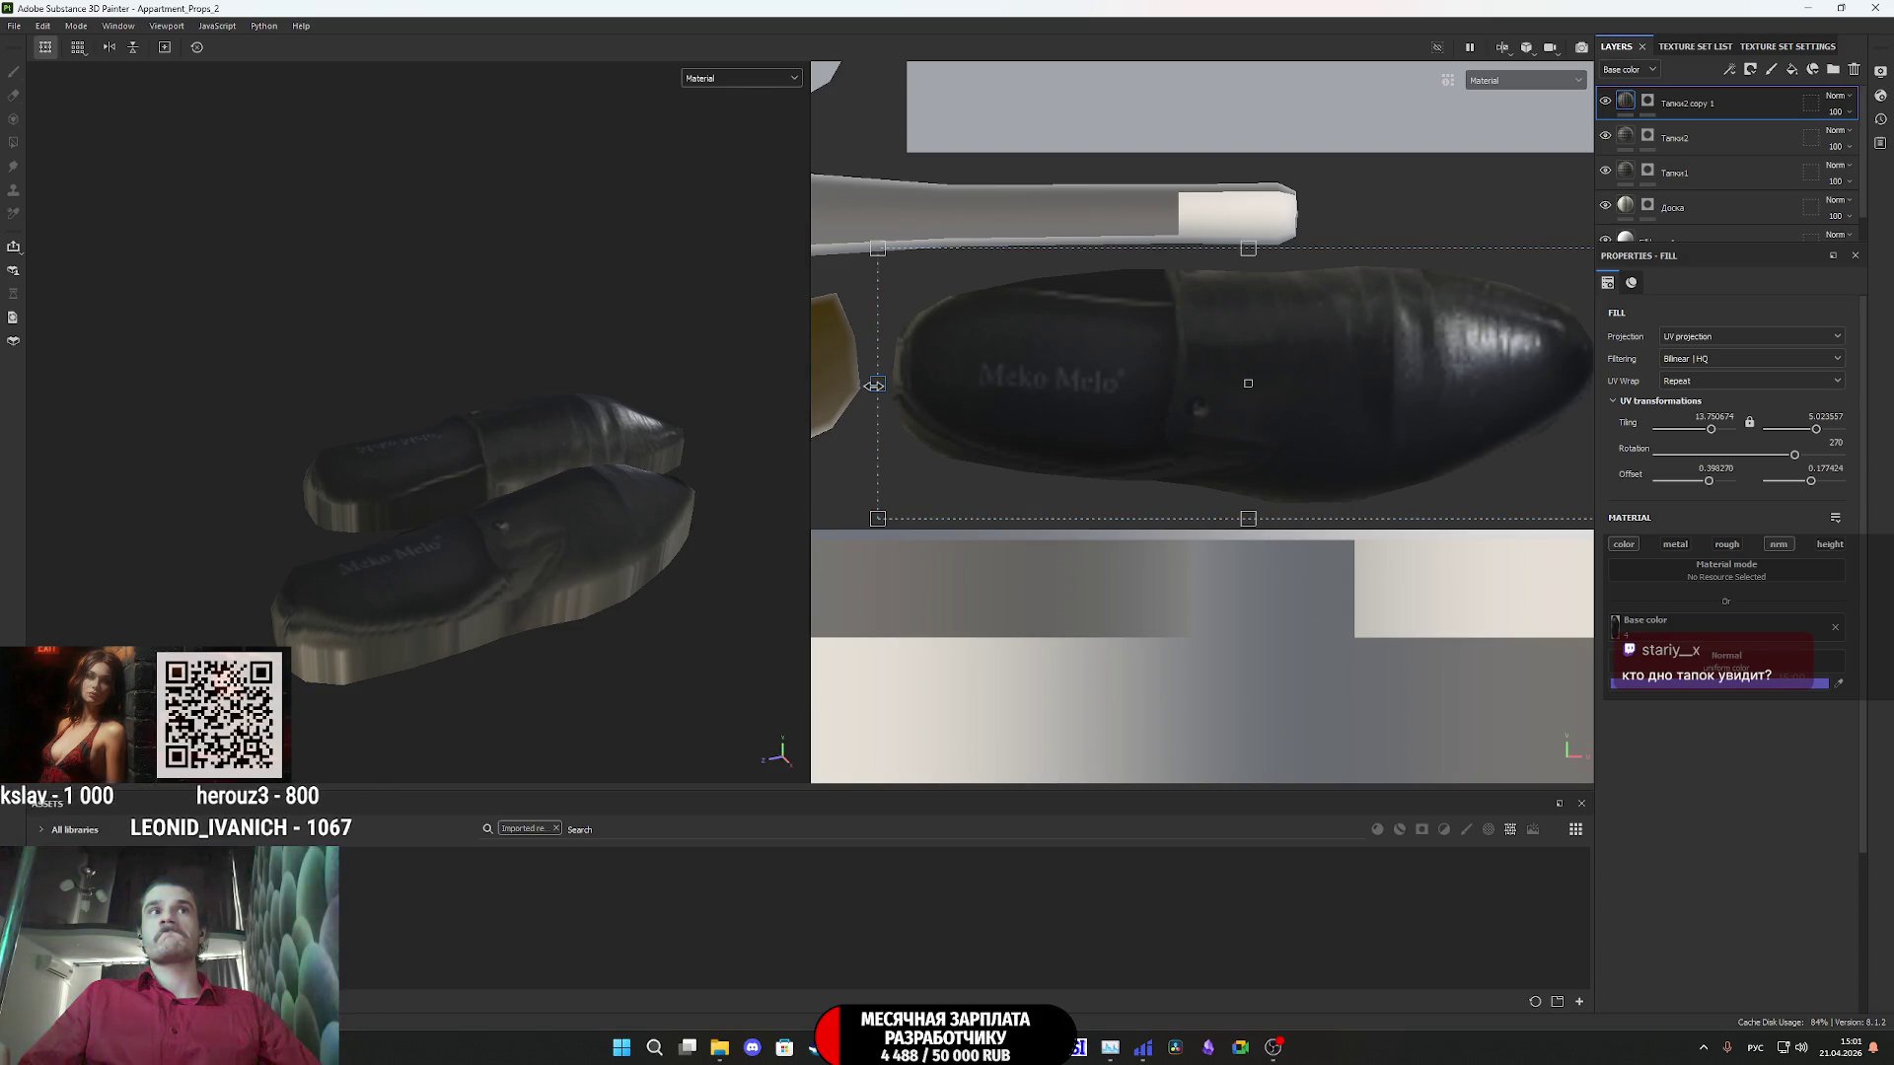
pyautogui.moveTo(874, 386); pyautogui.dragTo(872, 386)
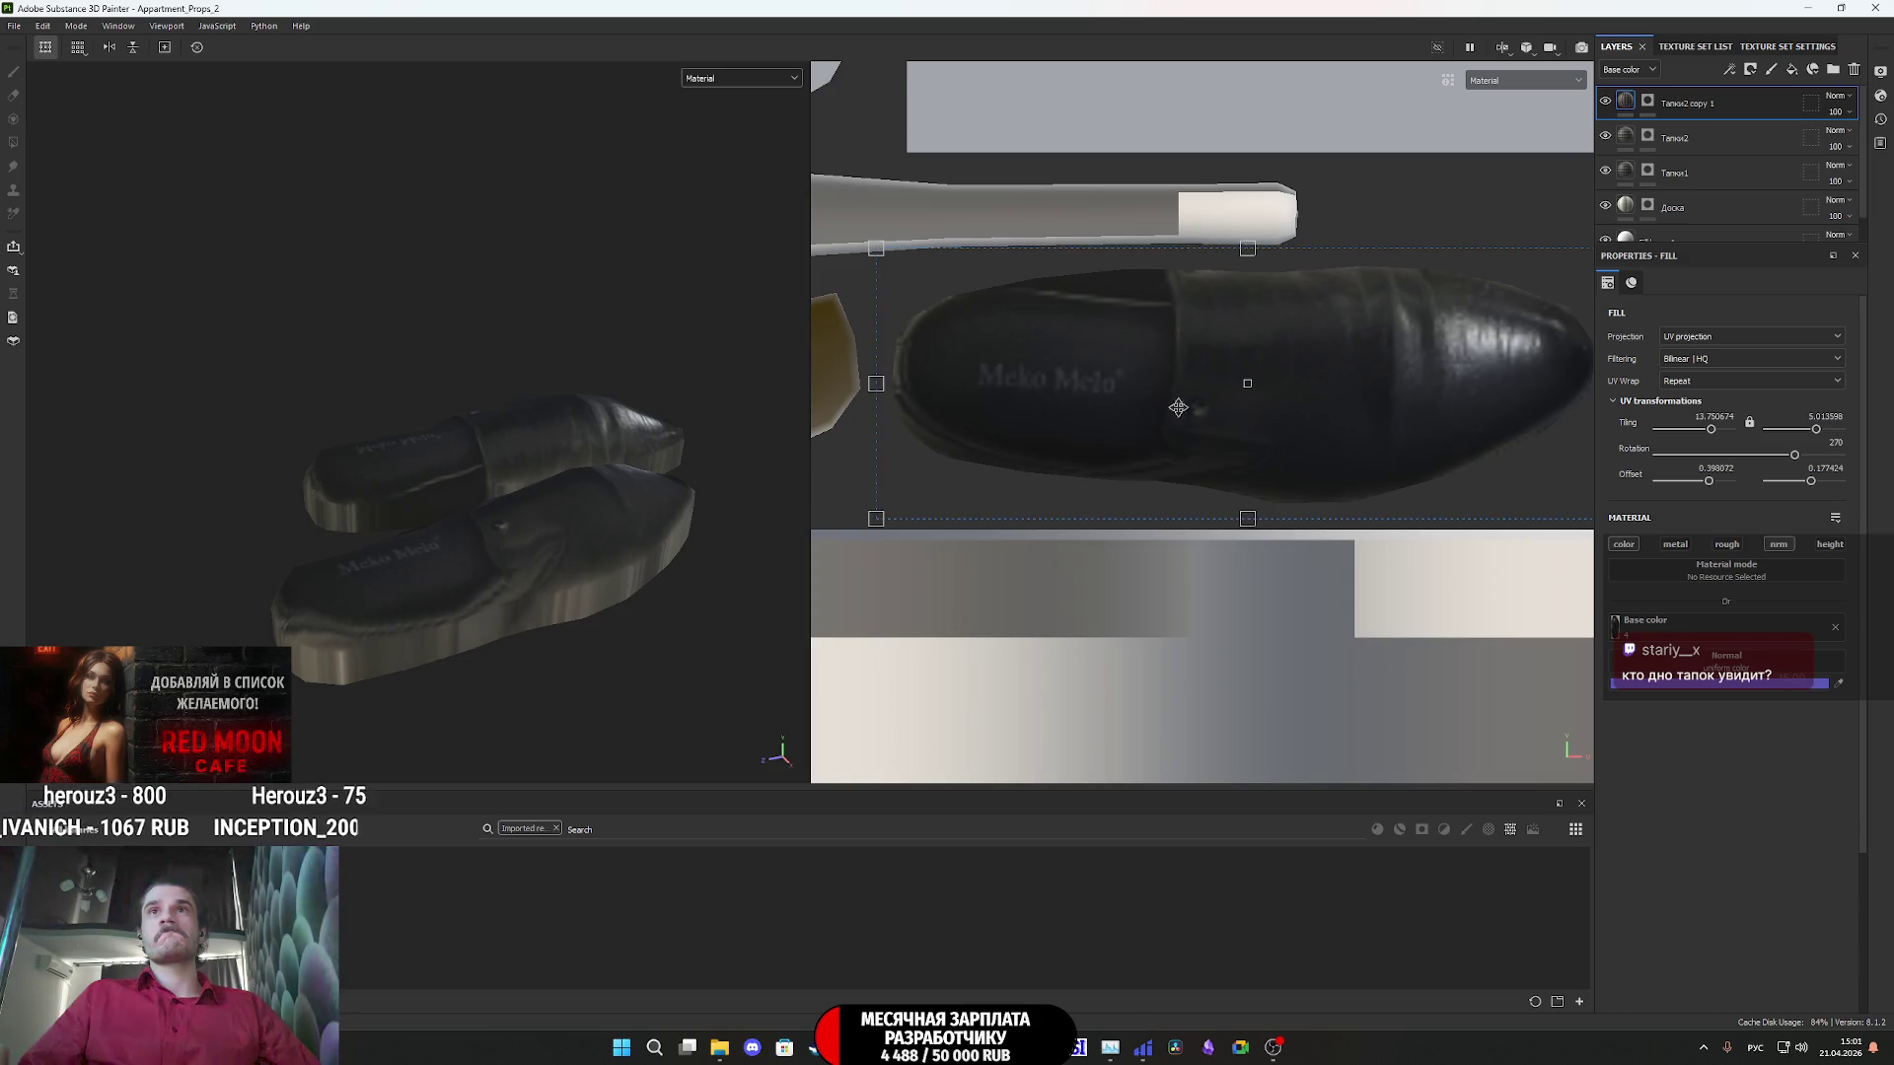
pyautogui.moveTo(579, 530)
pyautogui.keyDown('alt'); pyautogui.mouseDown()
pyautogui.moveTo(533, 444)
pyautogui.moveTo(612, 493)
pyautogui.mouseUp(); pyautogui.keyUp('alt')
pyautogui.moveTo(750, 592)
pyautogui.keyDown('alt'); pyautogui.mouseDown()
pyautogui.moveTo(711, 634)
pyautogui.moveTo(542, 535)
pyautogui.moveTo(846, 422)
pyautogui.moveTo(359, 795)
pyautogui.moveTo(411, 338)
pyautogui.moveTo(309, 334)
pyautogui.moveTo(241, 423)
pyautogui.moveTo(368, 411)
pyautogui.moveTo(754, 185)
pyautogui.mouseUp(); pyautogui.keyUp('alt')
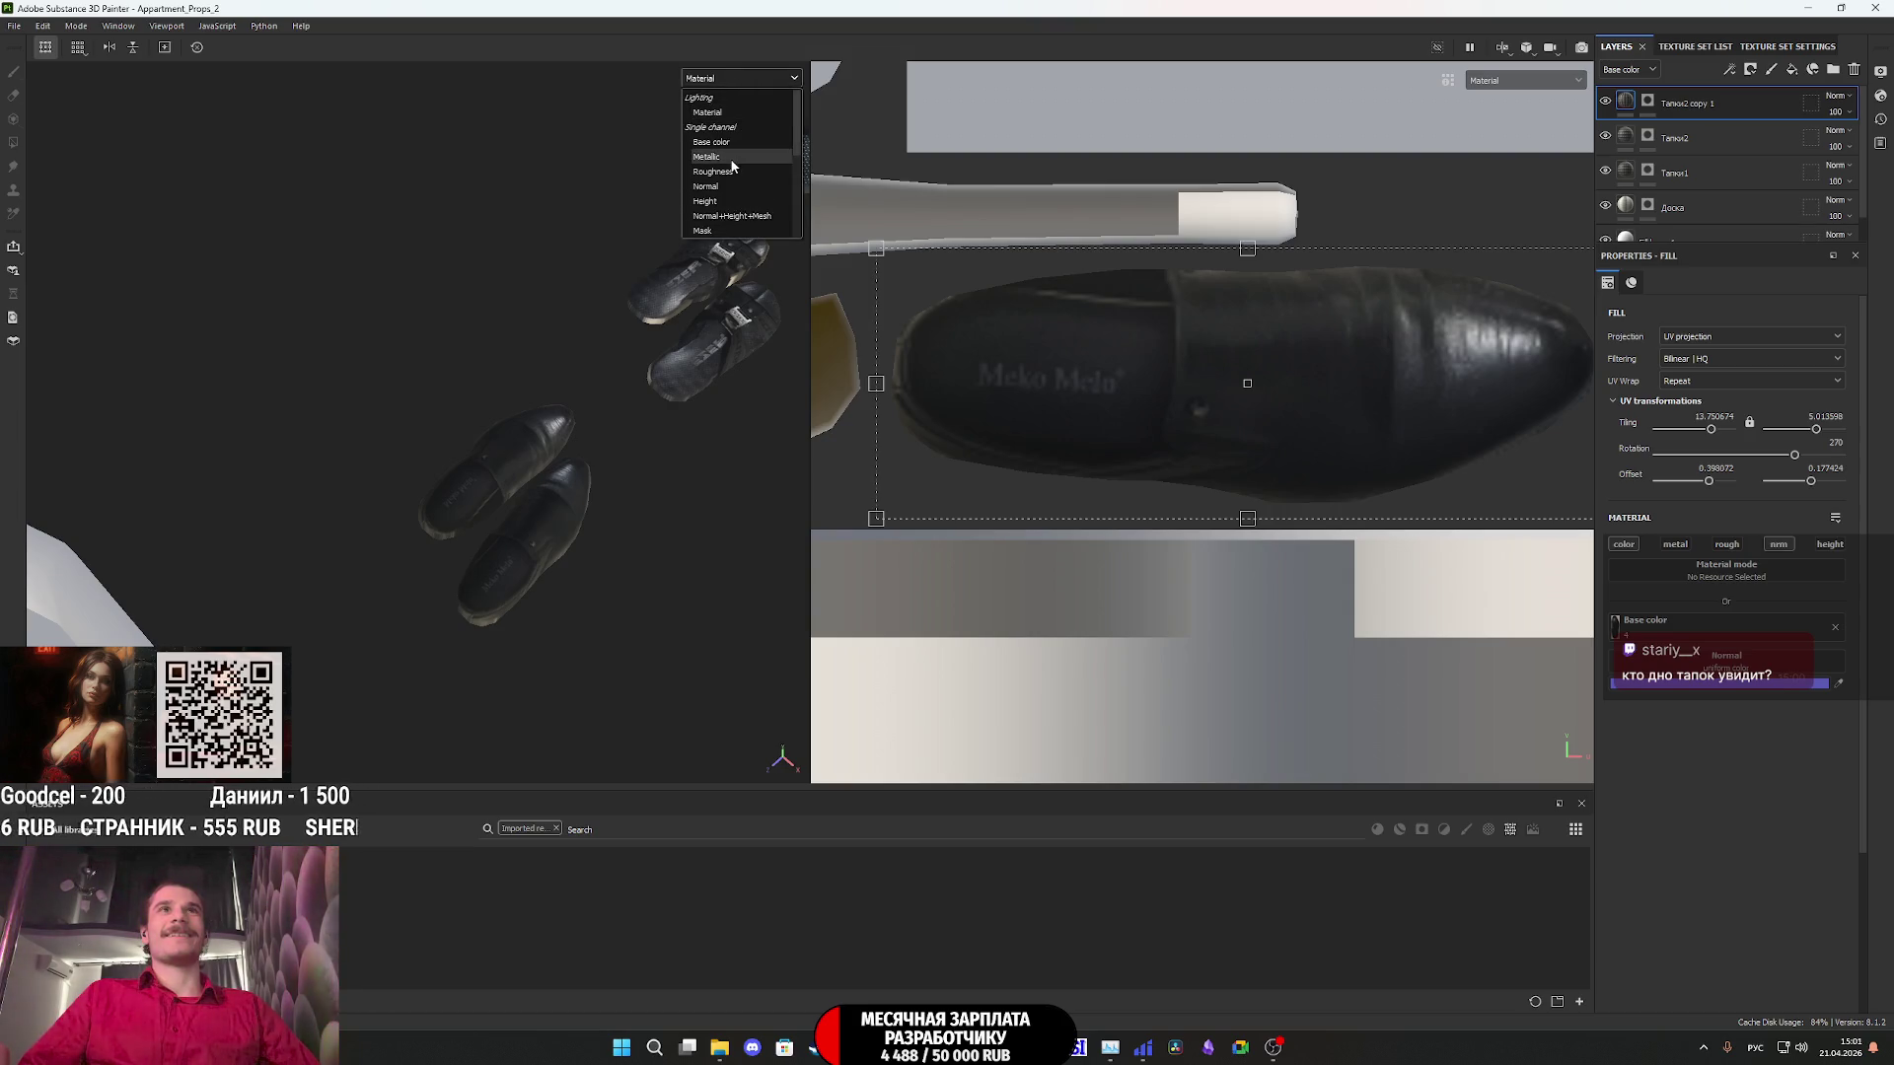
# - Switch the viewport to the Base color channel and inspect the leather shoes from above
pyautogui.click(728, 154)
pyautogui.scroll(3, 541, 484)
pyautogui.moveTo(540, 511)
pyautogui.keyDown('alt'); pyautogui.mouseDown()
pyautogui.moveTo(651, 550)
pyautogui.moveTo(525, 611)
pyautogui.moveTo(541, 537)
pyautogui.mouseUp(); pyautogui.keyUp('alt')
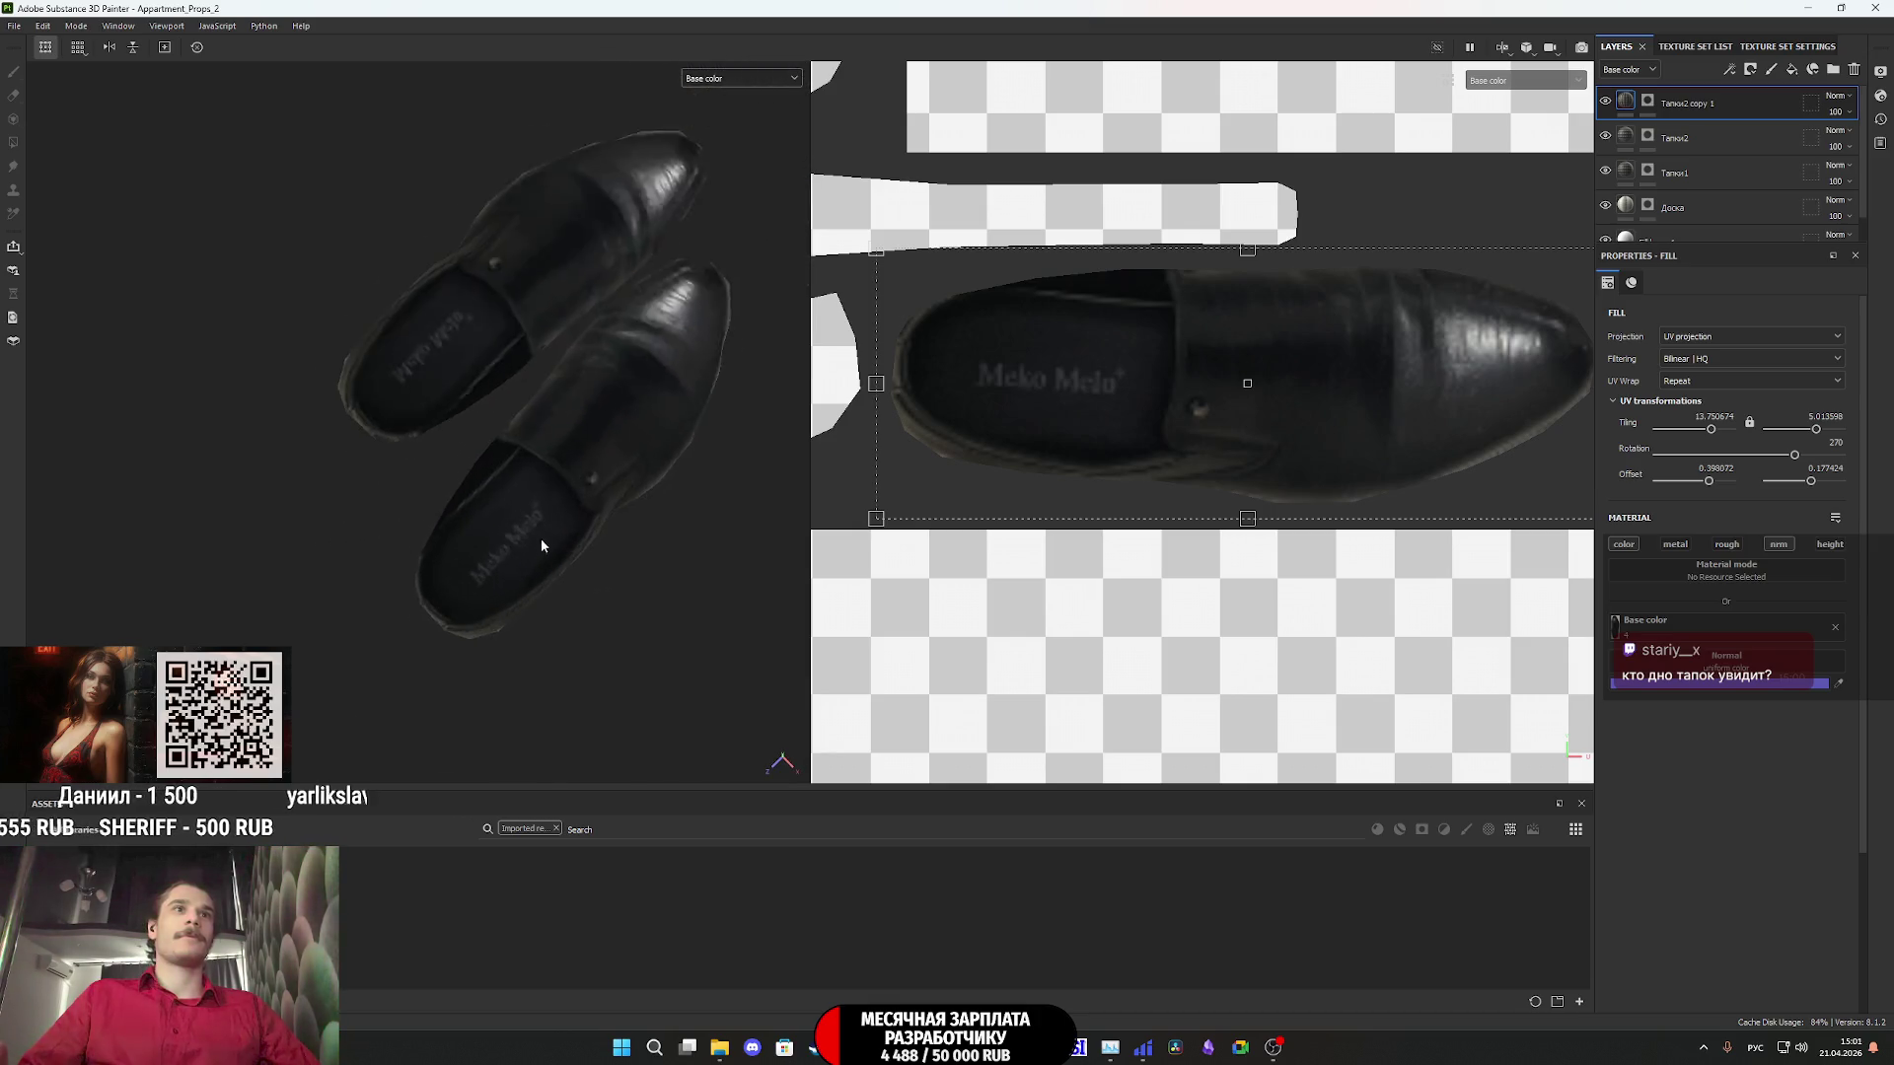
pyautogui.scroll(3, 522, 584)
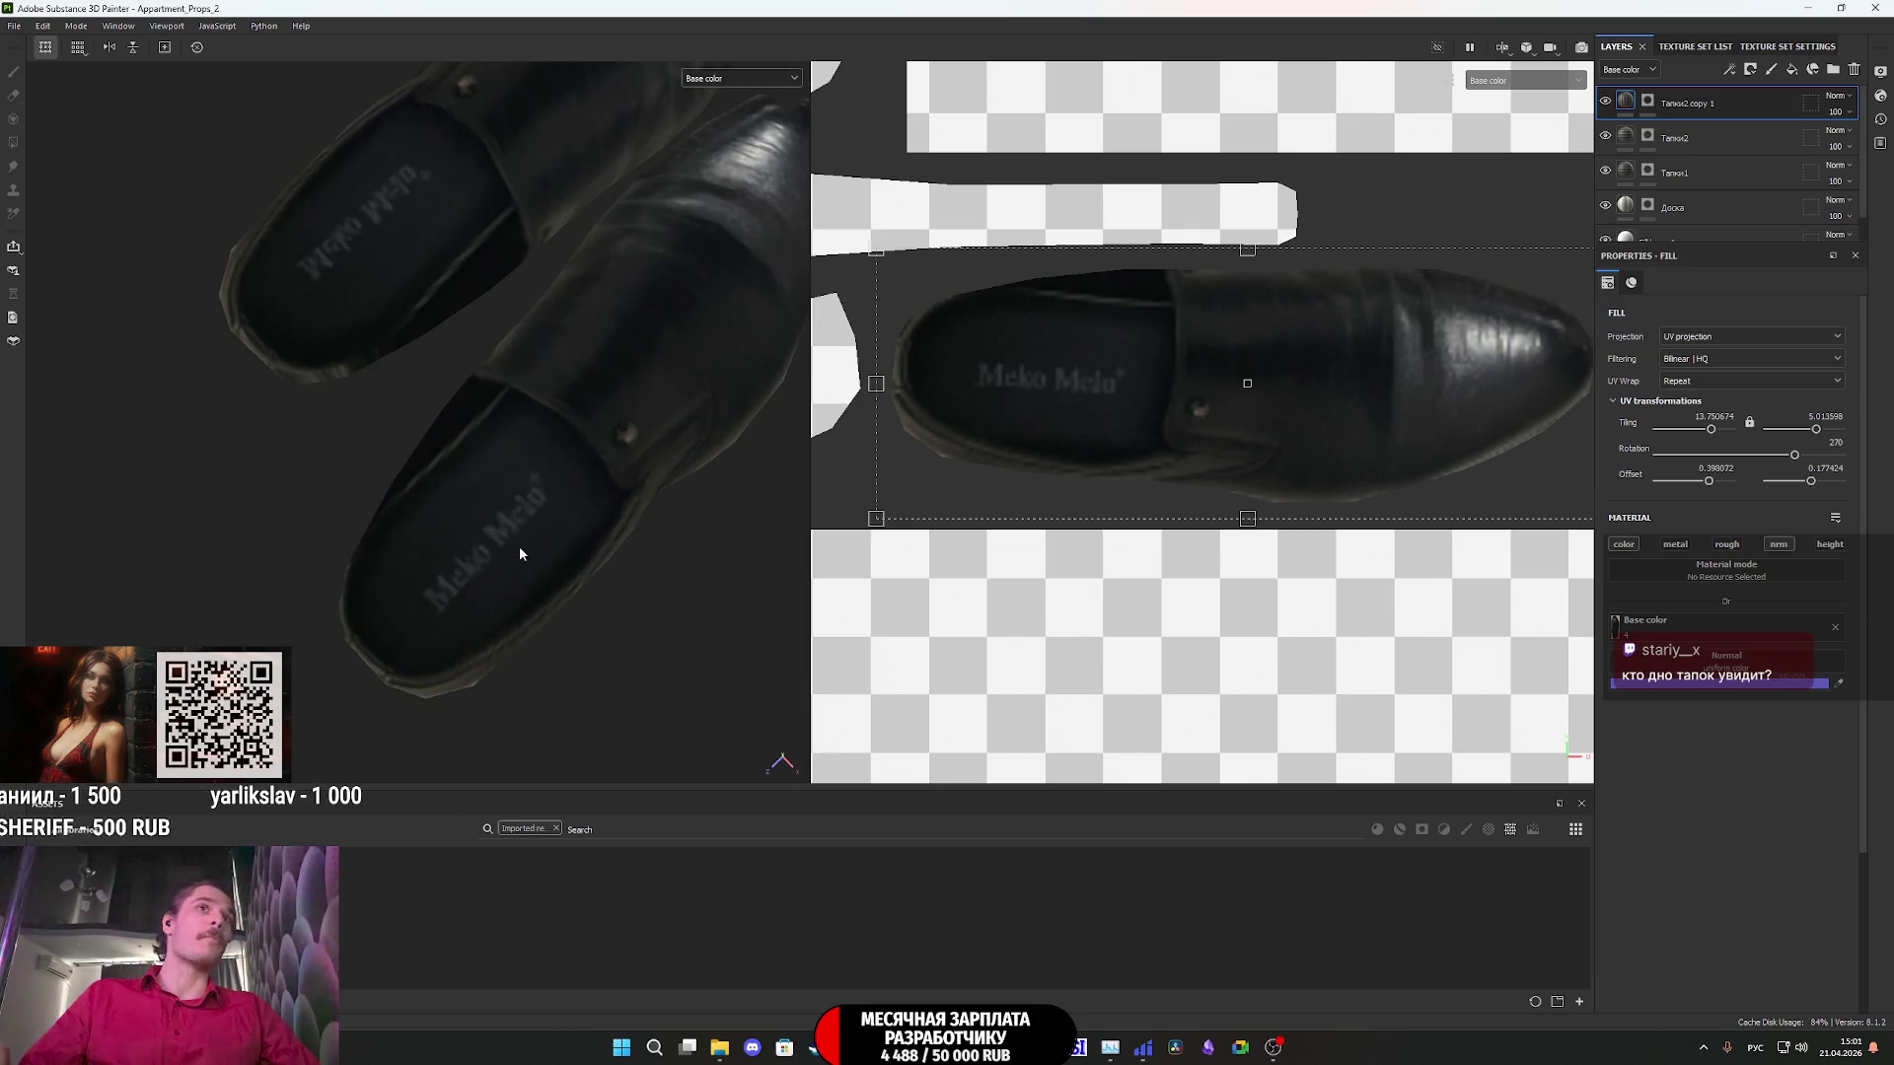
pyautogui.scroll(-3, 552, 503)
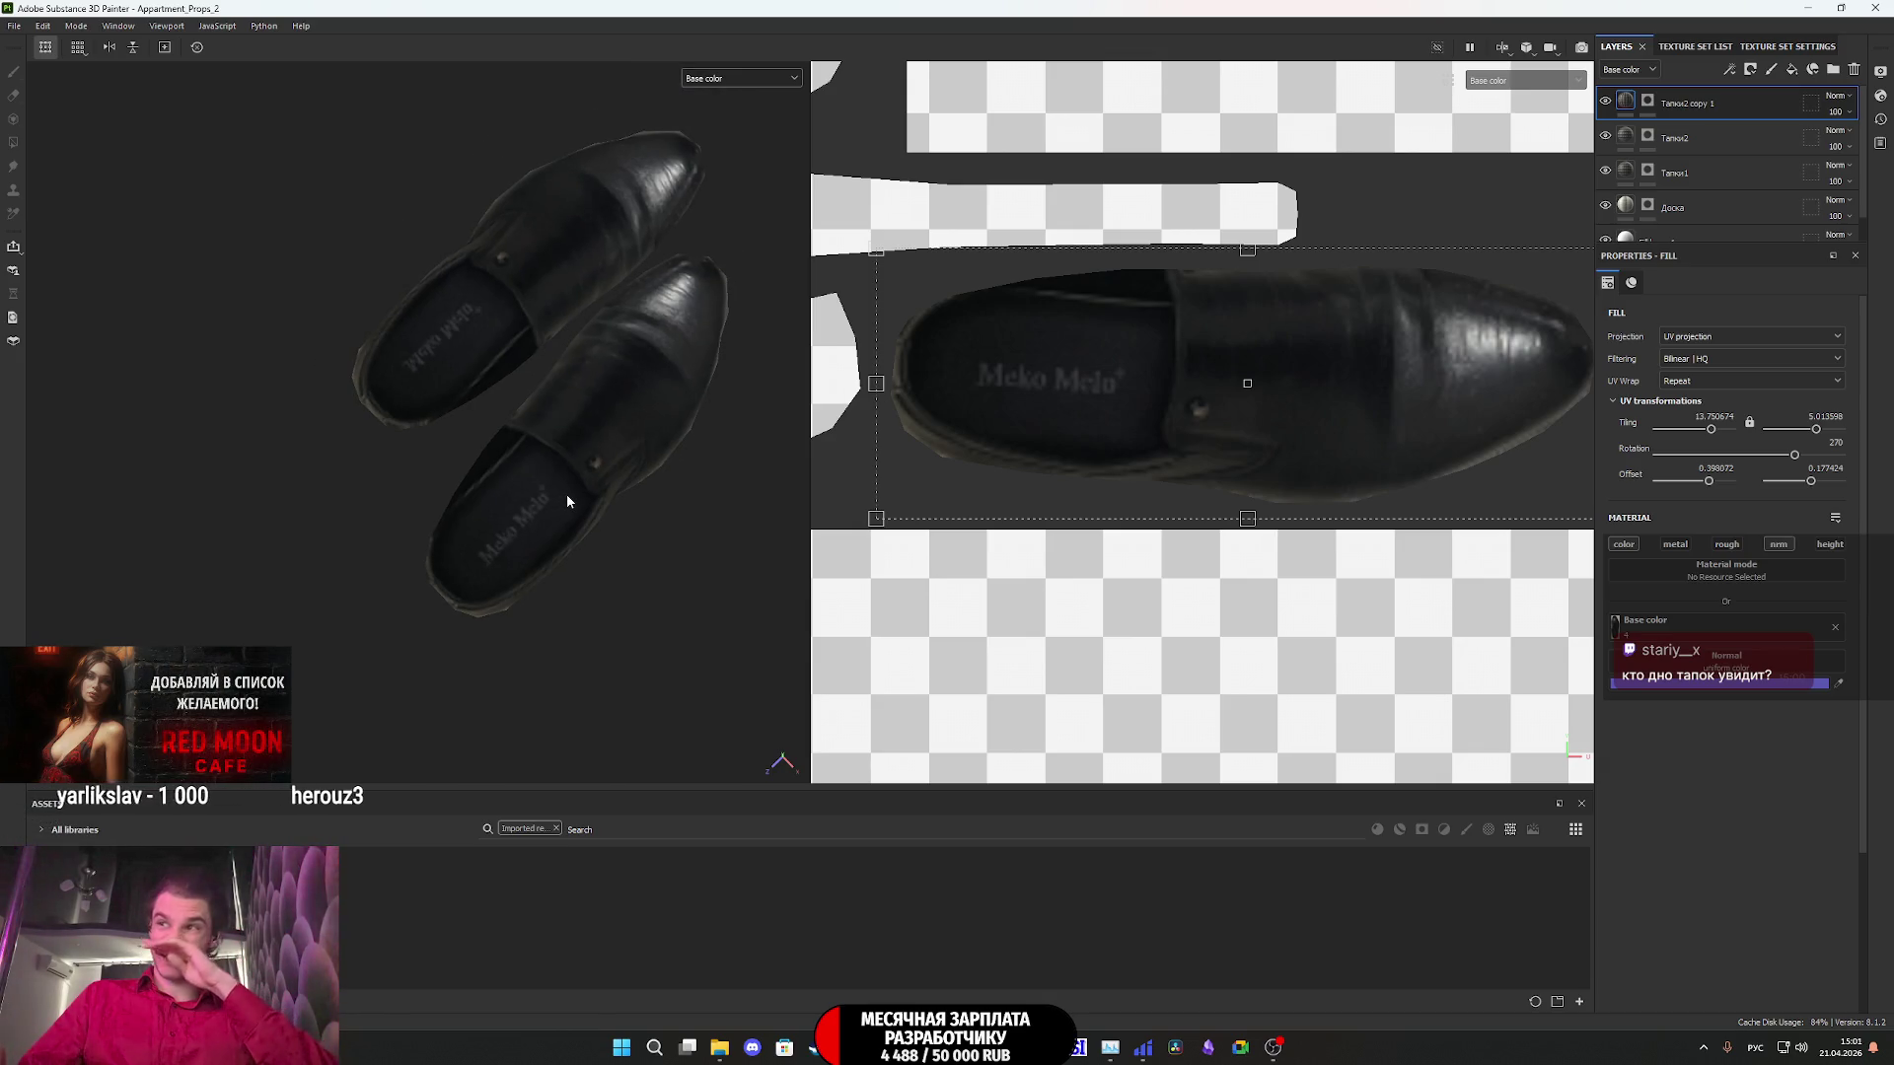
pyautogui.scroll(-2, 575, 446)
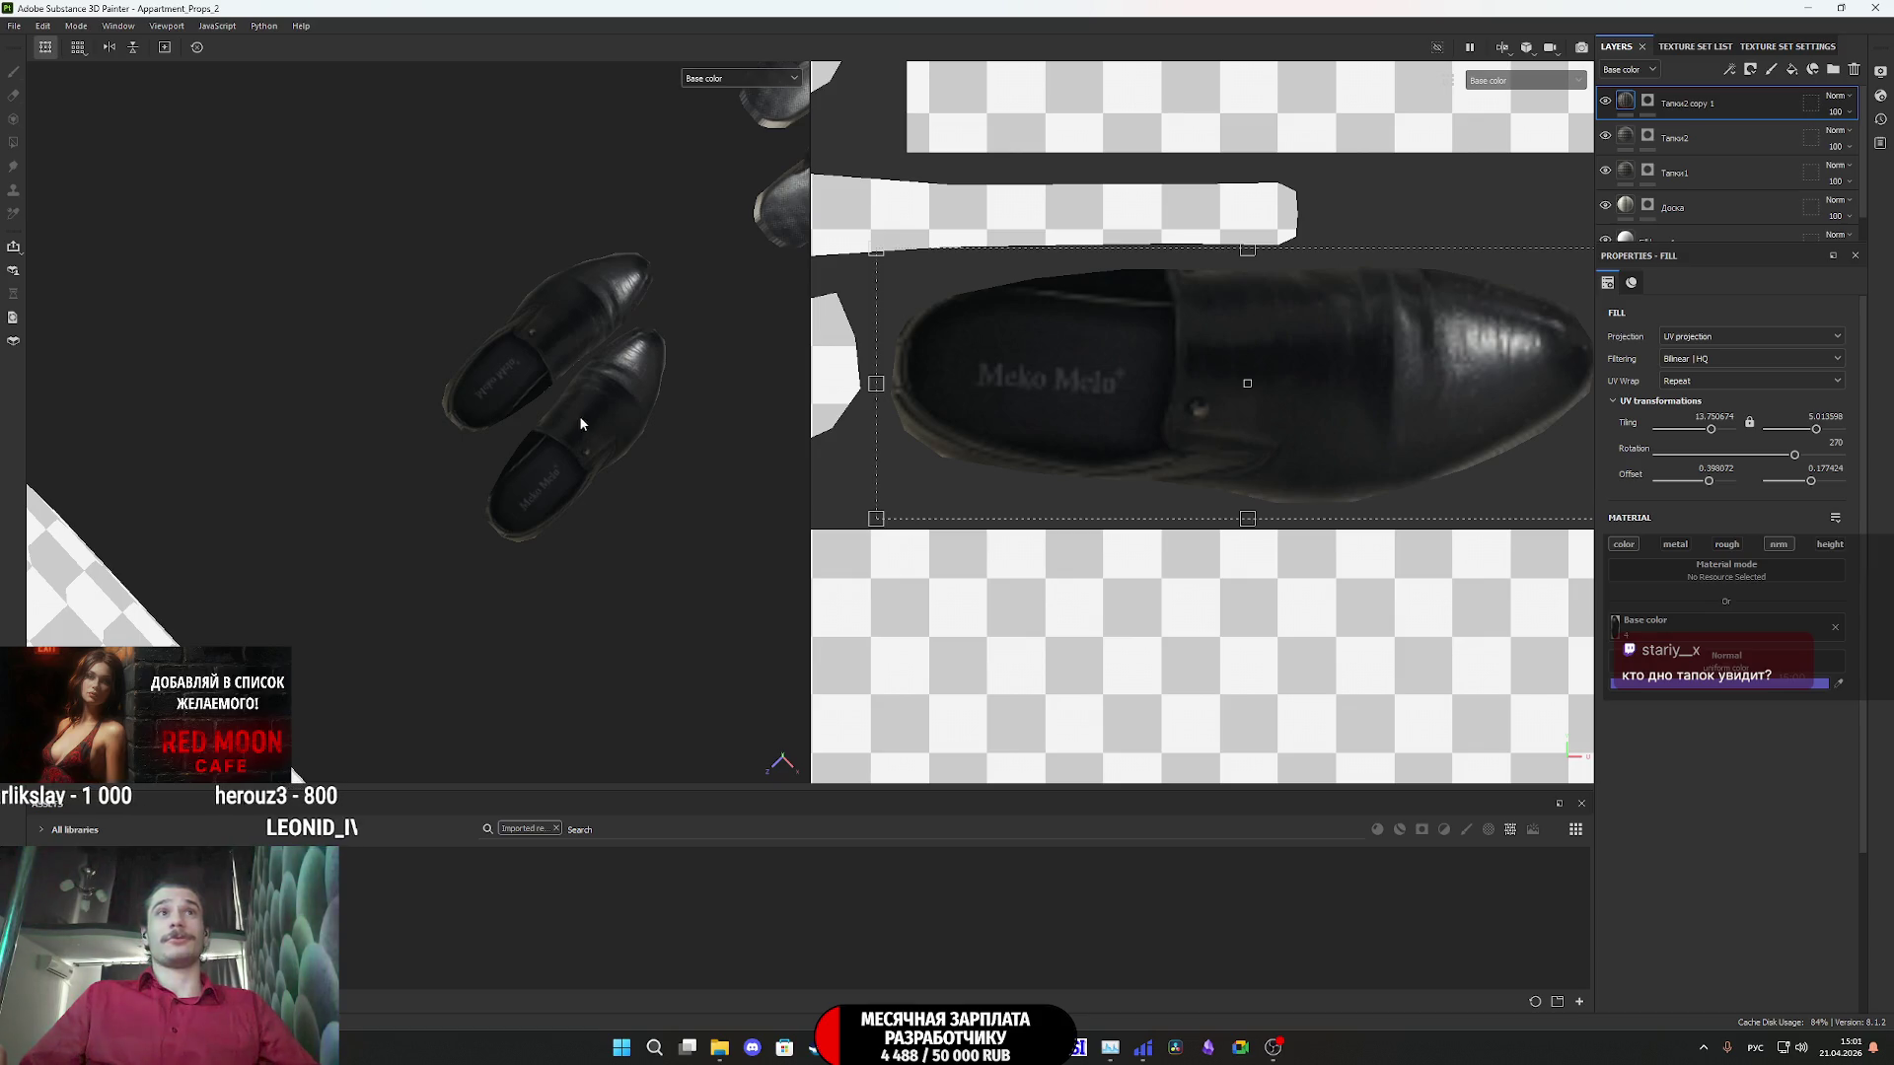
# - Orbit around the buckle sandals, then overview all three footwear pairs
pyautogui.moveTo(580, 423); pyautogui.dragTo(431, 480, button='middle')
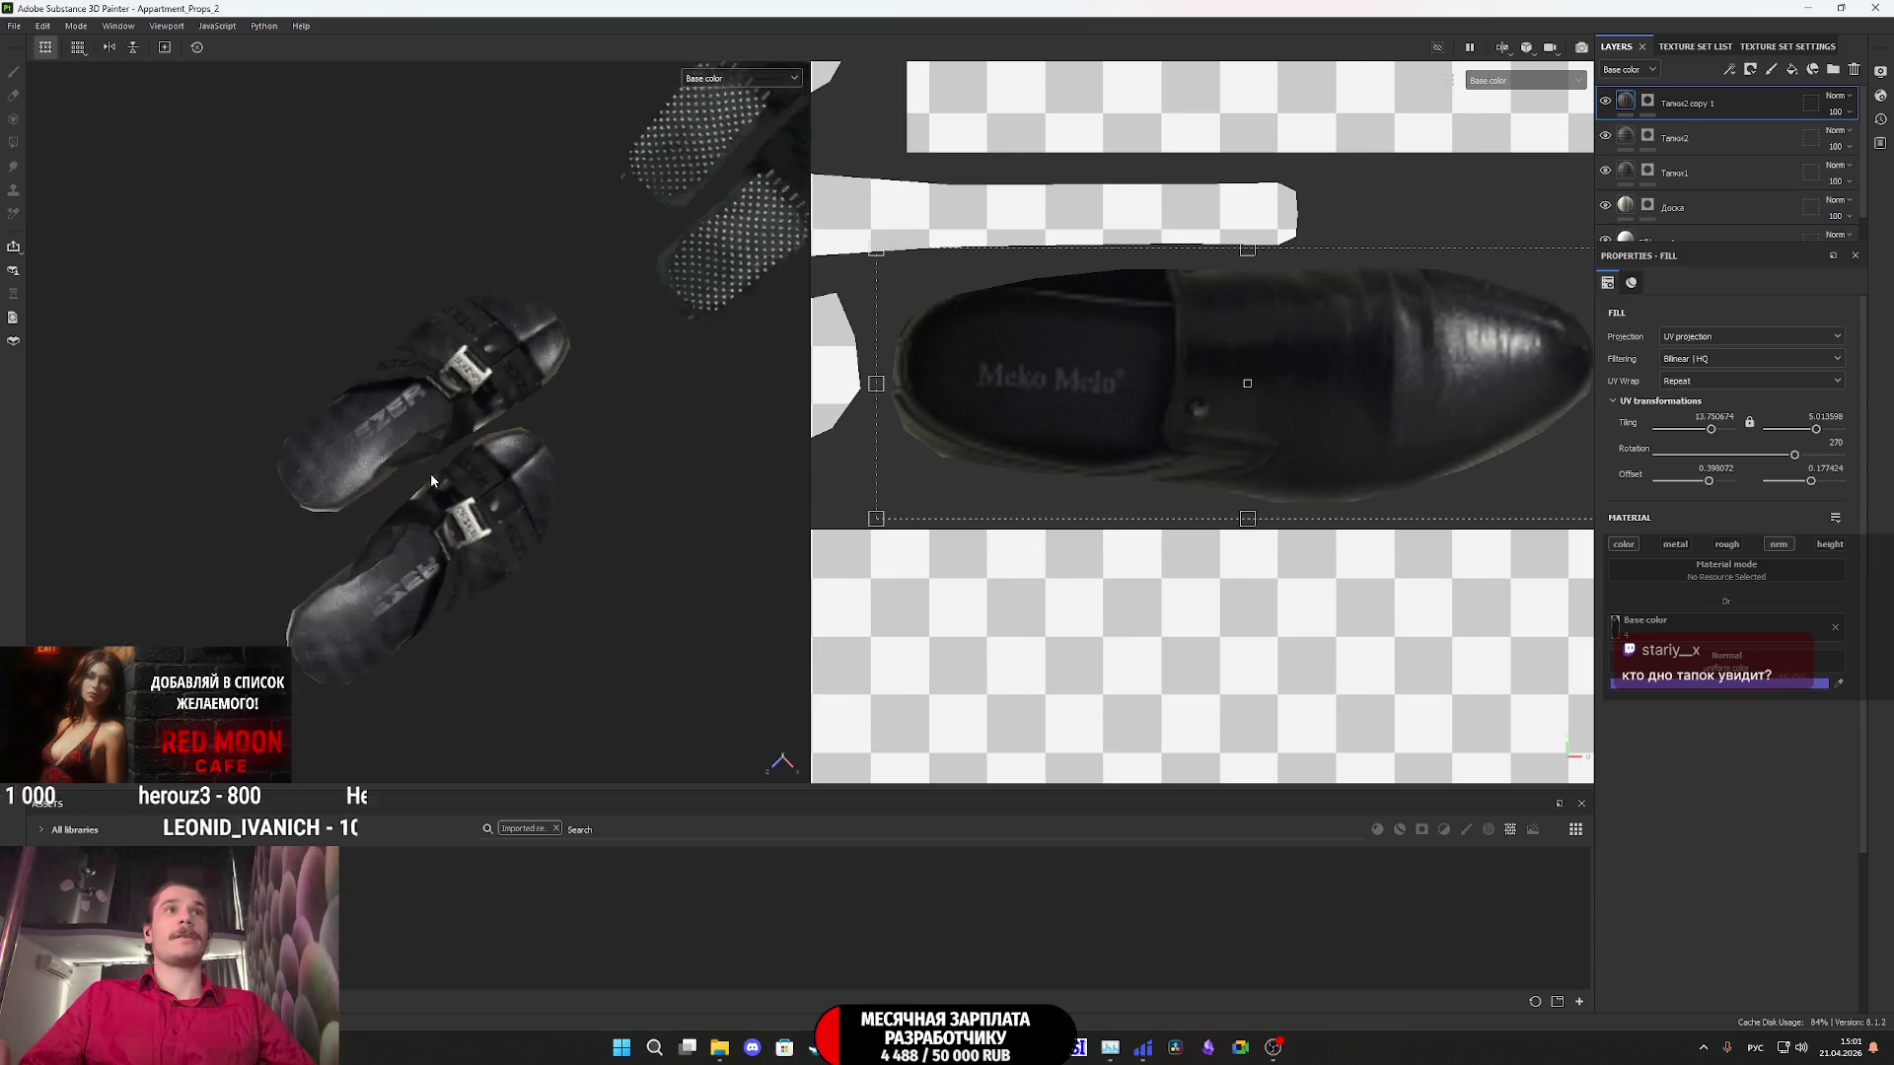
pyautogui.moveTo(431, 481)
pyautogui.keyDown('alt'); pyautogui.mouseDown()
pyautogui.moveTo(425, 360)
pyautogui.moveTo(459, 346)
pyautogui.mouseUp(); pyautogui.keyUp('alt')
pyautogui.moveTo(647, 249)
pyautogui.keyDown('alt'); pyautogui.mouseDown()
pyautogui.moveTo(410, 592)
pyautogui.moveTo(546, 407)
pyautogui.moveTo(460, 647)
pyautogui.moveTo(512, 490)
pyautogui.moveTo(547, 452)
pyautogui.moveTo(499, 529)
pyautogui.mouseUp(); pyautogui.keyUp('alt')
pyautogui.moveTo(398, 658)
pyautogui.keyDown('alt'); pyautogui.mouseDown()
pyautogui.moveTo(409, 400)
pyautogui.moveTo(870, 294)
pyautogui.moveTo(386, 360)
pyautogui.mouseUp(); pyautogui.keyUp('alt')
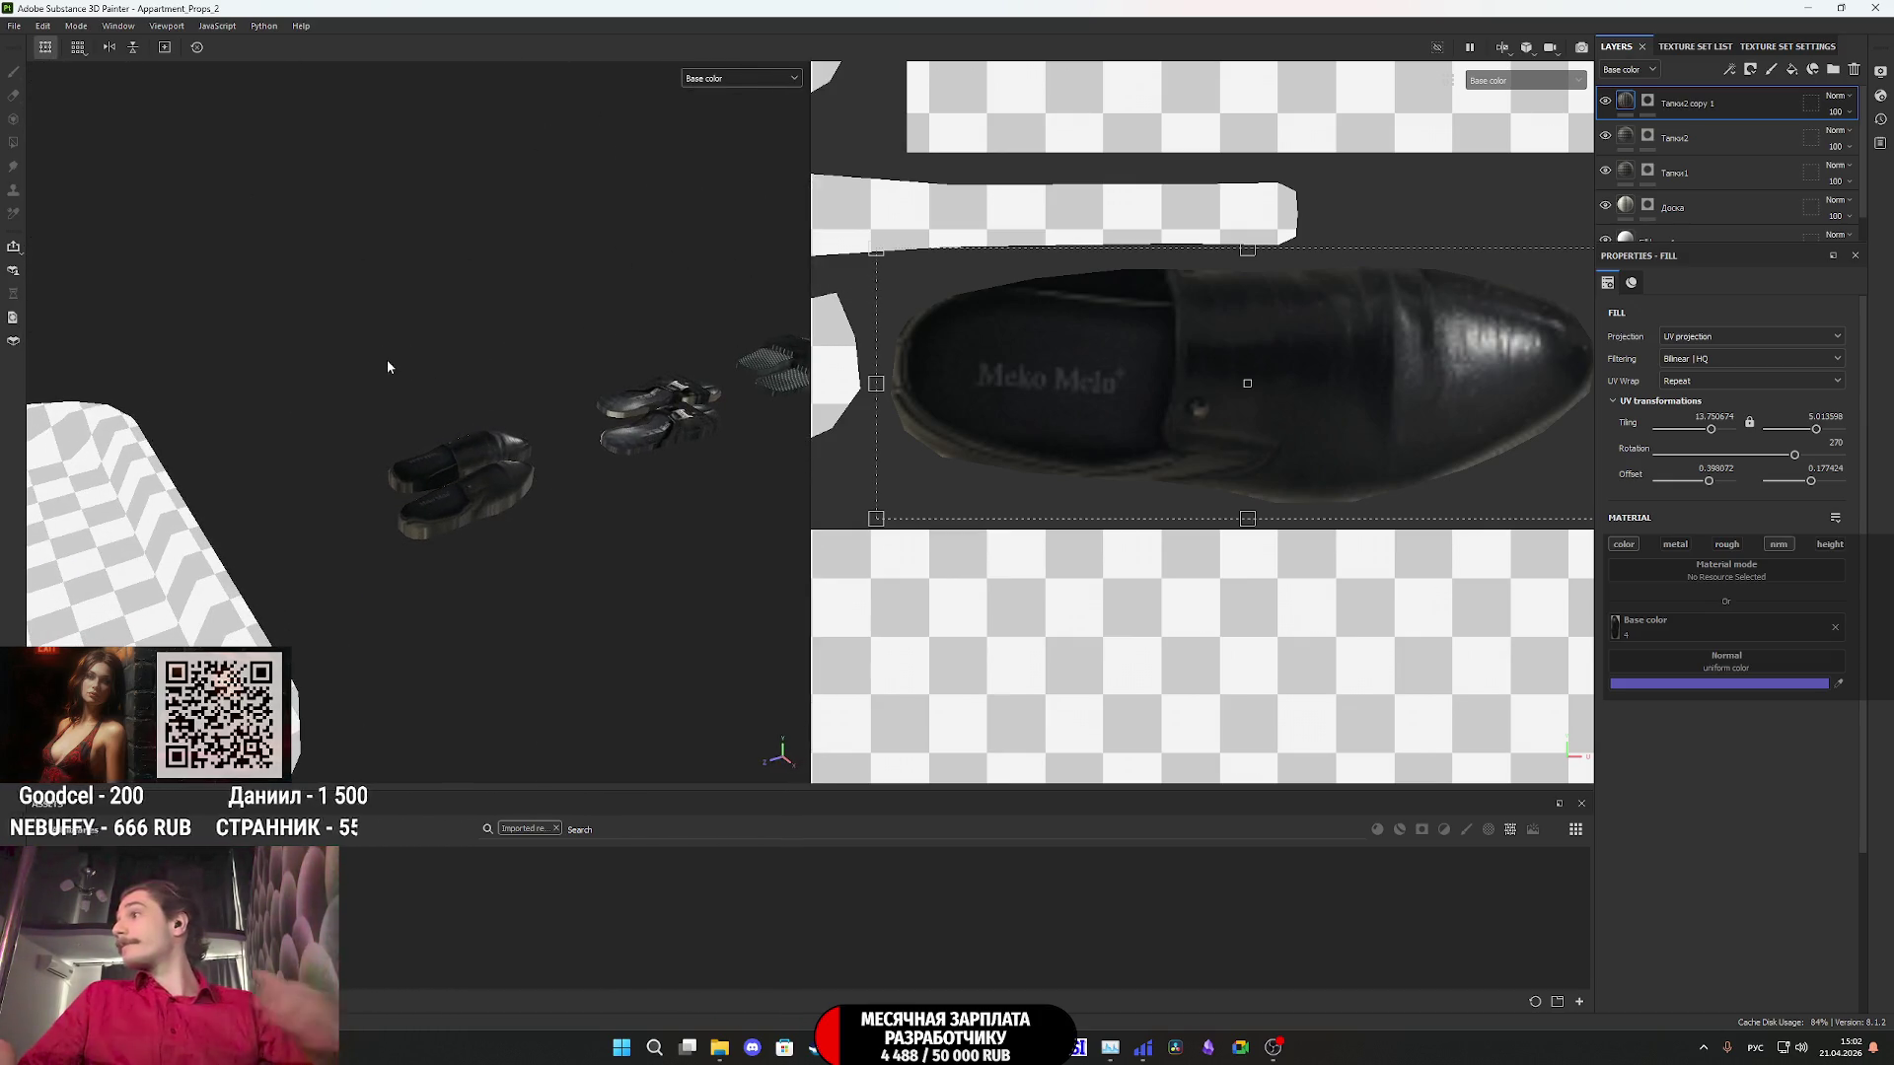